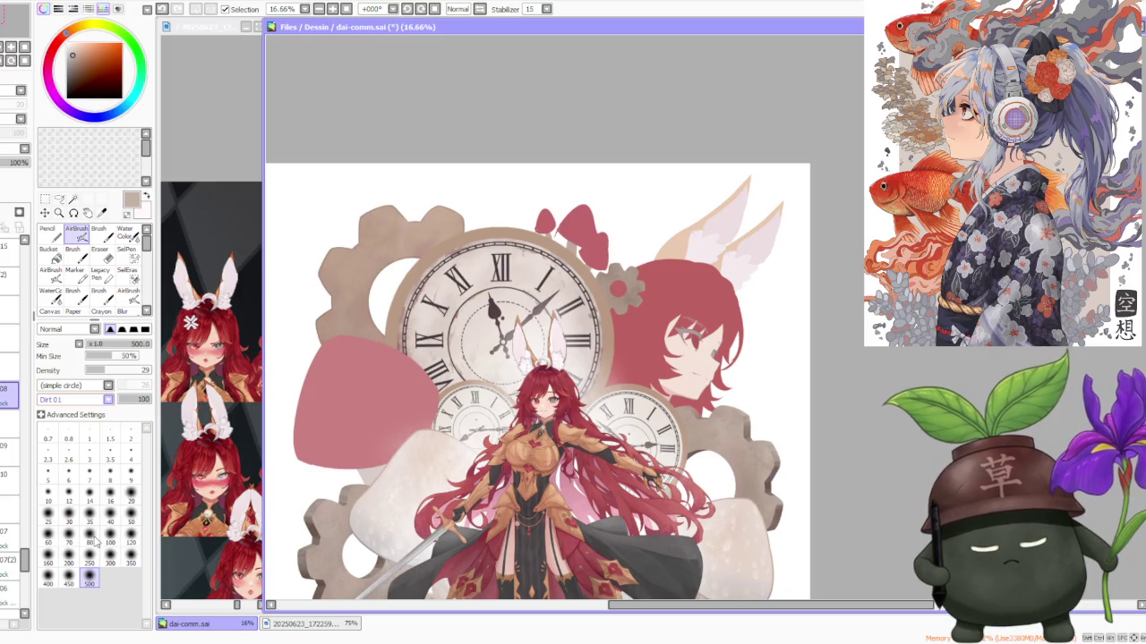
# Step: Airbrush the small gear's teeth with the Dirt/Rock texture so they look soft and mottled
pyautogui.scroll(1, 537, 340)
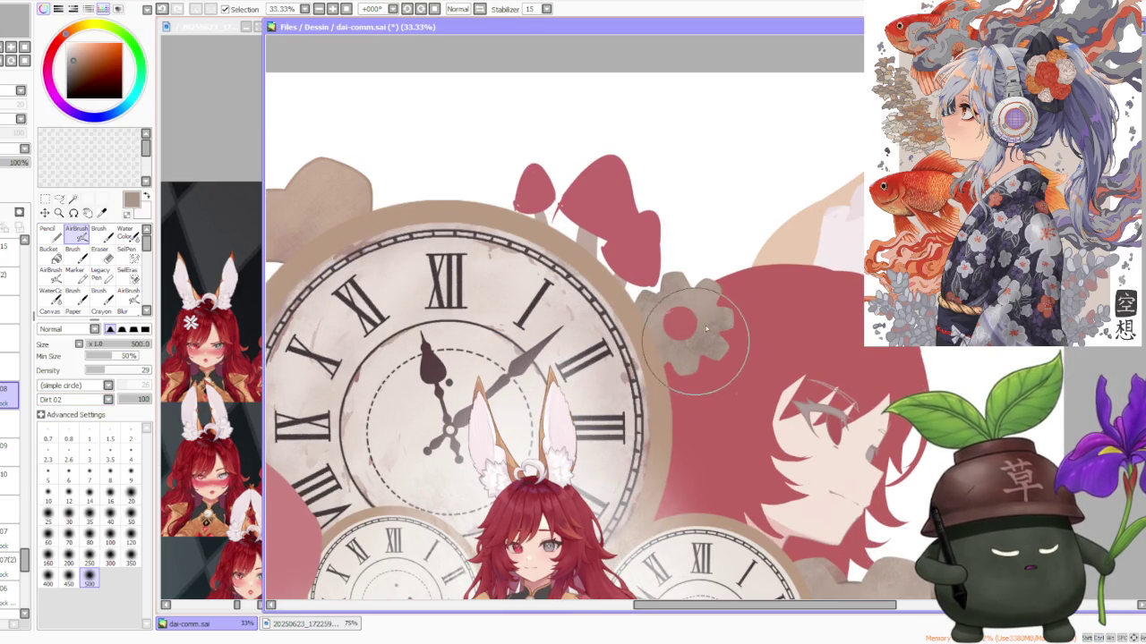
pyautogui.scroll(1, 763, 289)
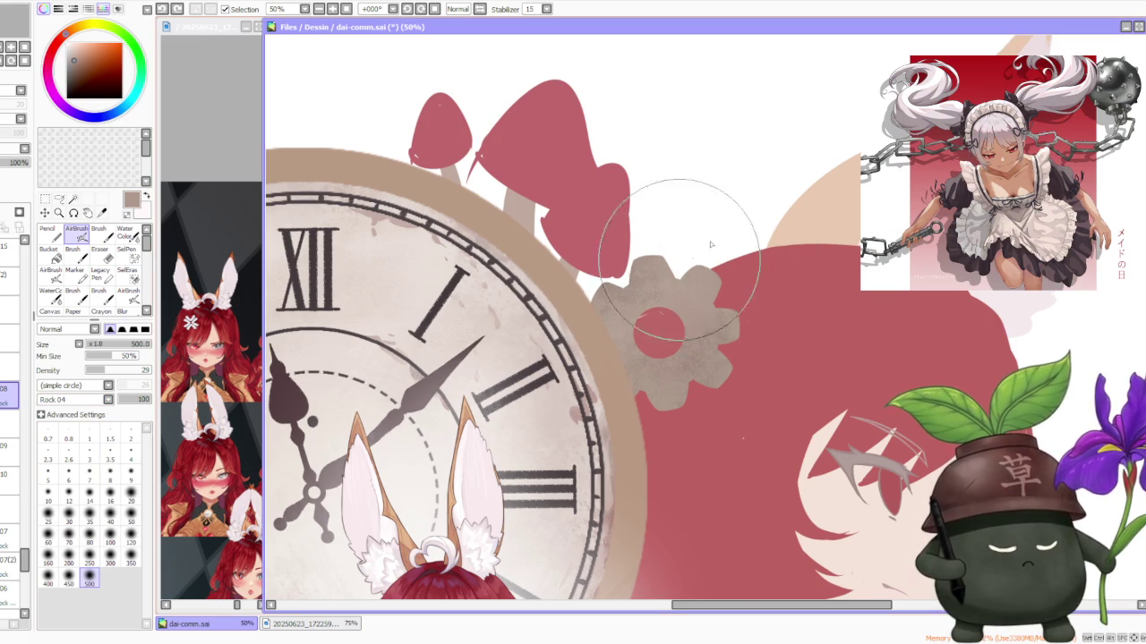
pyautogui.moveTo(634, 348); pyautogui.dragTo(700, 354)
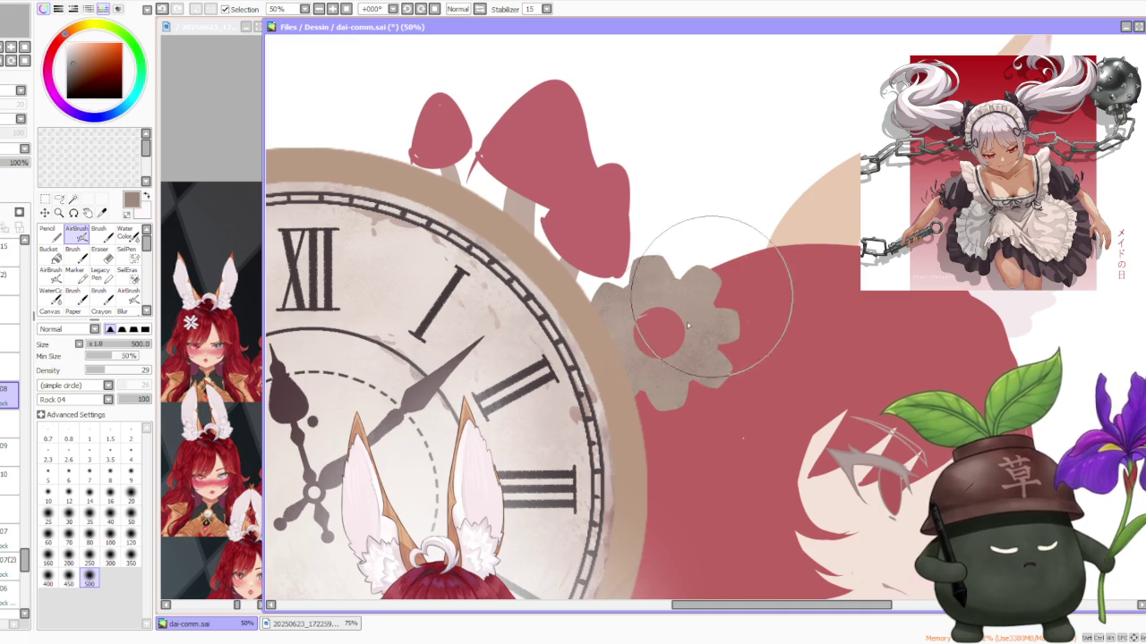
# Step: Raise the airbrush density to 42
pyautogui.scroll(3, 743, 277)
pyautogui.scroll(-5, 745, 294)
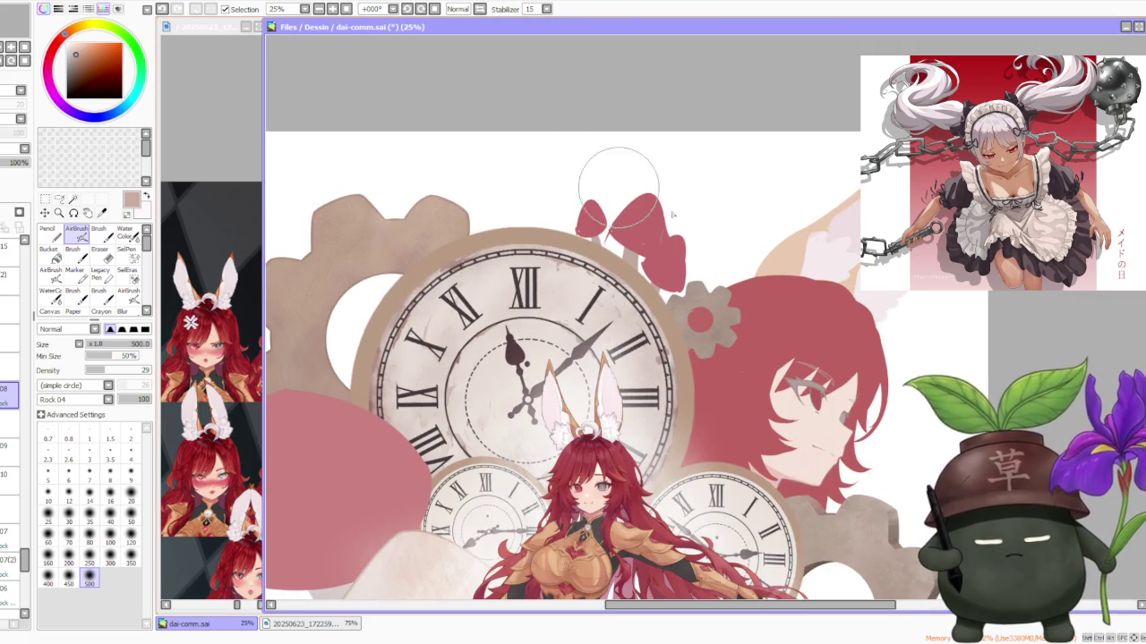
pyautogui.scroll(1, 707, 309)
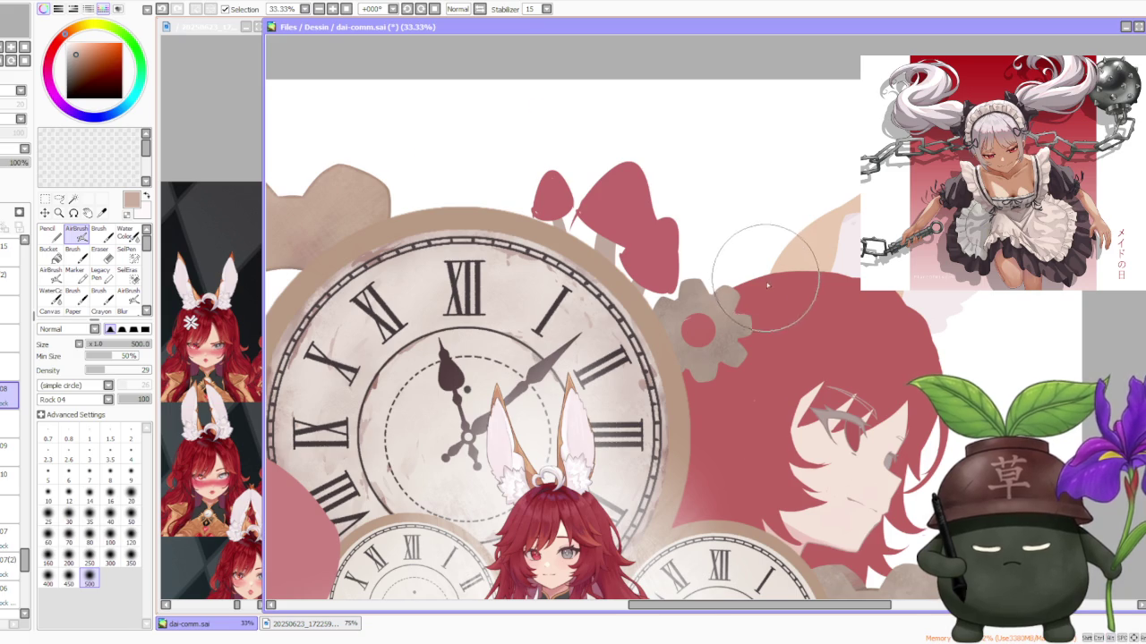
pyautogui.scroll(2, 765, 279)
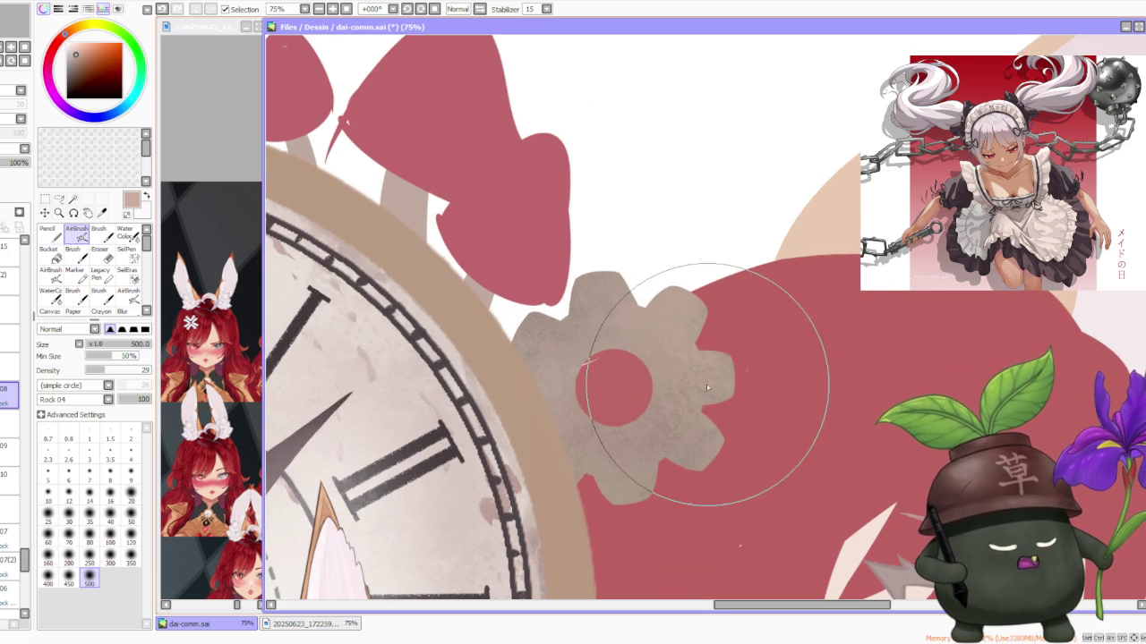
pyautogui.scroll(-2, 714, 352)
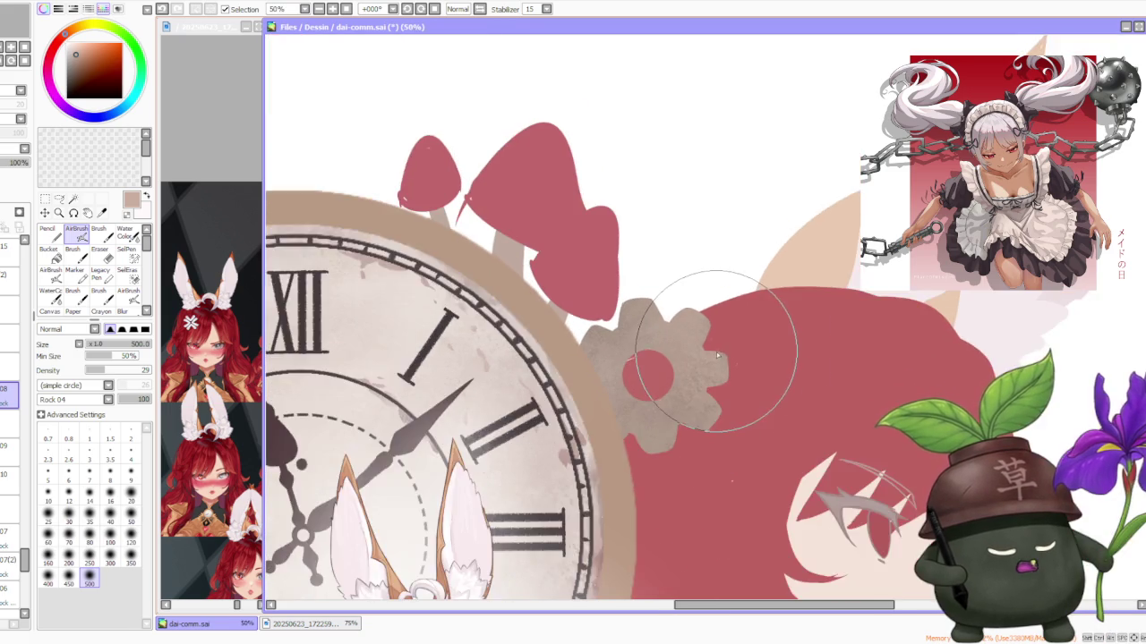
pyautogui.scroll(-2, 728, 356)
pyautogui.scroll(-1, 746, 372)
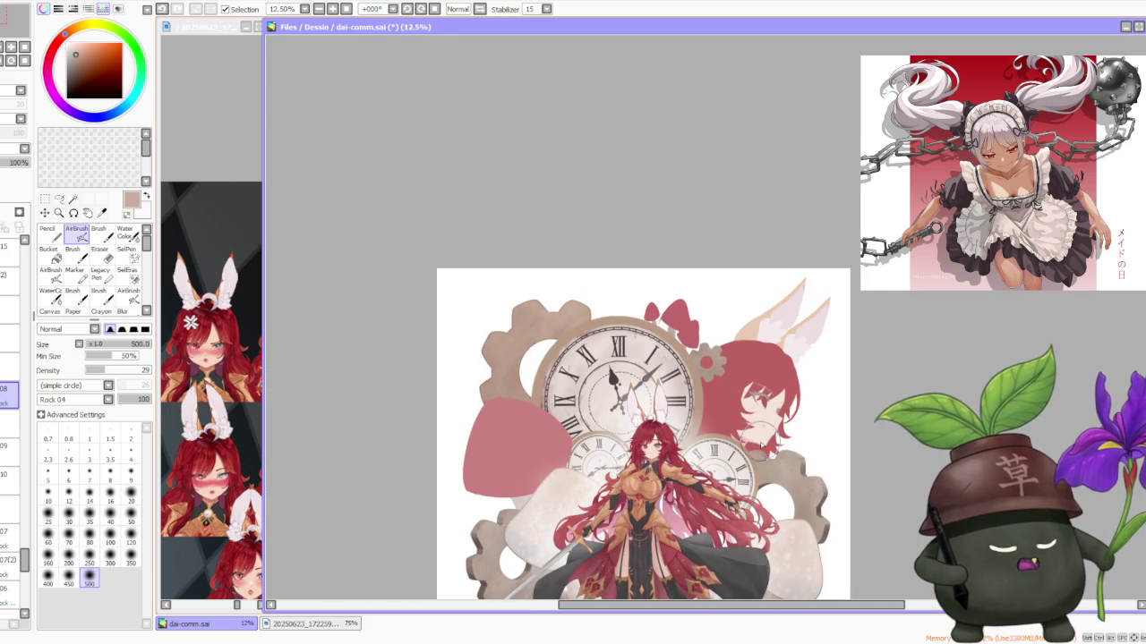
pyautogui.scroll(3, 761, 442)
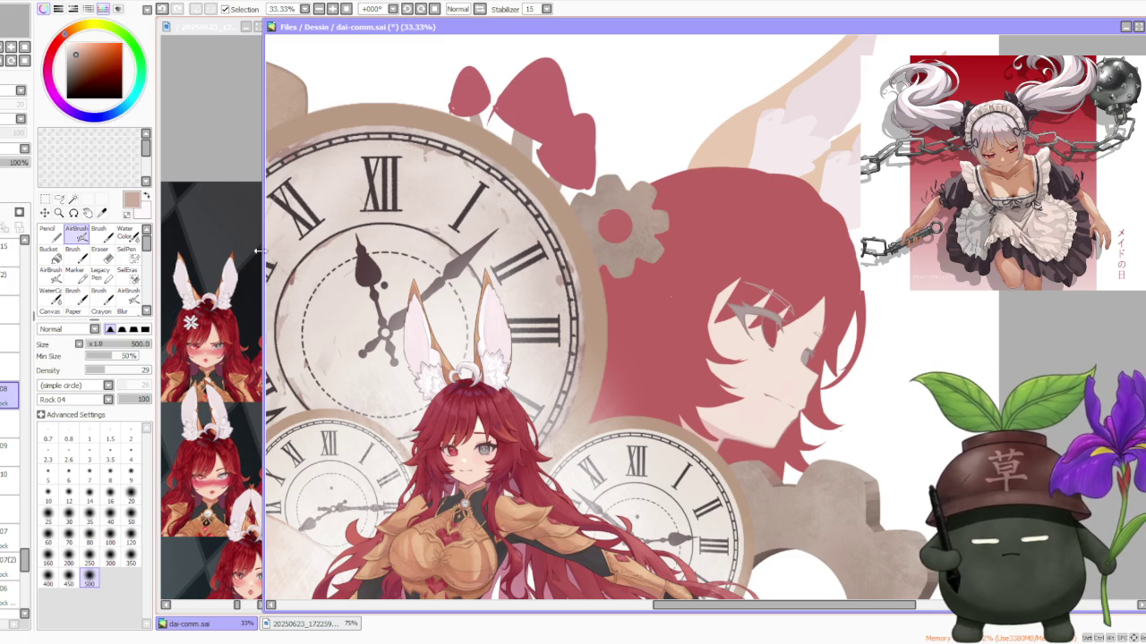
pyautogui.click(111, 369)
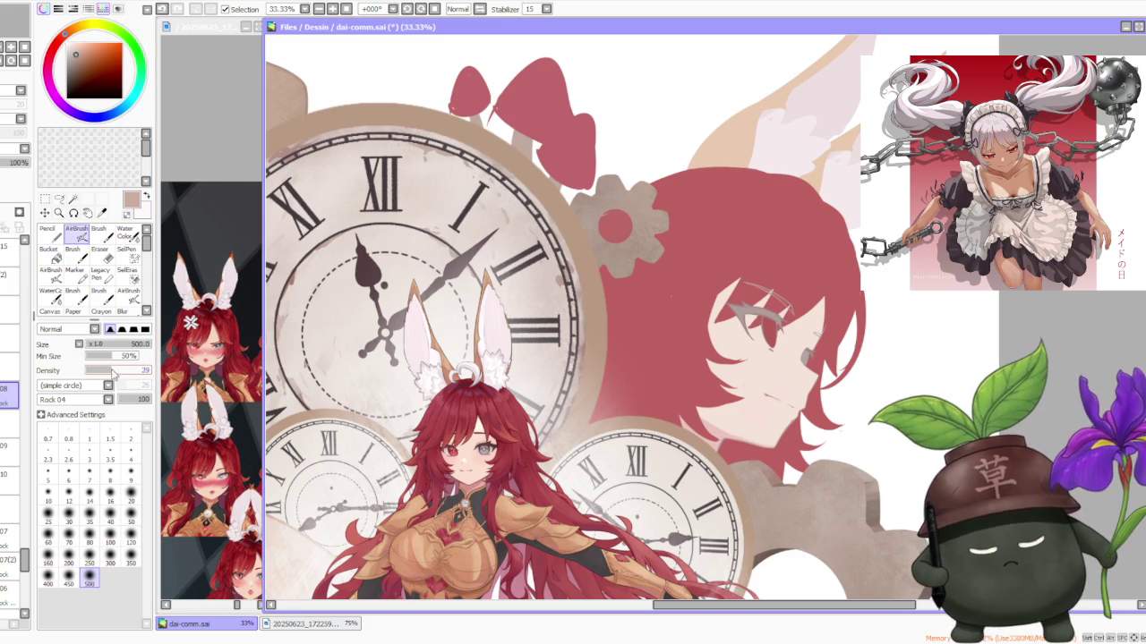
# Step: At brush size 300, airbrush a lighter, smoother beige over the gear's fill
pyautogui.click(110, 561)
pyautogui.scroll(1, 639, 171)
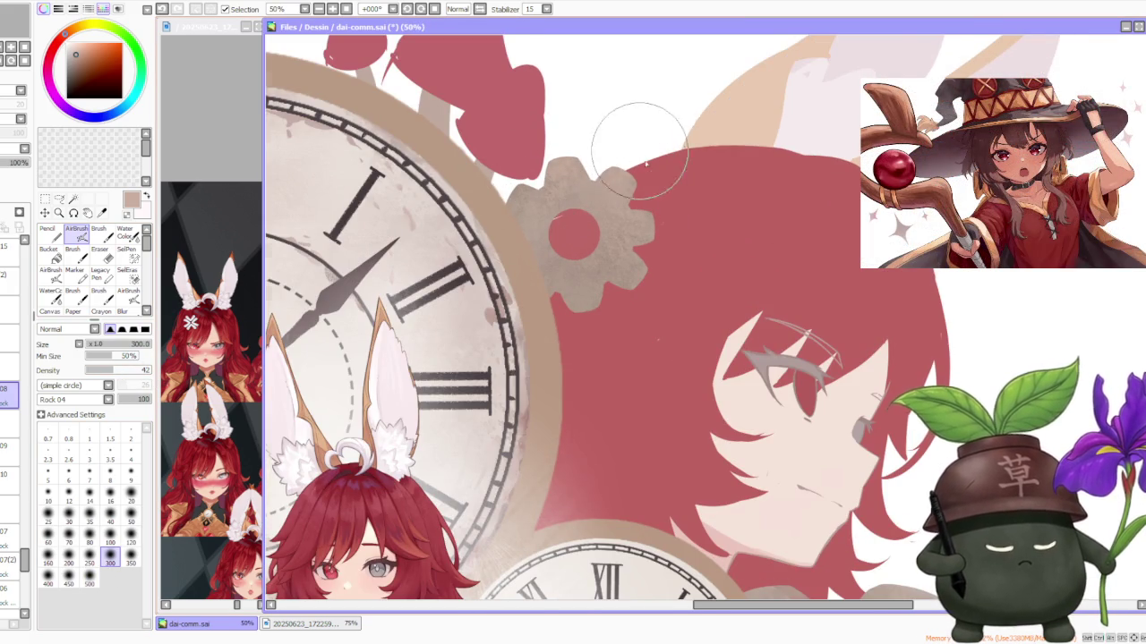
pyautogui.scroll(-4, 607, 129)
pyautogui.scroll(4, 604, 269)
pyautogui.moveTo(604, 269)
pyautogui.mouseDown()
pyautogui.moveTo(629, 263)
pyautogui.moveTo(609, 192)
pyautogui.moveTo(550, 263)
pyautogui.moveTo(591, 273)
pyautogui.mouseUp()
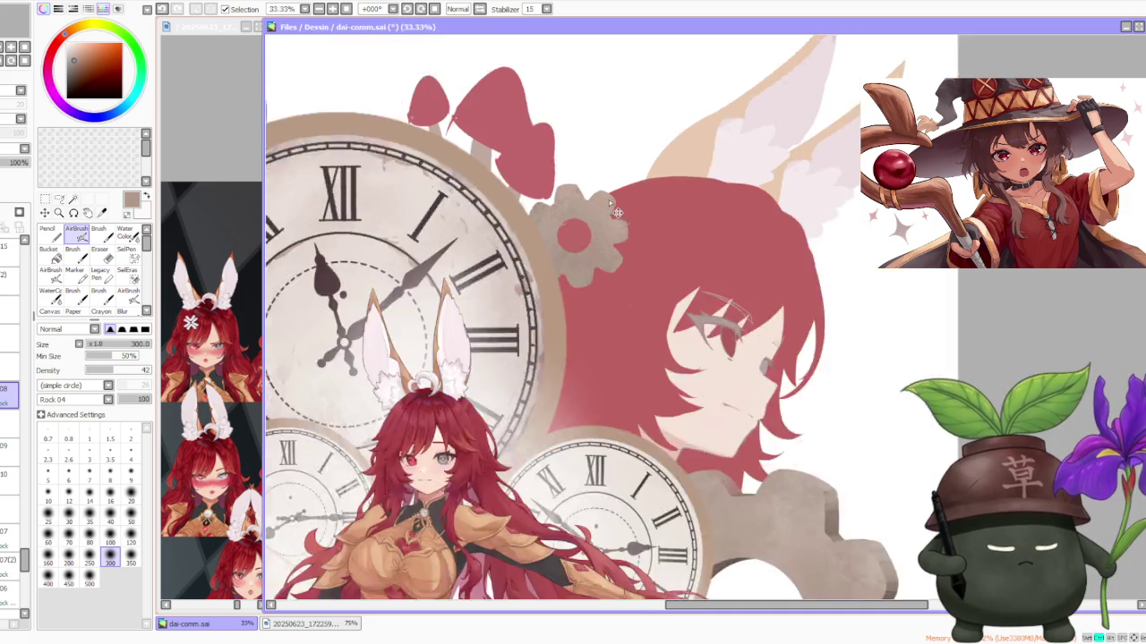
pyautogui.scroll(-3, 640, 191)
pyautogui.scroll(3, 641, 188)
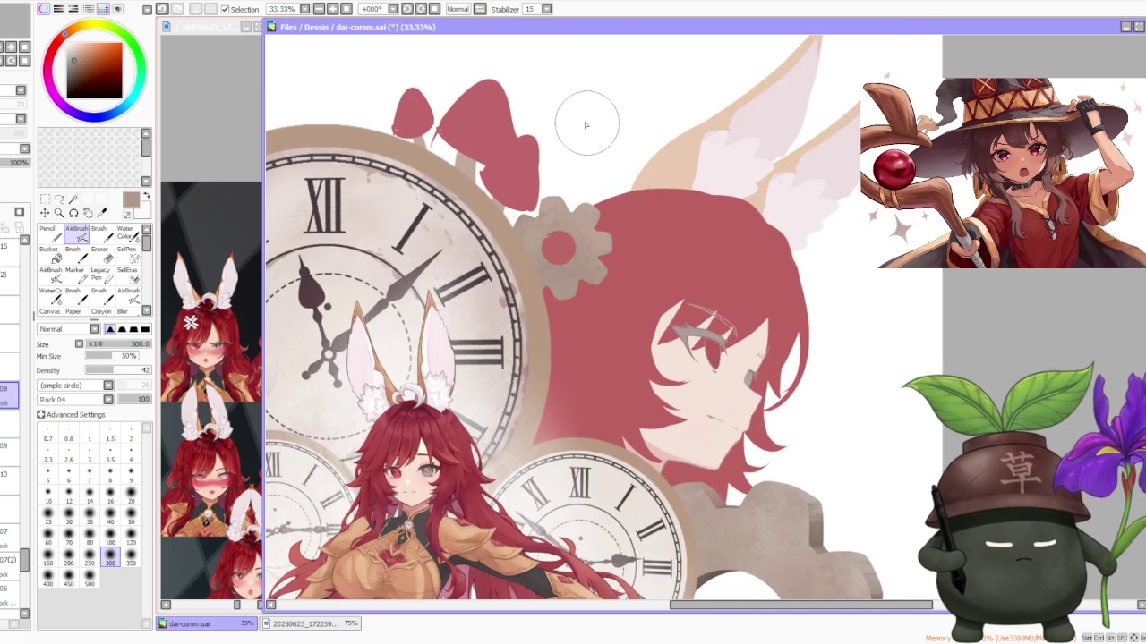
pyautogui.scroll(-3, 588, 122)
pyautogui.scroll(3, 564, 264)
pyautogui.scroll(-3, 559, 269)
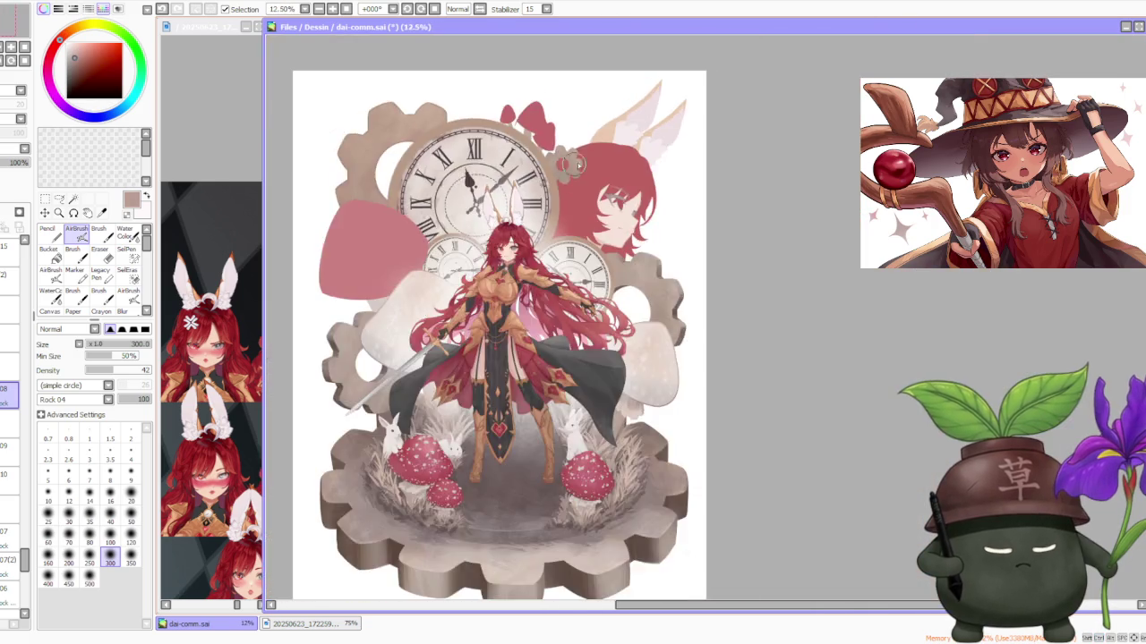
pyautogui.scroll(3, 523, 282)
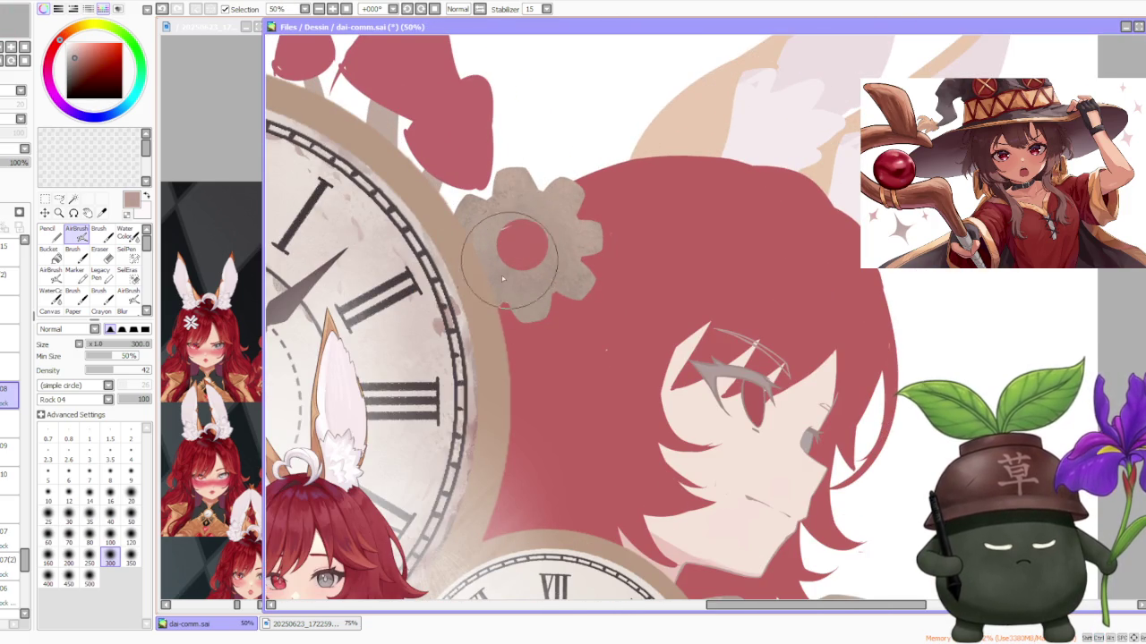
# Step: Eyedrop the gear's colour, try a lighter pinkish shade, then return to the grey-brown
pyautogui.keyDown('alt'); pyautogui.click(516, 177); pyautogui.keyUp('alt')
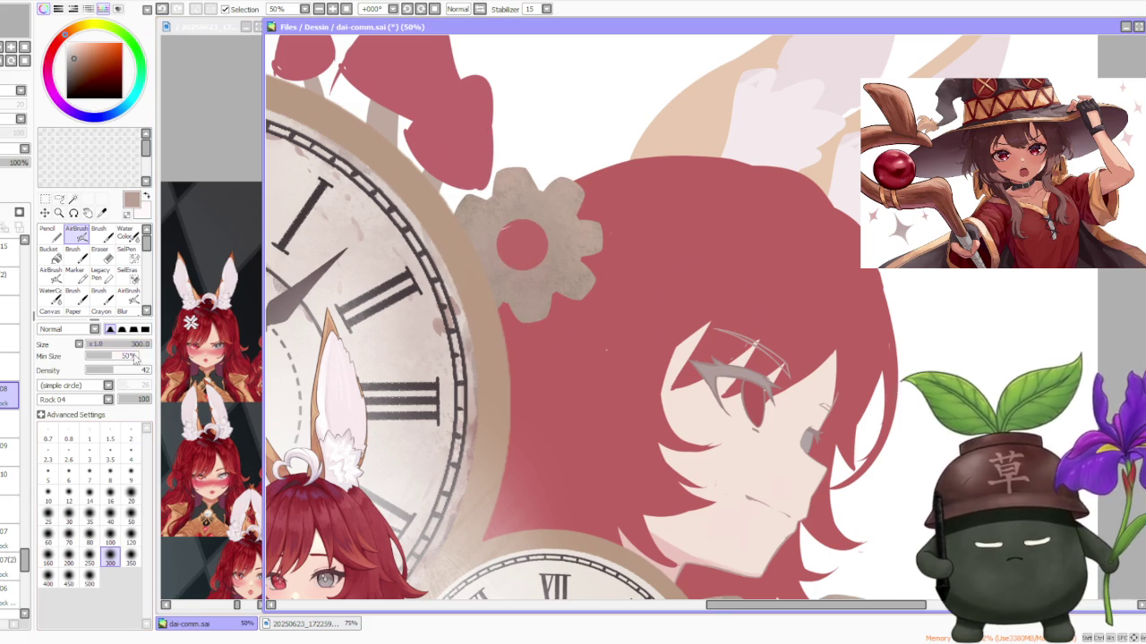
pyautogui.hotkey('ctrl', '-')
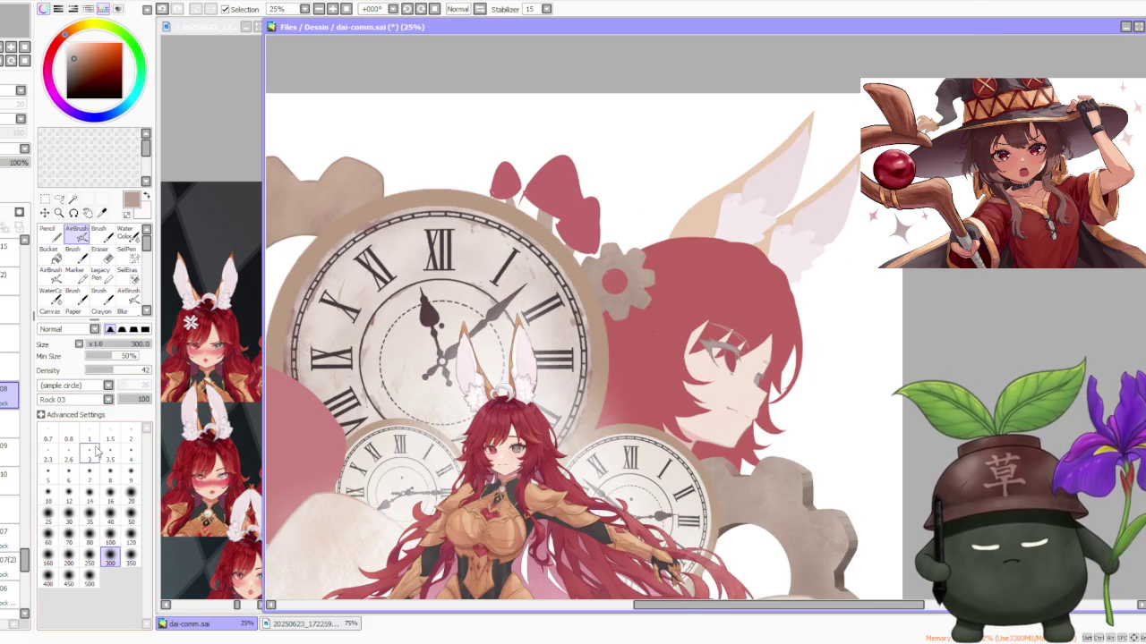
pyautogui.scroll(1, 598, 219)
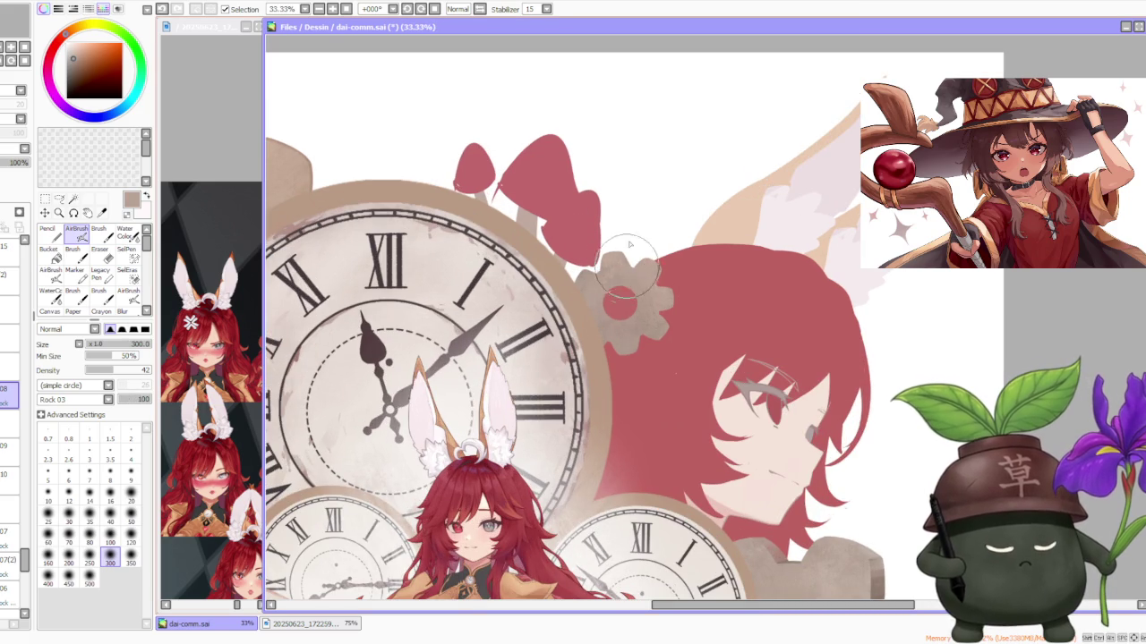
pyautogui.scroll(1, 630, 255)
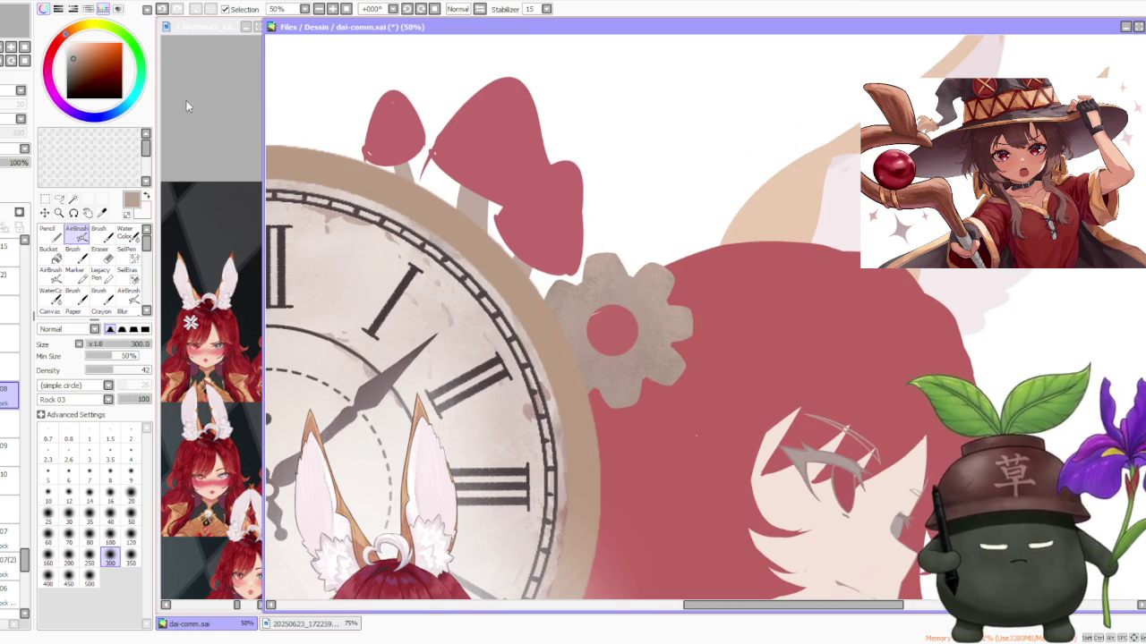
pyautogui.click(73, 54)
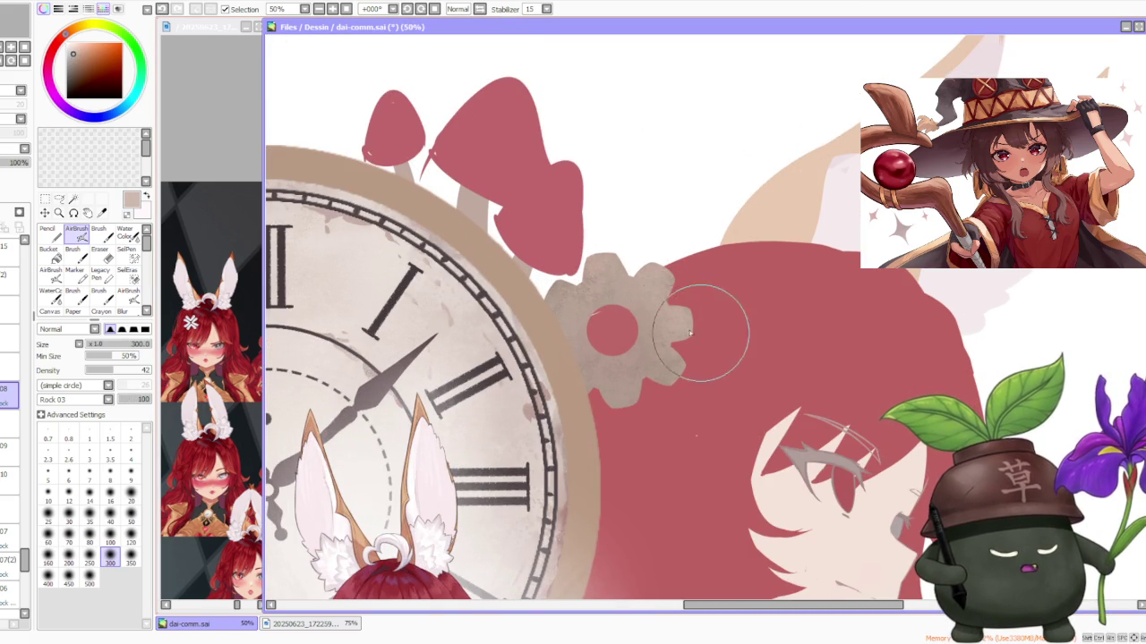
pyautogui.keyDown('alt'); pyautogui.click(645, 349); pyautogui.keyUp('alt')
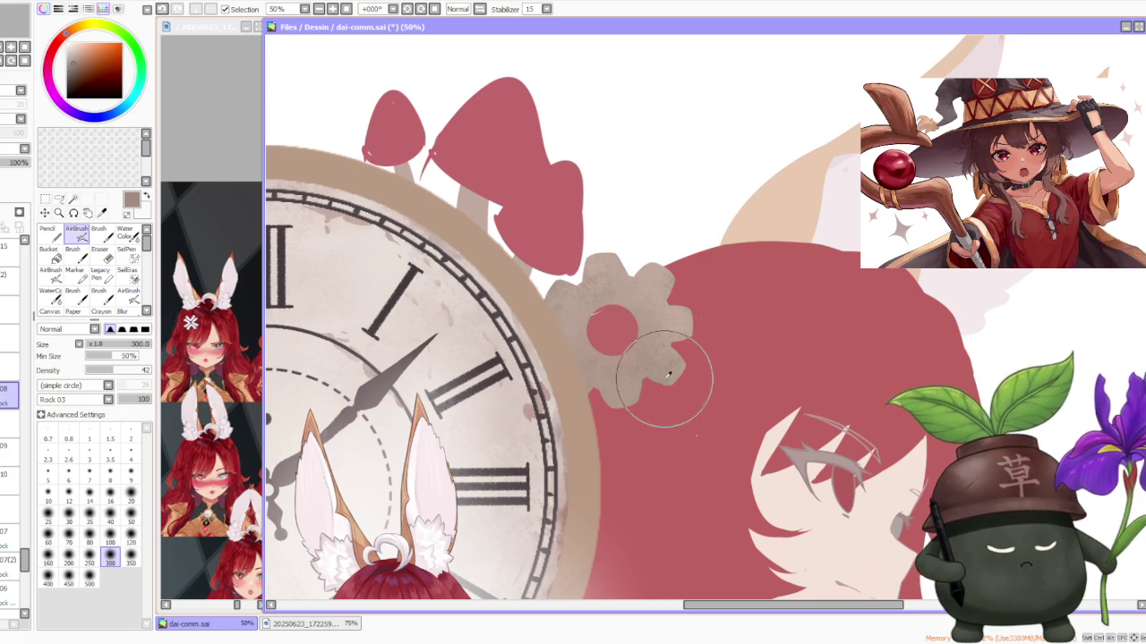
# Step: Shrink the airbrush to size 120
pyautogui.click(131, 540)
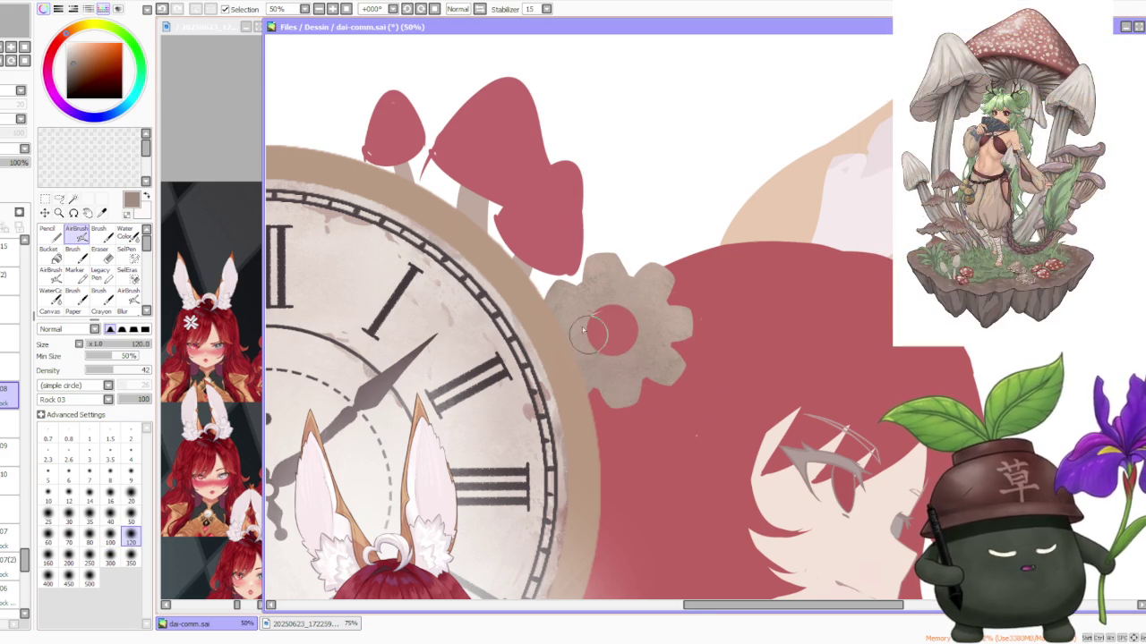
pyautogui.scroll(-1, 639, 428)
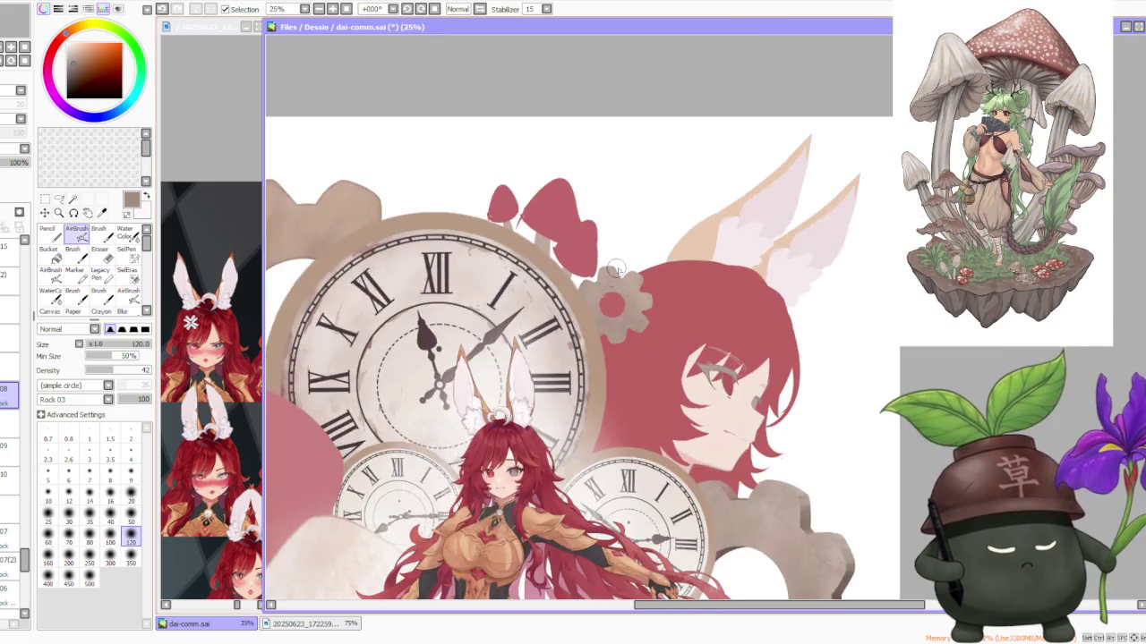
pyautogui.scroll(-1, 737, 475)
pyautogui.scroll(2, 614, 344)
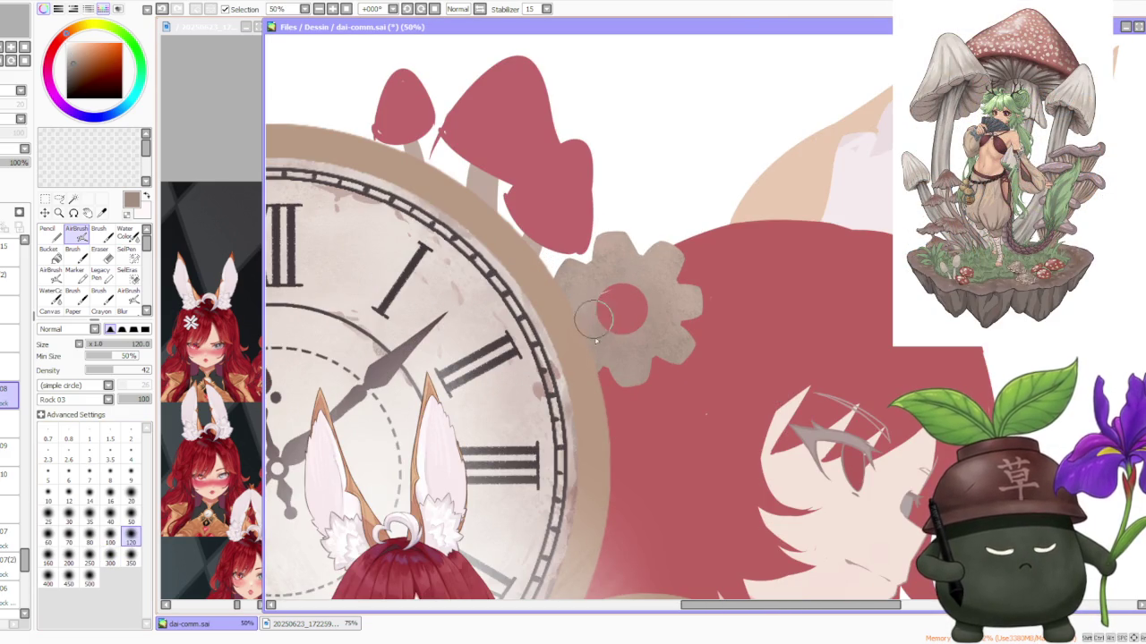
pyautogui.scroll(-1, 620, 283)
pyautogui.scroll(2, 650, 285)
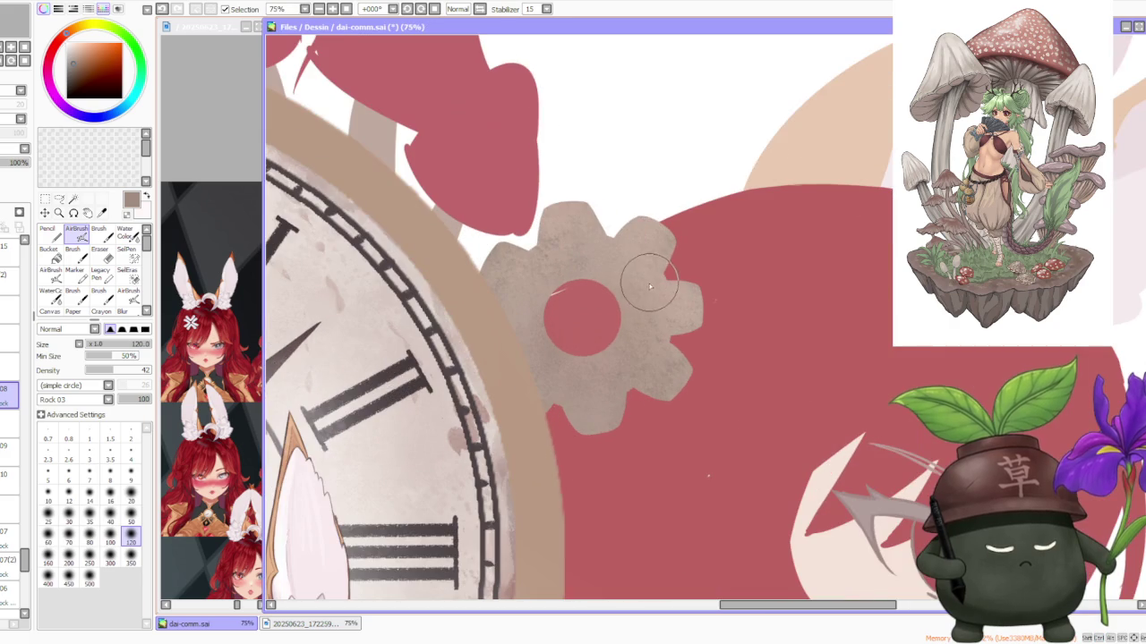
pyautogui.scroll(1, 644, 292)
pyautogui.scroll(1, 644, 291)
pyautogui.scroll(-1, 643, 291)
pyautogui.scroll(-1, 643, 291)
pyautogui.scroll(-2, 643, 289)
pyautogui.scroll(-1, 643, 288)
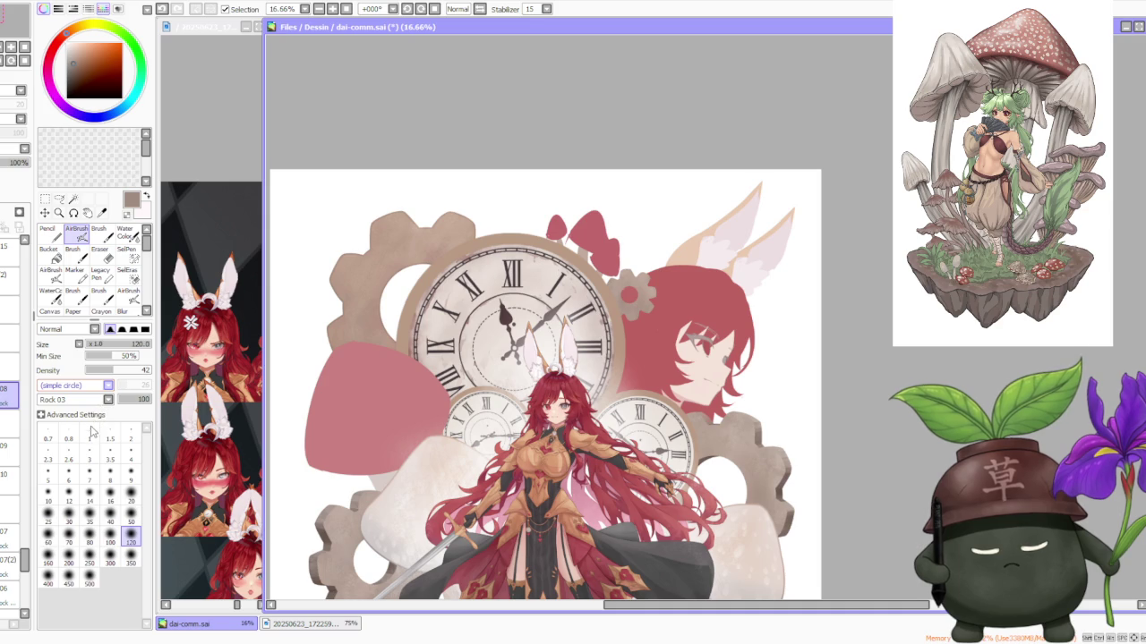
pyautogui.scroll(-2, 76, 385)
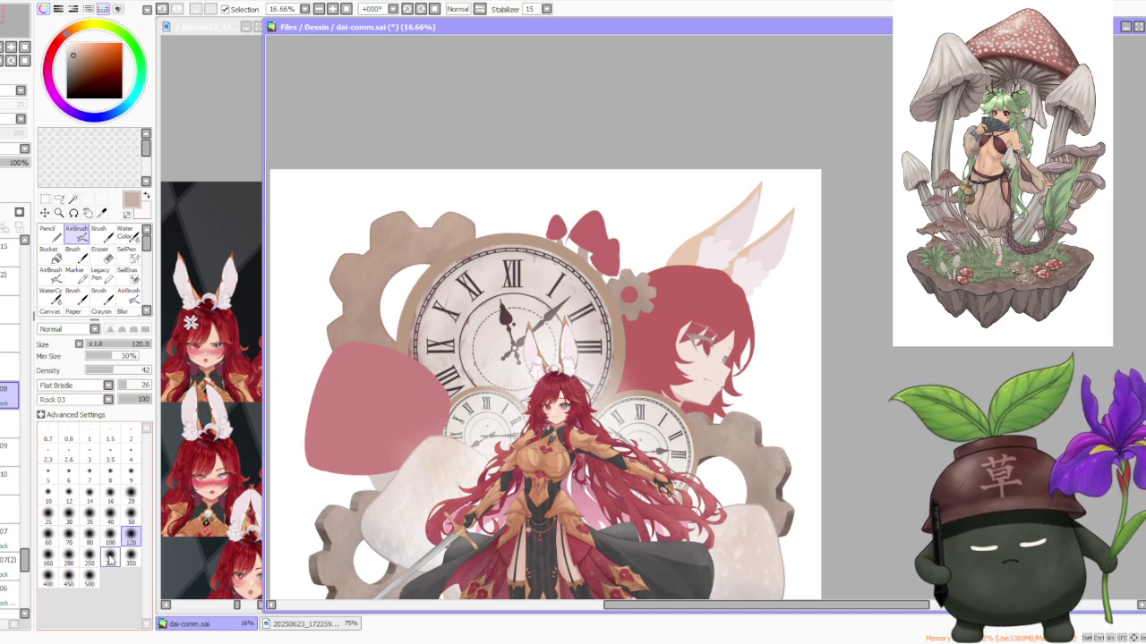
# Step: At brush size 300, paint a new rounded tooth on the gear's upper right
pyautogui.click(110, 557)
pyautogui.scroll(5, 703, 275)
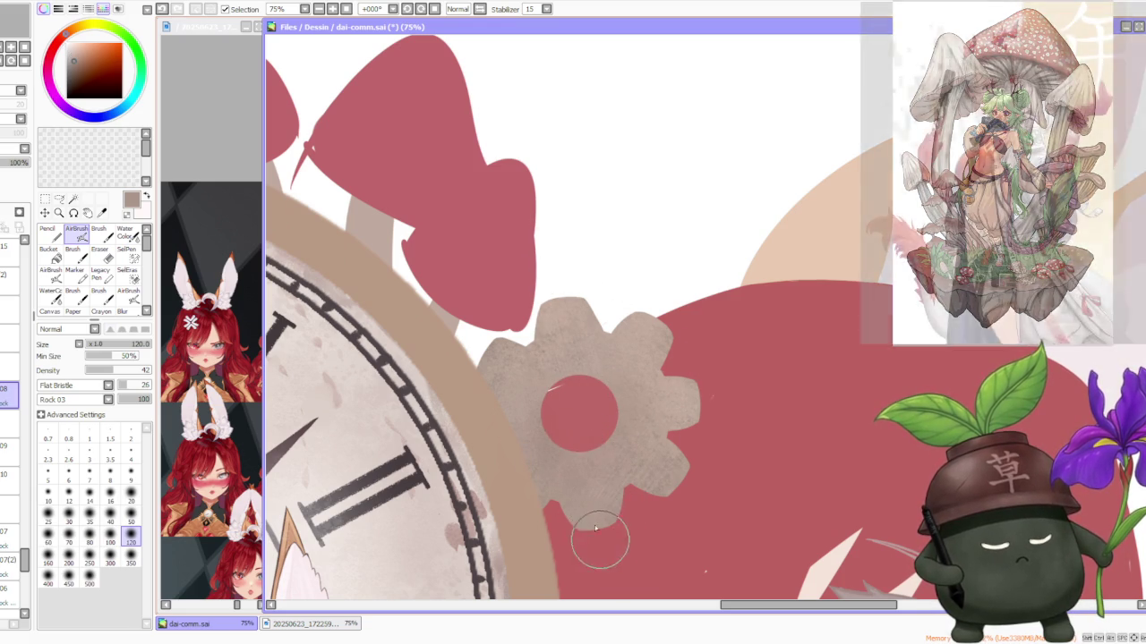
pyautogui.scroll(2, 533, 347)
pyautogui.scroll(-2, 533, 347)
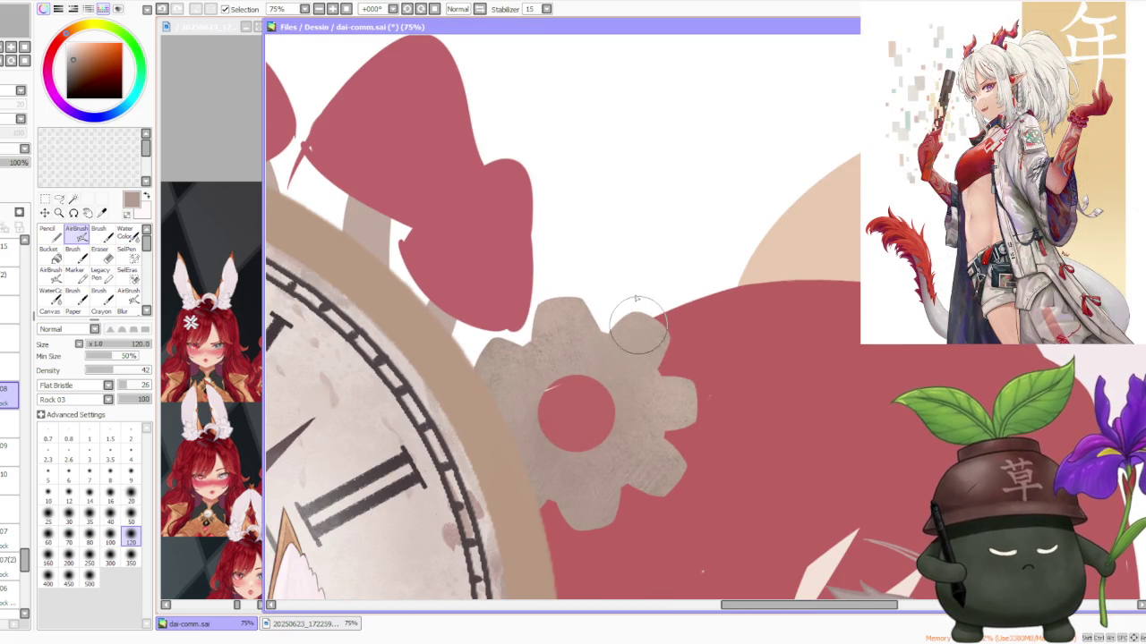
pyautogui.moveTo(659, 320); pyautogui.dragTo(645, 340)
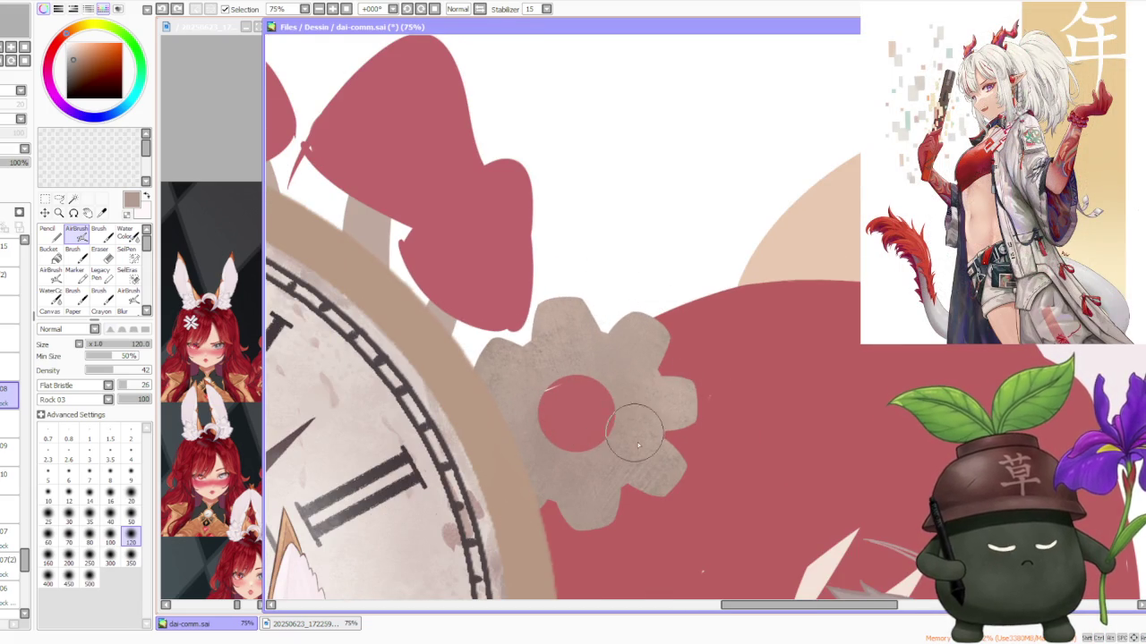
pyautogui.scroll(-2, 635, 438)
pyautogui.scroll(-1, 582, 322)
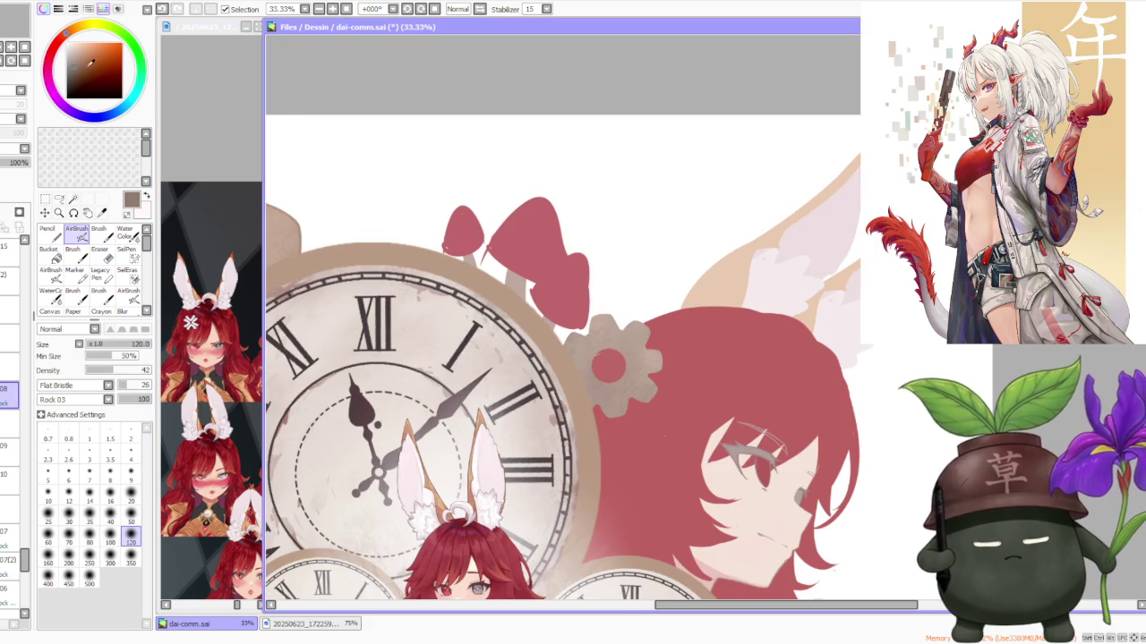
pyautogui.scroll(3, 573, 308)
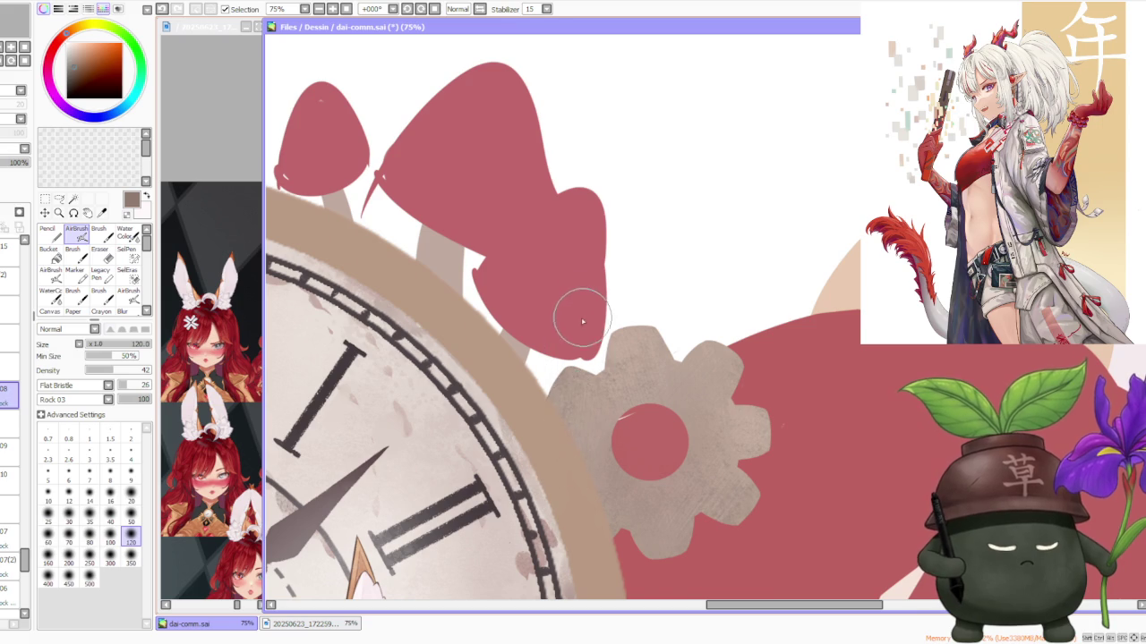
pyautogui.scroll(-2, 583, 322)
pyautogui.scroll(2, 628, 488)
# Step: Undo the new tooth stroke and set the brush size to 250
pyautogui.hotkey('ctrl', 'z')
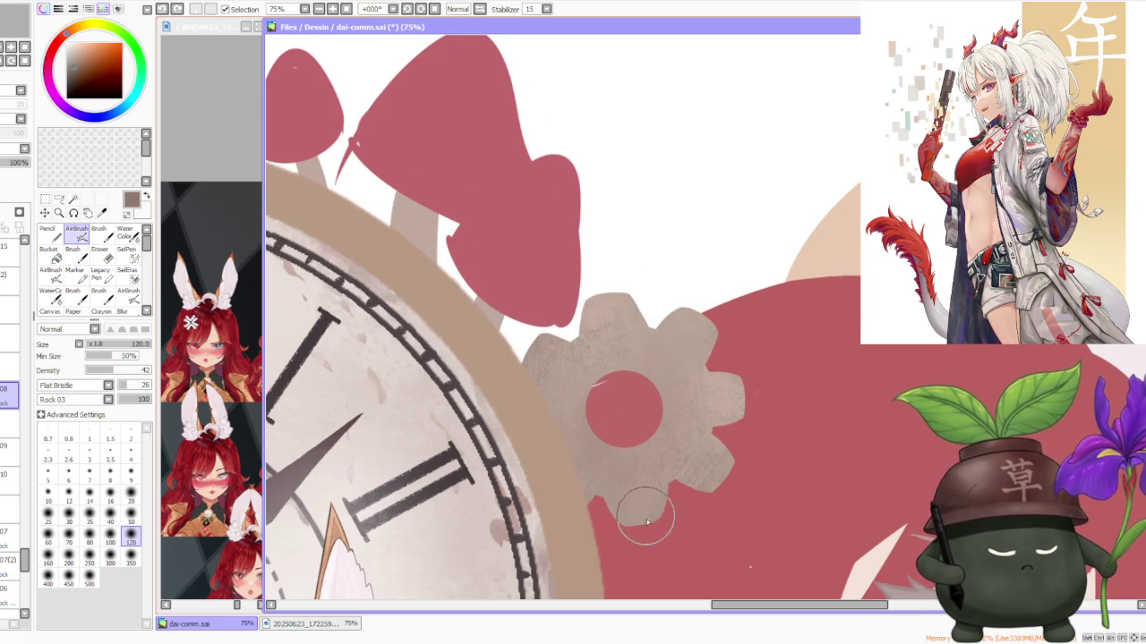
pyautogui.scroll(1, 631, 424)
pyautogui.scroll(-2, 662, 376)
pyautogui.scroll(2, 666, 305)
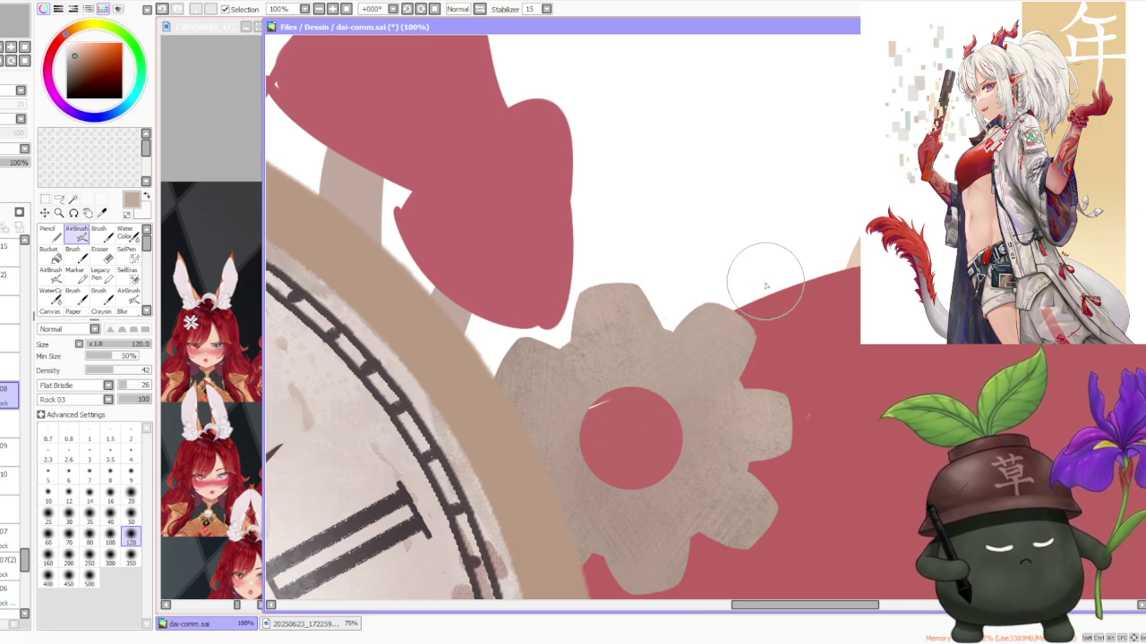
pyautogui.scroll(-1, 766, 277)
pyautogui.scroll(1, 763, 295)
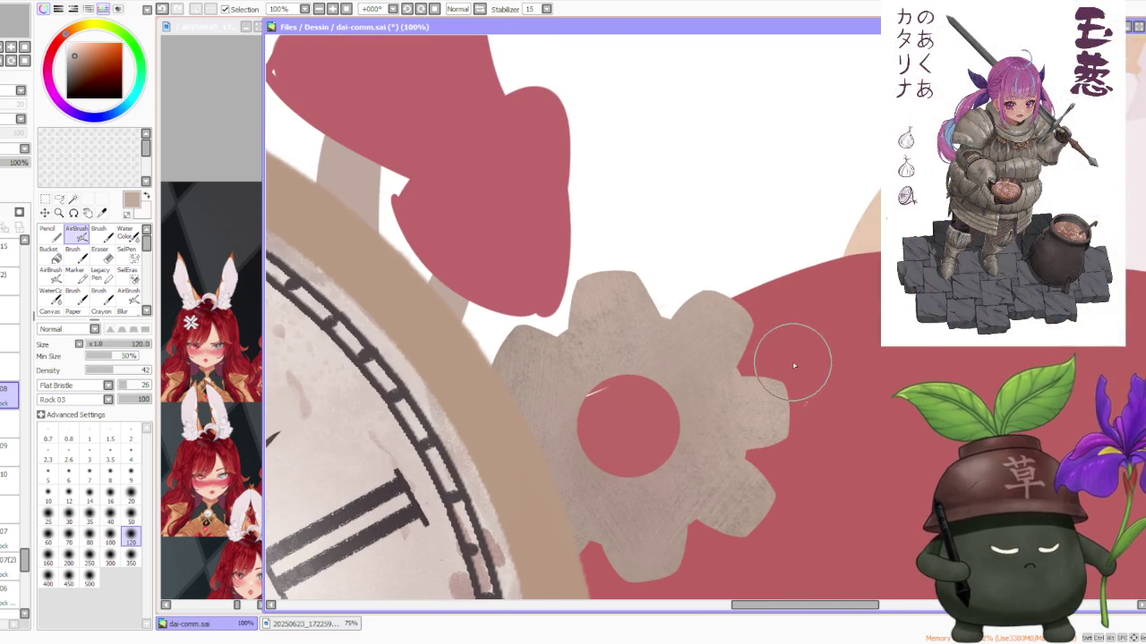
pyautogui.scroll(-3, 796, 359)
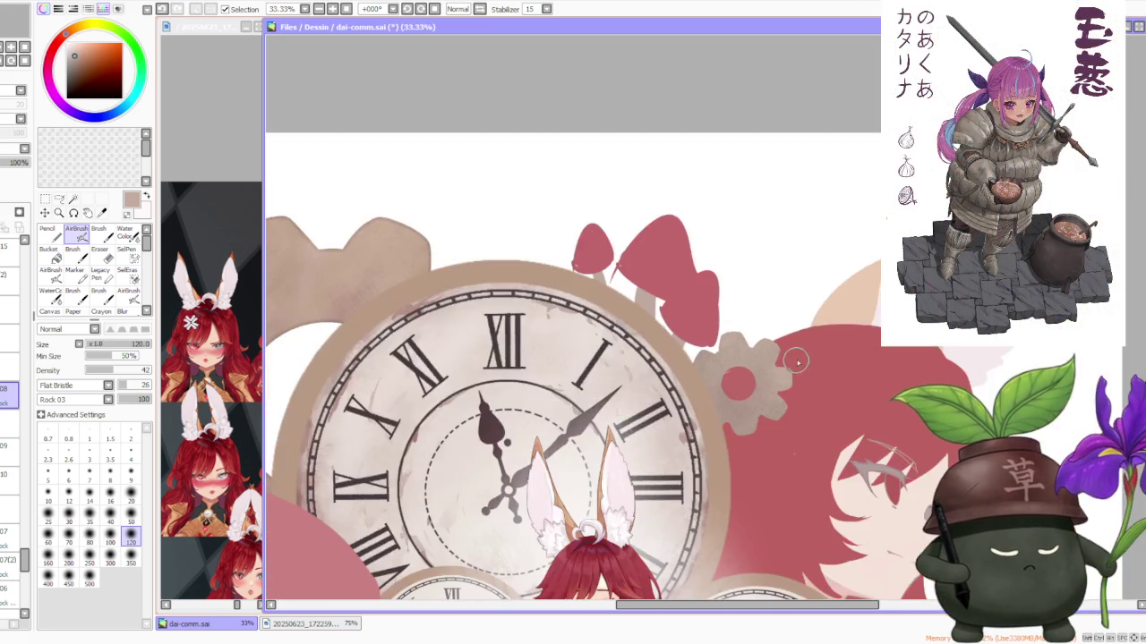
pyautogui.scroll(-2, 796, 360)
pyautogui.scroll(-1, 805, 367)
pyautogui.scroll(1, 830, 389)
pyautogui.scroll(2, 865, 361)
pyautogui.scroll(1, 609, 336)
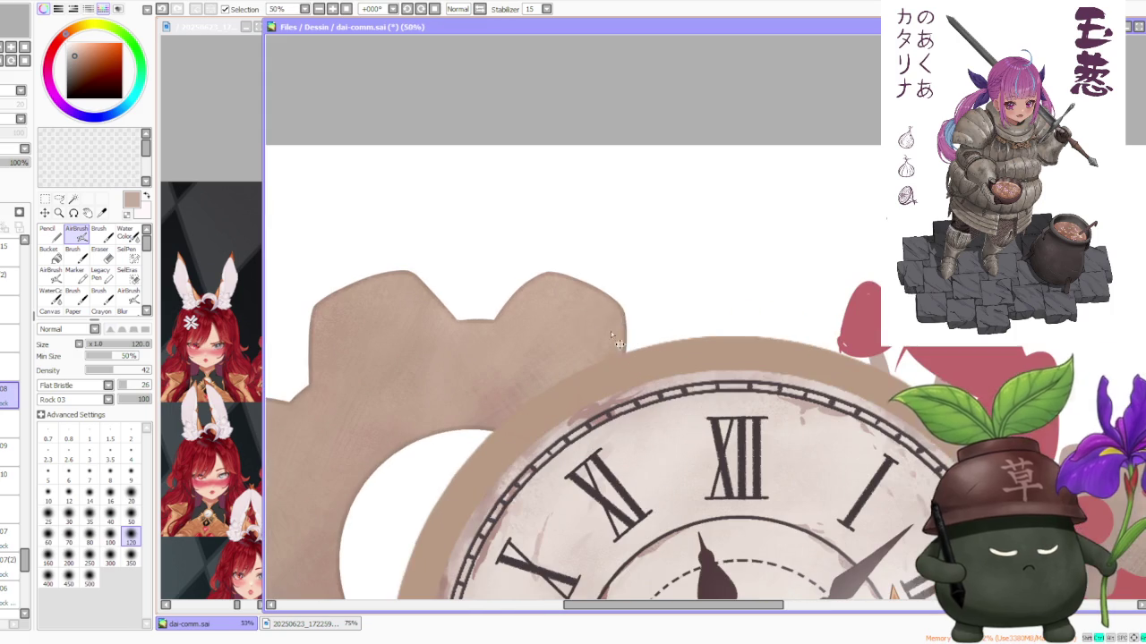
pyautogui.scroll(-3, 611, 343)
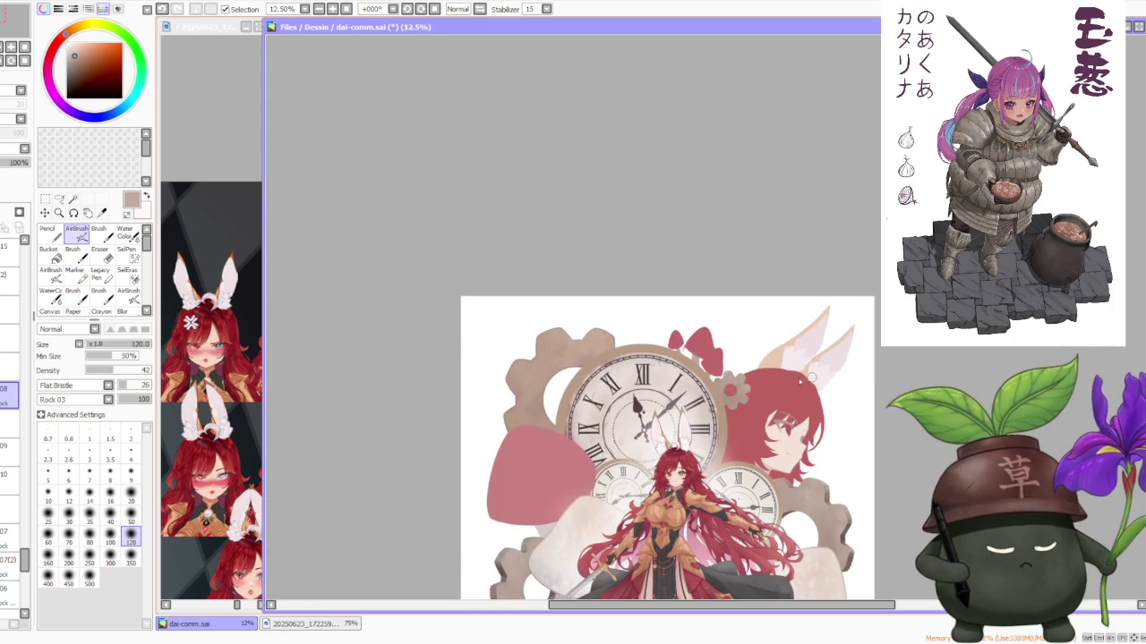
pyautogui.scroll(3, 740, 383)
pyautogui.scroll(3, 737, 376)
pyautogui.scroll(-1, 730, 367)
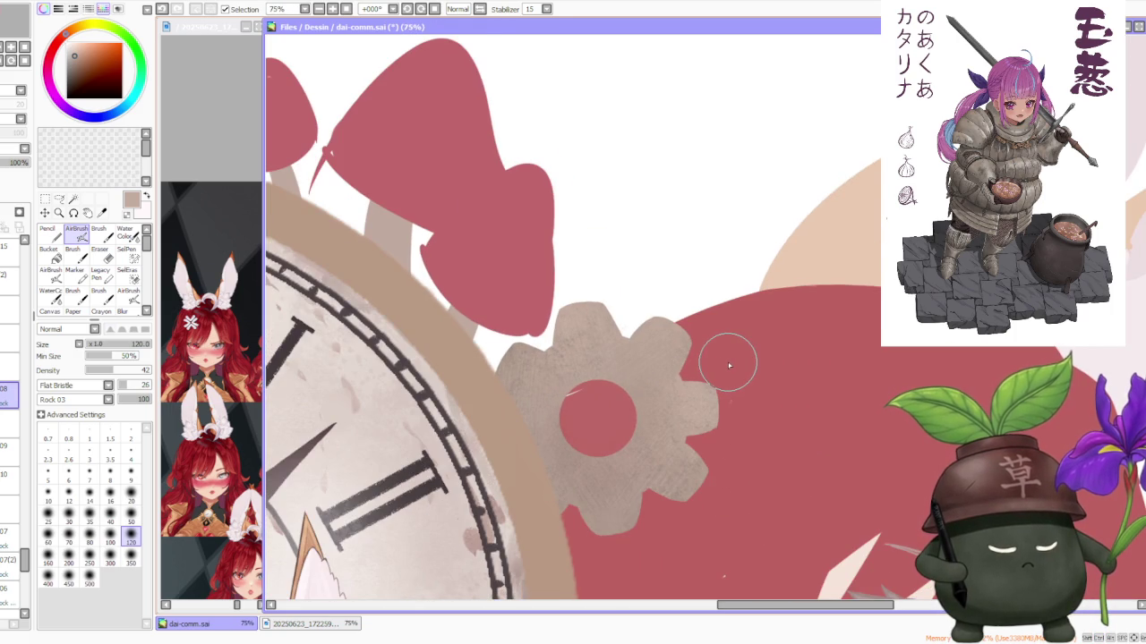
pyautogui.scroll(-1, 730, 366)
pyautogui.scroll(-1, 730, 363)
pyautogui.scroll(-1, 728, 360)
pyautogui.scroll(2, 728, 355)
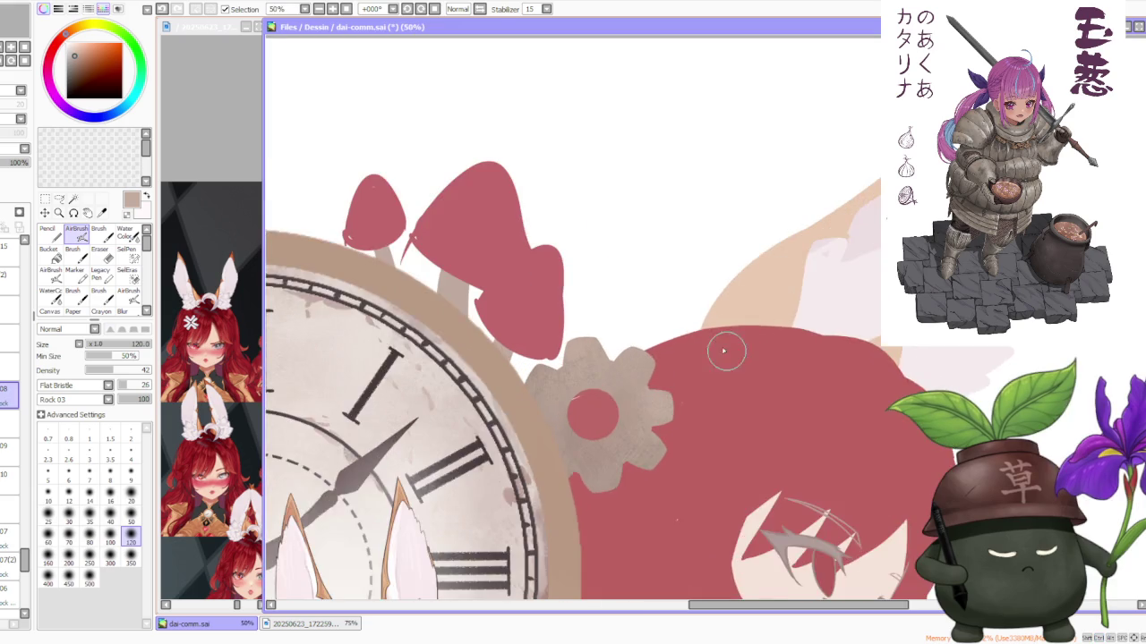
pyautogui.scroll(1, 656, 405)
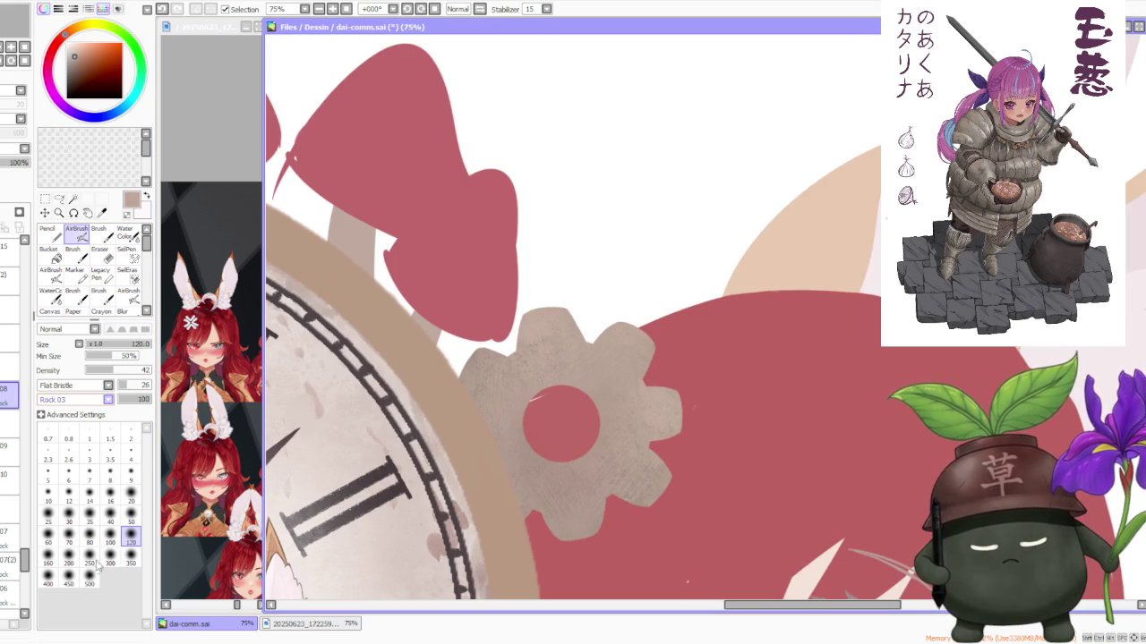
pyautogui.click(89, 555)
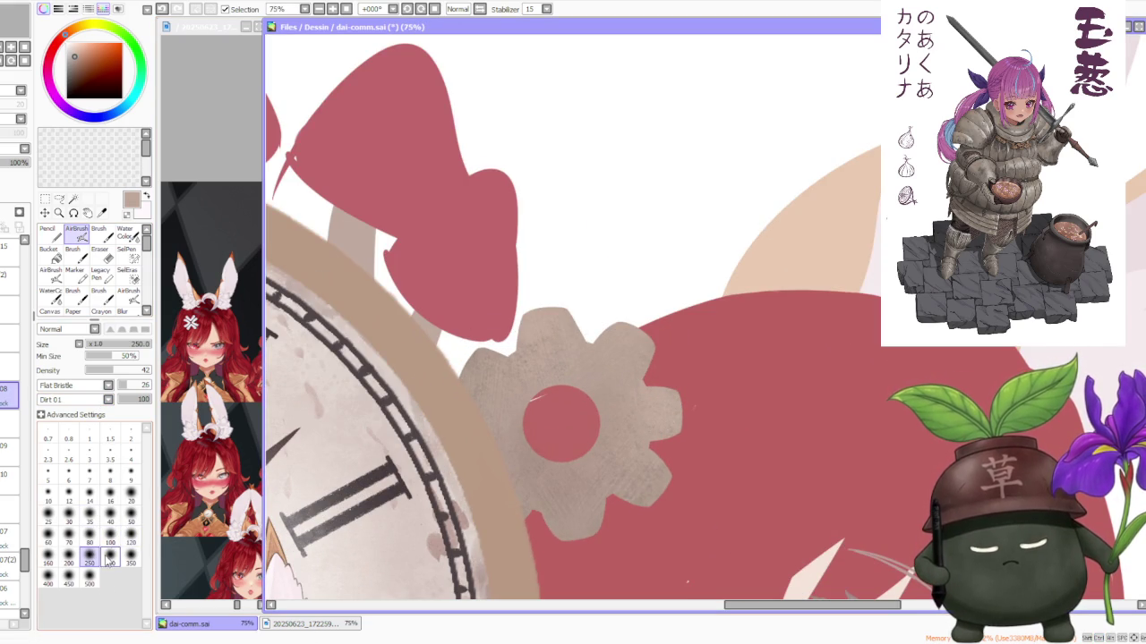
# Step: Change the brush shape from Flat Bristle to a simple circle
pyautogui.click(95, 399)
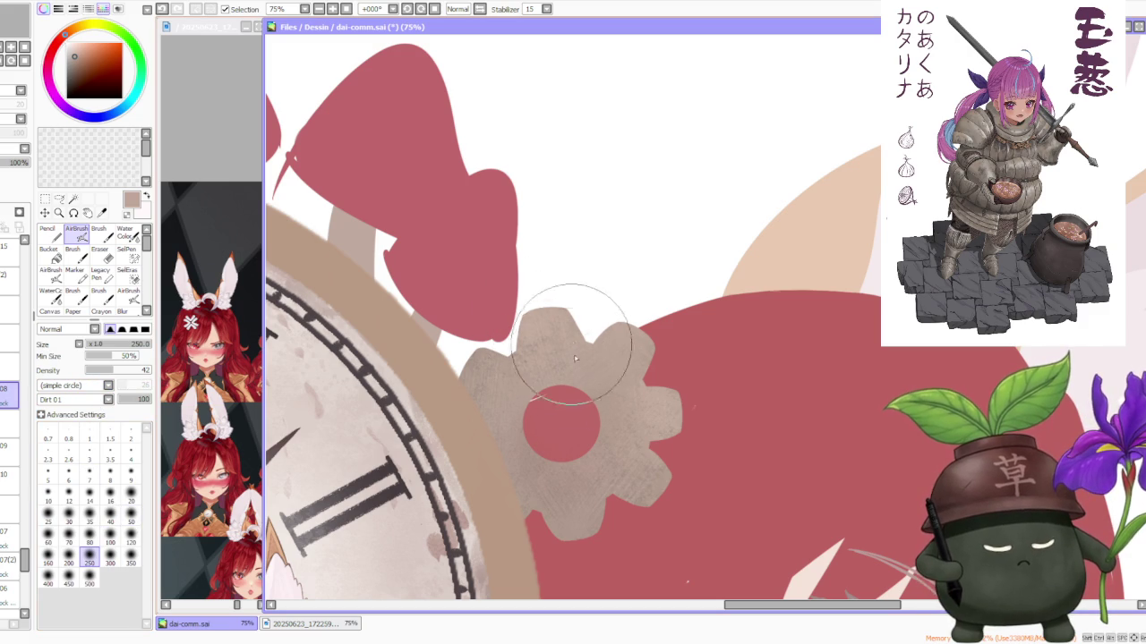
pyautogui.scroll(-4, 578, 346)
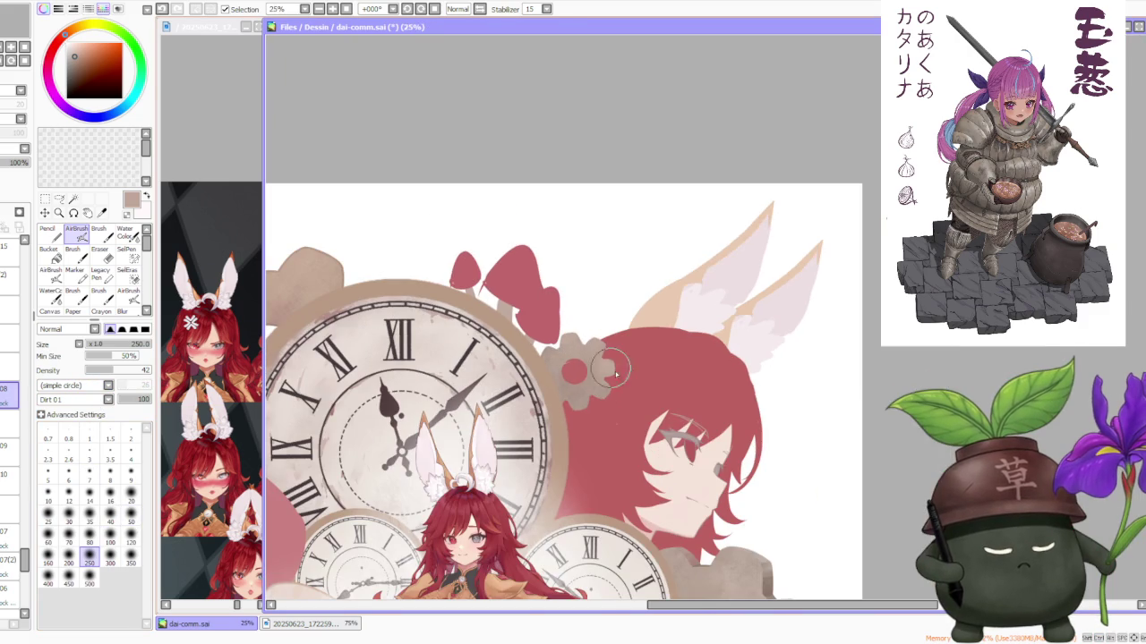
pyautogui.scroll(2, 582, 358)
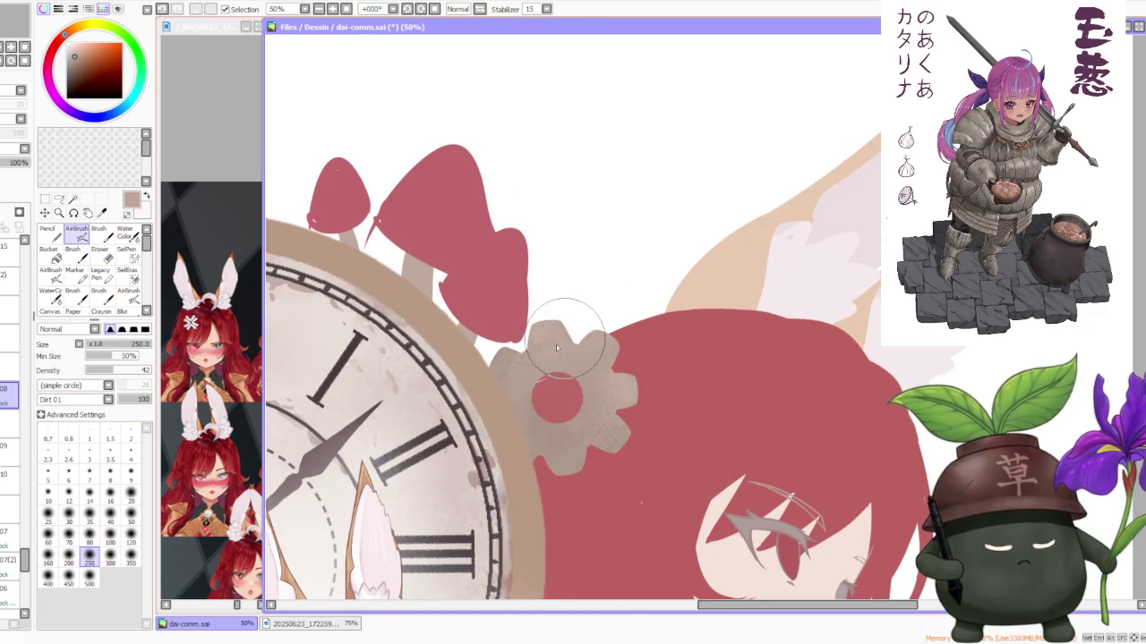
pyautogui.scroll(-2, 559, 331)
pyautogui.scroll(-2, 552, 288)
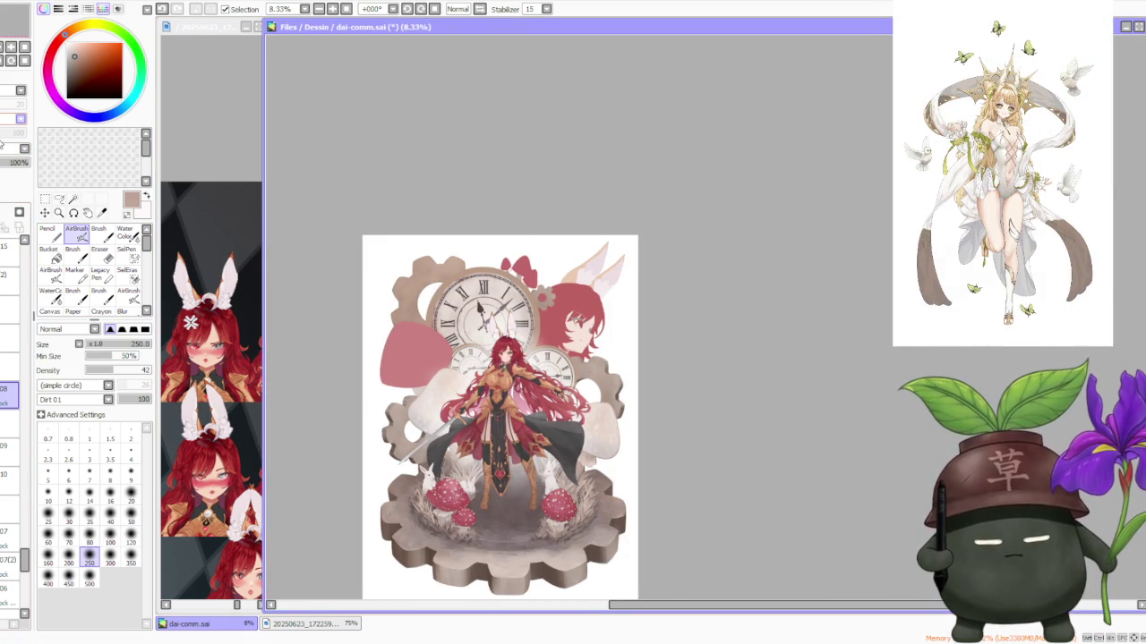
pyautogui.scroll(4, 646, 316)
pyautogui.scroll(2, 573, 287)
pyautogui.scroll(1, 296, 277)
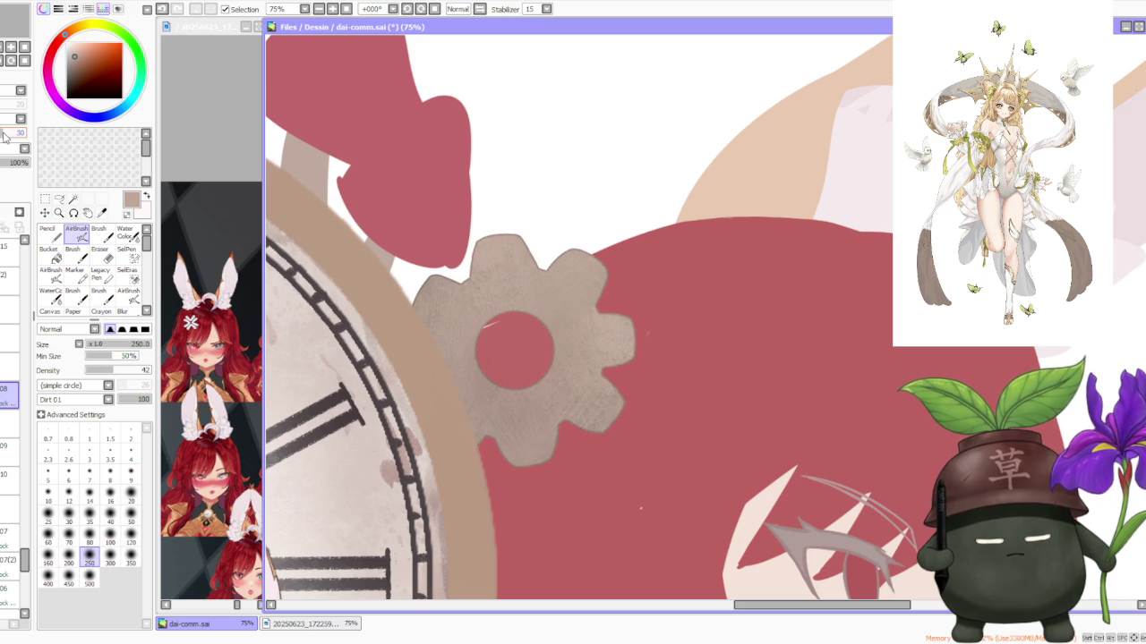
# Step: Zoom out to review the illustration, then hide the clock layer to compare
pyautogui.scroll(-3, 334, 205)
pyautogui.scroll(-3, 465, 185)
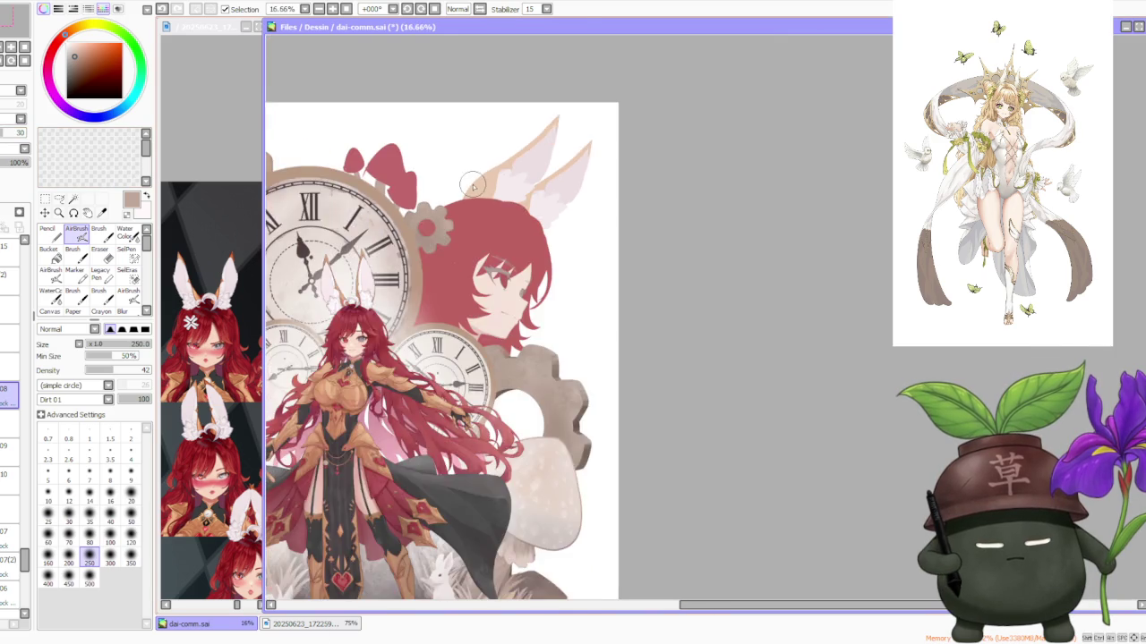
pyautogui.scroll(-2, 472, 187)
pyautogui.scroll(-1, 505, 205)
pyautogui.scroll(2, 425, 183)
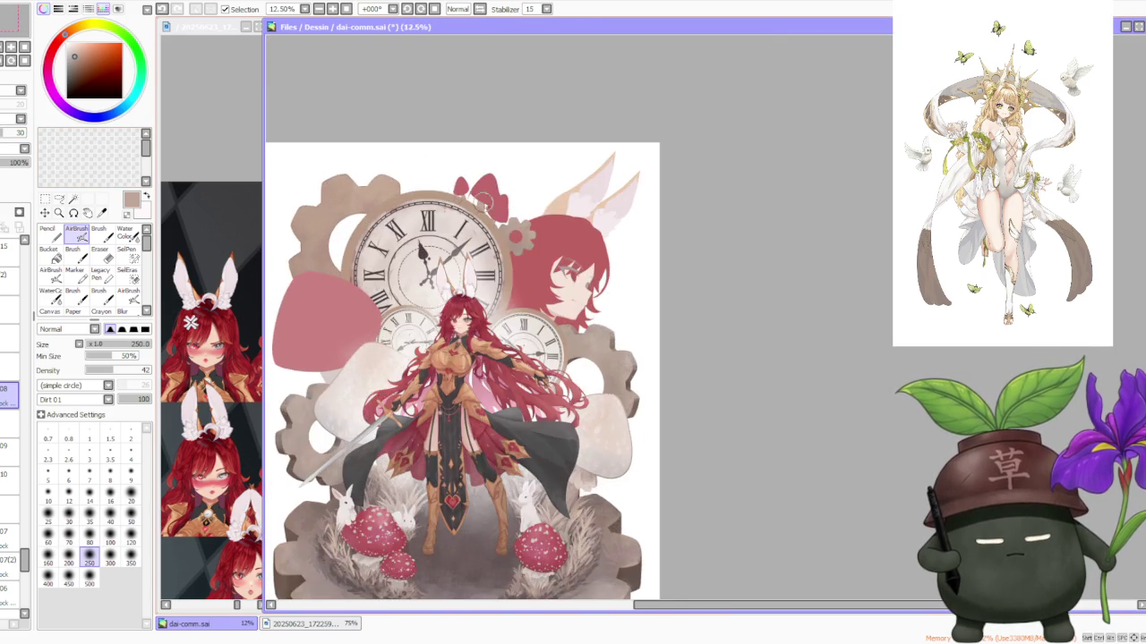
pyautogui.scroll(2, 584, 212)
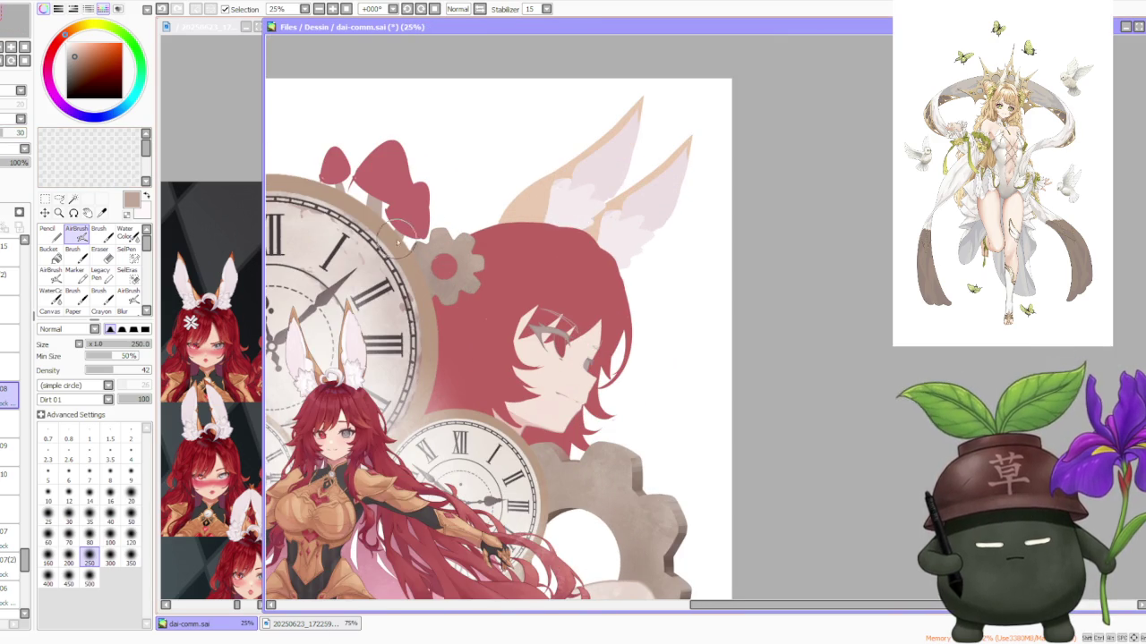
pyautogui.scroll(3, 420, 234)
pyautogui.scroll(2, 411, 242)
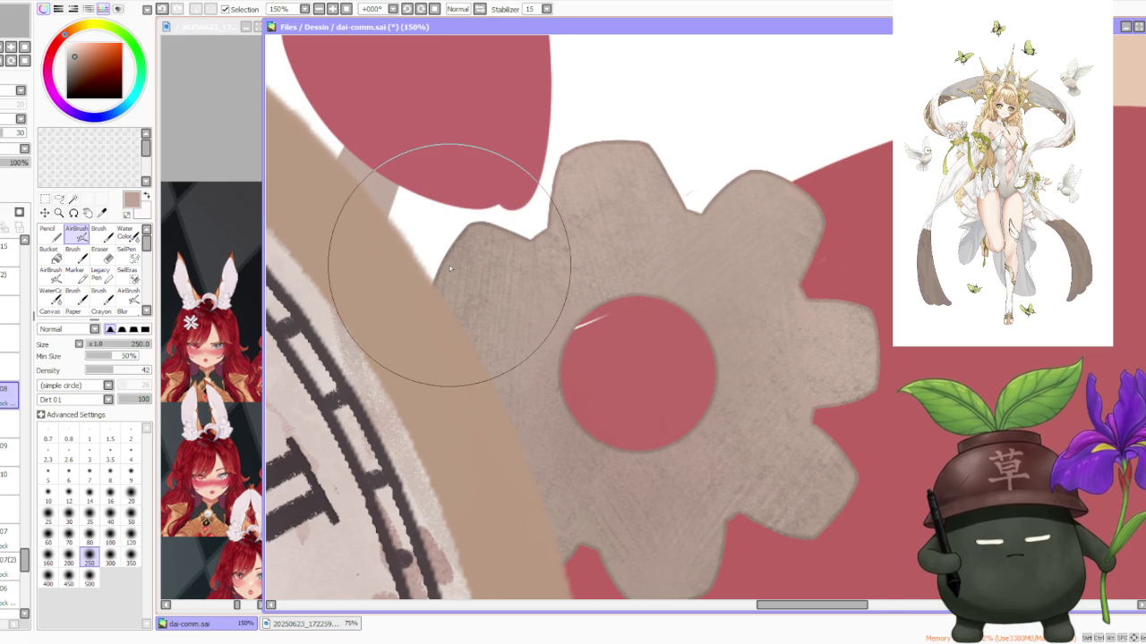
pyautogui.scroll(-2, 450, 267)
pyautogui.scroll(-2, 452, 265)
pyautogui.scroll(-2, 454, 262)
pyautogui.scroll(-1, 454, 263)
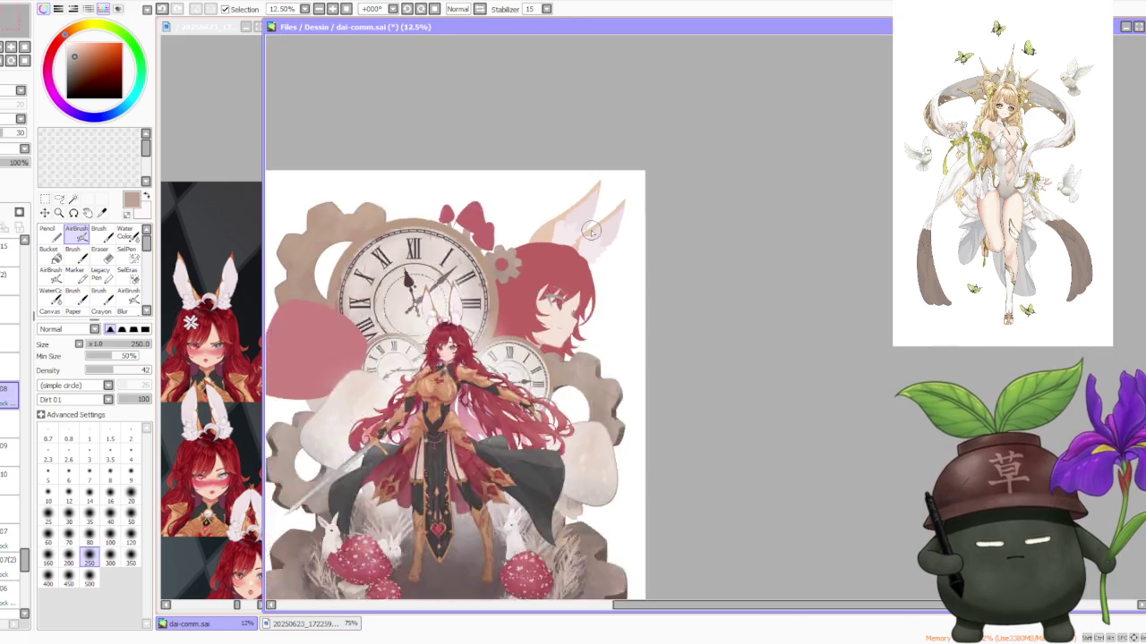
pyautogui.scroll(-1, 591, 230)
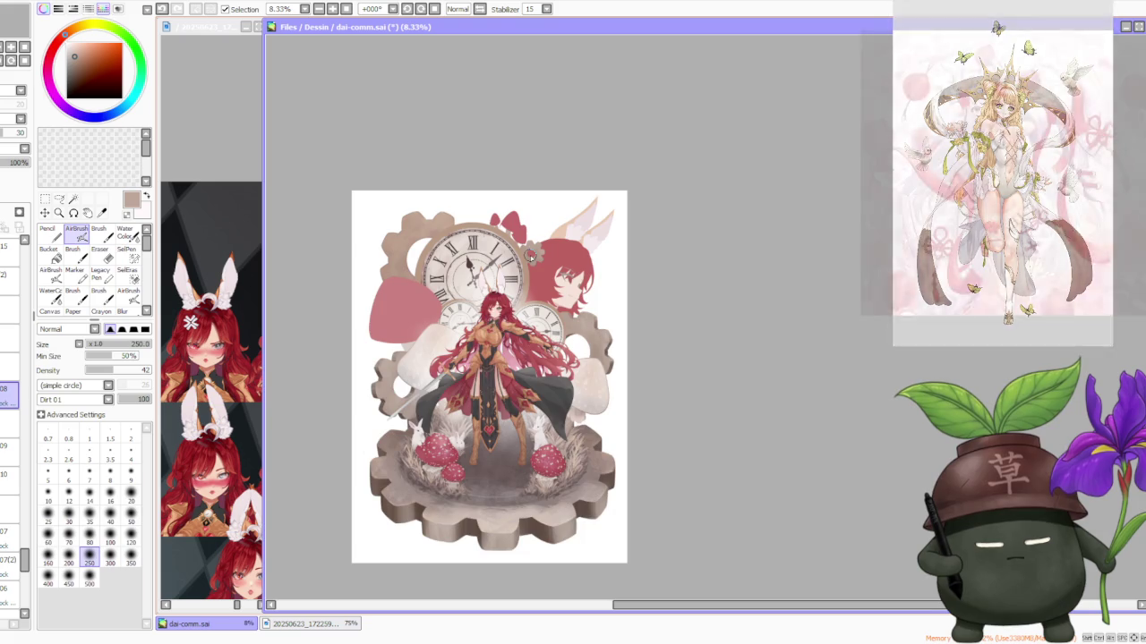
pyautogui.scroll(1, 531, 256)
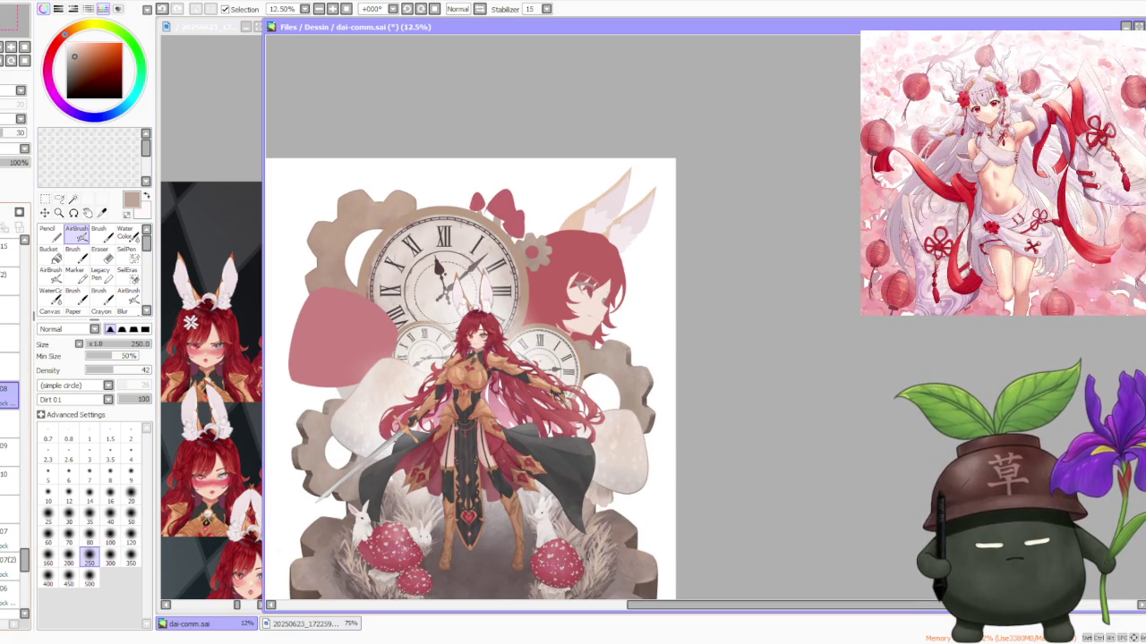
pyautogui.click(9, 338)
pyautogui.click(9, 338)
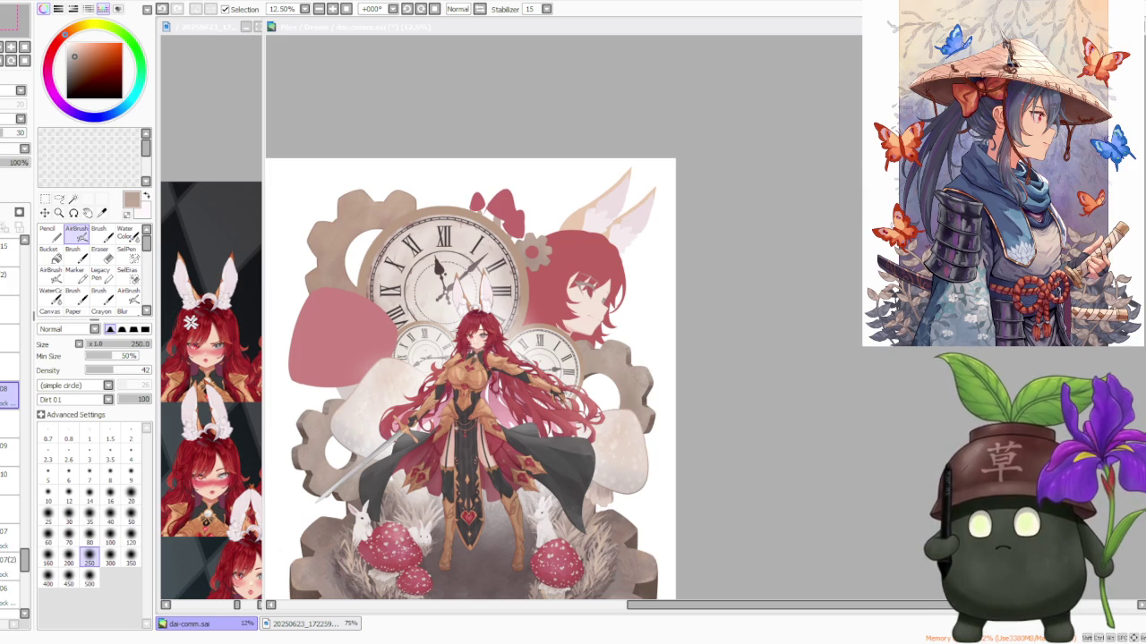
pyautogui.scroll(1, 505, 255)
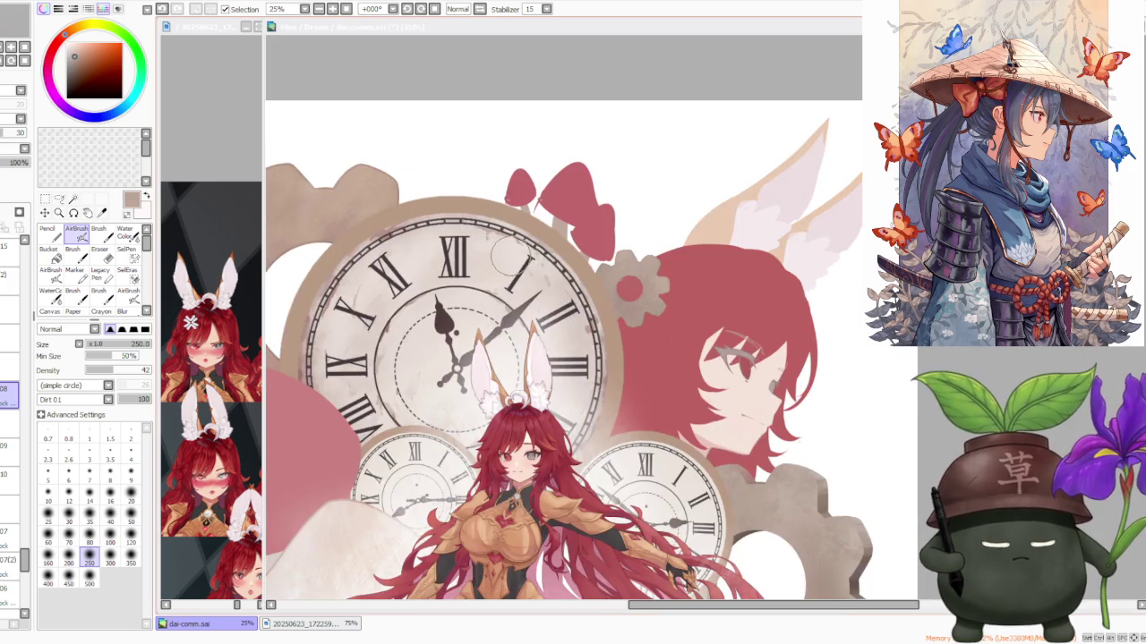
pyautogui.scroll(1, 504, 253)
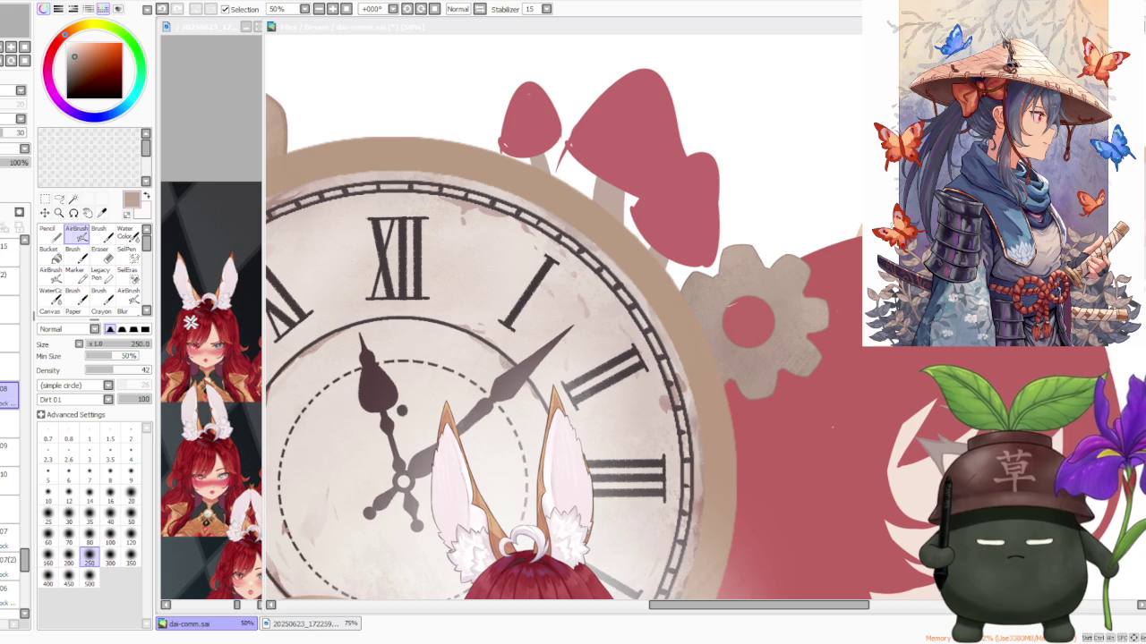
pyautogui.hotkey('alt', 'Tab')
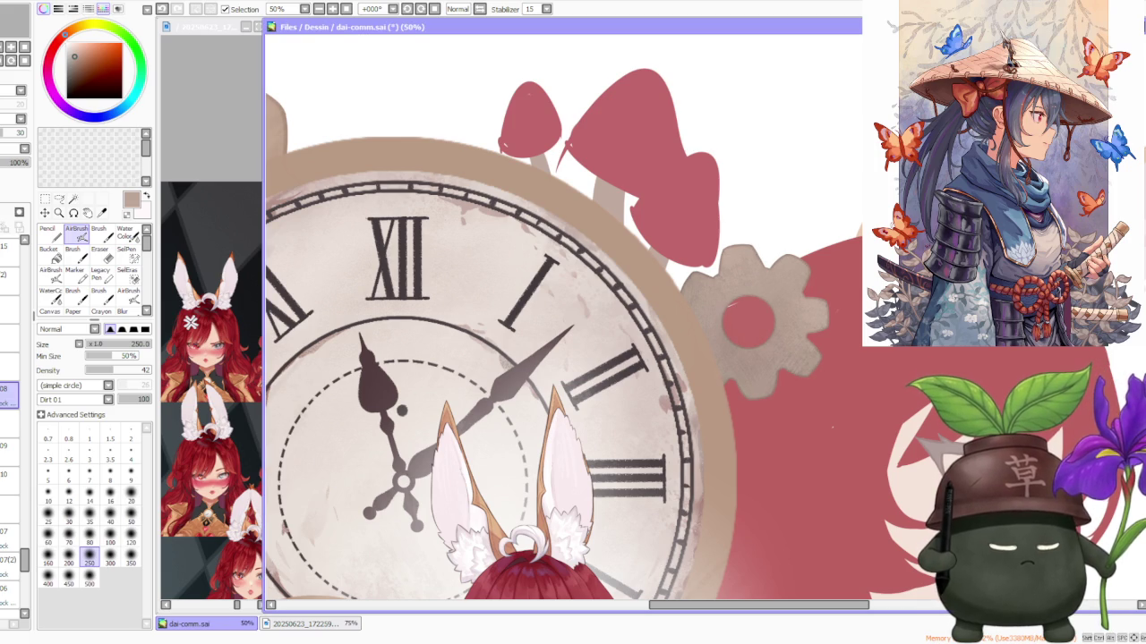
pyautogui.click(10, 134)
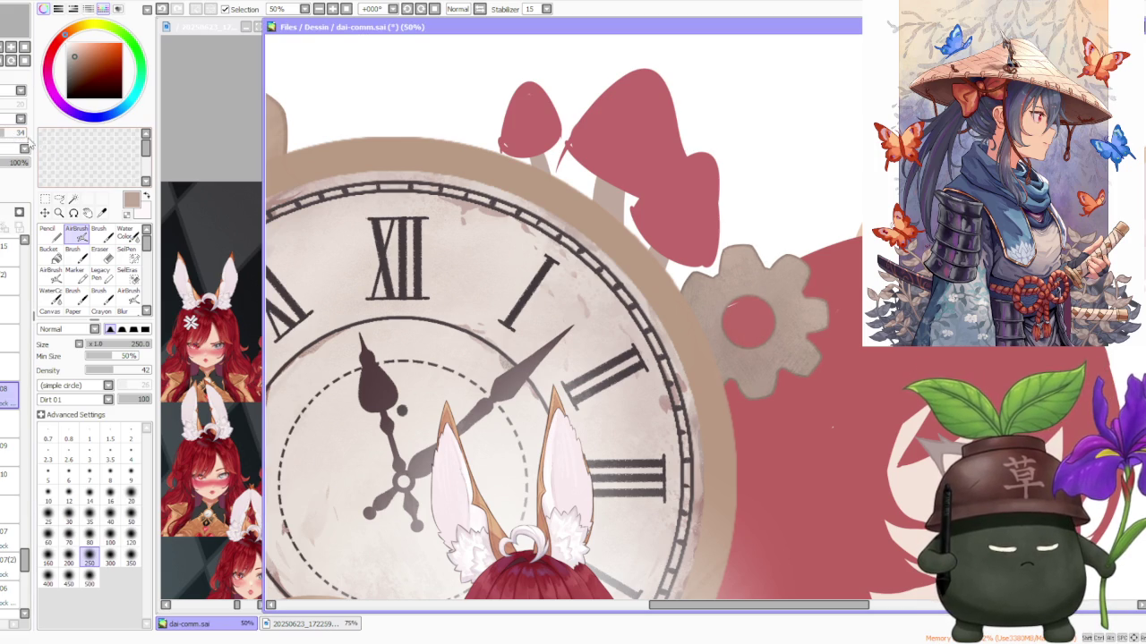
pyautogui.scroll(-2, 716, 458)
pyautogui.scroll(-1, 716, 458)
pyautogui.scroll(1, 596, 201)
pyautogui.scroll(-2, 596, 200)
pyautogui.scroll(-1, 596, 200)
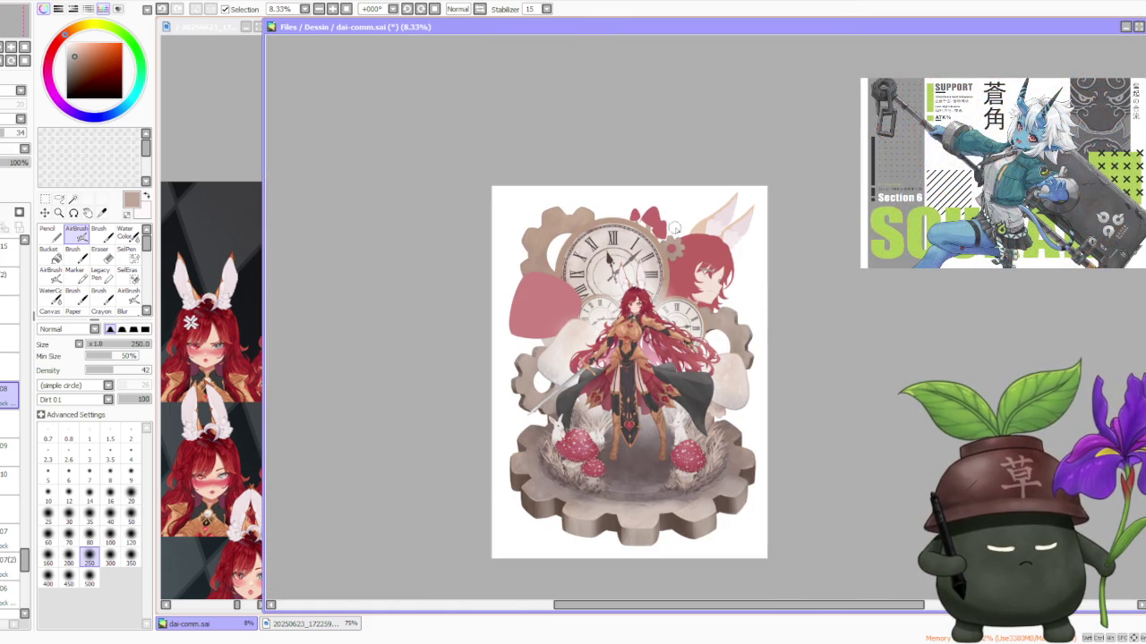
pyautogui.scroll(1, 659, 221)
pyautogui.scroll(-1, 667, 228)
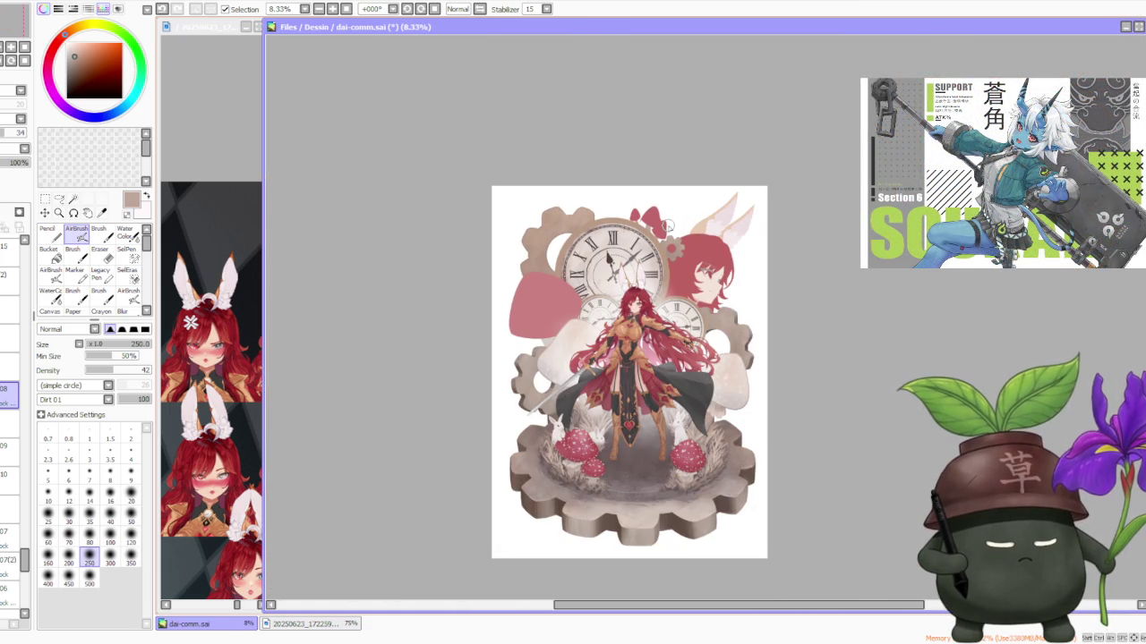
pyautogui.scroll(2, 658, 460)
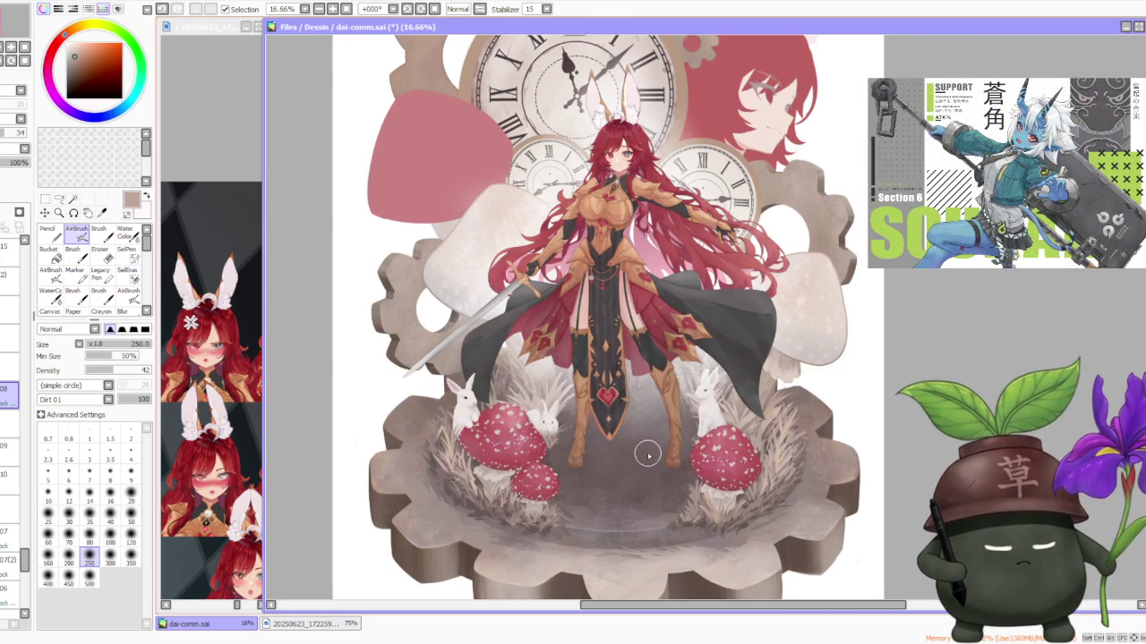
pyautogui.scroll(-2, 648, 456)
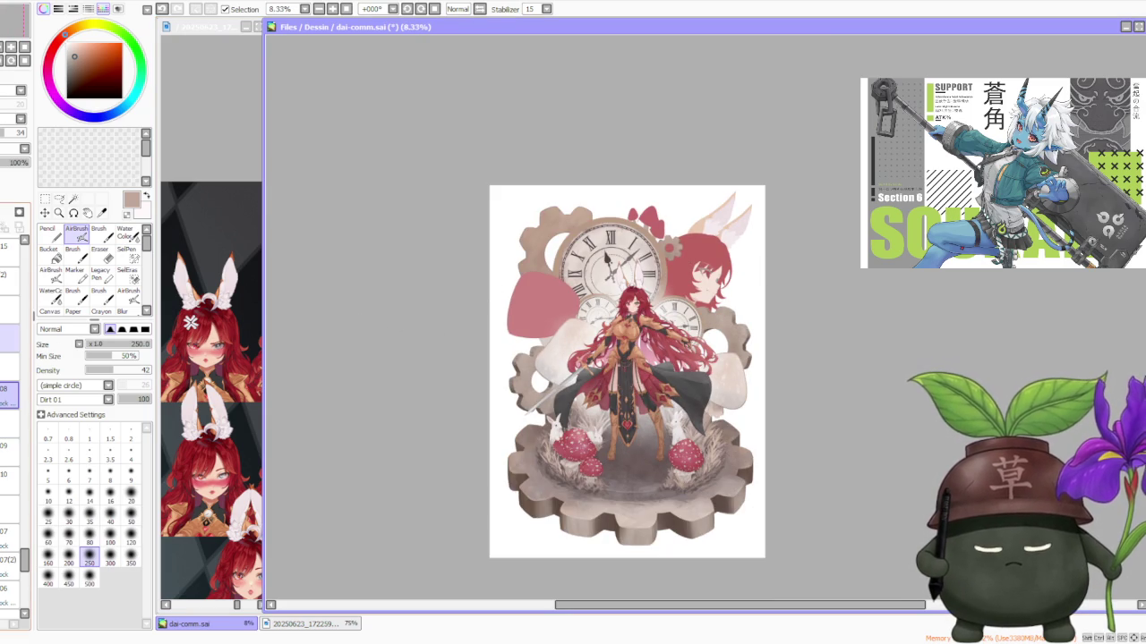
pyautogui.click(5, 338)
pyautogui.click(5, 338)
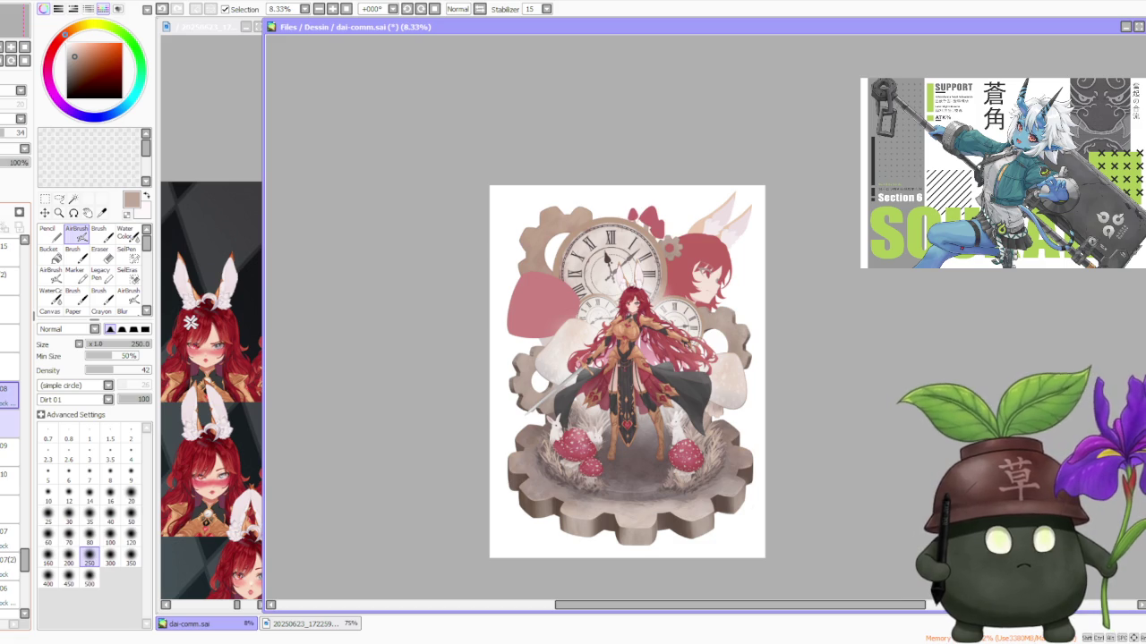
pyautogui.scroll(-2, 9, 403)
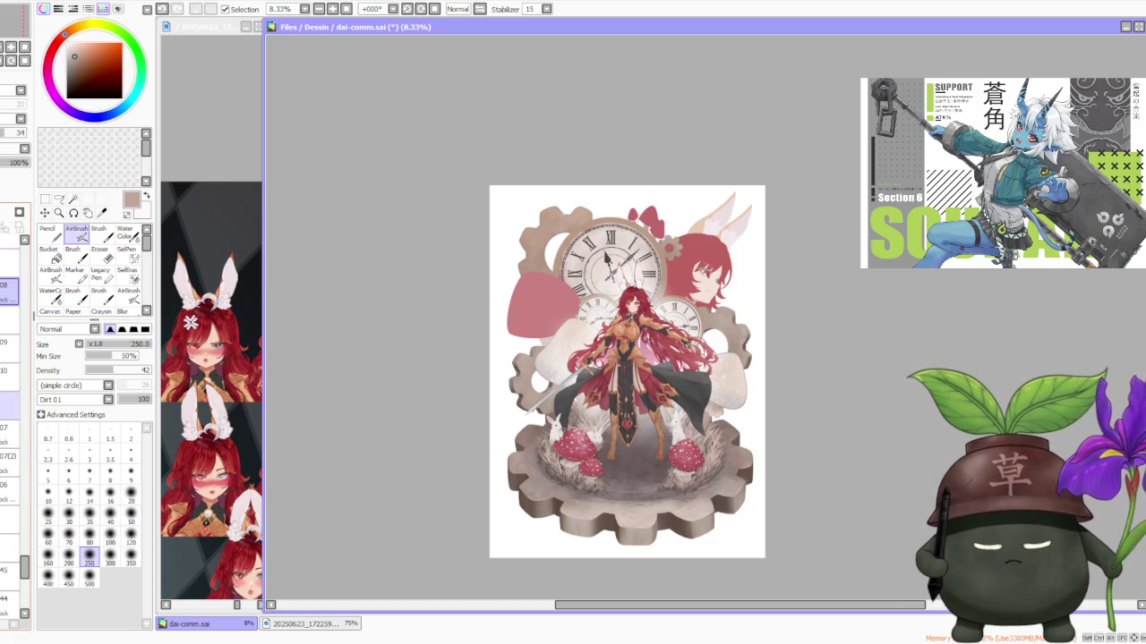
pyautogui.click(5, 292)
pyautogui.click(4, 292)
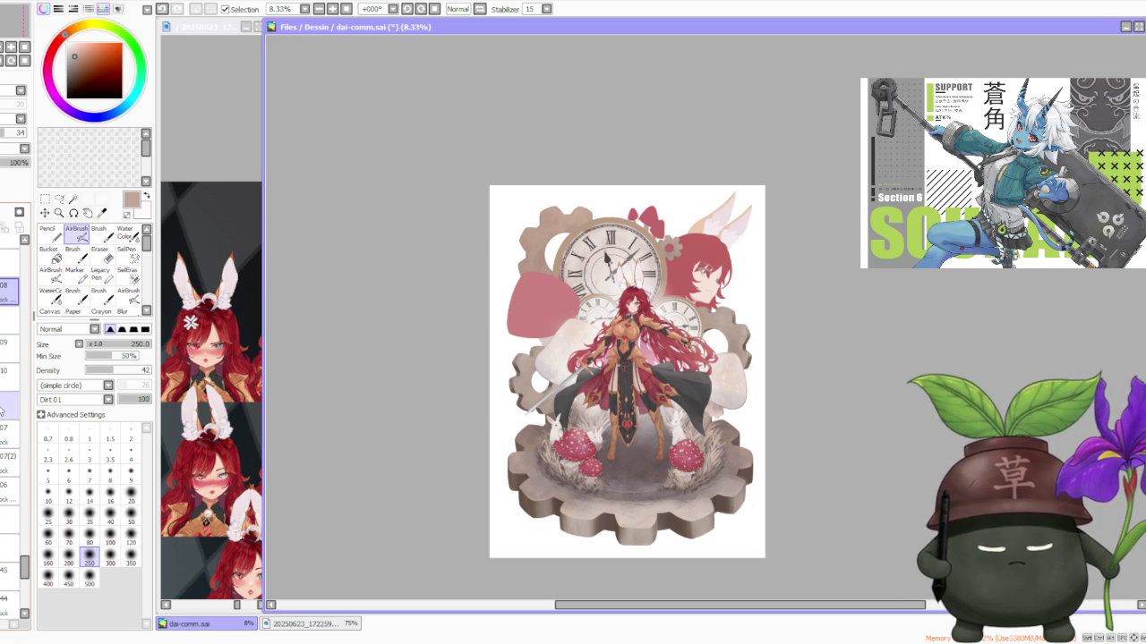
pyautogui.click(3, 407)
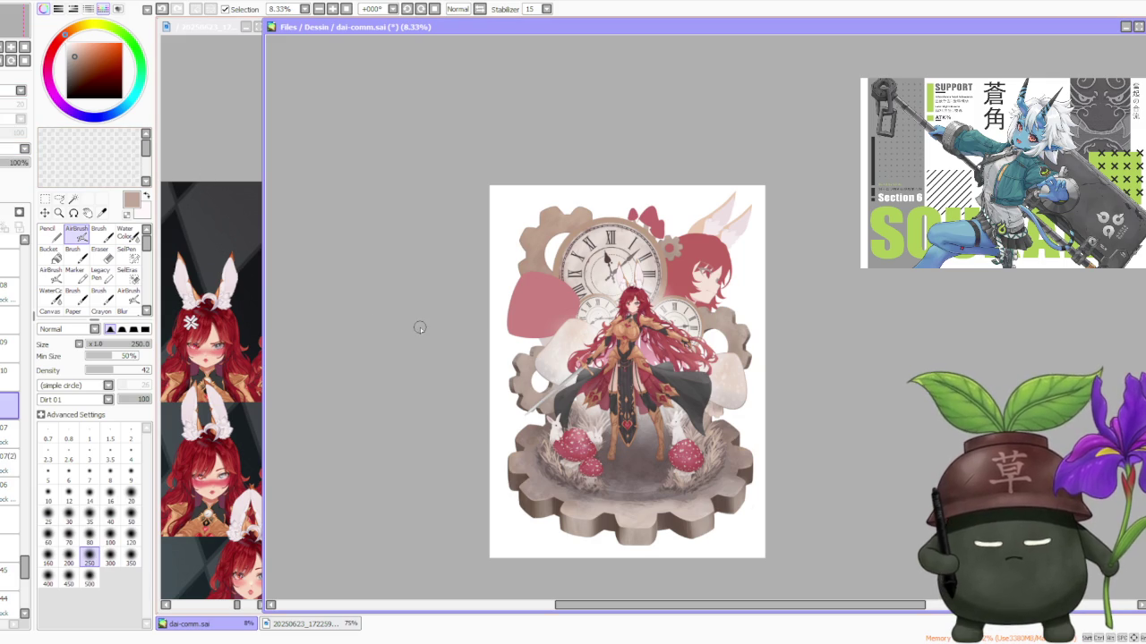
pyautogui.scroll(4, 698, 268)
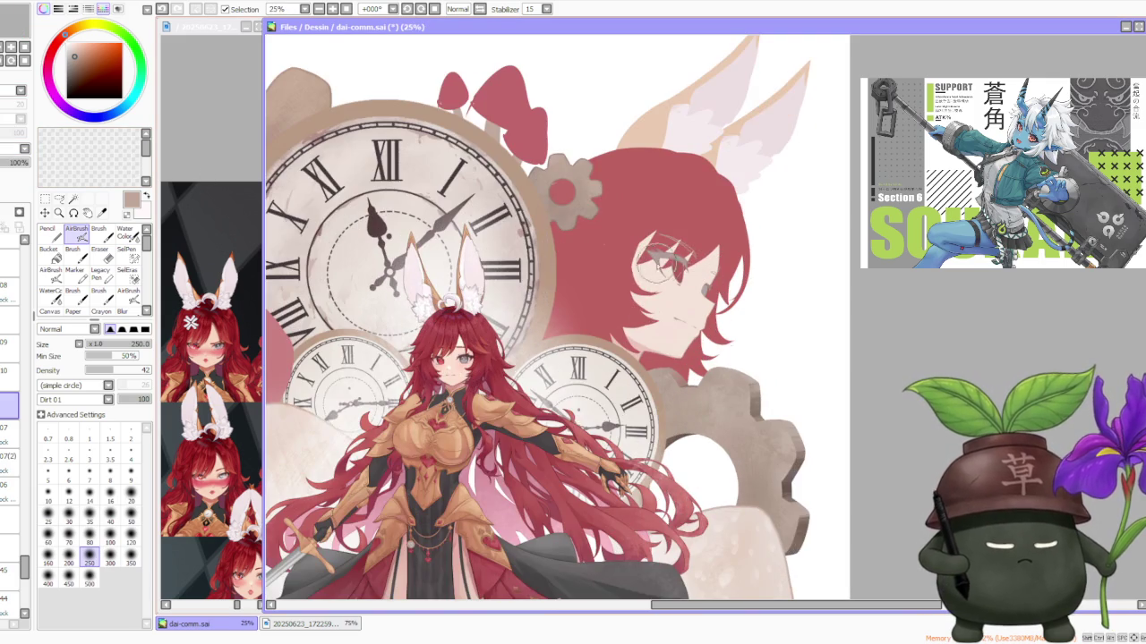
pyautogui.scroll(1, 531, 307)
pyautogui.scroll(-3, 531, 307)
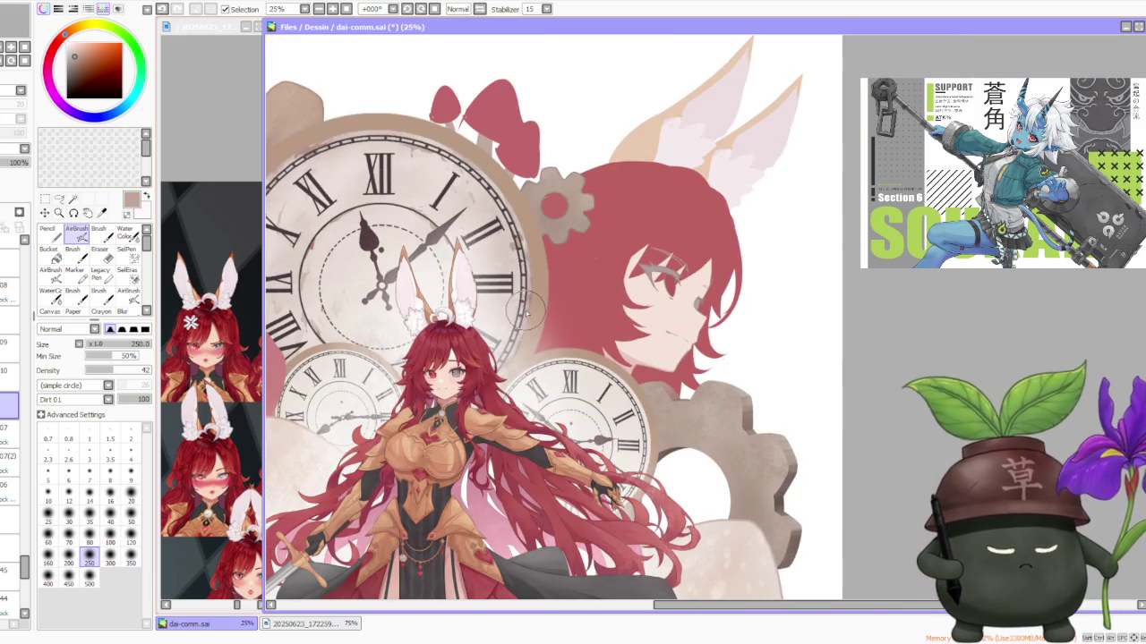
pyautogui.scroll(-1, 523, 309)
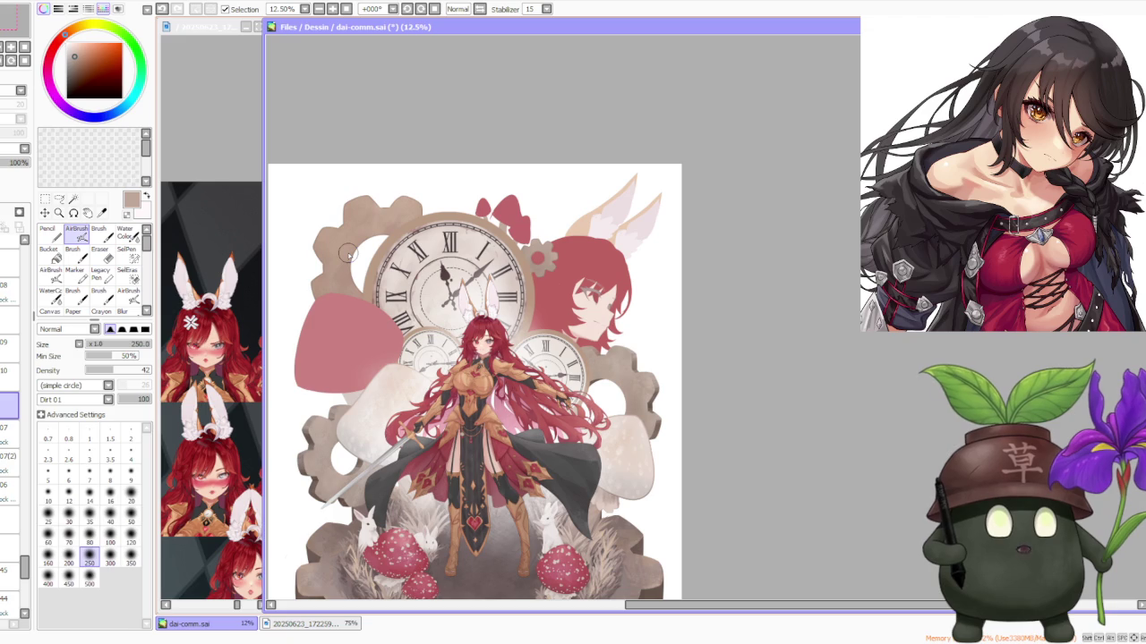
pyautogui.scroll(-2, 403, 260)
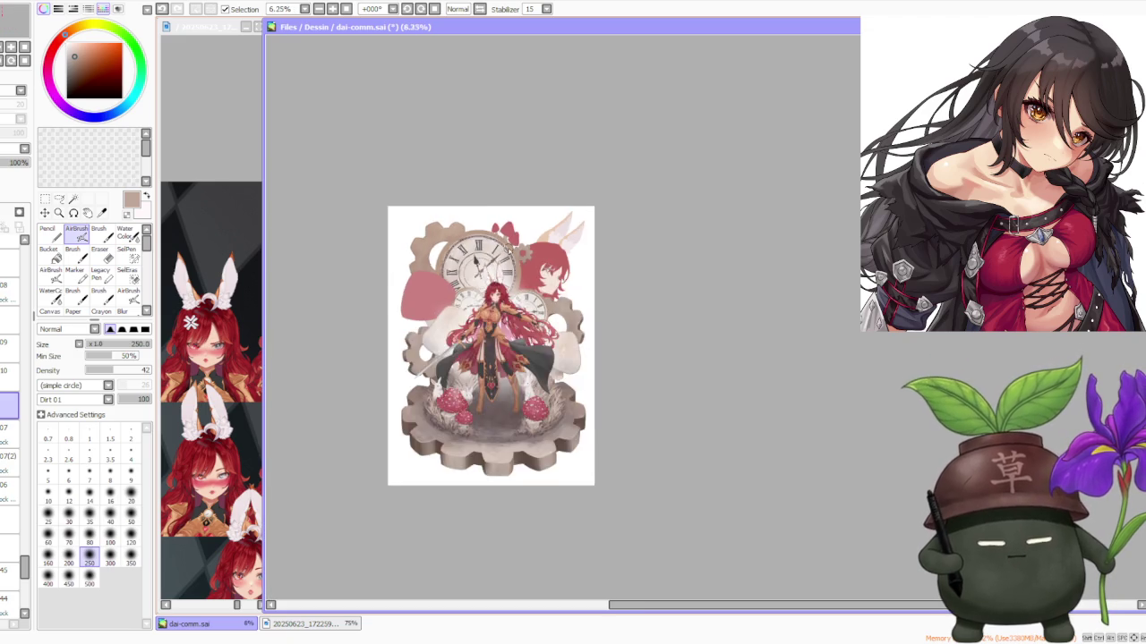
pyautogui.scroll(3, 464, 264)
pyautogui.scroll(-3, 622, 260)
pyautogui.scroll(1, 631, 278)
pyautogui.scroll(5, 639, 299)
pyautogui.scroll(-2, 706, 302)
pyautogui.scroll(-2, 705, 300)
pyautogui.scroll(-1, 707, 296)
pyautogui.scroll(-1, 707, 296)
pyautogui.scroll(2, 703, 304)
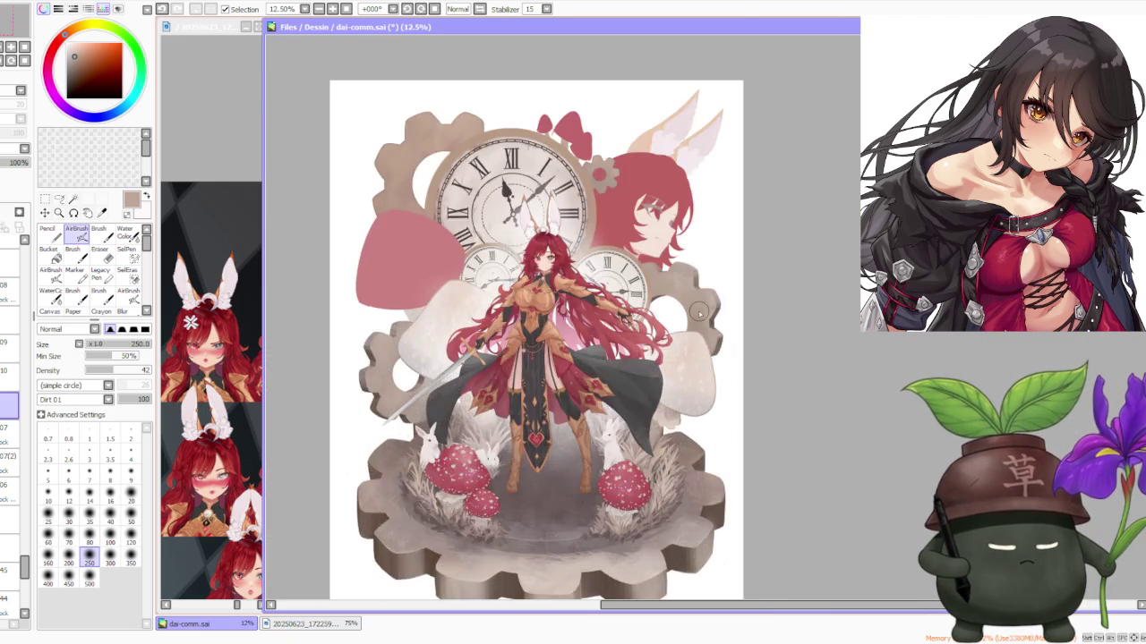
pyautogui.scroll(3, 700, 313)
pyautogui.scroll(-3, 689, 311)
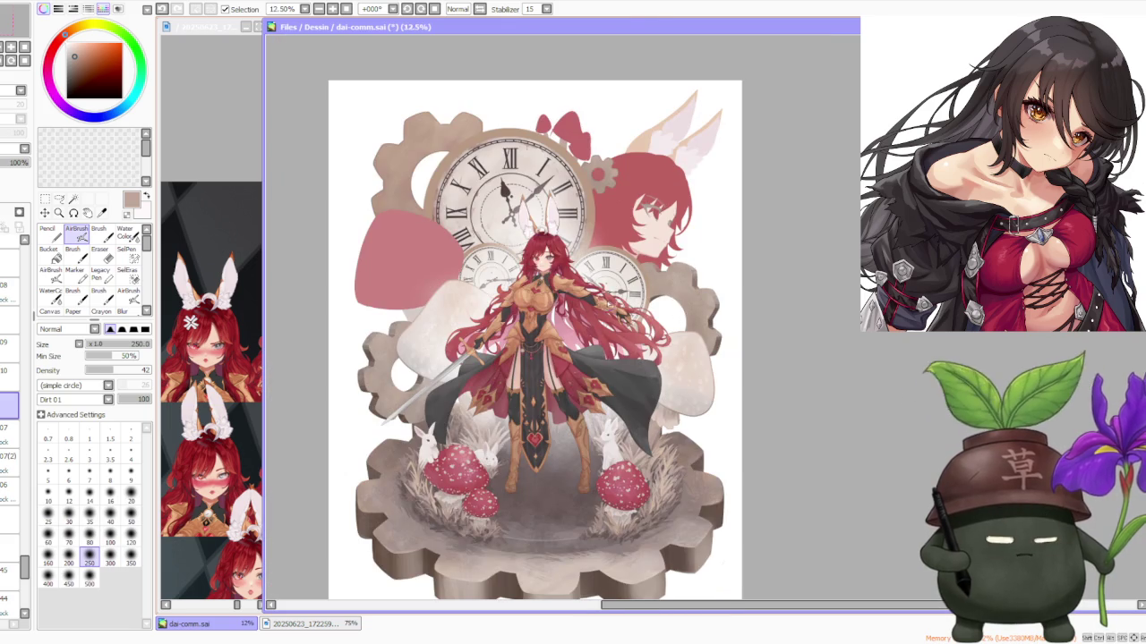
pyautogui.scroll(-1, 580, 293)
pyautogui.scroll(3, 494, 302)
pyautogui.scroll(-2, 573, 408)
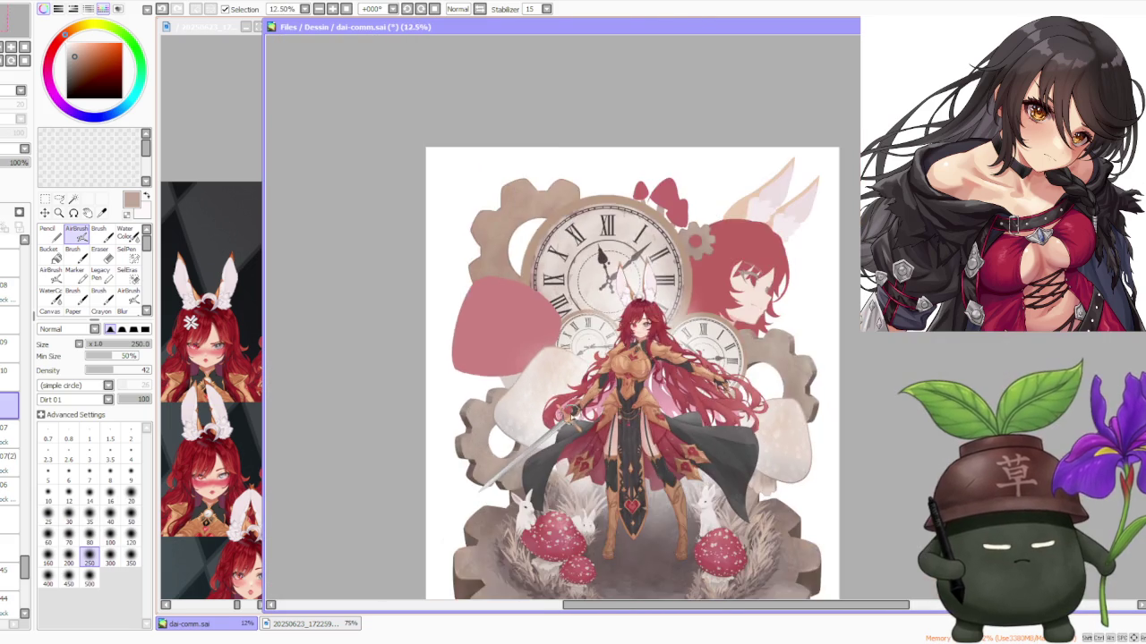
pyautogui.scroll(-1, 572, 412)
pyautogui.scroll(3, 498, 461)
pyautogui.scroll(2, 499, 469)
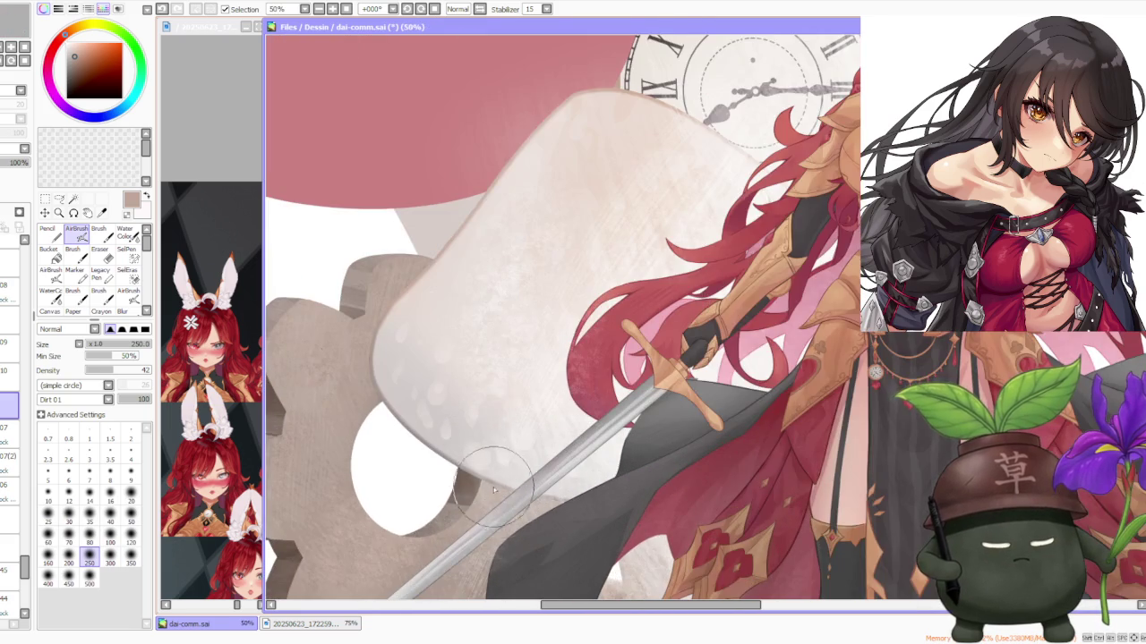
pyautogui.scroll(-3, 506, 474)
pyautogui.scroll(-1, 515, 480)
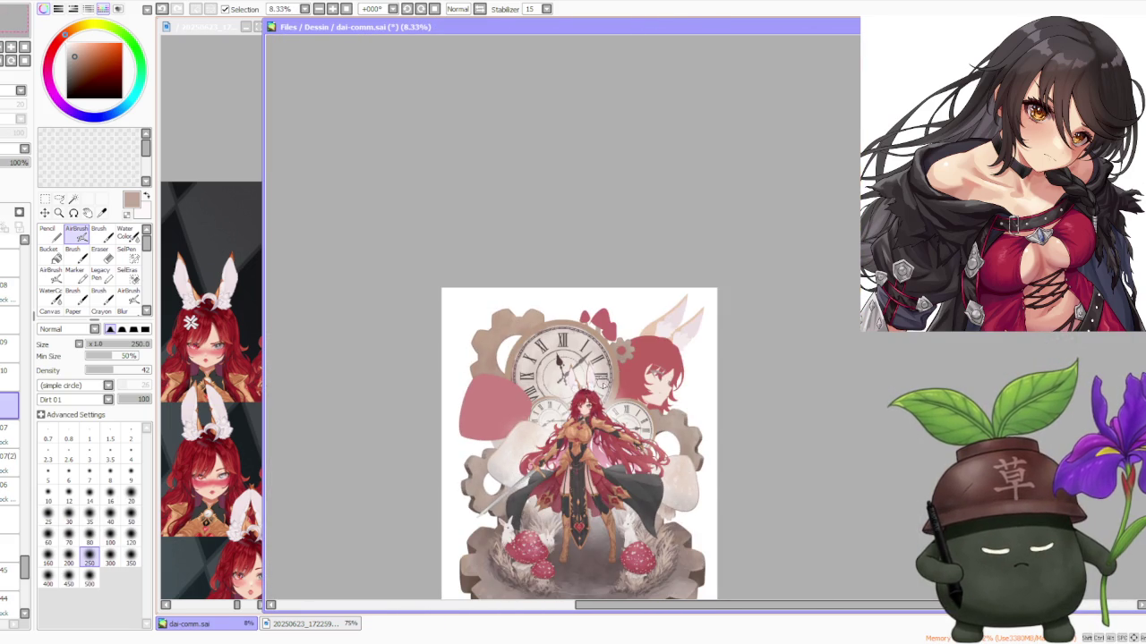
pyautogui.scroll(1, 624, 336)
pyautogui.scroll(1, 624, 336)
pyautogui.scroll(-2, 624, 337)
pyautogui.scroll(-2, 537, 349)
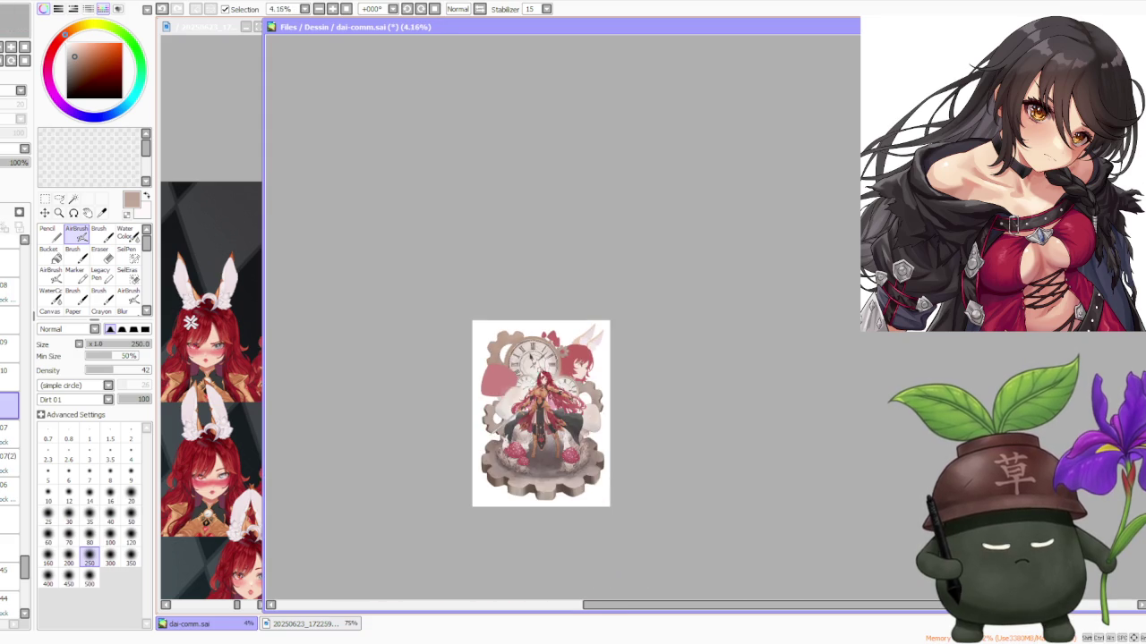
pyautogui.scroll(1, 537, 351)
pyautogui.scroll(1, 501, 394)
pyautogui.scroll(2, 488, 408)
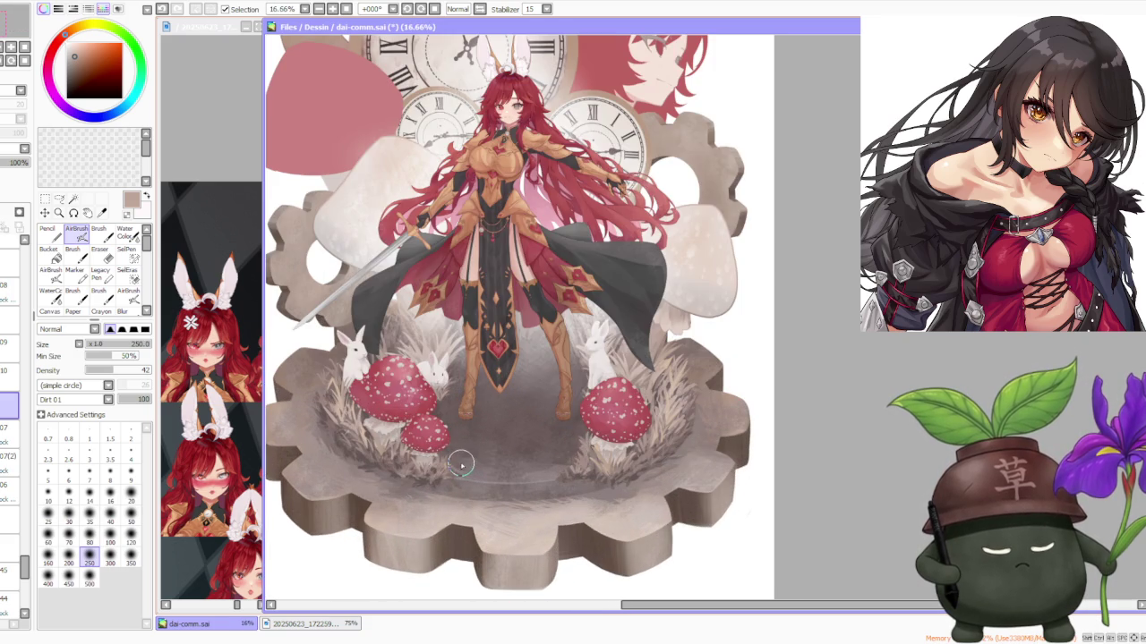
pyautogui.scroll(-1, 454, 460)
pyautogui.scroll(-1, 448, 459)
pyautogui.scroll(3, 433, 327)
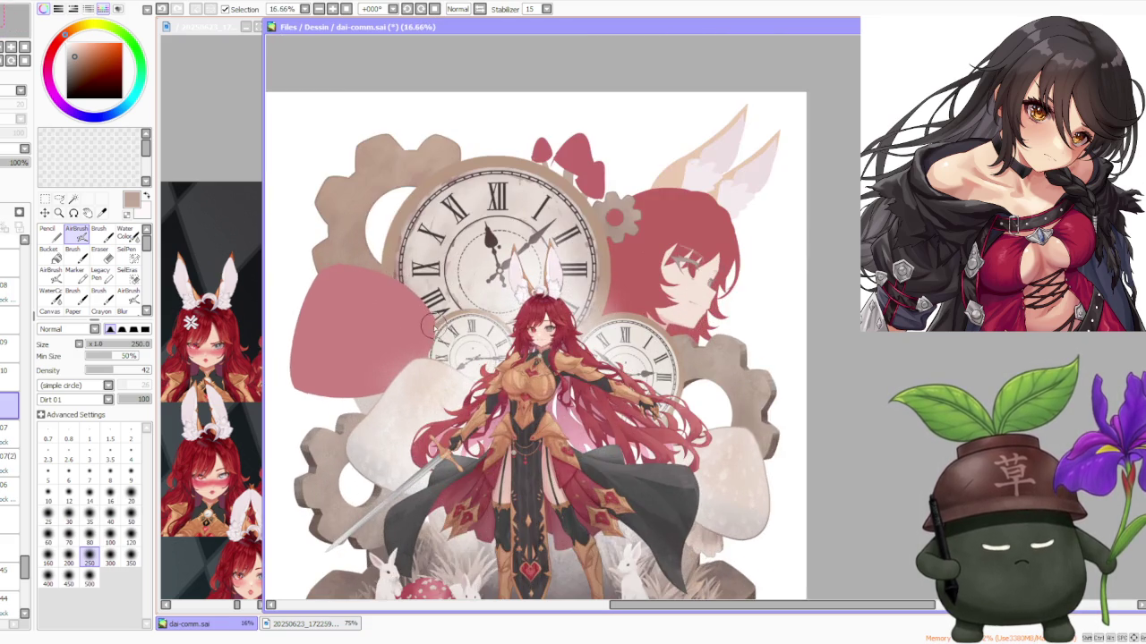
pyautogui.scroll(1, 483, 376)
pyautogui.scroll(1, 483, 380)
pyautogui.scroll(-1, 466, 382)
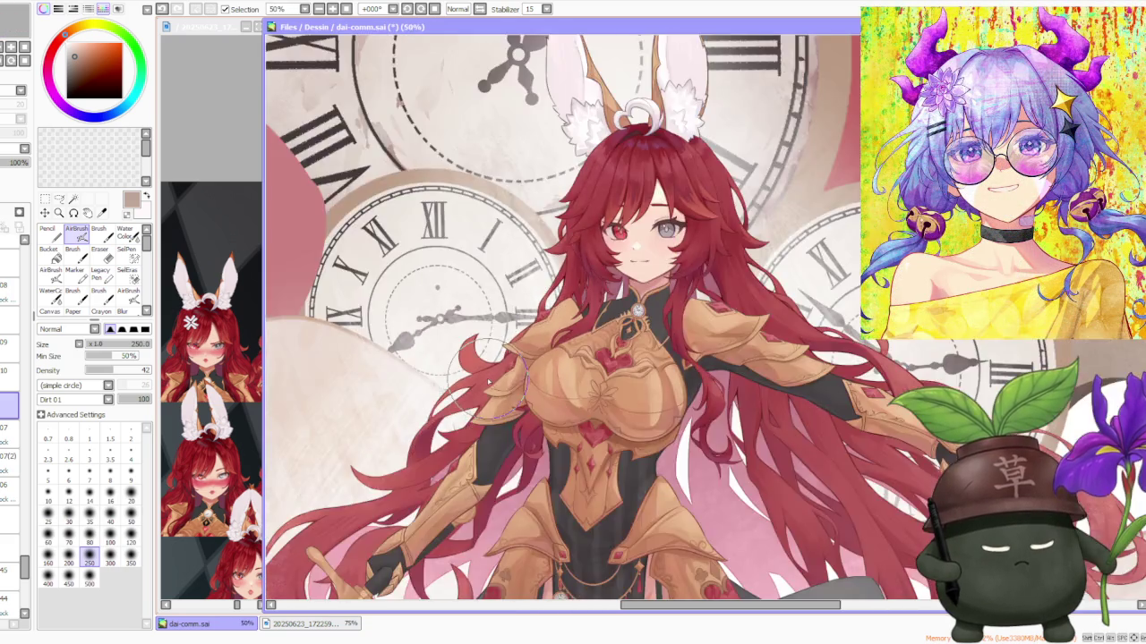
pyautogui.scroll(-2, 447, 383)
pyautogui.scroll(-1, 436, 384)
pyautogui.scroll(-1, 491, 374)
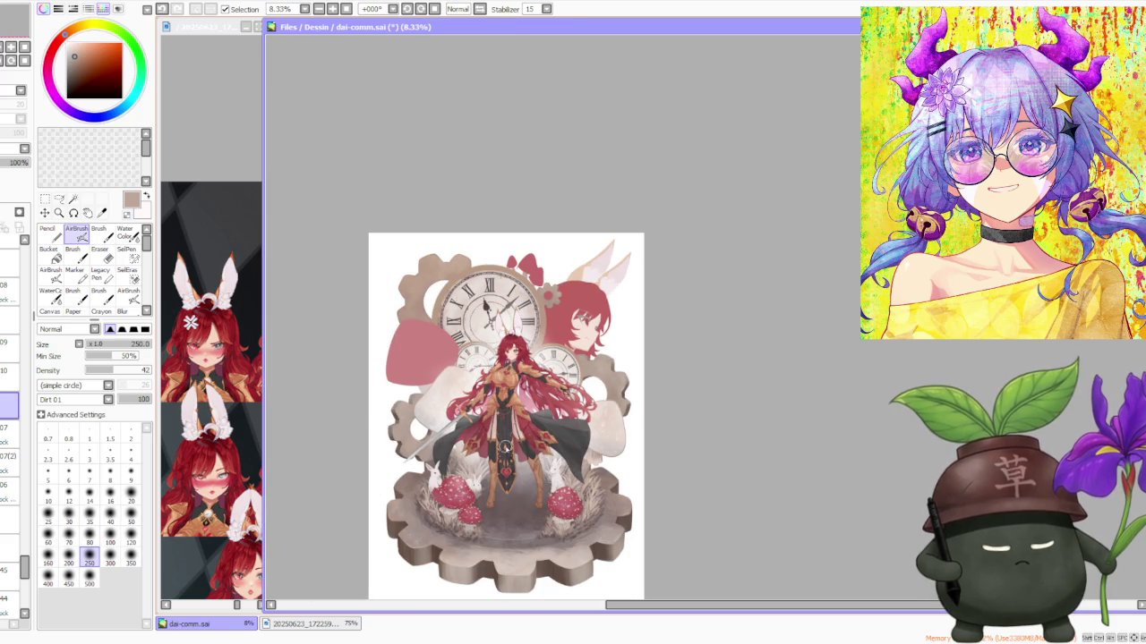
pyautogui.scroll(1, 494, 440)
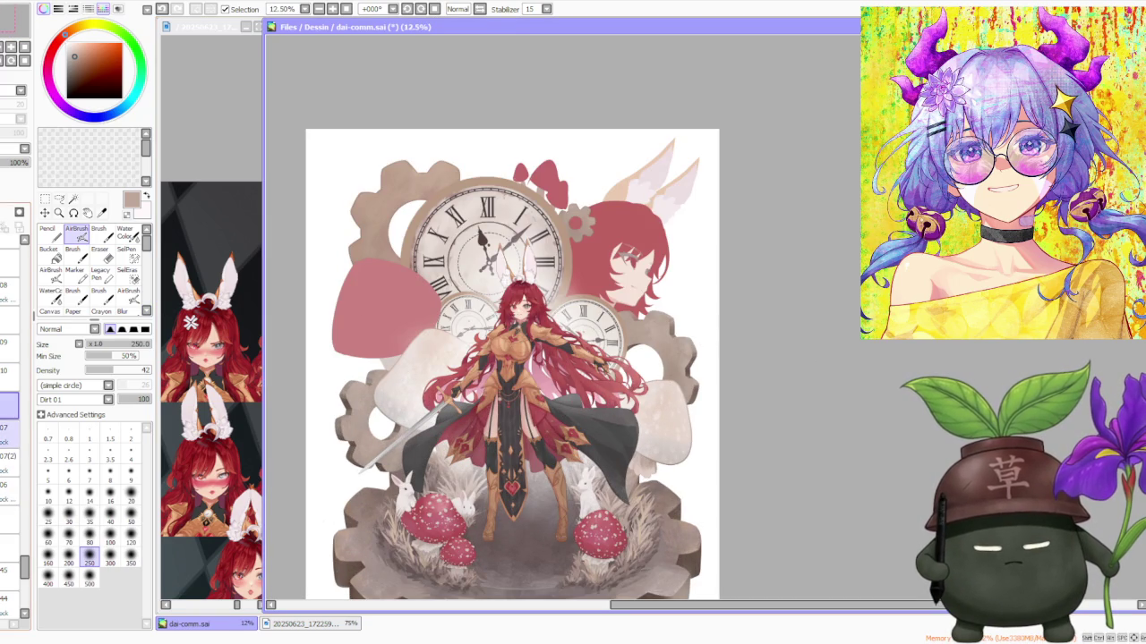
pyautogui.click(9, 519)
# Step: Show the gear base layer under the character again
pyautogui.click(9, 519)
pyautogui.scroll(-5, 9, 403)
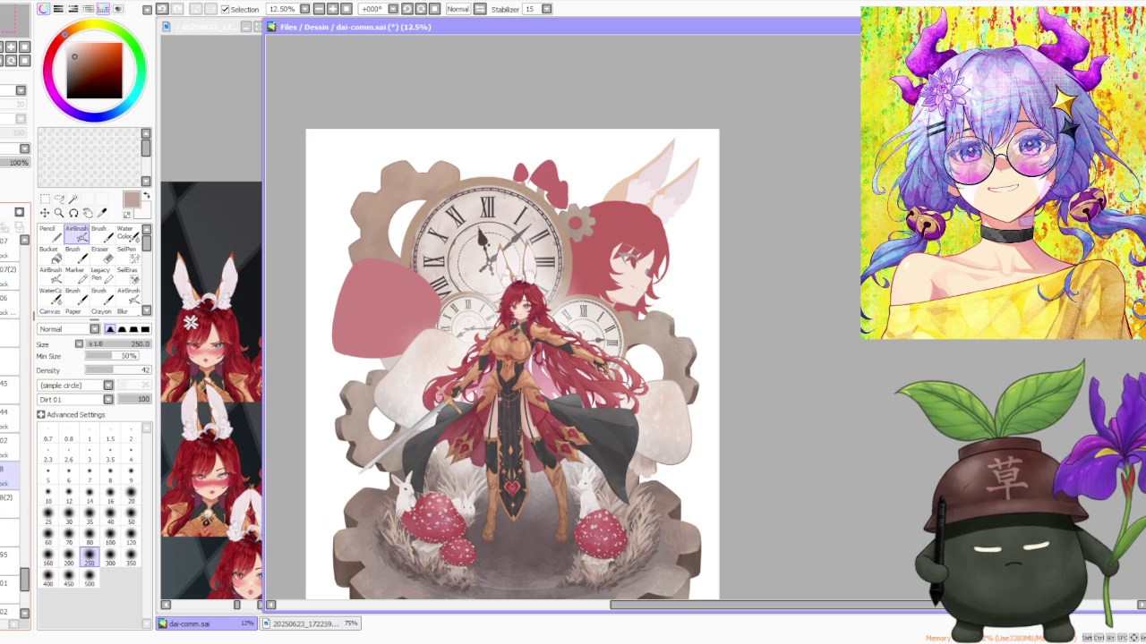
pyautogui.scroll(2, 9, 403)
pyautogui.scroll(2, 9, 402)
pyautogui.scroll(2, 9, 402)
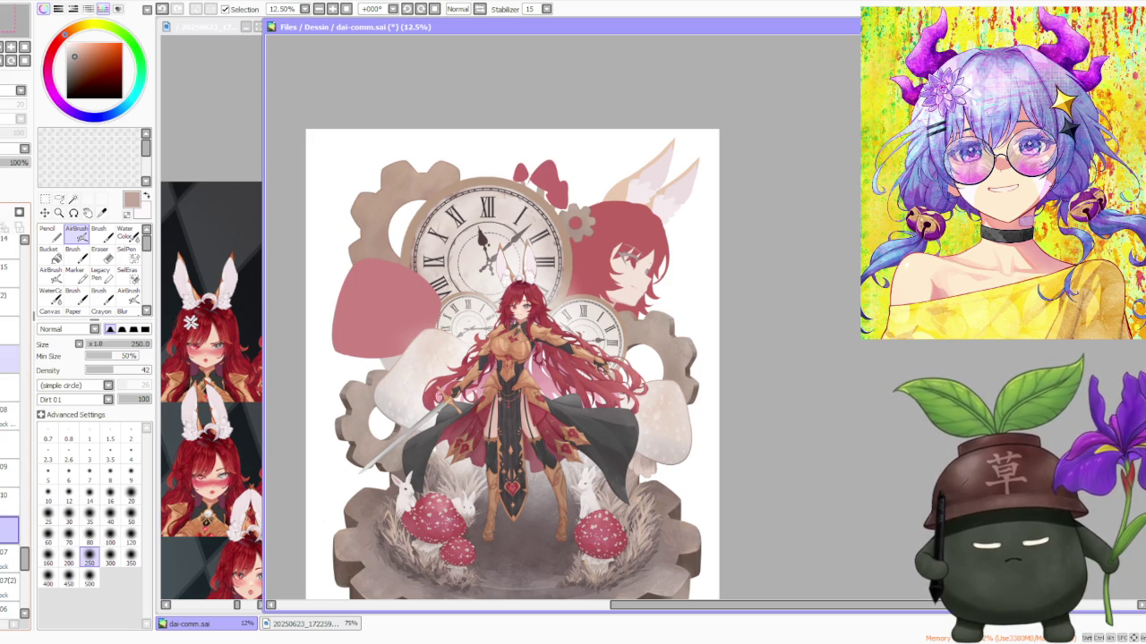
pyautogui.scroll(3, 8, 403)
pyautogui.scroll(2, 9, 402)
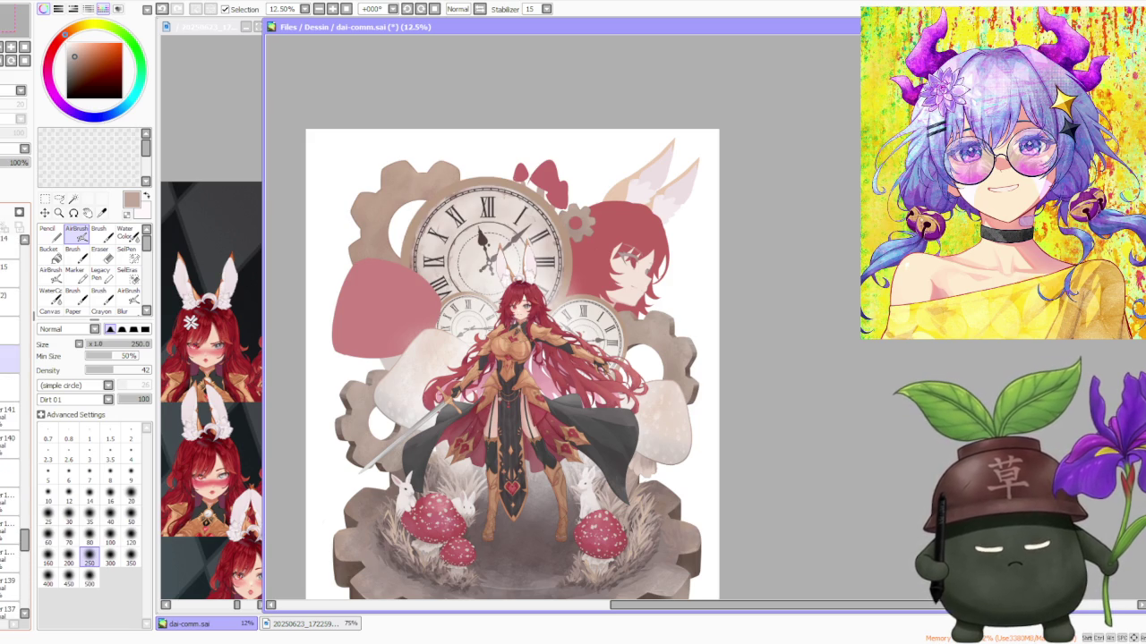
pyautogui.scroll(-2, 9, 402)
pyautogui.scroll(-1, 9, 403)
pyautogui.scroll(-2, 9, 403)
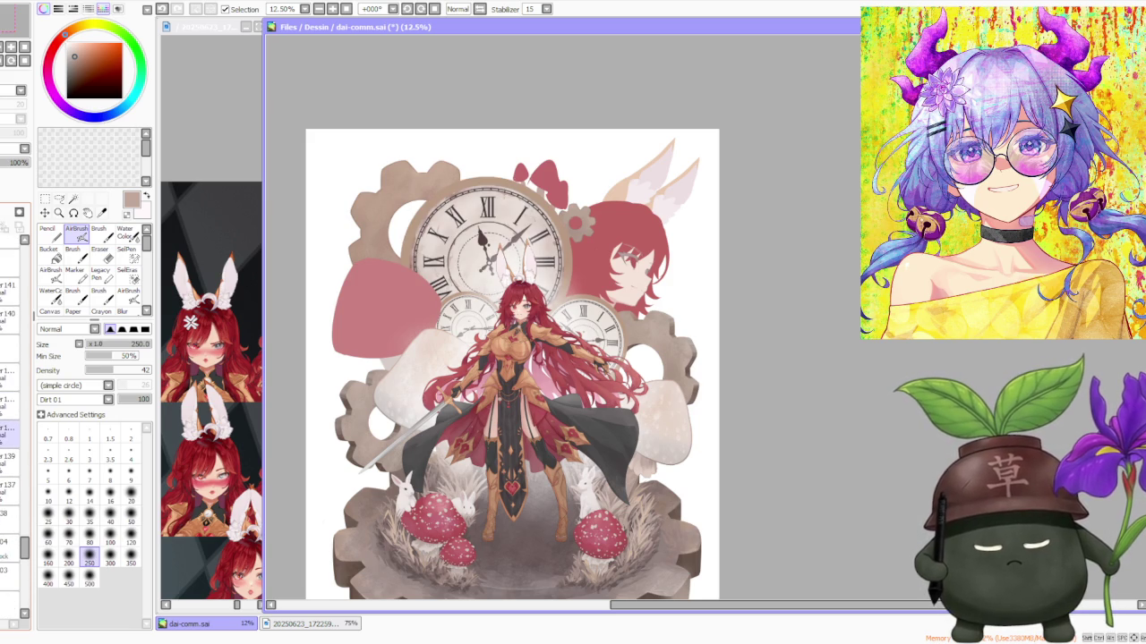
# Step: Select the layer holding the red mushrooms above the clock and zoom in on it
pyautogui.click(9, 573)
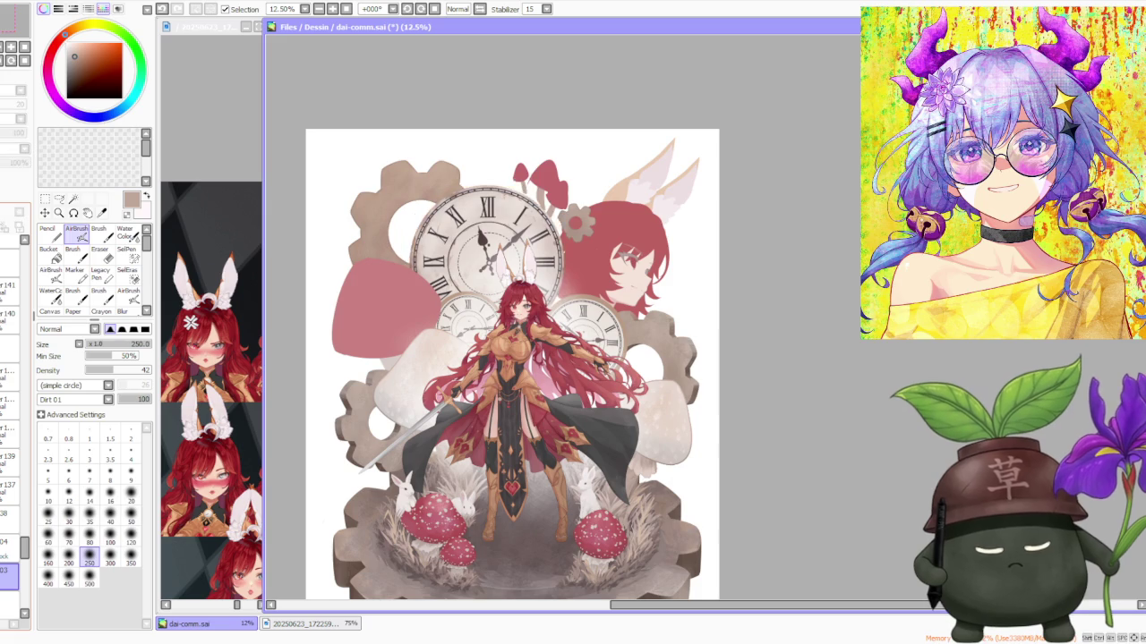
pyautogui.scroll(2, 412, 179)
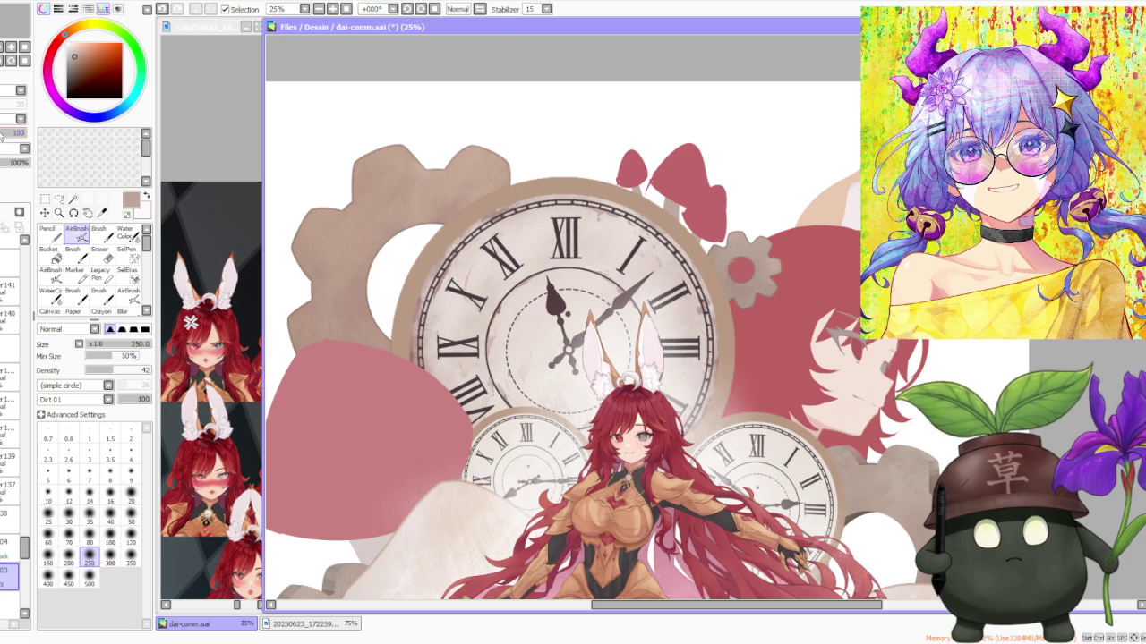
pyautogui.scroll(3, 449, 150)
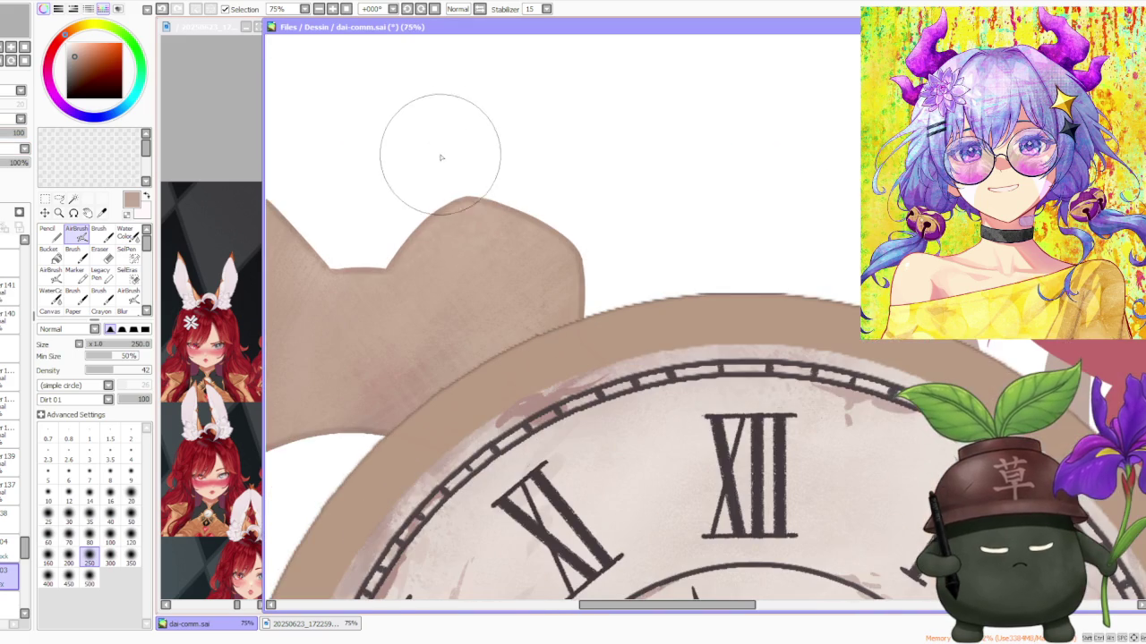
# Step: Lower the left-panel value field to 44, then zoom in and out to check the clock
pyautogui.scroll(-3, 435, 205)
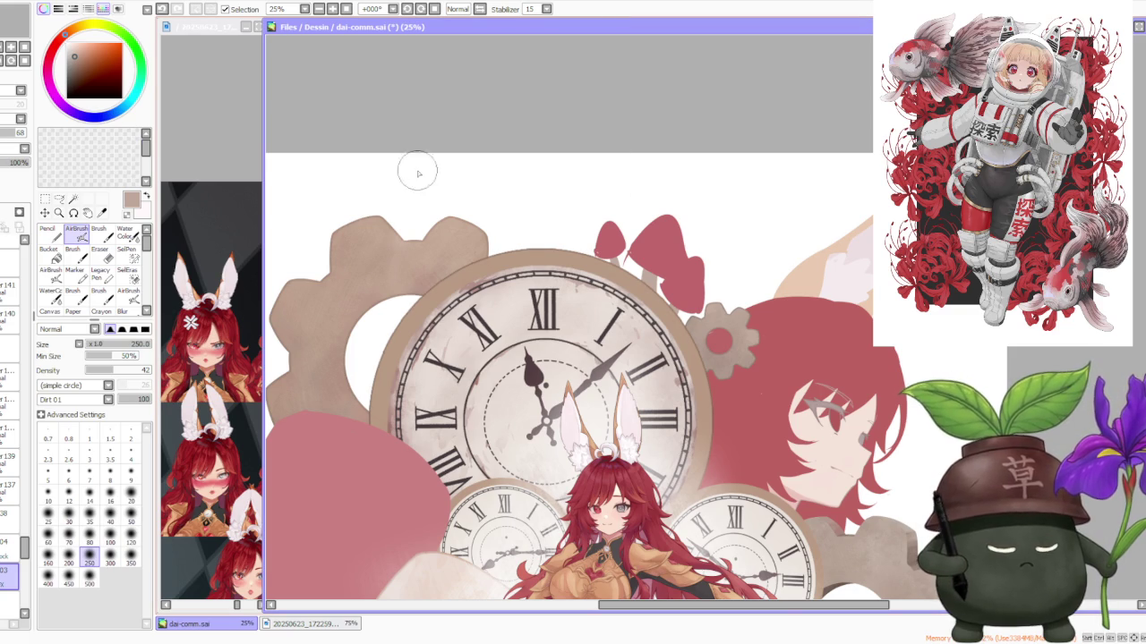
pyautogui.click(9, 134)
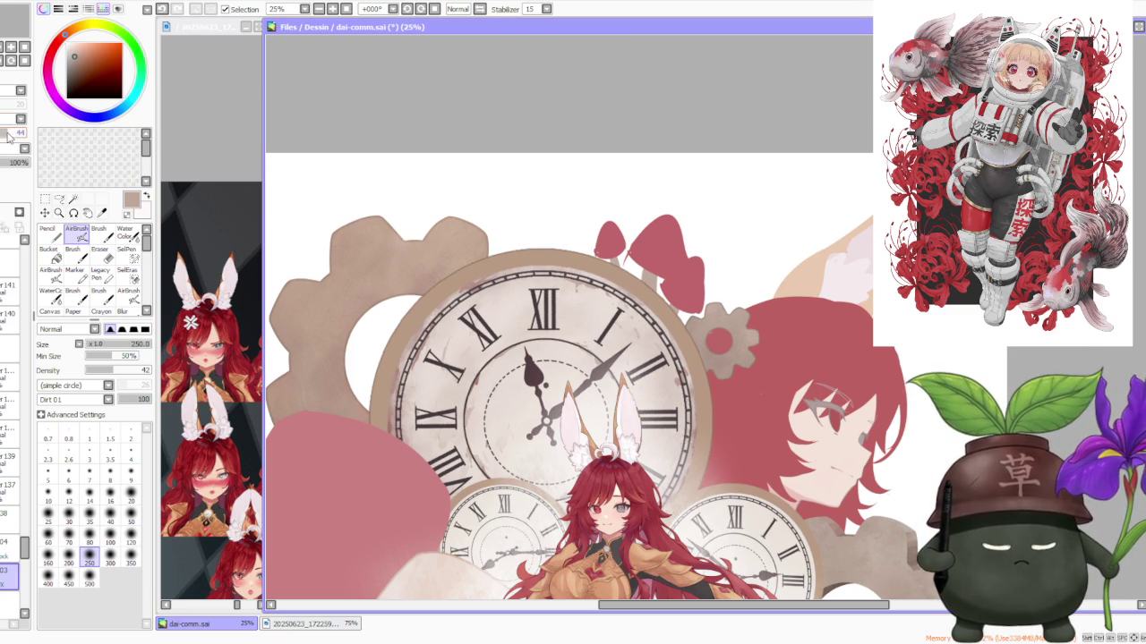
pyautogui.scroll(-2, 661, 179)
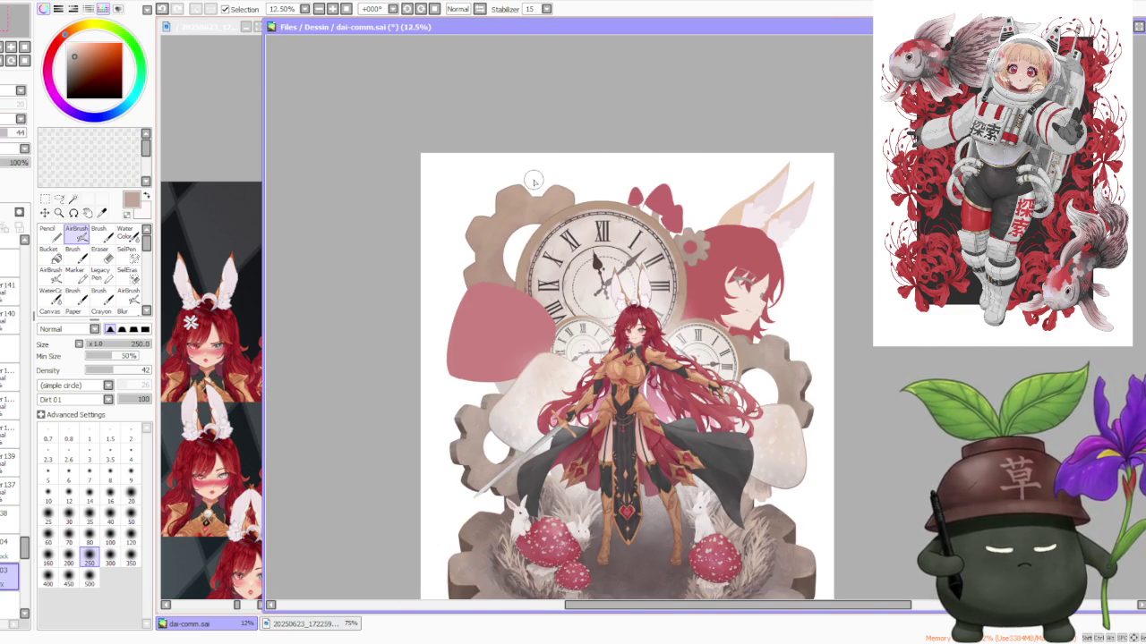
pyautogui.scroll(3, 533, 182)
pyautogui.scroll(1, 536, 243)
pyautogui.scroll(-2, 536, 243)
pyautogui.scroll(-2, 538, 237)
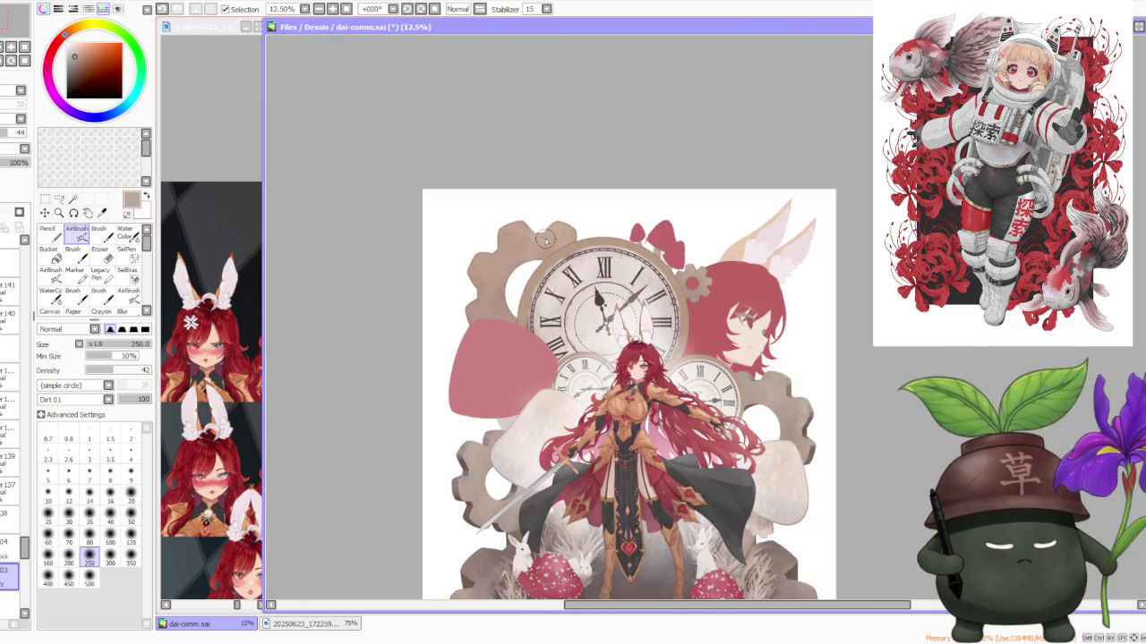
pyautogui.scroll(2, 538, 237)
pyautogui.scroll(1, 429, 380)
pyautogui.scroll(-2, 438, 376)
pyautogui.scroll(-1, 555, 327)
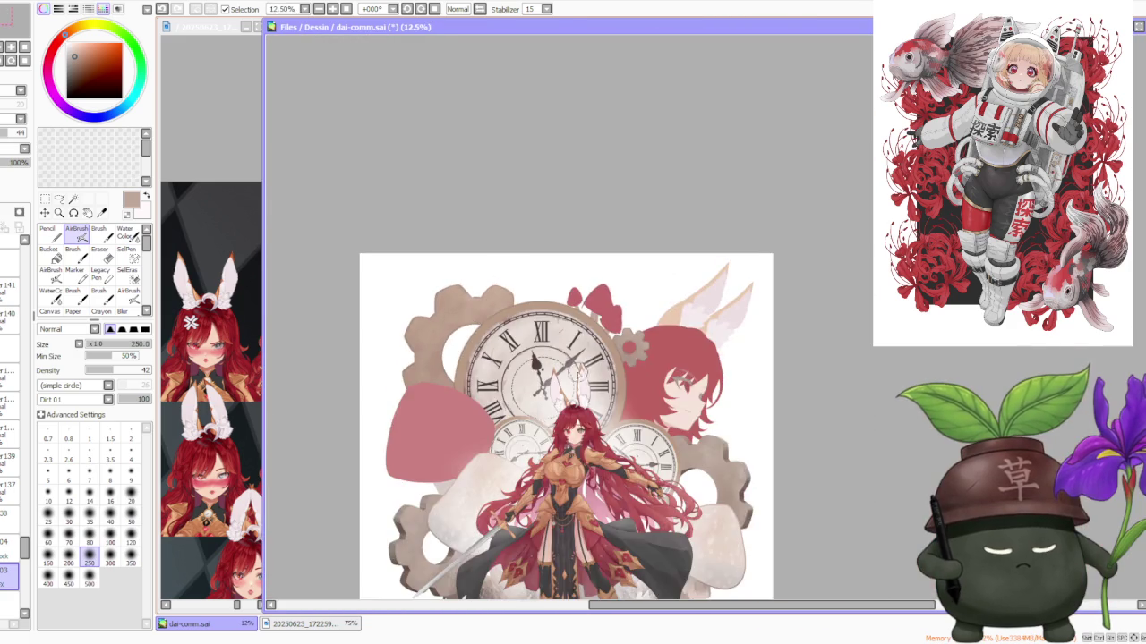
pyautogui.scroll(3, 626, 333)
pyautogui.scroll(2, 709, 340)
pyautogui.scroll(-1, 704, 340)
pyautogui.scroll(-3, 696, 341)
pyautogui.scroll(-1, 696, 341)
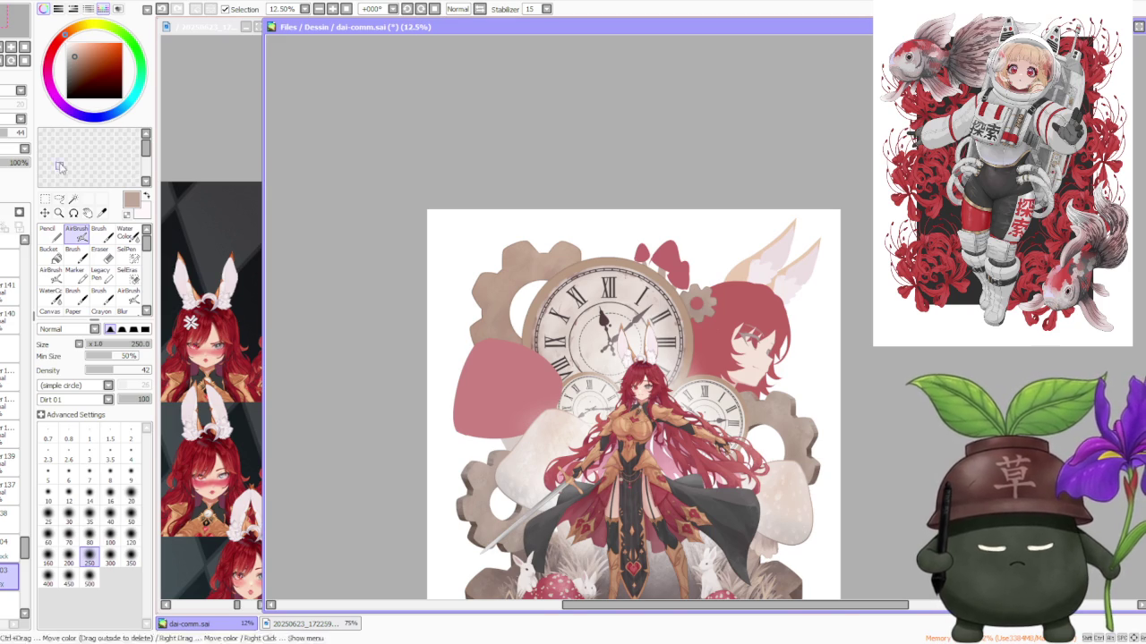
pyautogui.scroll(2, 517, 276)
pyautogui.scroll(1, 517, 276)
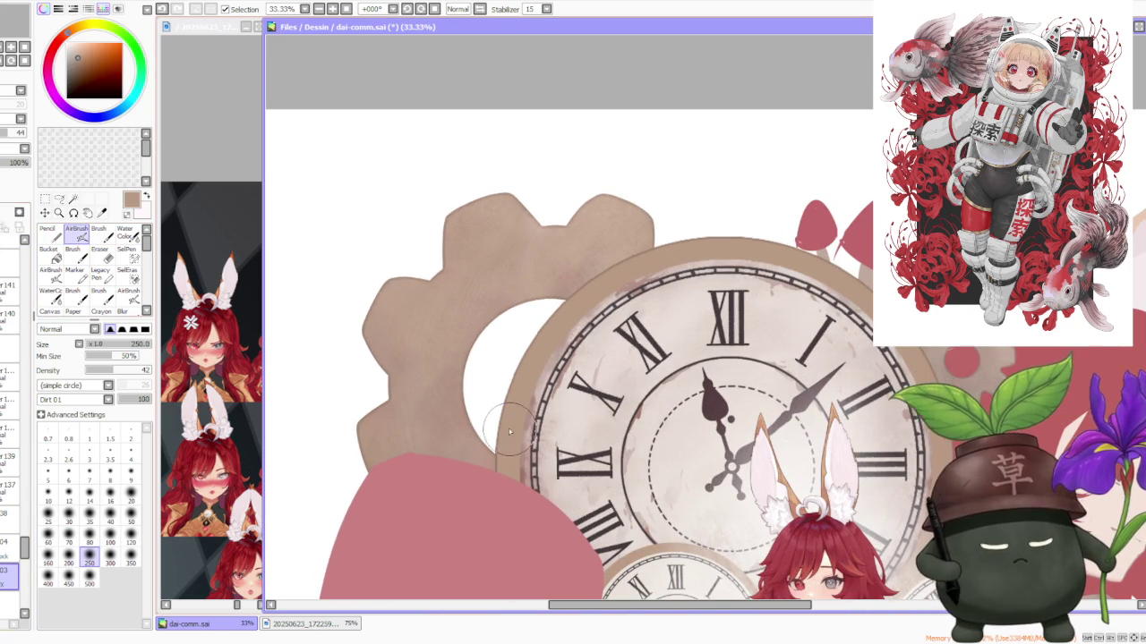
# Step: With the regular Brush tool, try darkening the brown strip beside the clock, then undo it
pyautogui.click(100, 238)
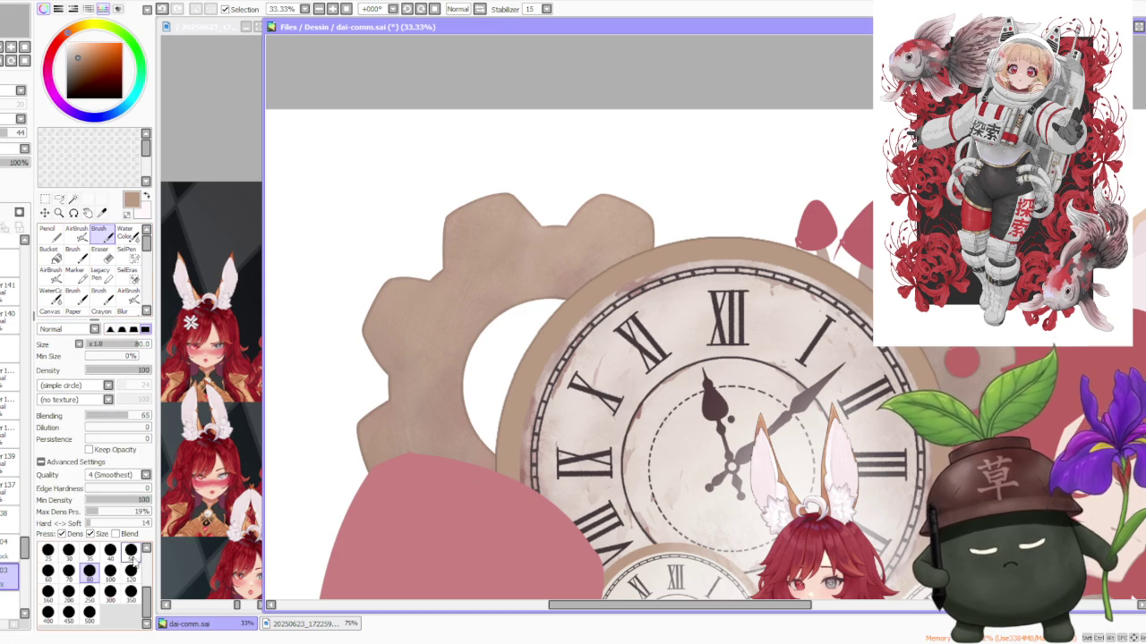
pyautogui.scroll(1, 501, 434)
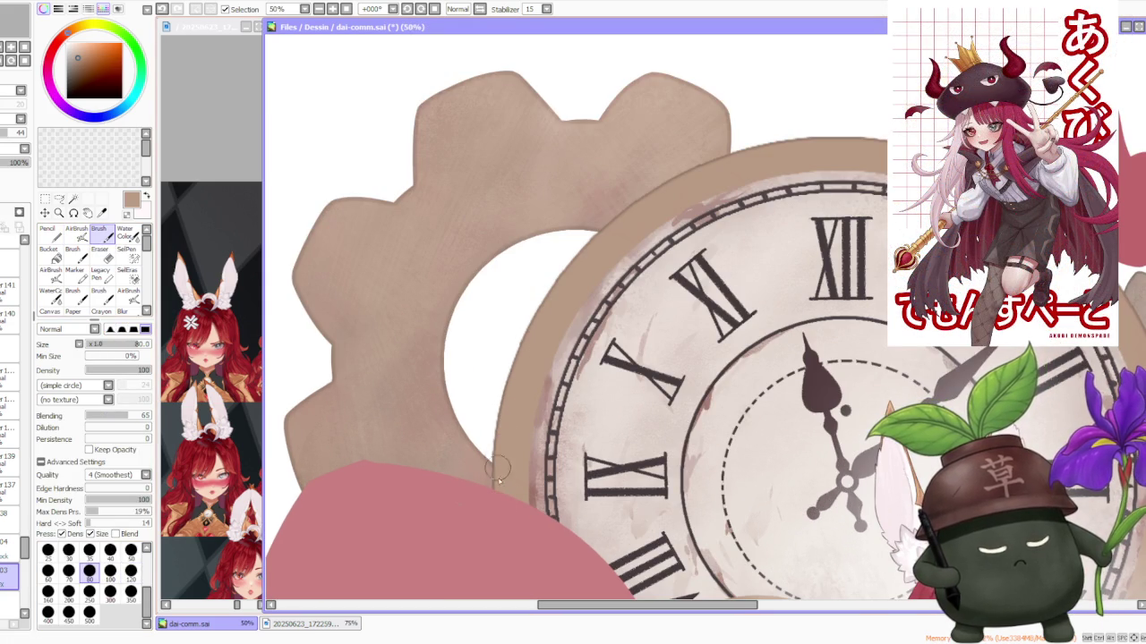
pyautogui.moveTo(498, 462)
pyautogui.mouseDown()
pyautogui.moveTo(530, 351)
pyautogui.moveTo(616, 226)
pyautogui.mouseUp()
pyautogui.hotkey('ctrl', 'z')
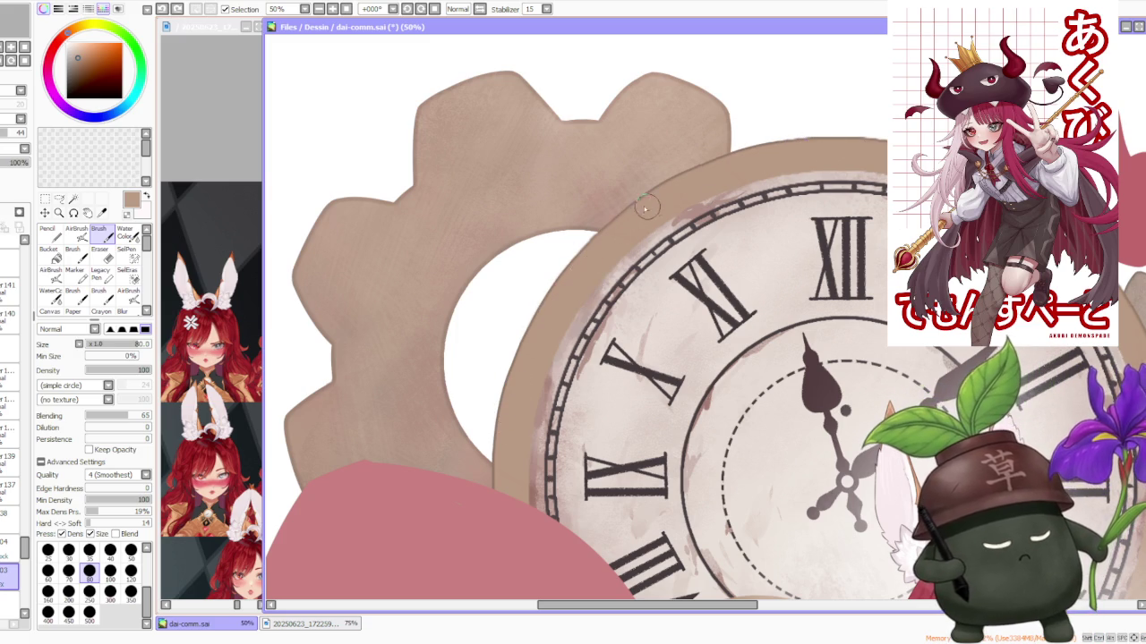
# Step: Tilt the canvas view to reach the clock's edge
pyautogui.scroll(-1, 791, 160)
pyautogui.scroll(1, 716, 223)
pyautogui.scroll(1, 668, 280)
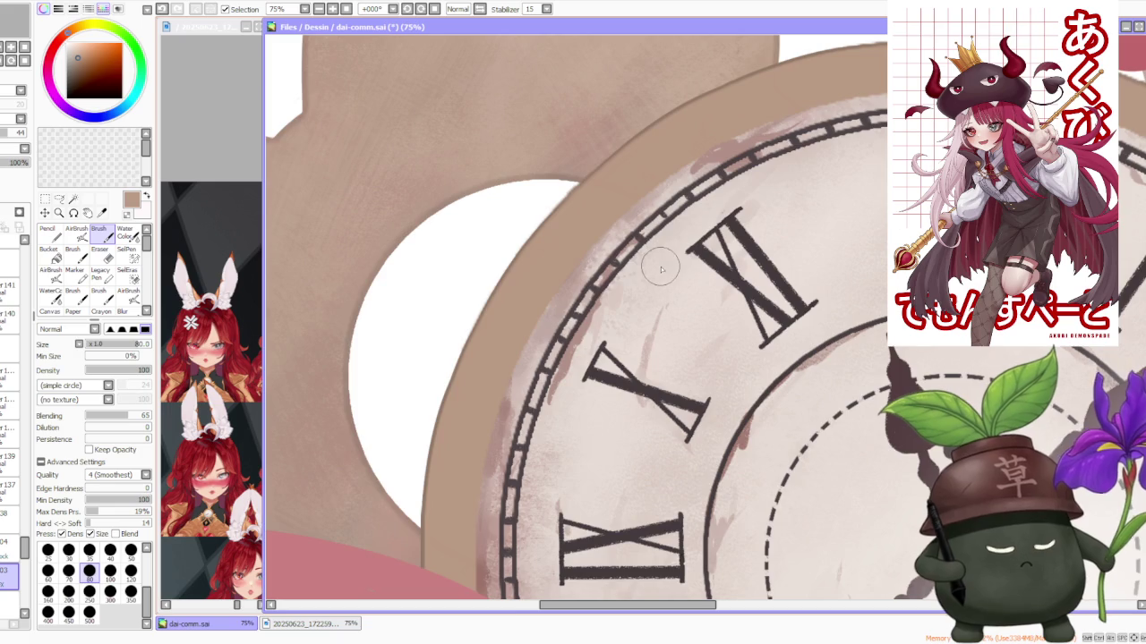
pyautogui.scroll(-3, 668, 281)
pyautogui.click(408, 9)
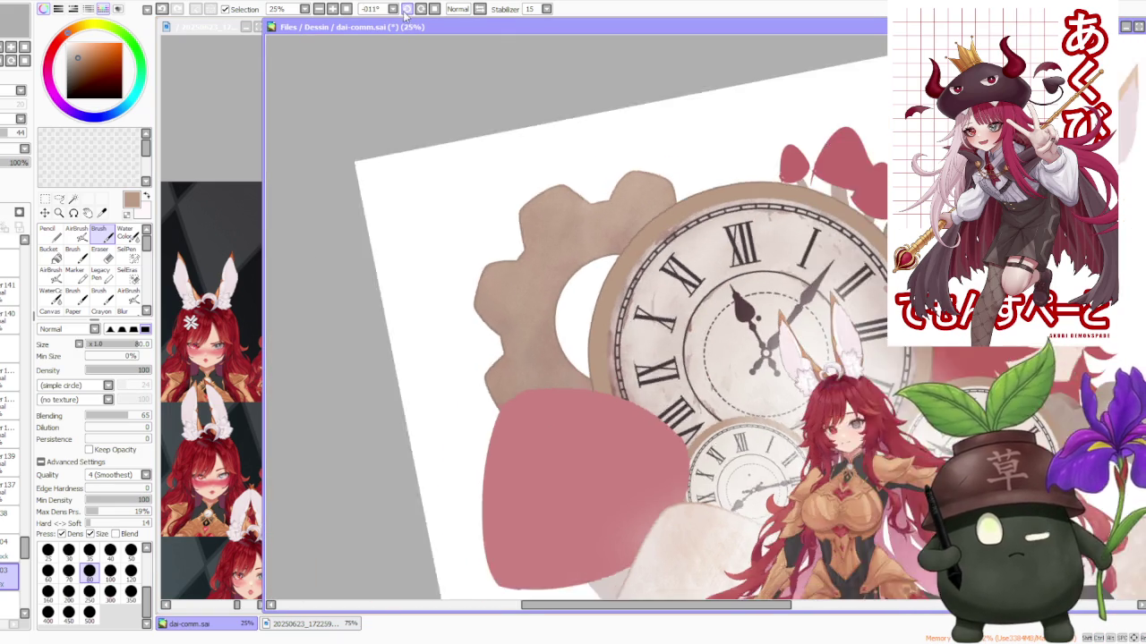
# Step: Darken the clock rim's outer left edge with tan strokes, undoing one failed stroke
pyautogui.scroll(1, 591, 315)
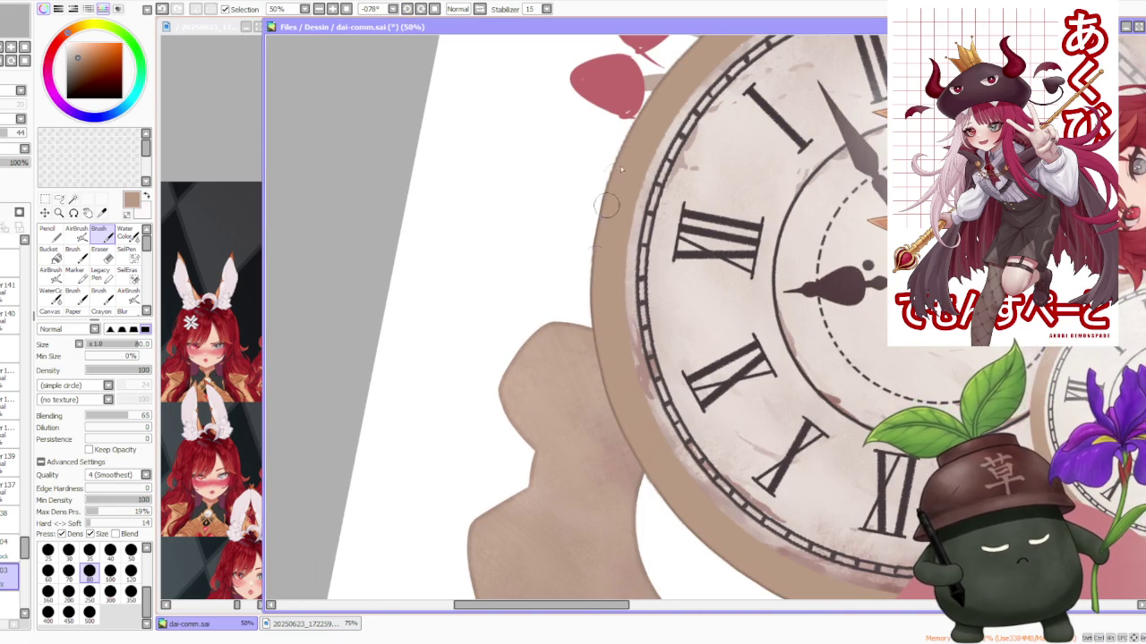
pyautogui.moveTo(600, 358); pyautogui.dragTo(603, 201)
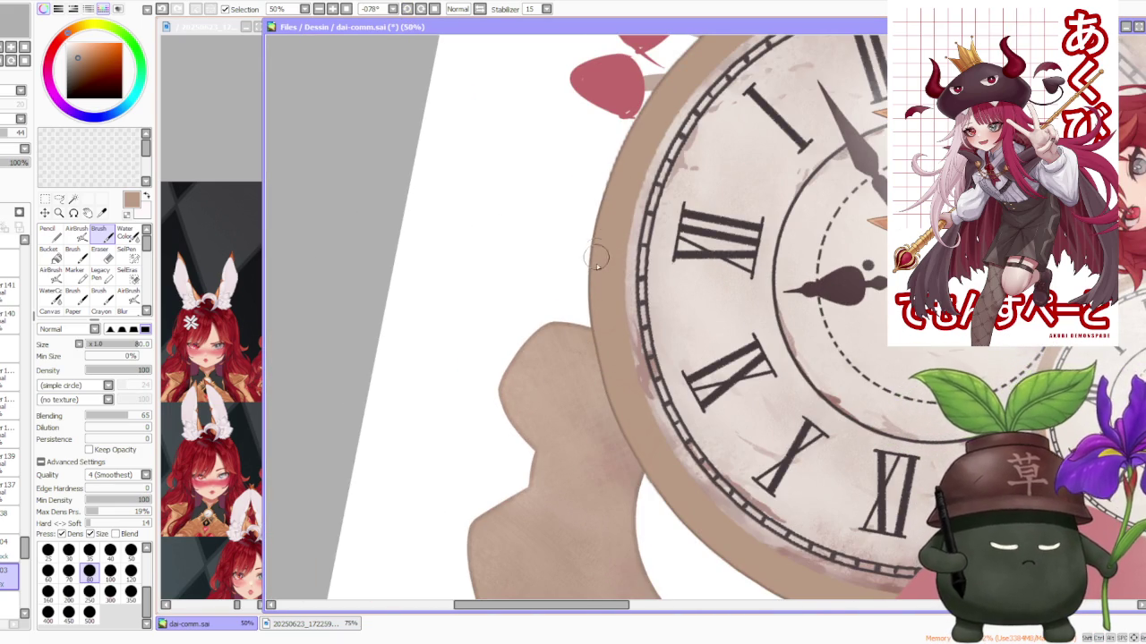
pyautogui.scroll(-3, 597, 254)
pyautogui.scroll(3, 609, 223)
pyautogui.scroll(-3, 609, 223)
pyautogui.scroll(2, 544, 460)
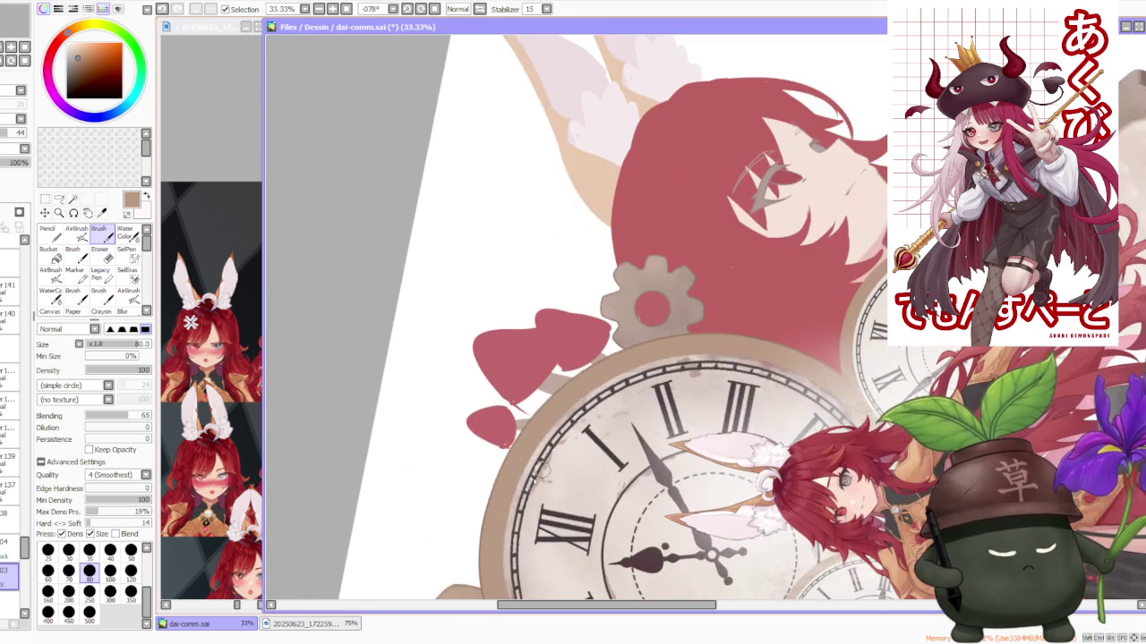
pyautogui.scroll(1, 483, 531)
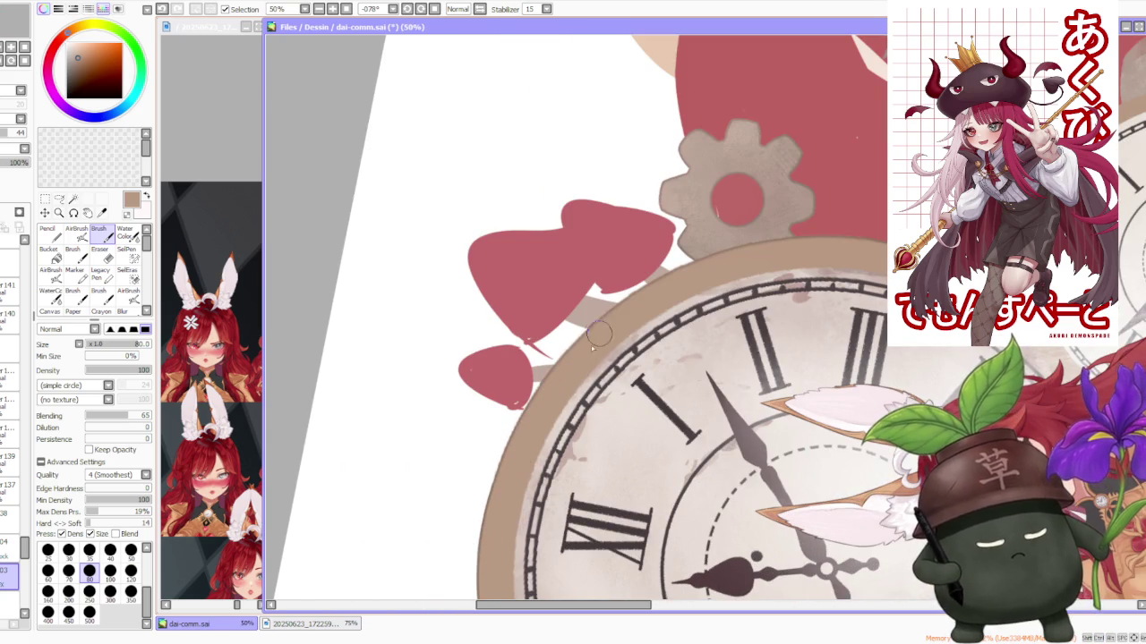
pyautogui.moveTo(498, 483); pyautogui.dragTo(632, 291)
pyautogui.hotkey('ctrl', 'z')
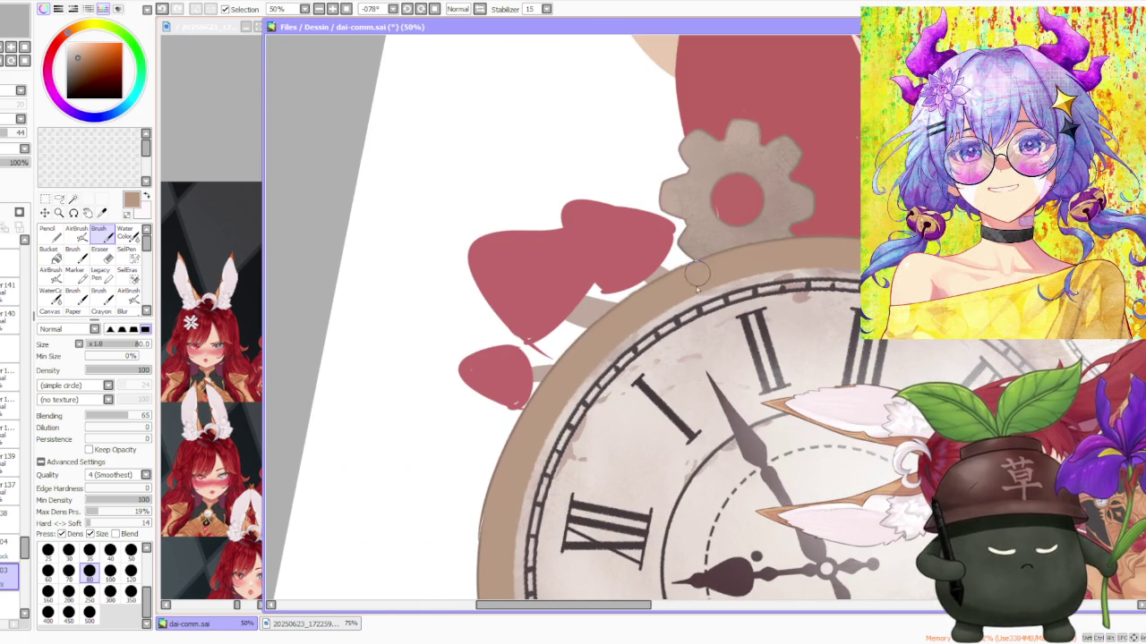
pyautogui.moveTo(491, 522); pyautogui.dragTo(658, 303)
pyautogui.scroll(-2, 513, 457)
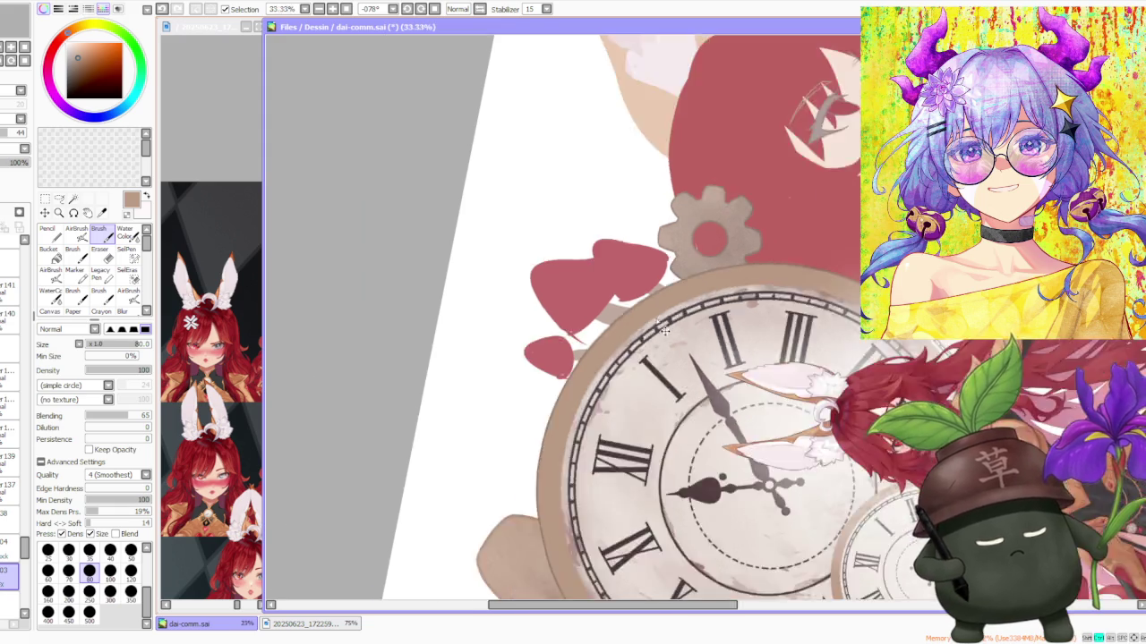
pyautogui.scroll(-1, 589, 208)
# Step: Rotate the view and set the brush size to 120, undoing a trial stroke on the clock edge
pyautogui.click(407, 9)
pyautogui.click(407, 9)
pyautogui.click(408, 9)
pyautogui.click(110, 591)
pyautogui.scroll(2, 653, 385)
pyautogui.scroll(2, 652, 371)
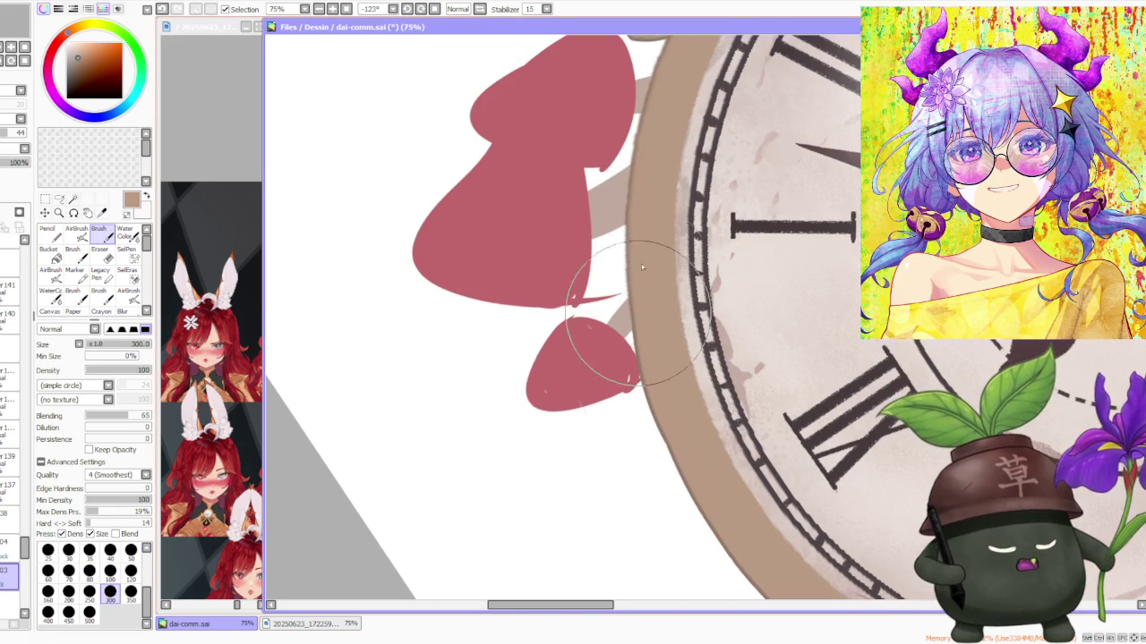
pyautogui.scroll(-1, 638, 304)
pyautogui.click(131, 570)
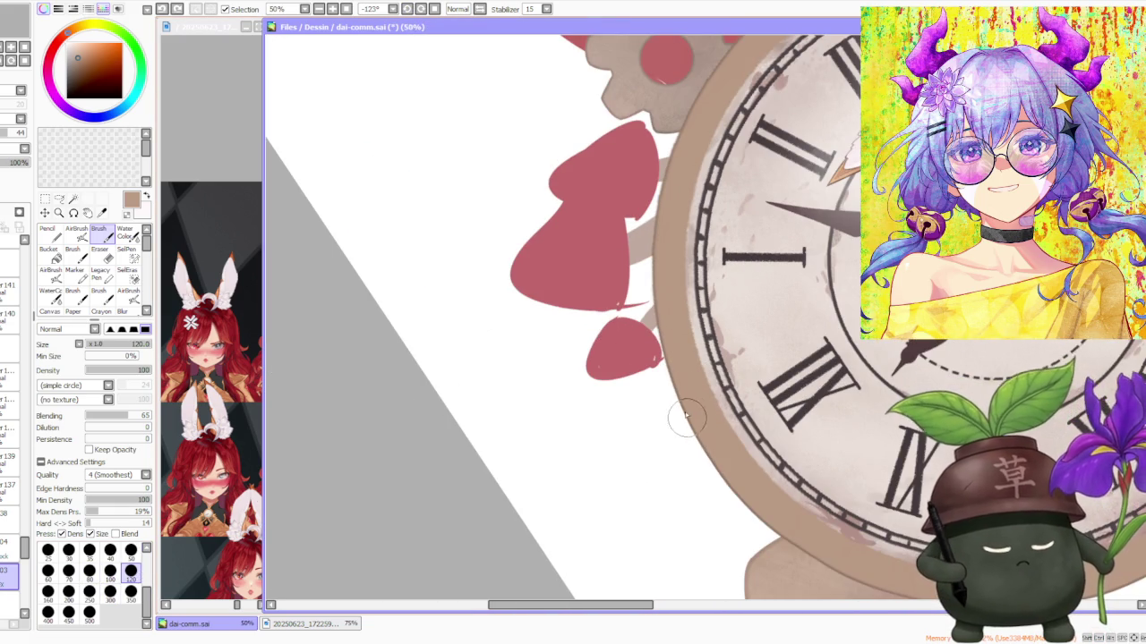
pyautogui.moveTo(658, 174); pyautogui.dragTo(658, 278)
pyautogui.hotkey('ctrl', 'z')
# Step: Erase the rim edge below the small gear with transparent colour, then return to tan
pyautogui.press('x')
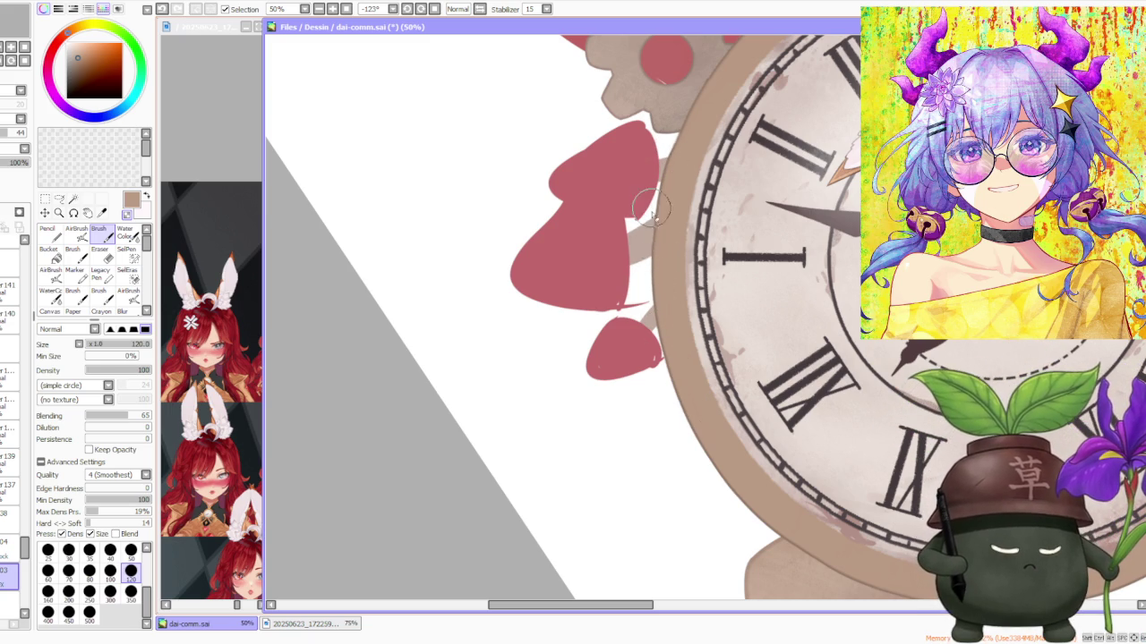
pyautogui.scroll(2, 656, 270)
pyautogui.scroll(1, 662, 296)
pyautogui.scroll(1, 631, 448)
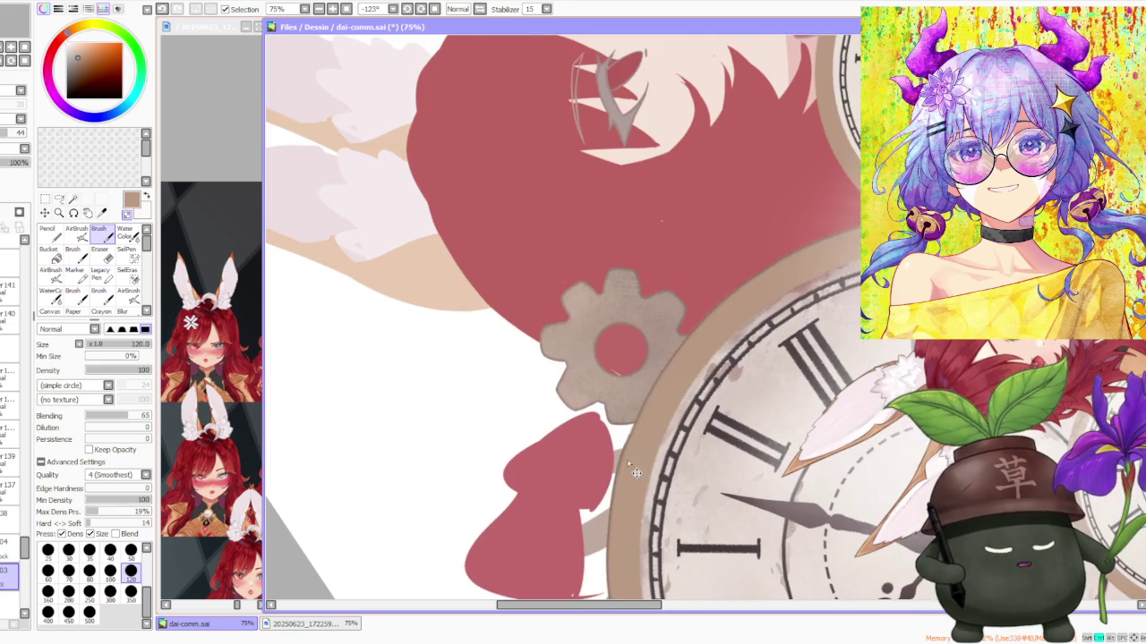
pyautogui.moveTo(631, 456); pyautogui.dragTo(591, 533)
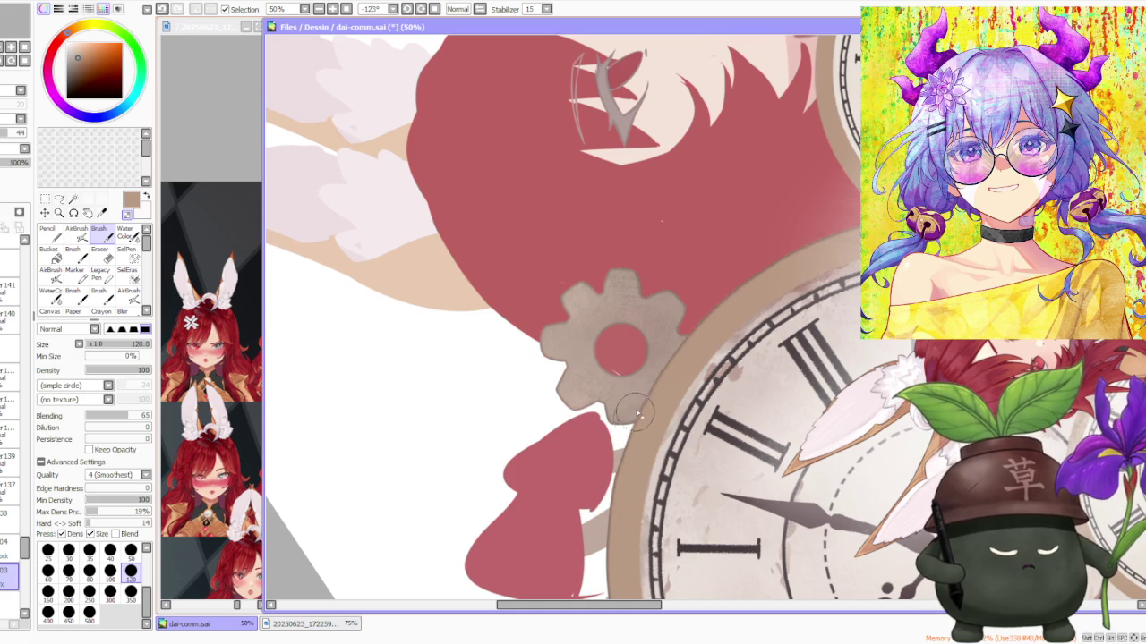
pyautogui.press('x')
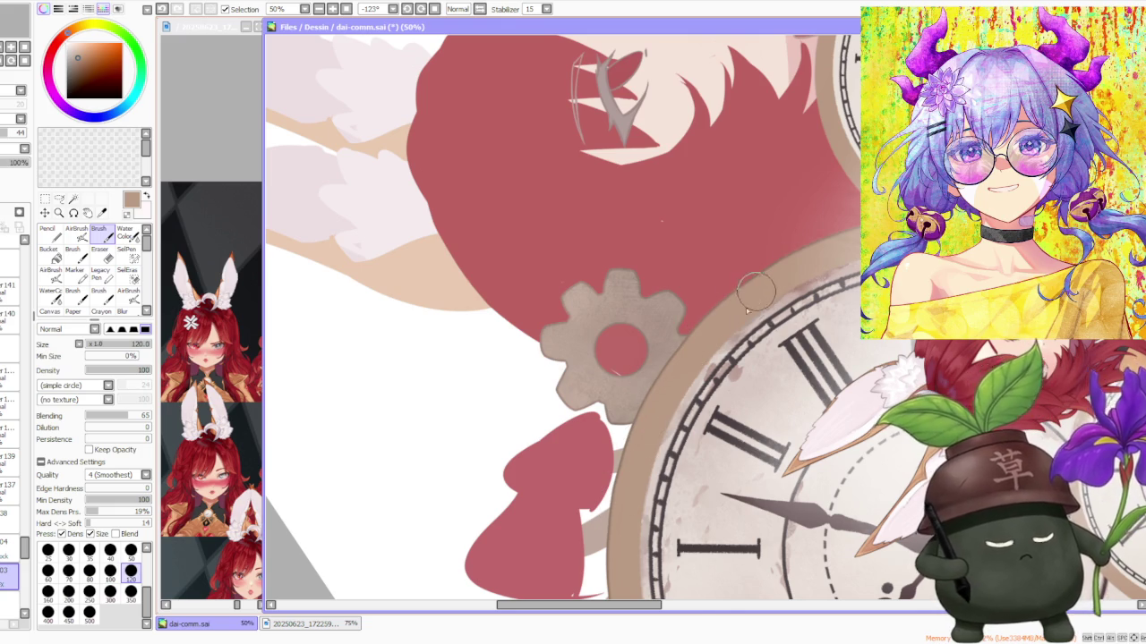
# Step: Rotate the canvas further while reviewing, then reset the rotation to upright
pyautogui.scroll(-2, 756, 286)
pyautogui.press('Delete')
pyautogui.press('Delete')
pyautogui.press('Delete')
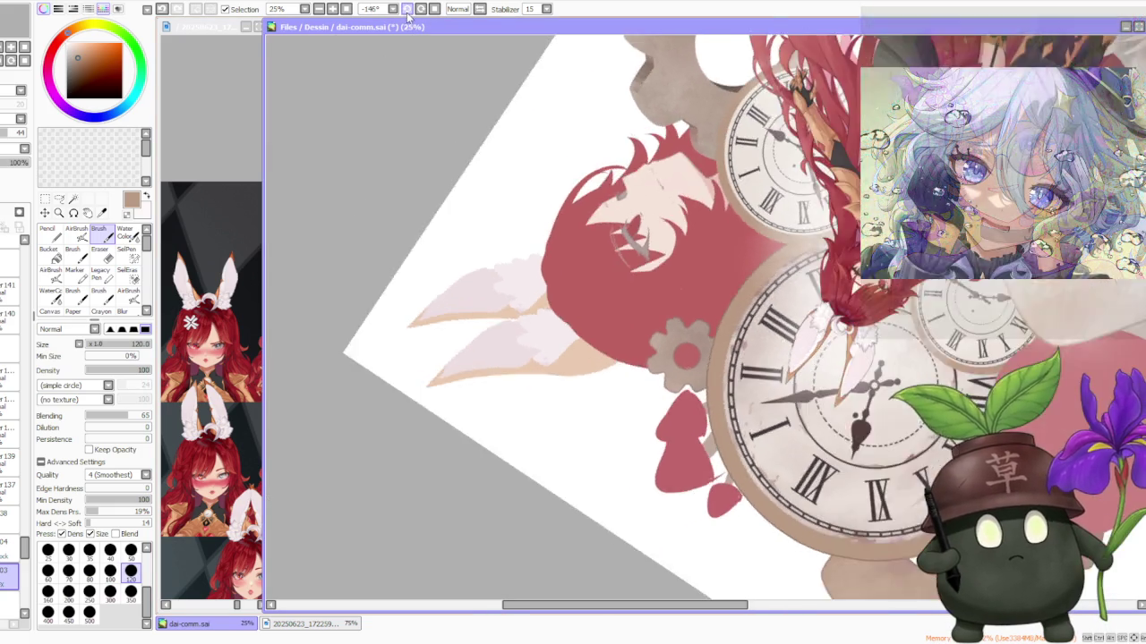
pyautogui.scroll(2, 730, 268)
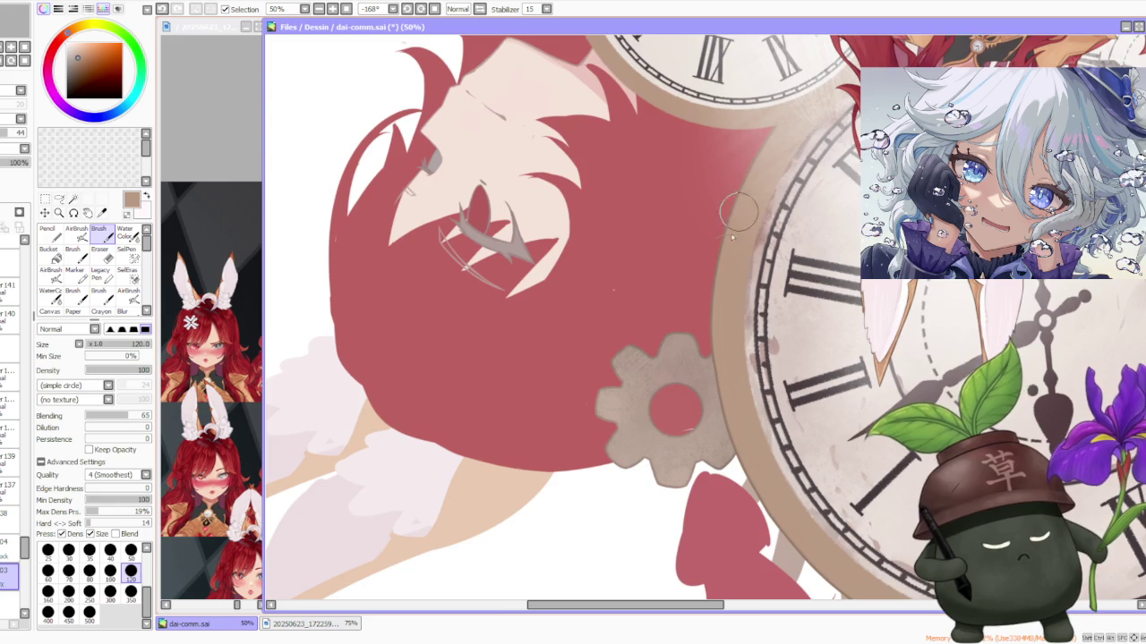
pyautogui.scroll(-2, 725, 250)
pyautogui.scroll(3, 709, 325)
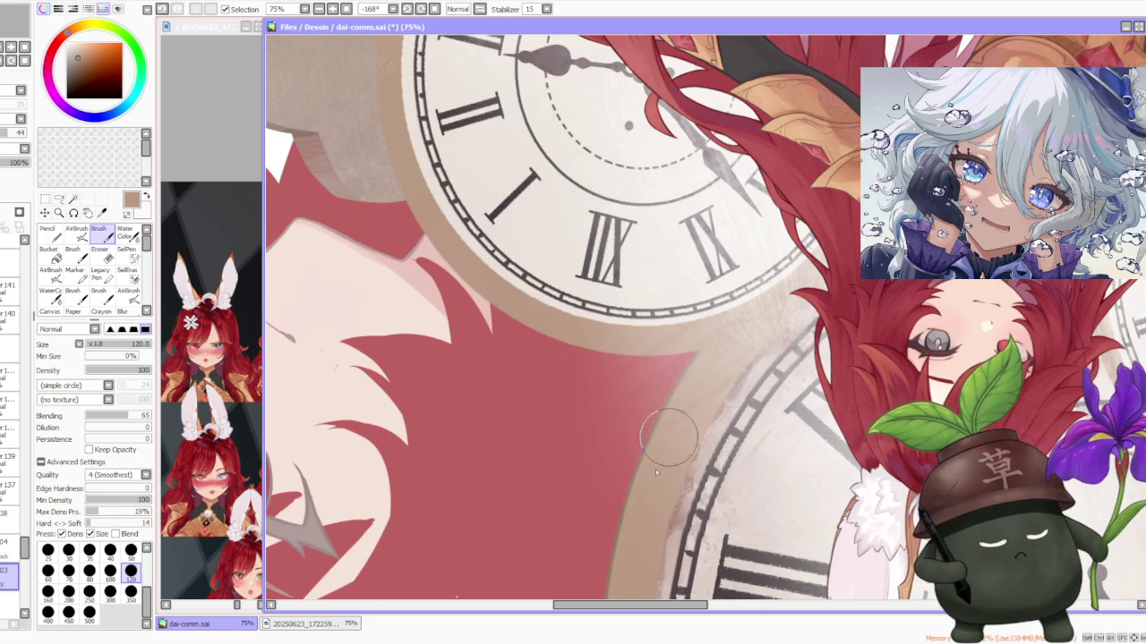
pyautogui.scroll(-3, 666, 419)
pyautogui.click(435, 9)
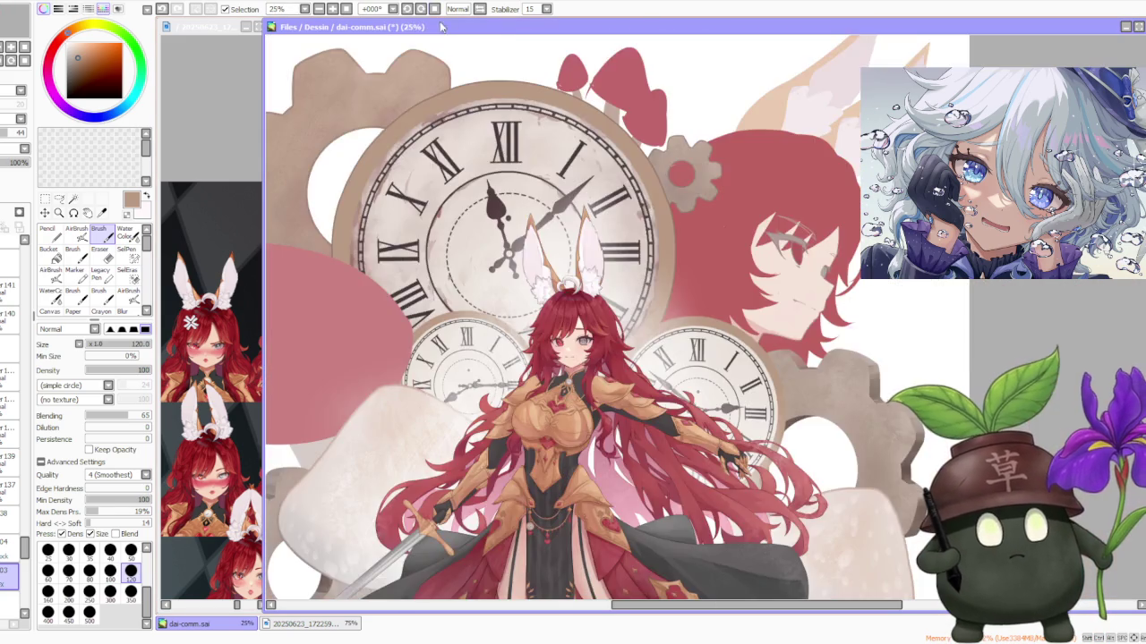
# Step: Zoom out to review the whole illustration, then switch to the airbrush at size 500
pyautogui.scroll(-1, 730, 266)
pyautogui.scroll(1, 731, 267)
pyautogui.scroll(2, 730, 267)
pyautogui.scroll(-2, 698, 215)
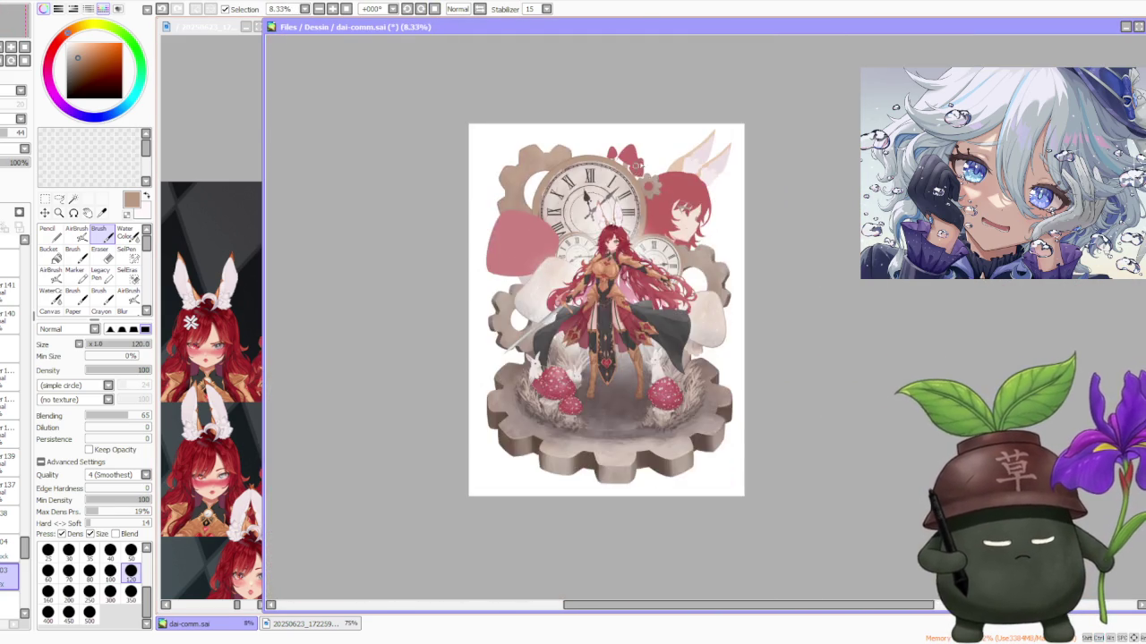
pyautogui.scroll(2, 680, 179)
pyautogui.scroll(-1, 669, 147)
pyautogui.scroll(-1, 669, 147)
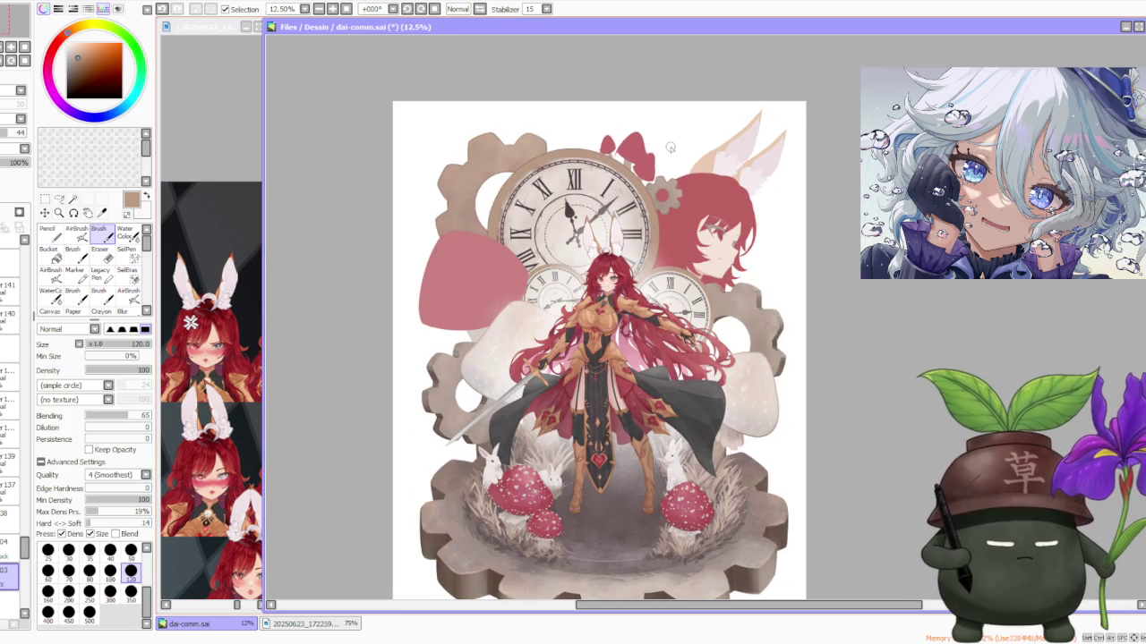
pyautogui.scroll(-3, 669, 147)
pyautogui.scroll(4, 670, 147)
pyautogui.scroll(2, 669, 146)
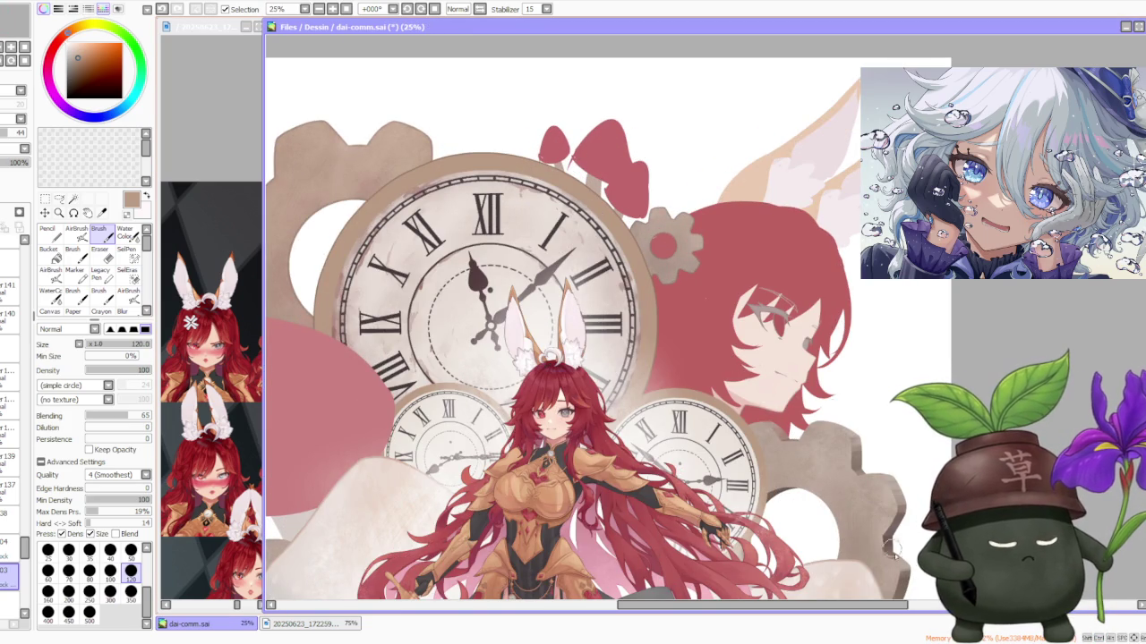
pyautogui.scroll(-3, 886, 544)
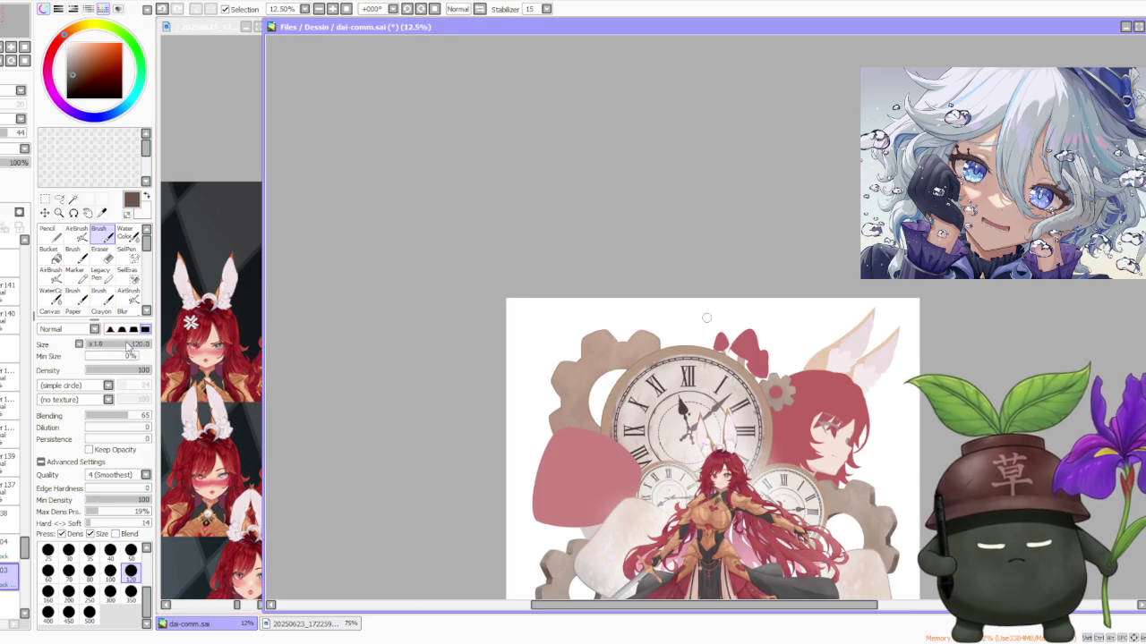
pyautogui.press('v')
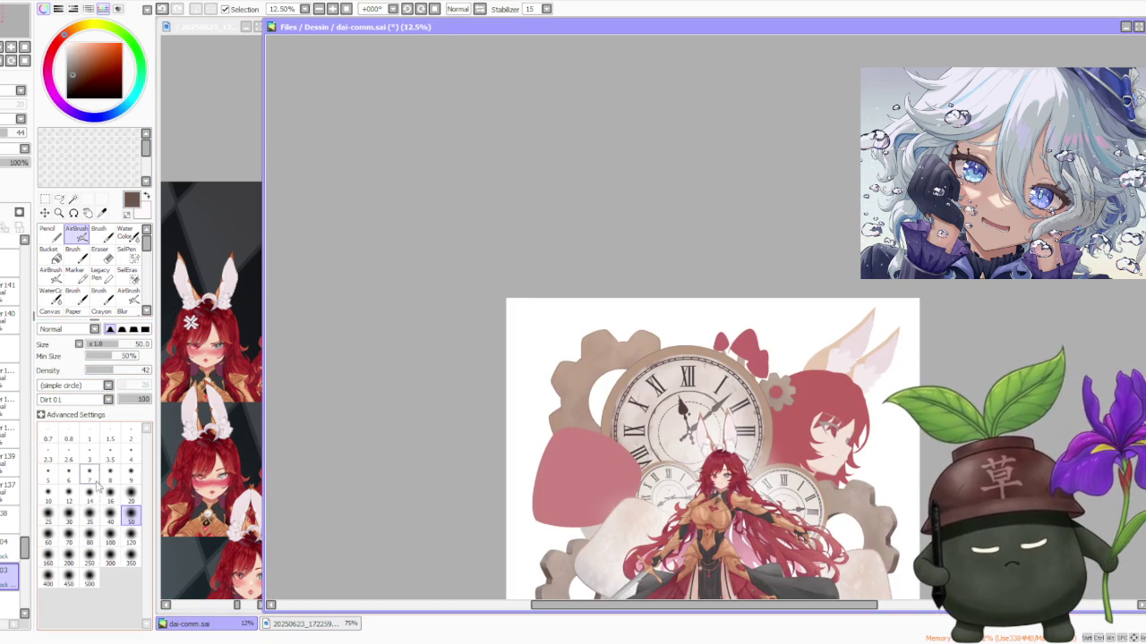
pyautogui.click(90, 577)
# Step: Change the airbrush size to 120, then to 300
pyautogui.scroll(1, 619, 430)
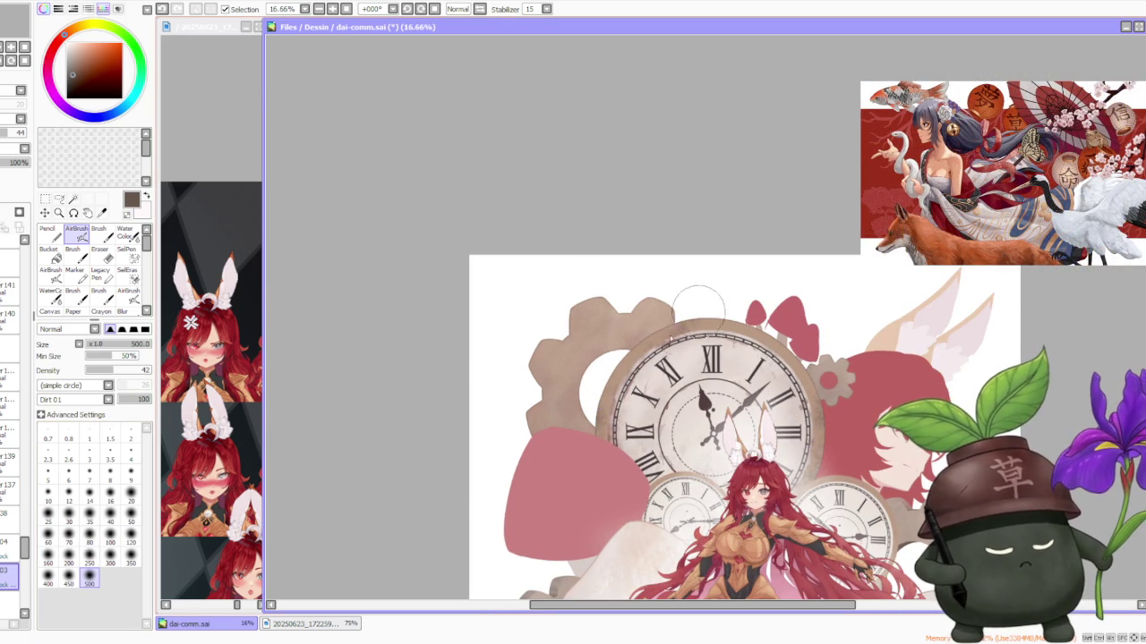
pyautogui.scroll(4, 618, 385)
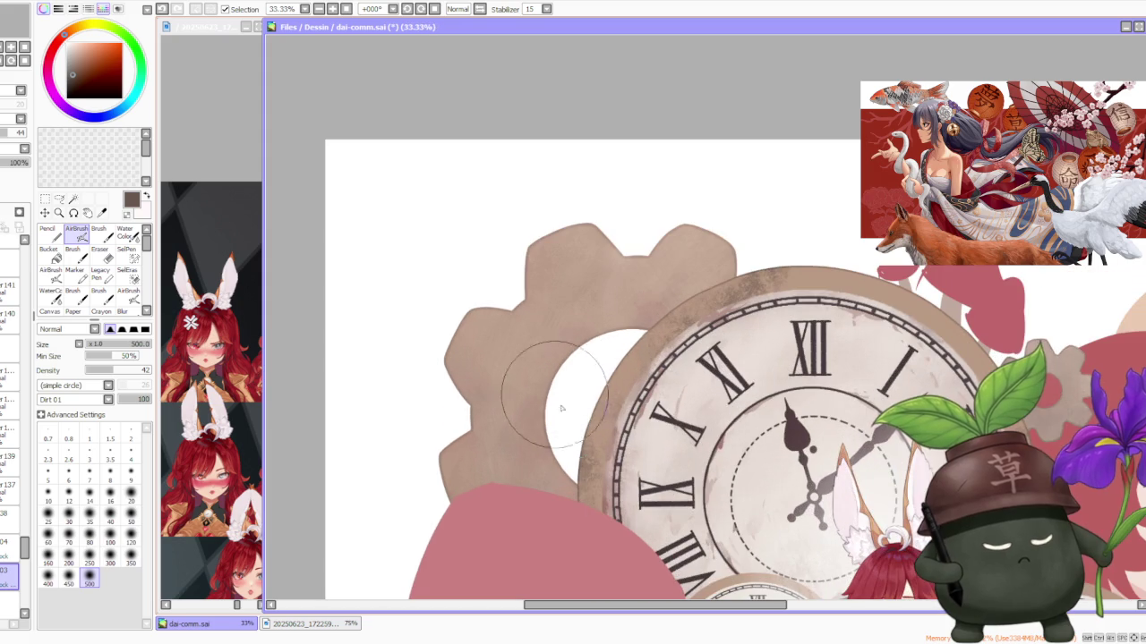
pyautogui.scroll(2, 601, 358)
pyautogui.scroll(-3, 611, 497)
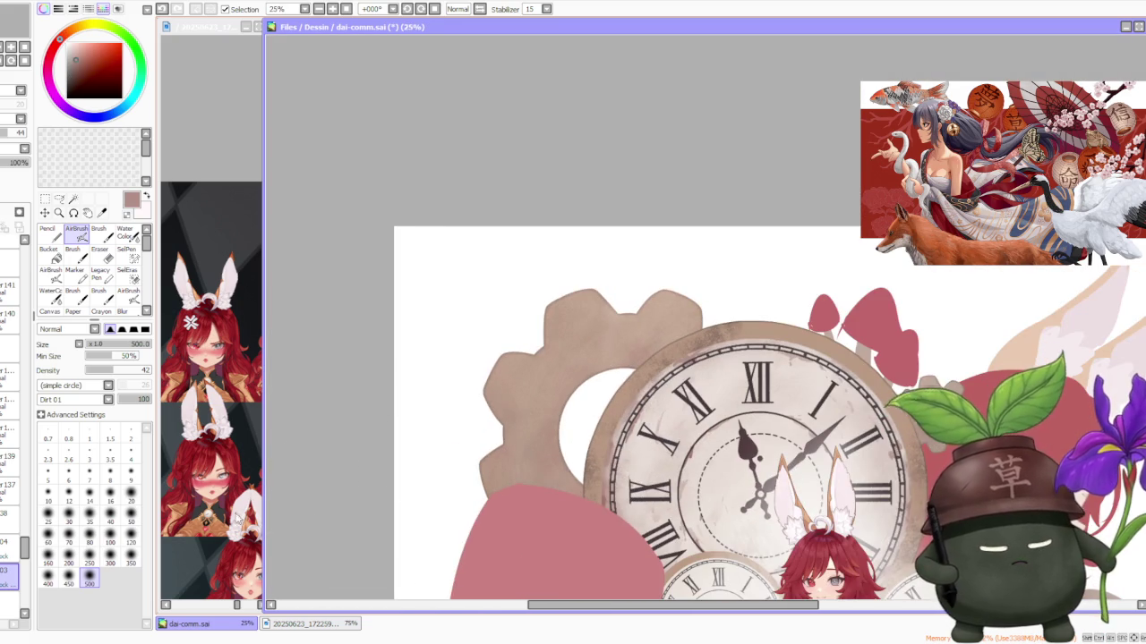
pyautogui.click(131, 536)
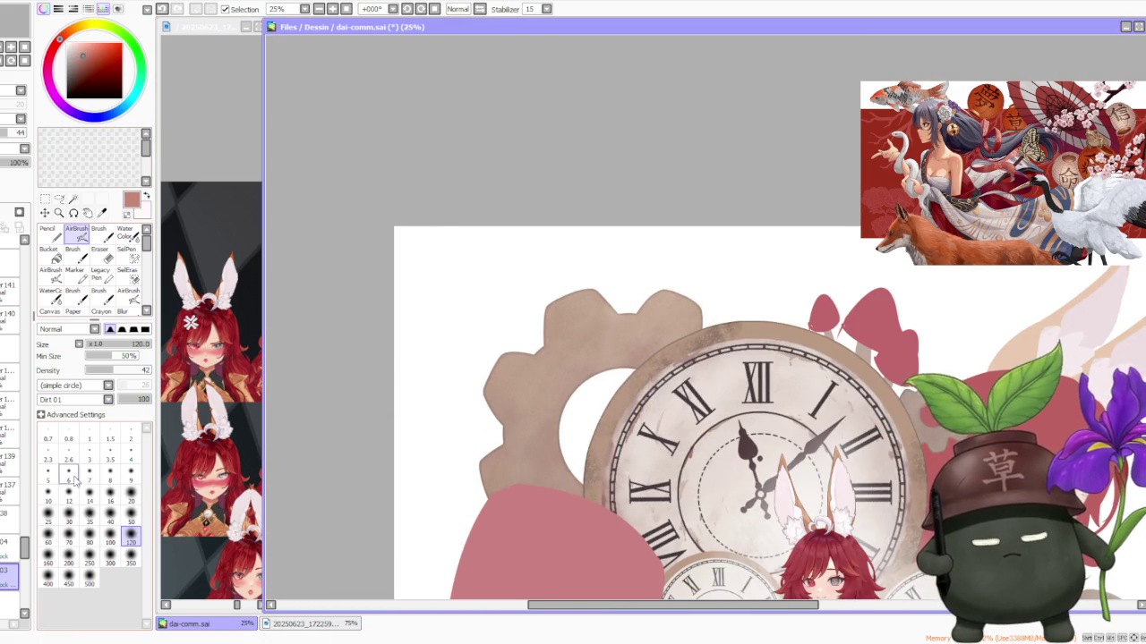
pyautogui.click(110, 556)
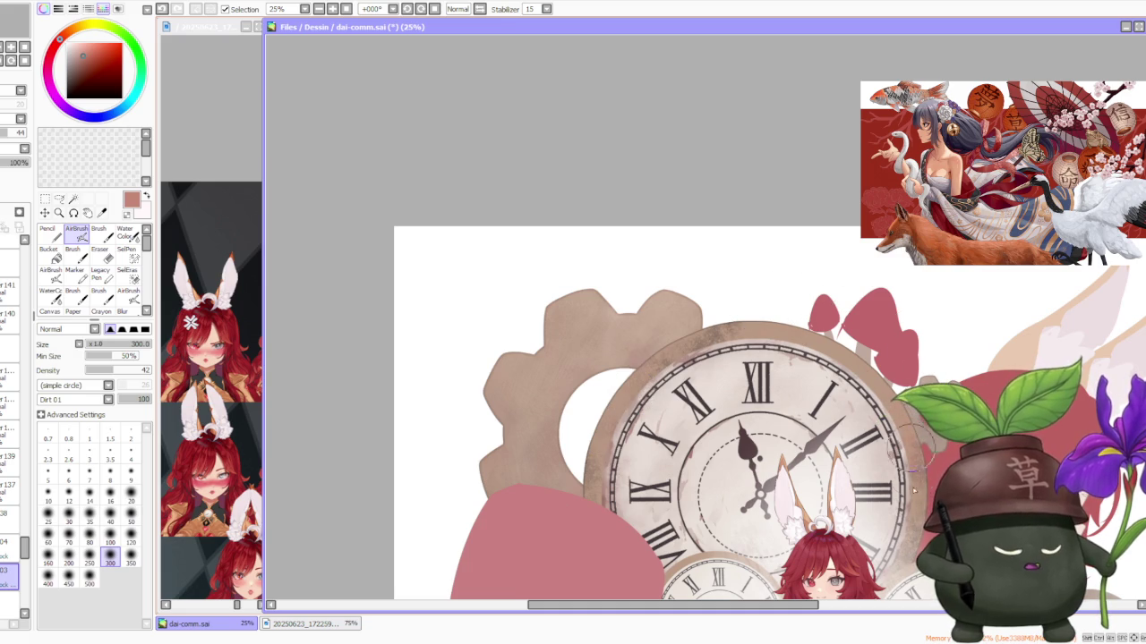
# Step: Switch to the plain blending Brush and set it to its largest size, 500
pyautogui.scroll(-2, 906, 552)
pyautogui.scroll(2, 878, 433)
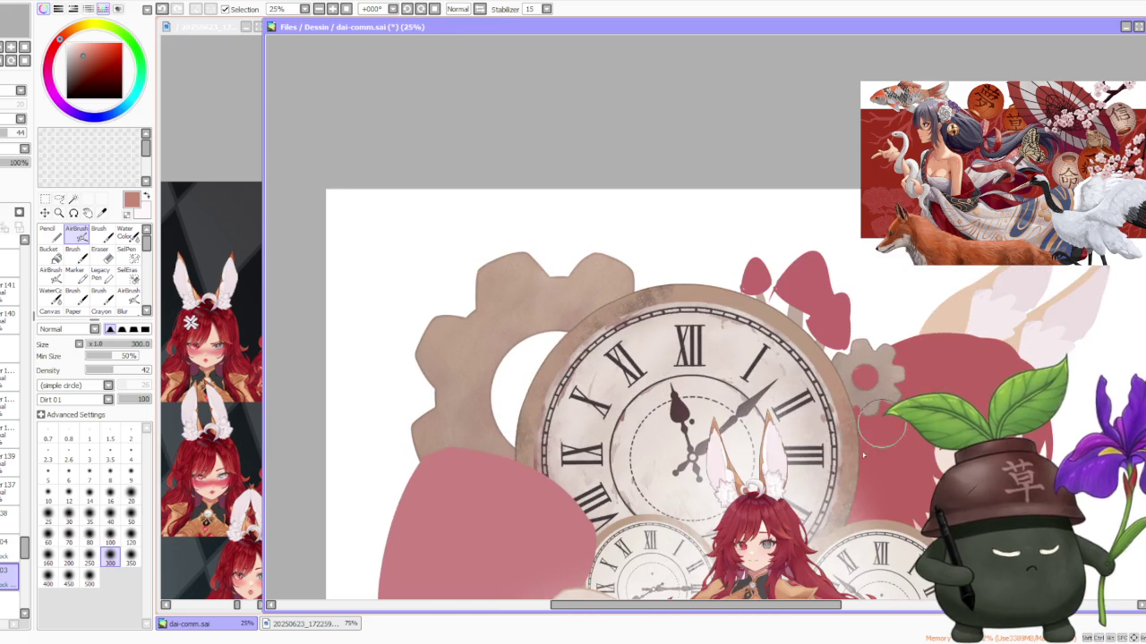
pyautogui.scroll(1, 861, 427)
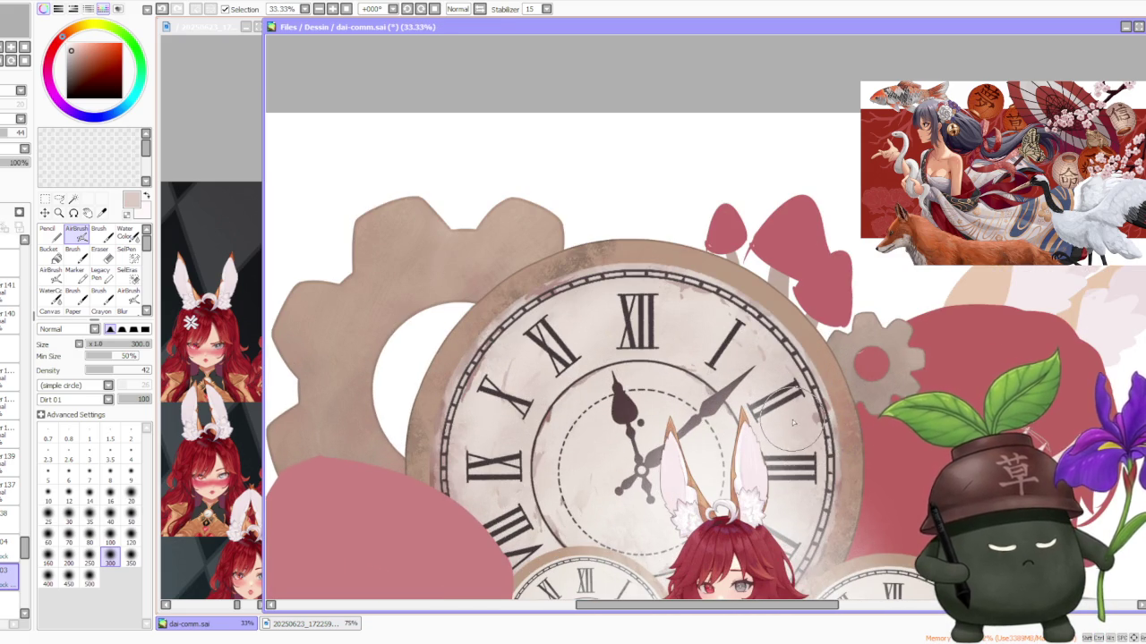
pyautogui.scroll(-2, 807, 413)
pyautogui.click(98, 234)
pyautogui.click(90, 614)
pyautogui.scroll(1, 677, 283)
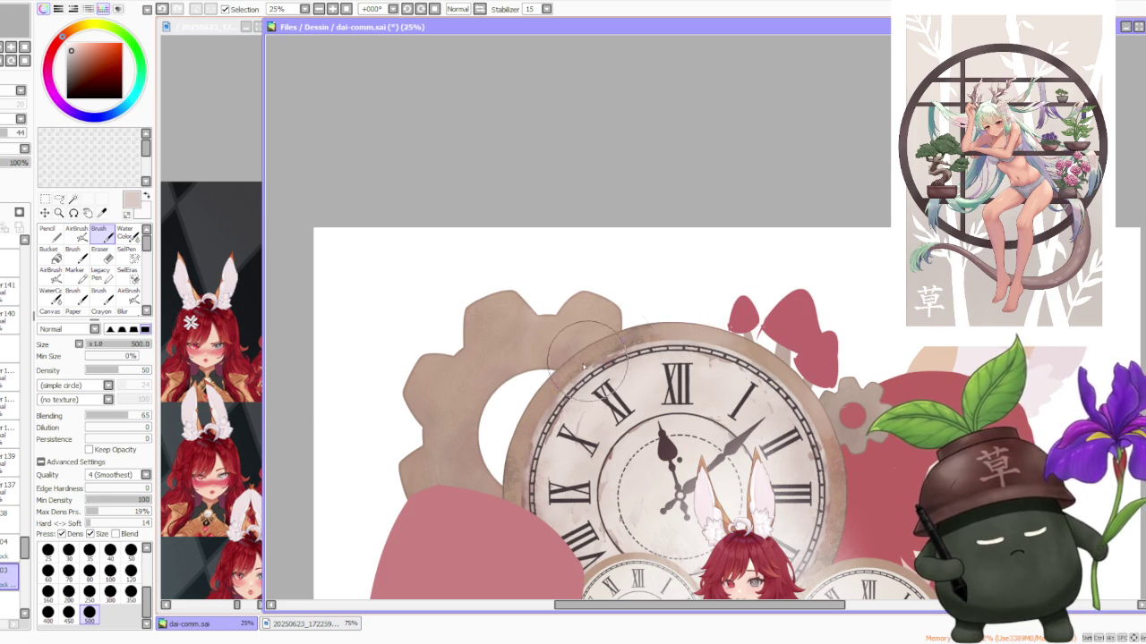
# Step: Undo the last stroke and return to the Dirt-textured airbrush
pyautogui.scroll(-2, 776, 269)
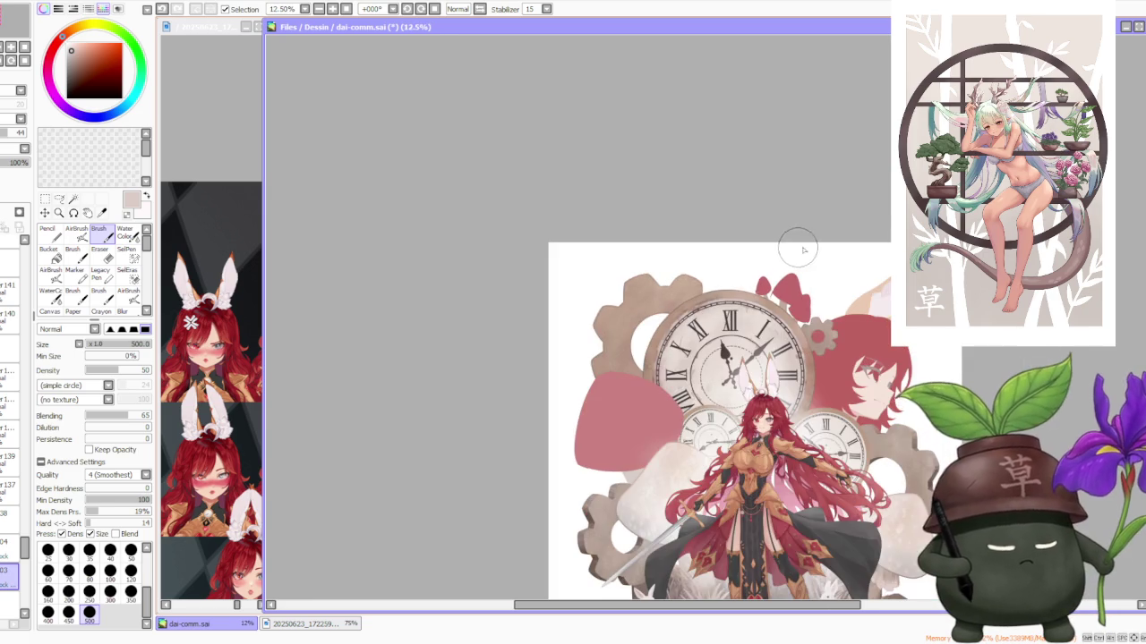
pyautogui.scroll(2, 822, 306)
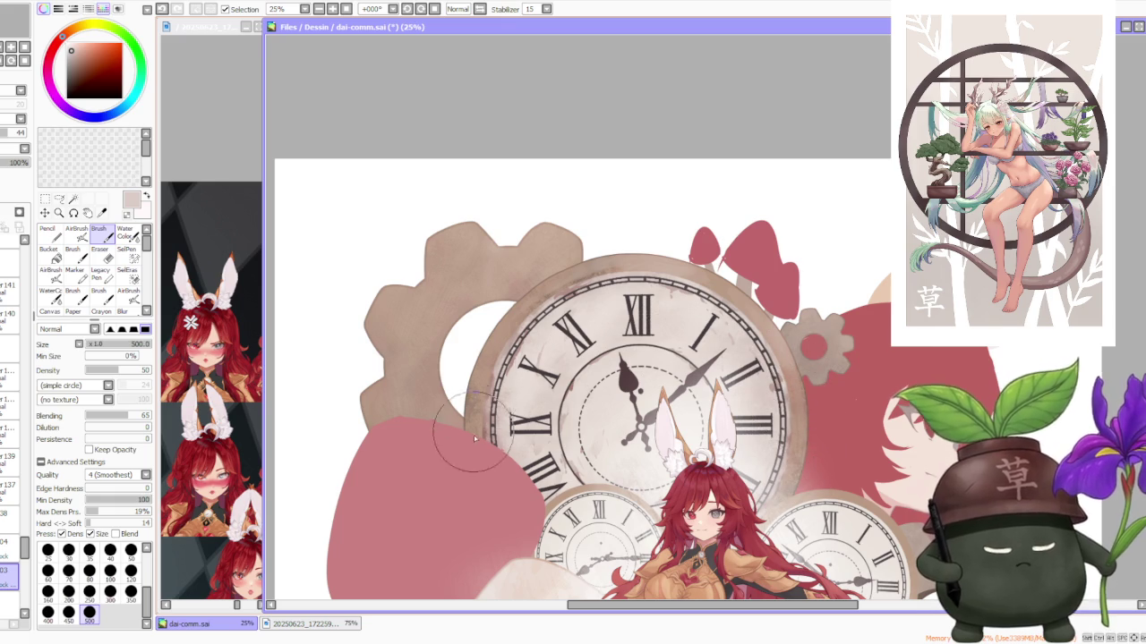
pyautogui.hotkey('ctrl', 'z')
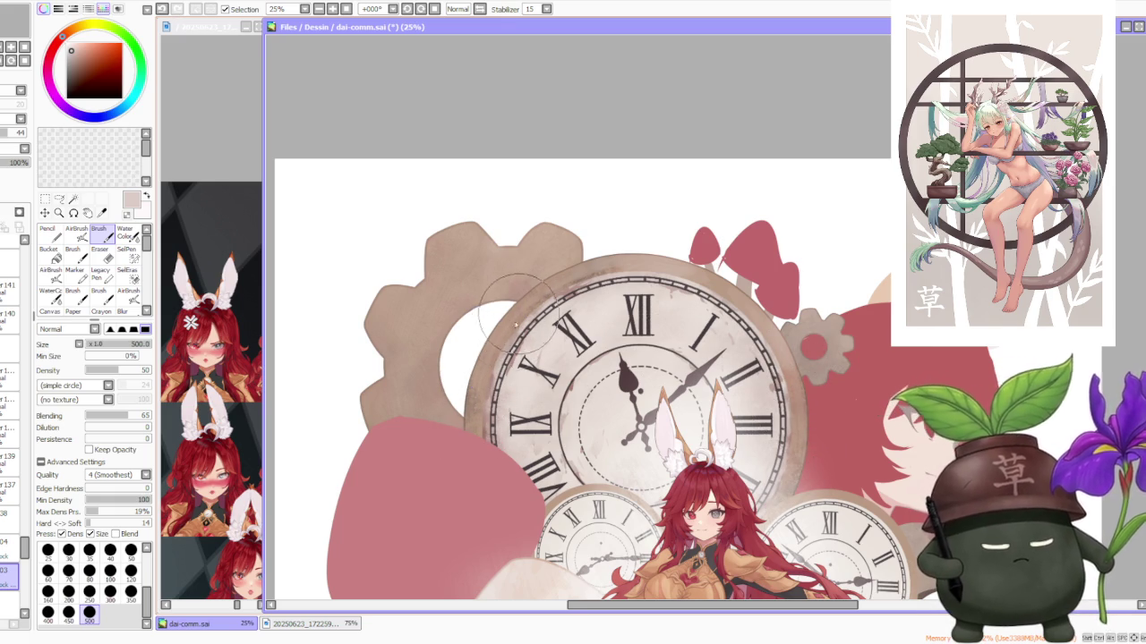
pyautogui.scroll(-2, 673, 281)
pyautogui.scroll(2, 632, 248)
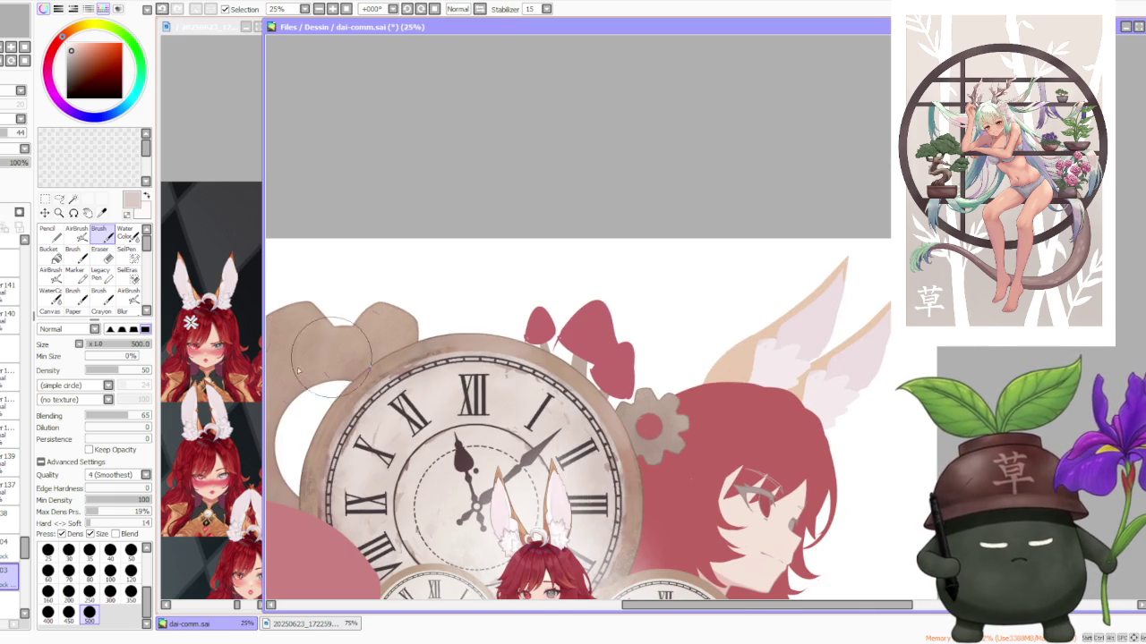
pyautogui.click(86, 235)
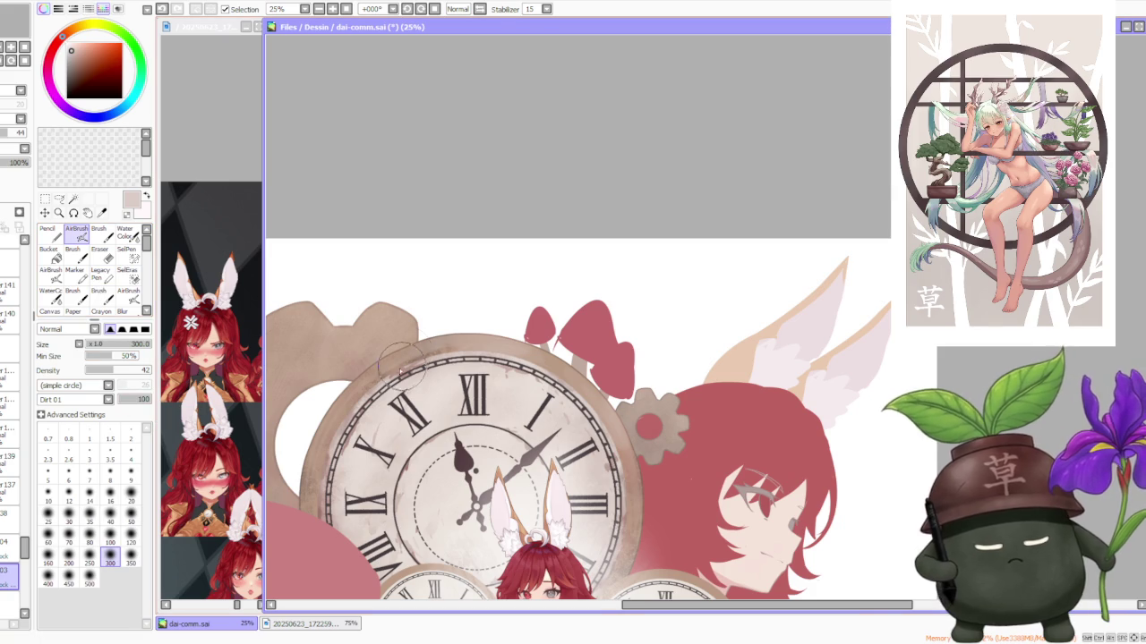
# Step: Eyedrop the clock rim's brown, then its lighter tan colour
pyautogui.scroll(2, 401, 367)
pyautogui.keyDown('alt'); pyautogui.click(394, 368); pyautogui.keyUp('alt')
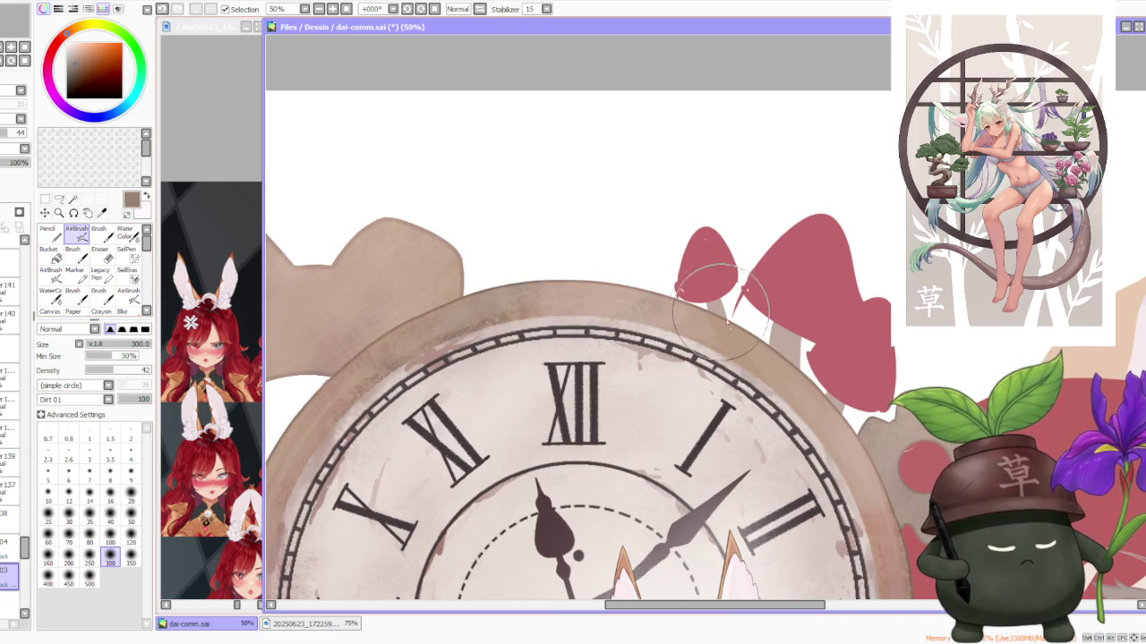
pyautogui.keyDown('alt'); pyautogui.click(645, 300); pyautogui.keyUp('alt')
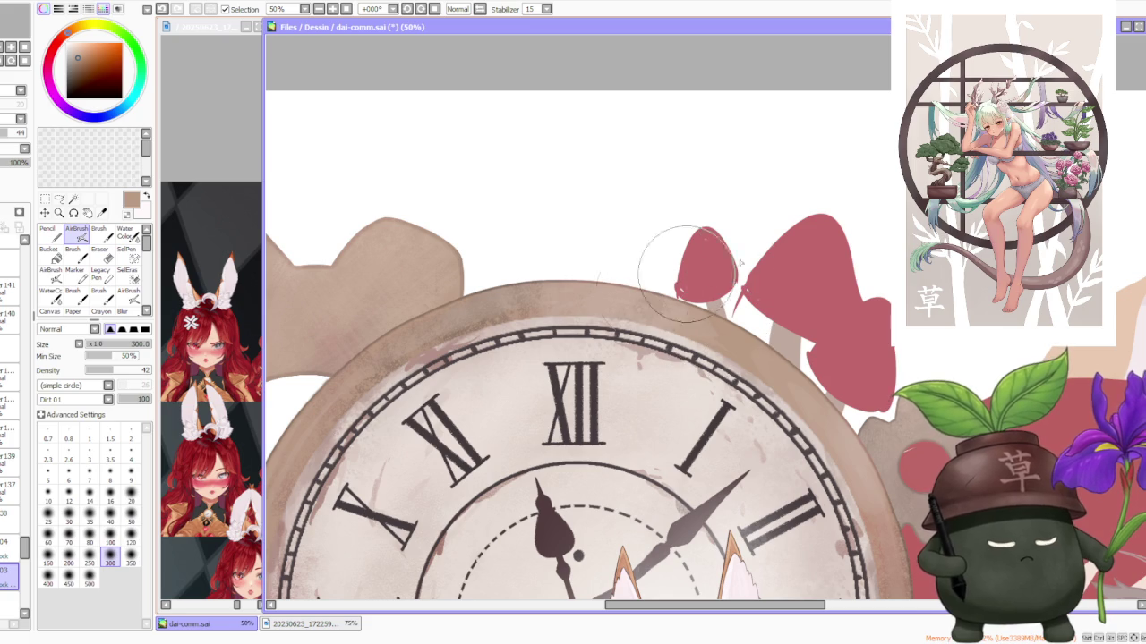
pyautogui.scroll(-1, 769, 340)
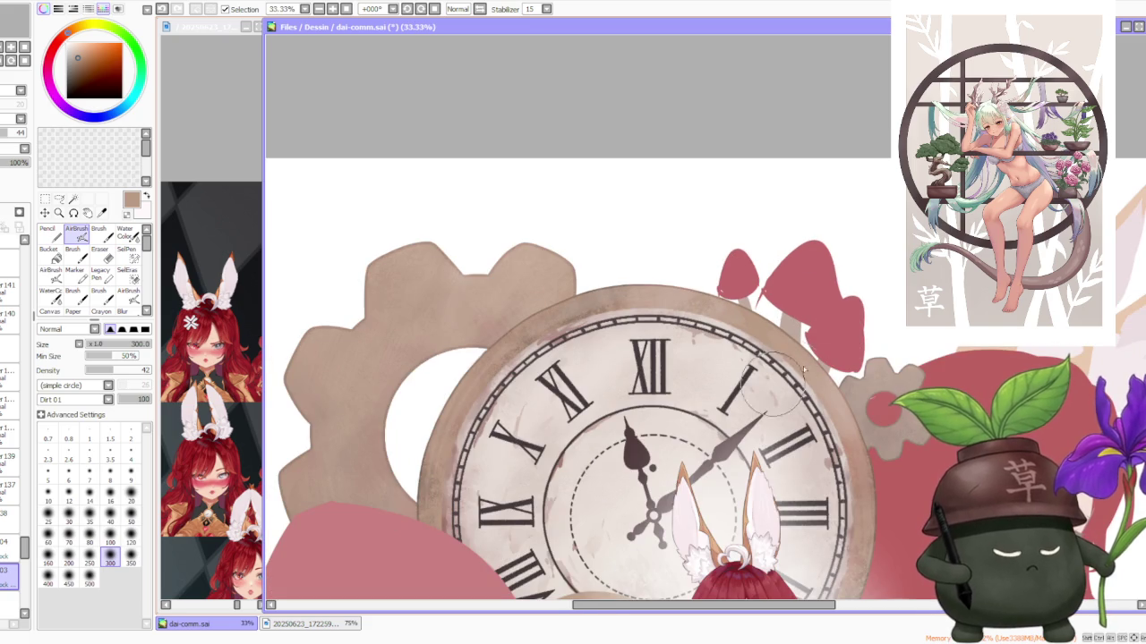
pyautogui.scroll(-1, 888, 431)
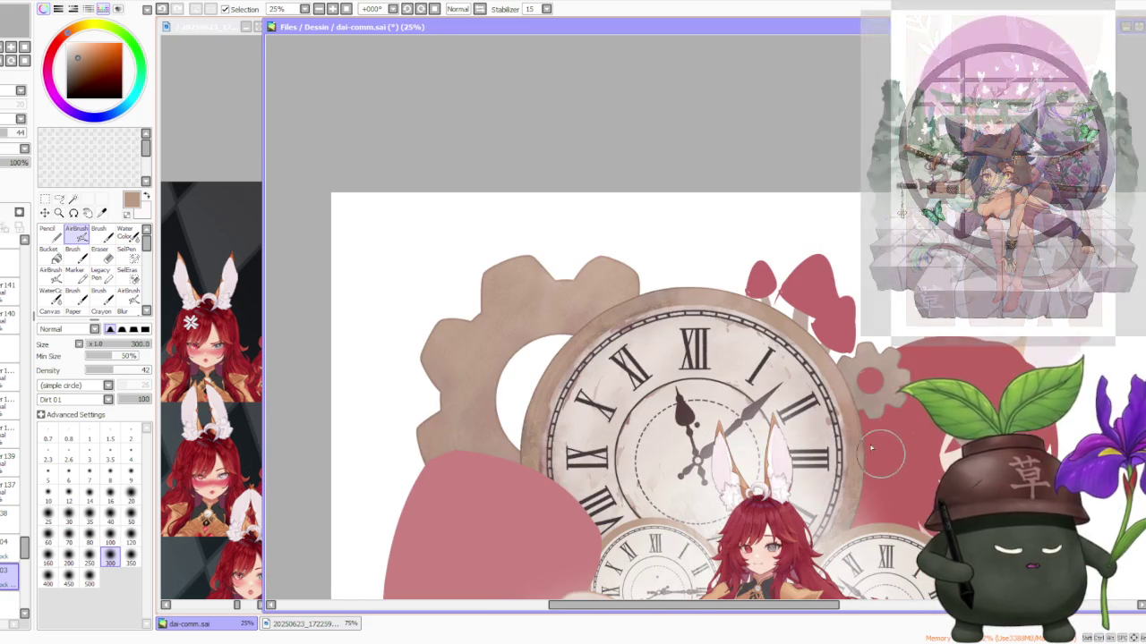
pyautogui.scroll(-1, 823, 465)
pyautogui.scroll(-1, 823, 466)
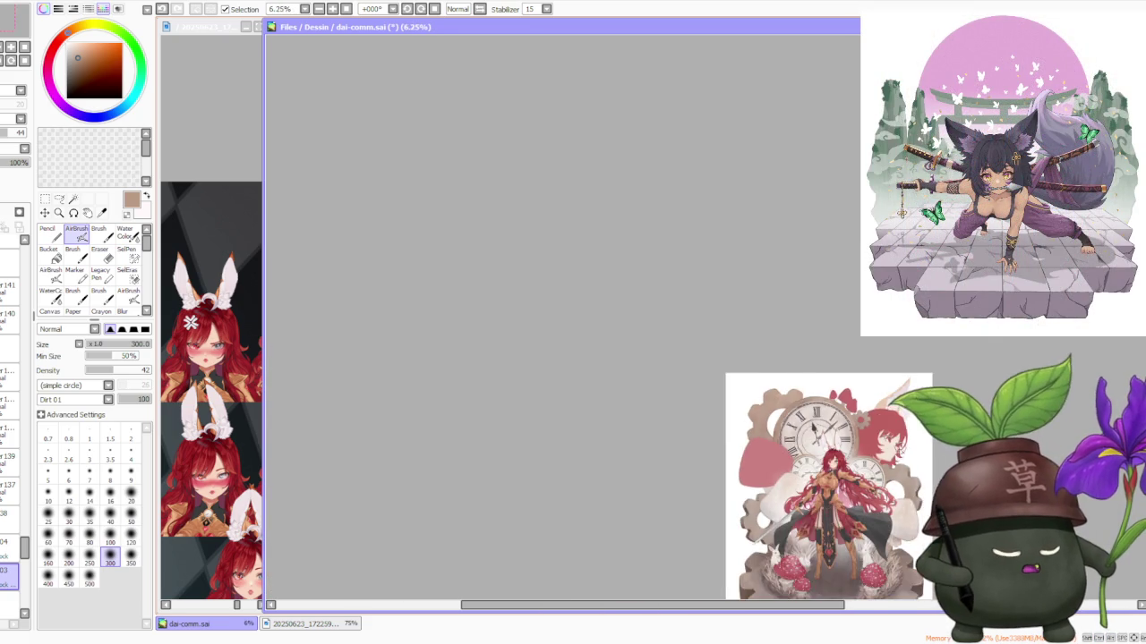
pyautogui.scroll(2, 806, 430)
pyautogui.scroll(2, 803, 428)
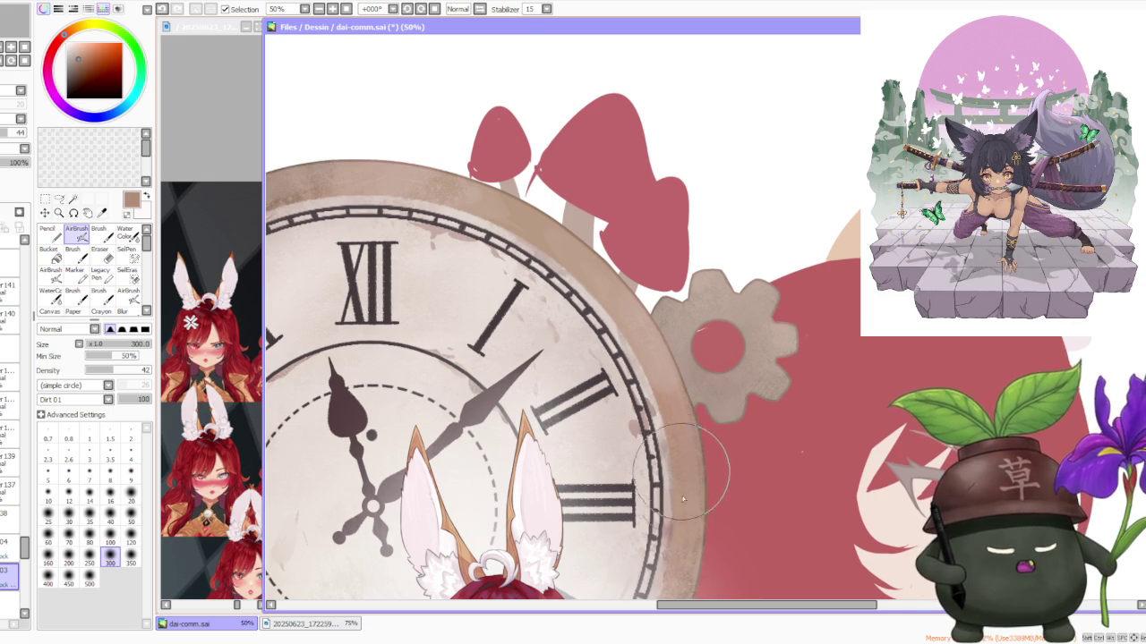
pyautogui.scroll(-1, 715, 407)
pyautogui.scroll(1, 715, 407)
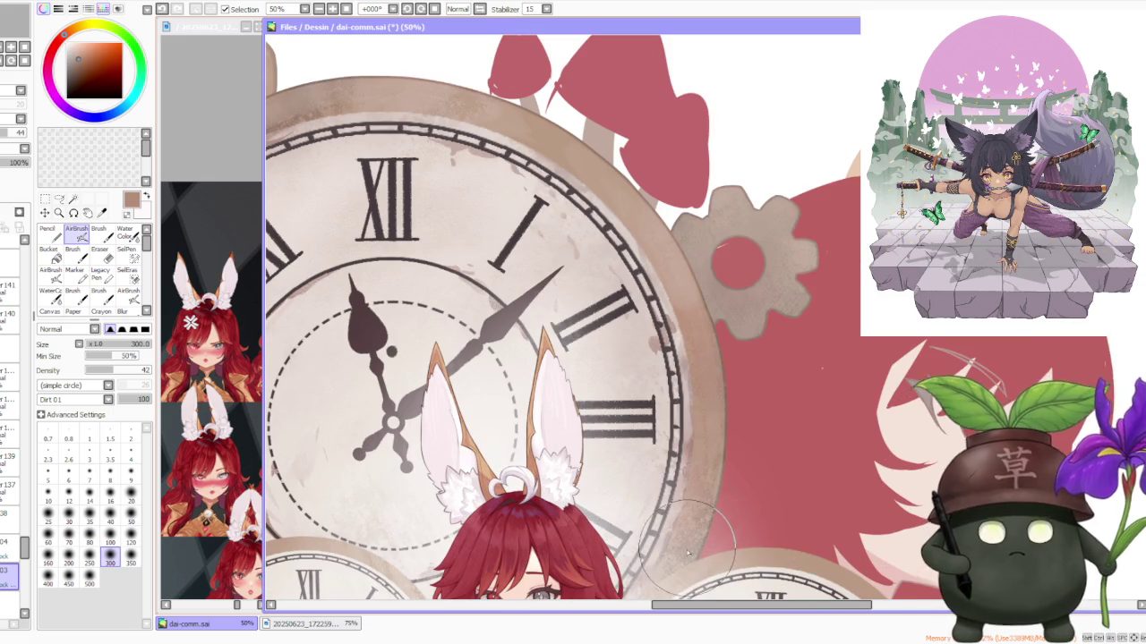
pyautogui.scroll(-1, 757, 381)
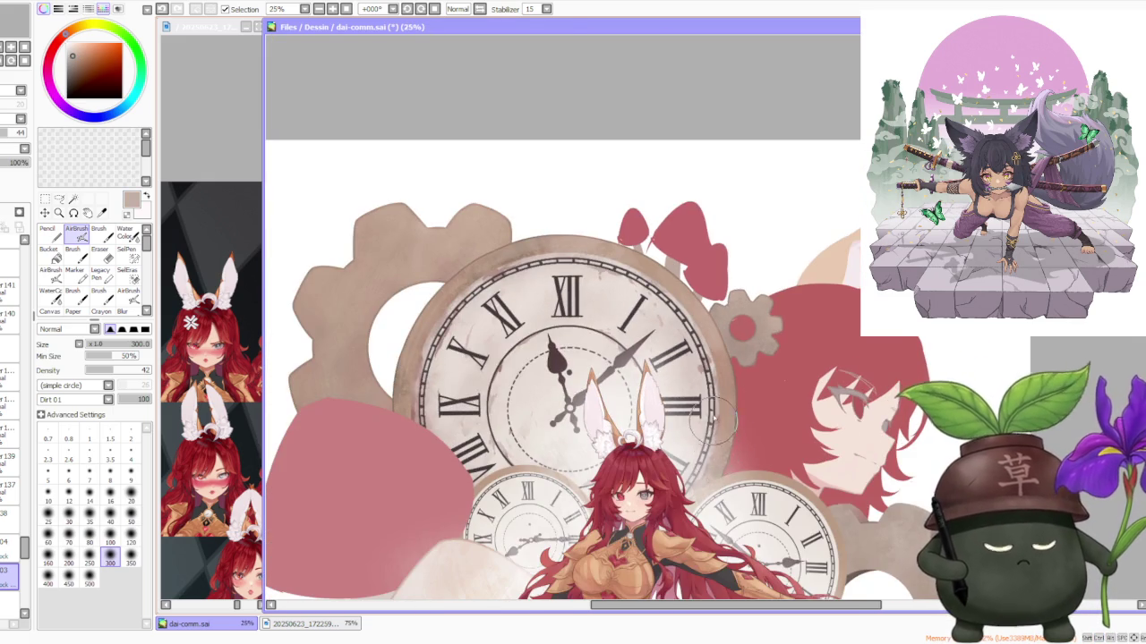
pyautogui.scroll(-1, 788, 483)
pyautogui.scroll(2, 799, 528)
pyautogui.scroll(-1, 798, 481)
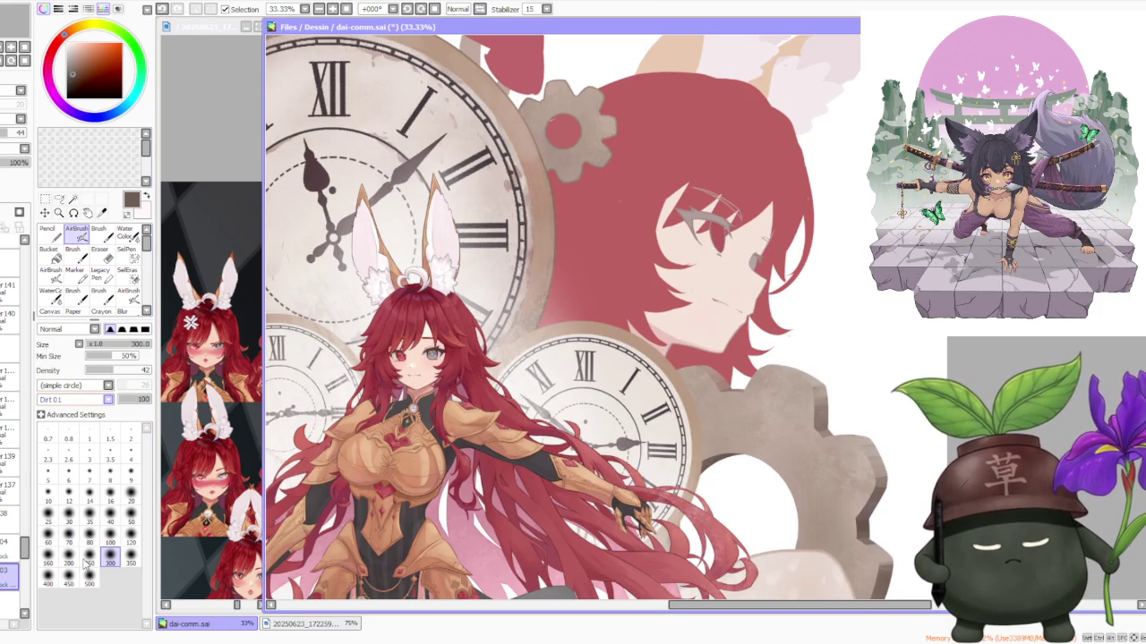
pyautogui.scroll(1, 545, 311)
pyautogui.scroll(1, 545, 310)
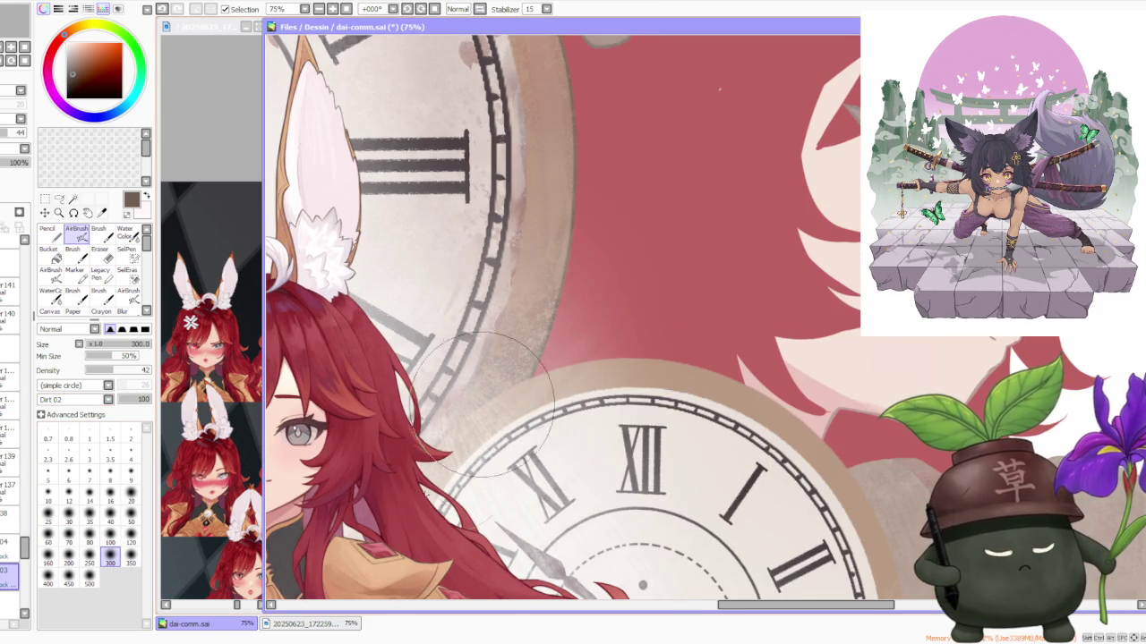
pyautogui.scroll(-2, 479, 408)
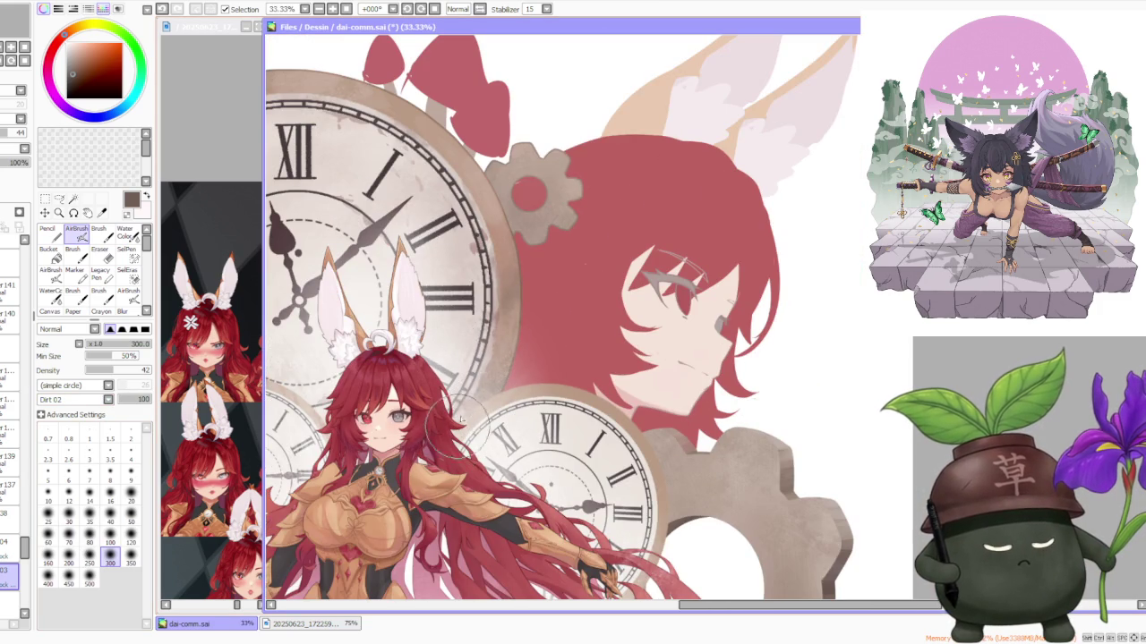
pyautogui.scroll(2, 488, 404)
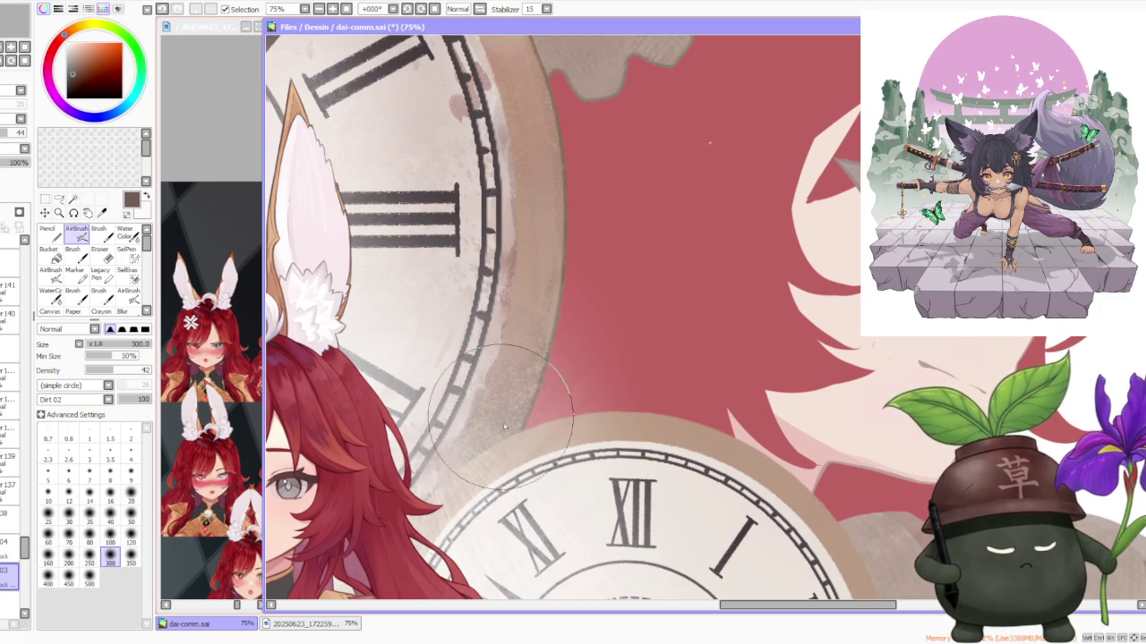
pyautogui.scroll(-2, 541, 315)
pyautogui.scroll(-1, 541, 316)
pyautogui.scroll(1, 465, 367)
pyautogui.scroll(1, 399, 428)
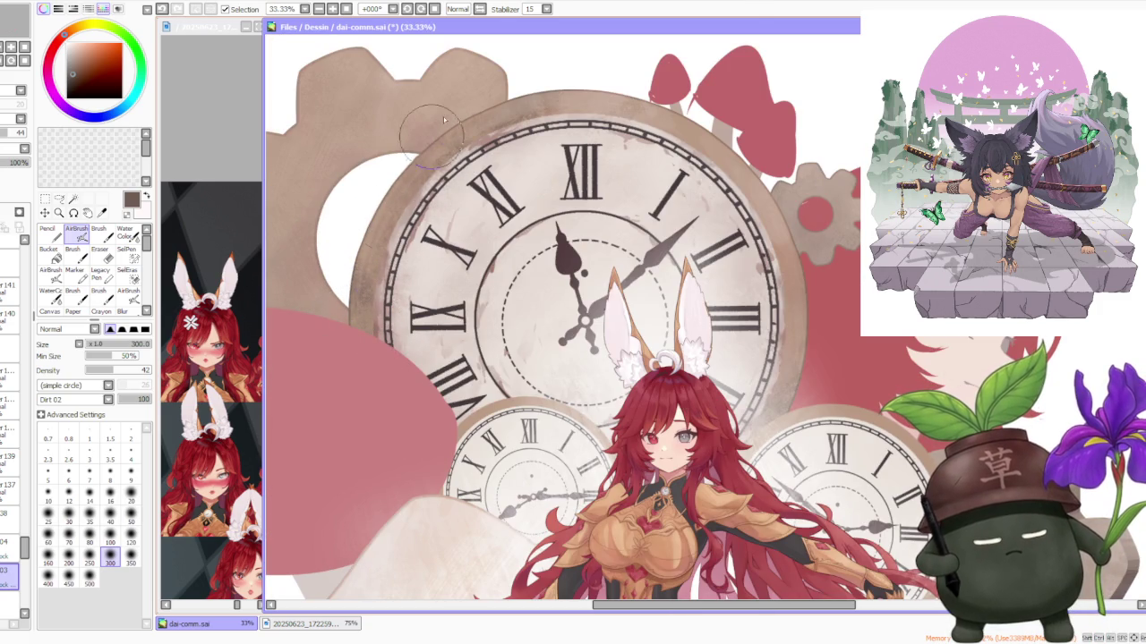
pyautogui.scroll(-1, 370, 378)
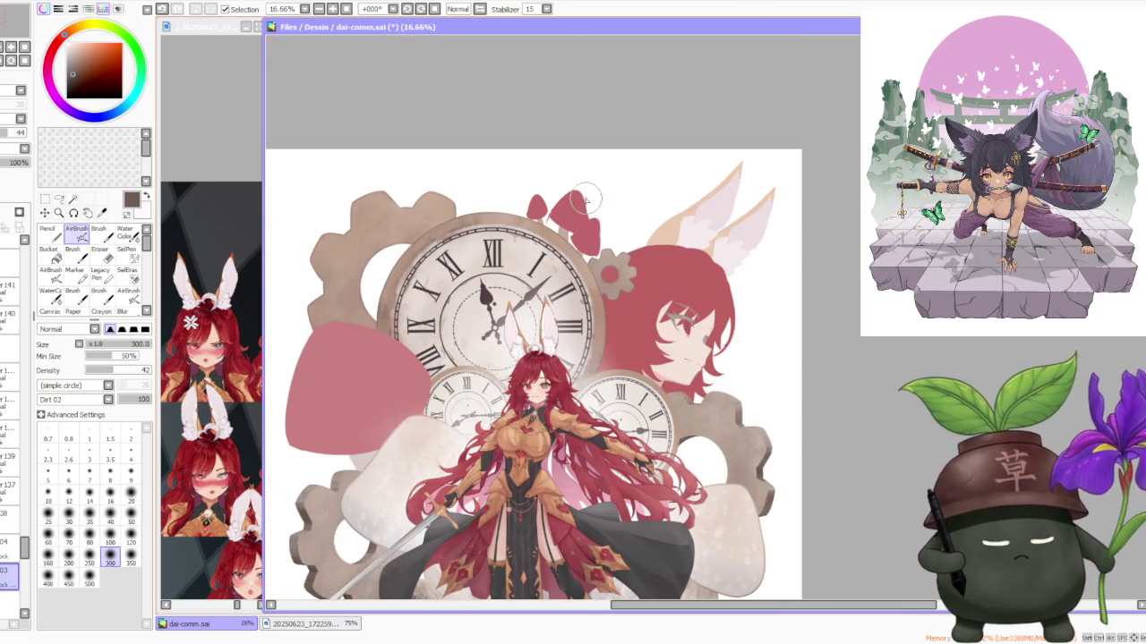
pyautogui.scroll(1, 586, 200)
# Step: Pick a light pink-beige colour and give the airbrush a Flat Bristle shape
pyautogui.keyDown('alt'); pyautogui.click(586, 354); pyautogui.keyUp('alt')
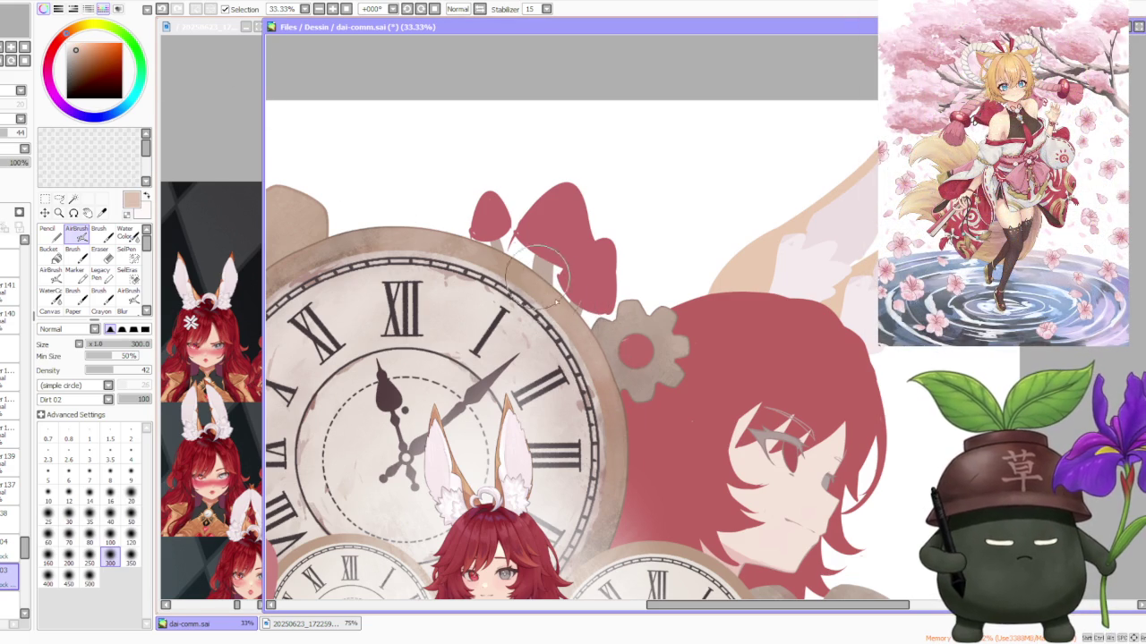
pyautogui.scroll(-2, 694, 380)
pyautogui.scroll(-1, 716, 447)
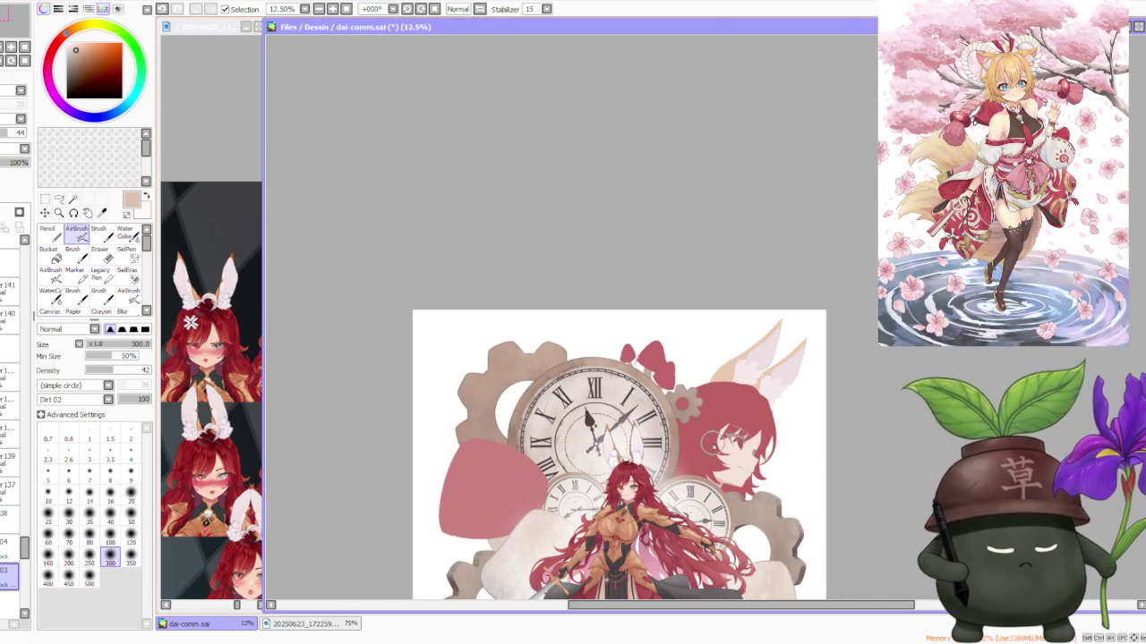
pyautogui.scroll(4, 541, 363)
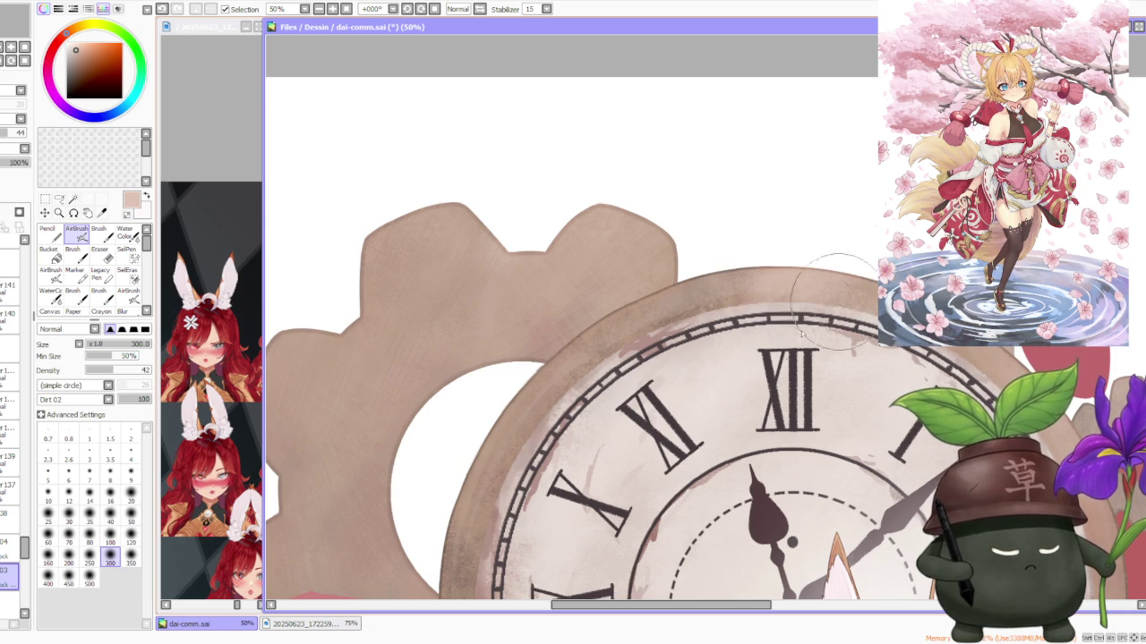
pyautogui.scroll(-3, 832, 311)
pyautogui.scroll(-3, 859, 299)
pyautogui.scroll(2, 841, 347)
pyautogui.scroll(1, 841, 347)
pyautogui.scroll(-1, 842, 347)
pyautogui.scroll(-2, 842, 347)
pyautogui.scroll(-1, 841, 347)
pyautogui.scroll(2, 868, 325)
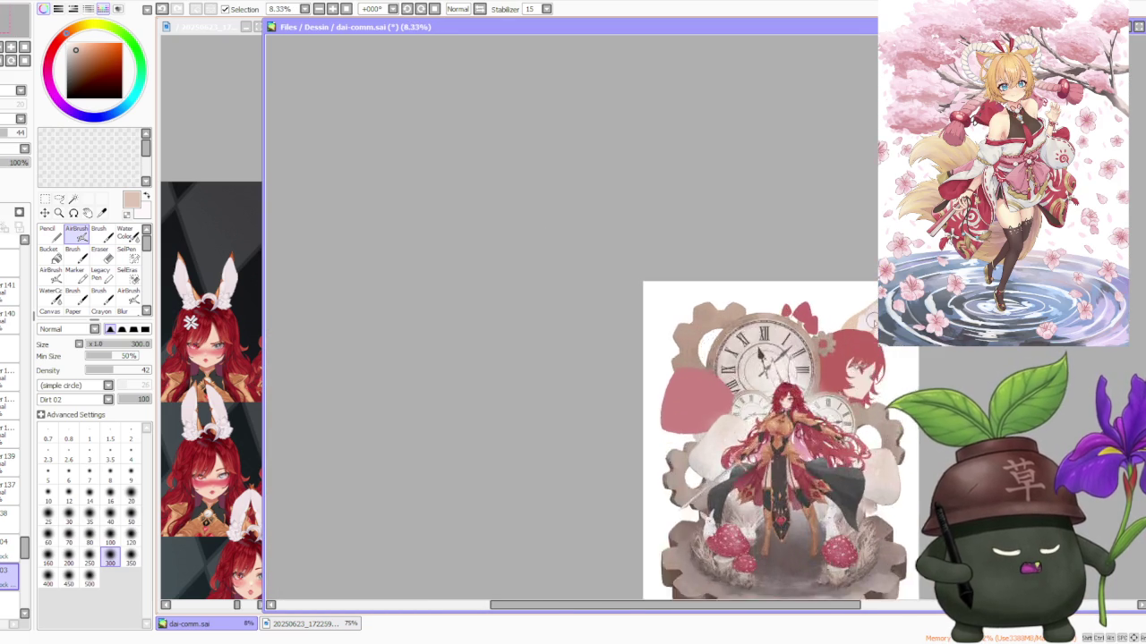
pyautogui.scroll(1, 857, 323)
pyautogui.scroll(2, 759, 361)
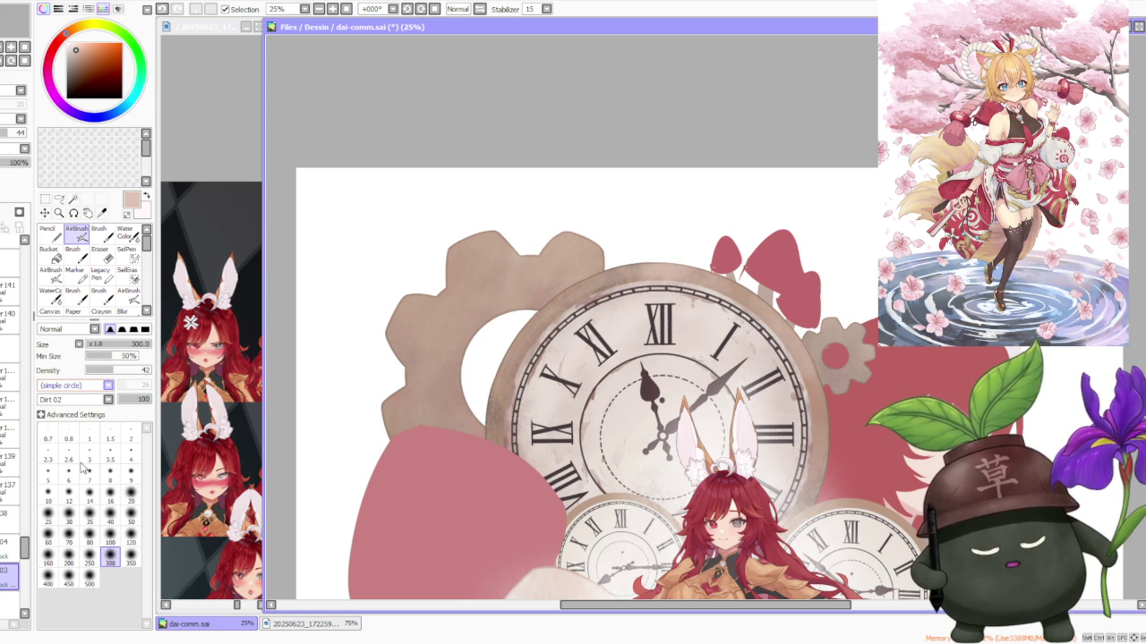
pyautogui.click(96, 313)
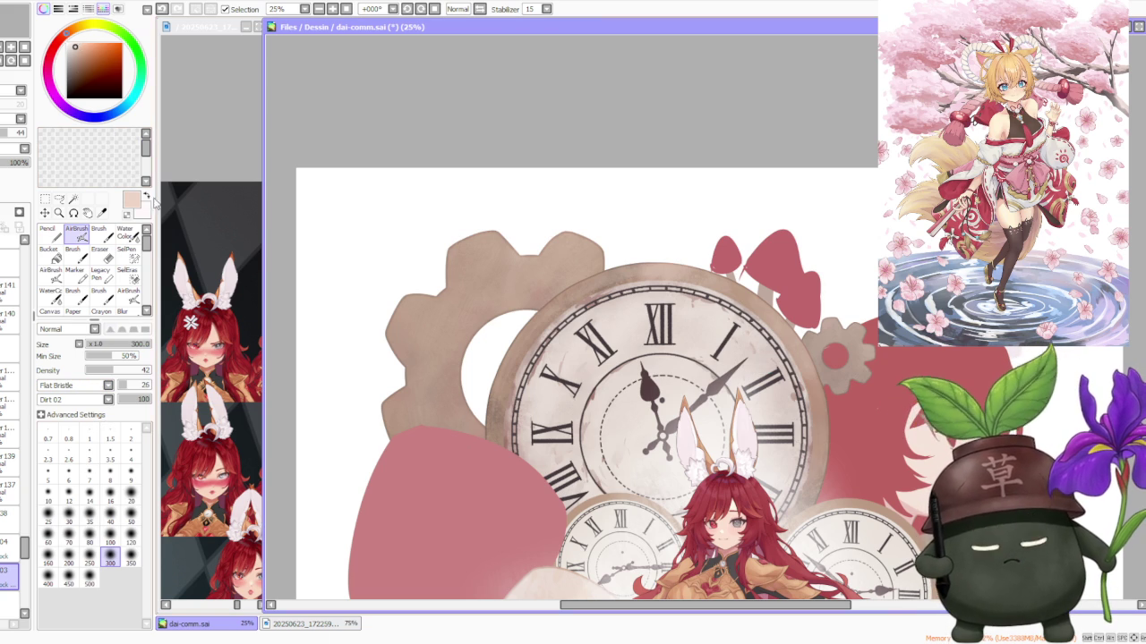
pyautogui.scroll(2, 670, 272)
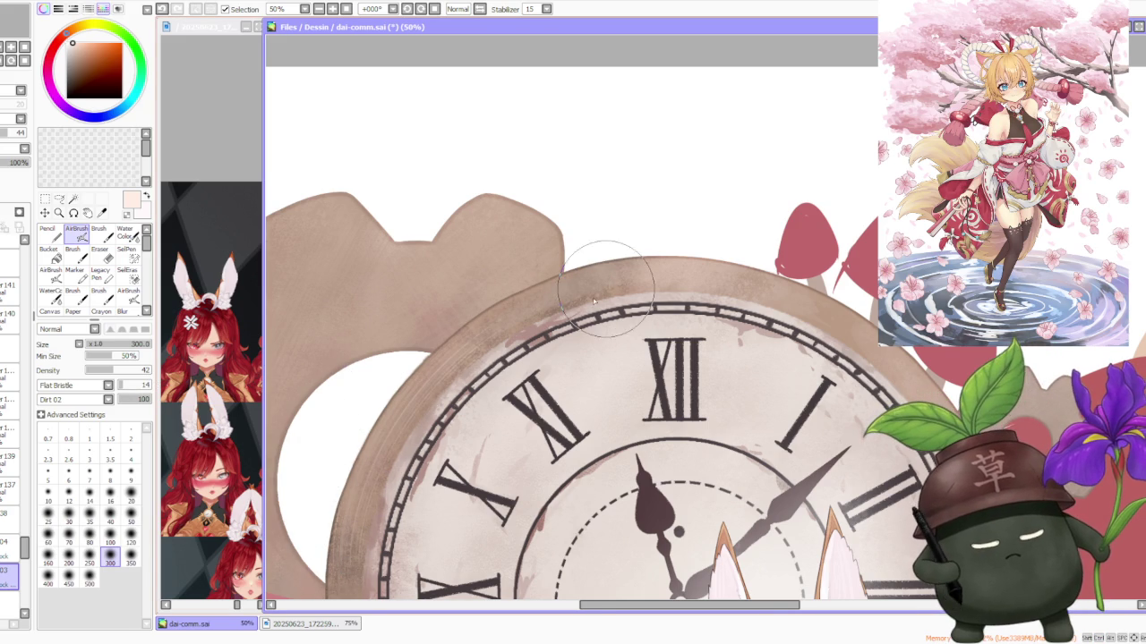
pyautogui.scroll(-3, 505, 346)
pyautogui.scroll(-2, 561, 233)
pyautogui.scroll(4, 797, 336)
pyautogui.scroll(1, 743, 259)
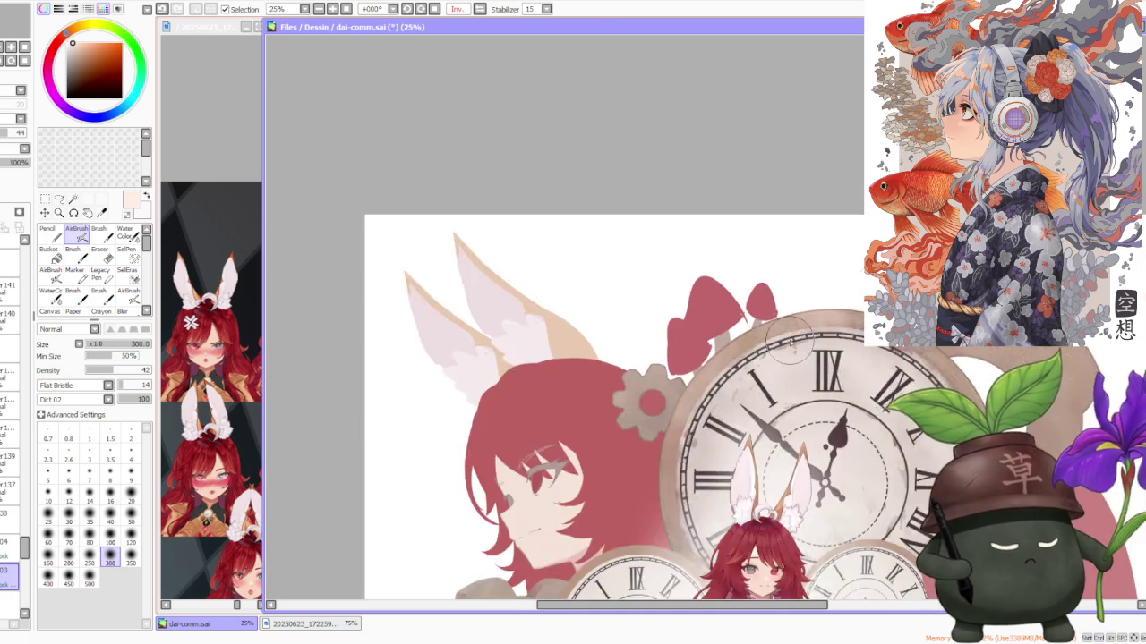
pyautogui.scroll(-2, 740, 335)
pyautogui.scroll(-1, 716, 376)
pyautogui.scroll(2, 667, 443)
pyautogui.scroll(1, 662, 465)
pyautogui.scroll(-1, 640, 528)
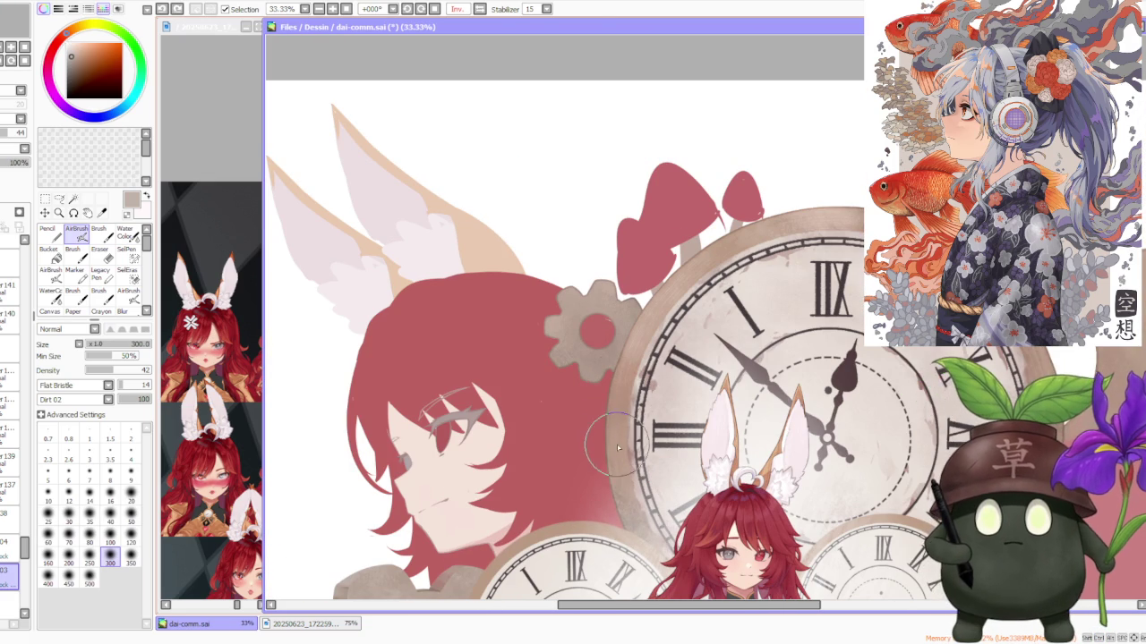
pyautogui.scroll(1, 604, 420)
pyautogui.scroll(1, 616, 528)
pyautogui.scroll(1, 616, 533)
pyautogui.scroll(-2, 581, 523)
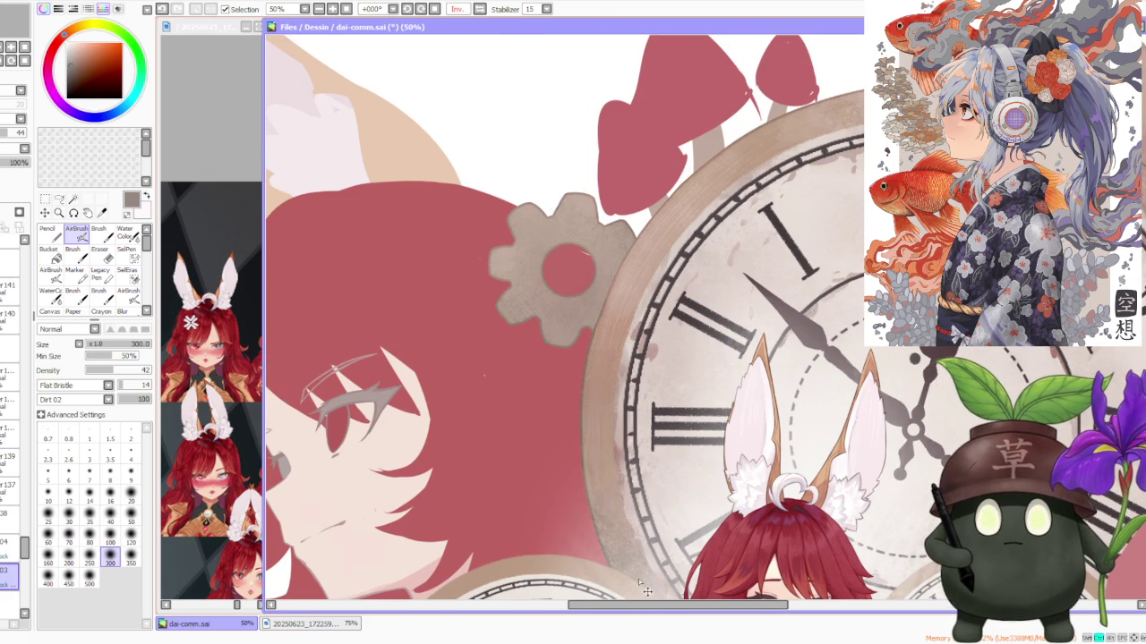
pyautogui.hscroll(-5, 618, 537)
pyautogui.hscroll(2, 614, 524)
pyautogui.scroll(-1, 614, 525)
pyautogui.scroll(-2, 693, 541)
pyautogui.scroll(1, 694, 541)
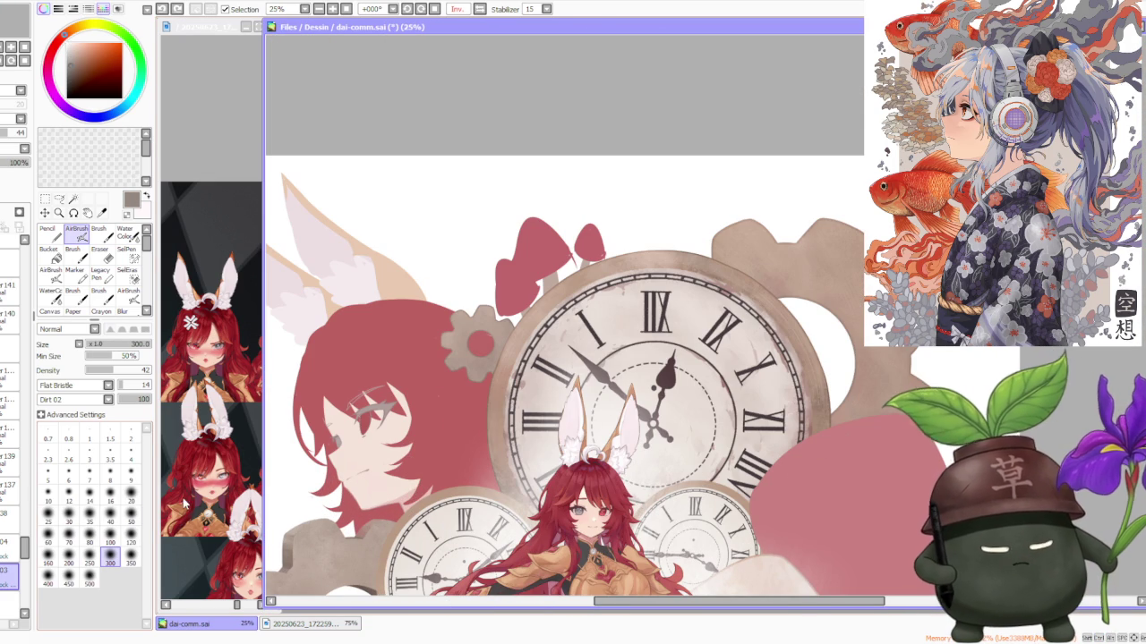
pyautogui.scroll(2, 457, 467)
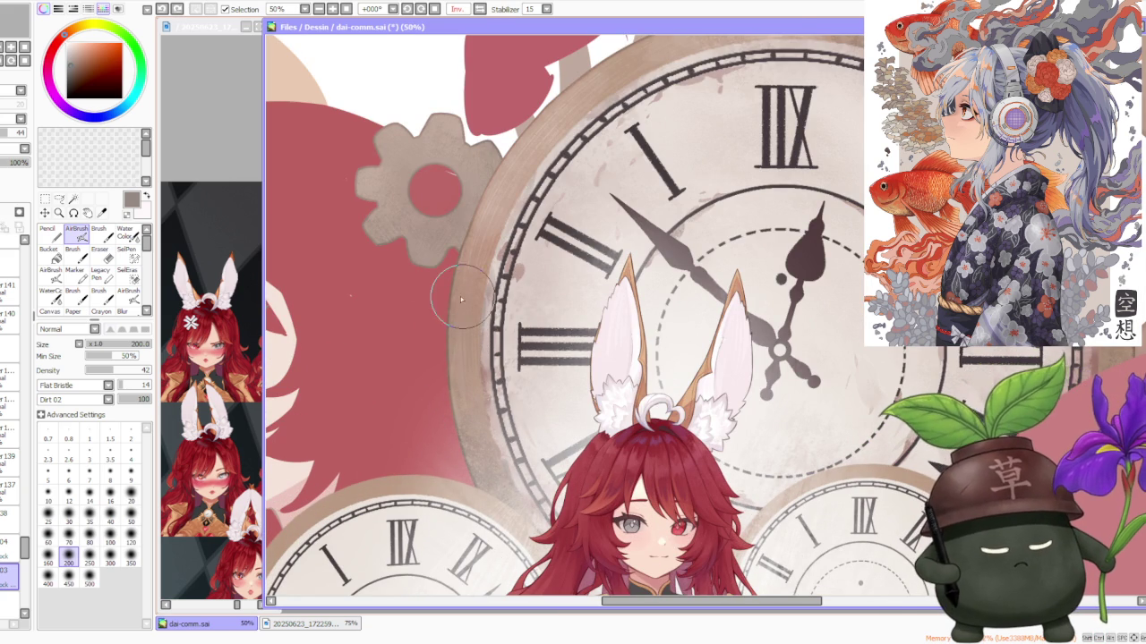
pyautogui.scroll(-1, 545, 399)
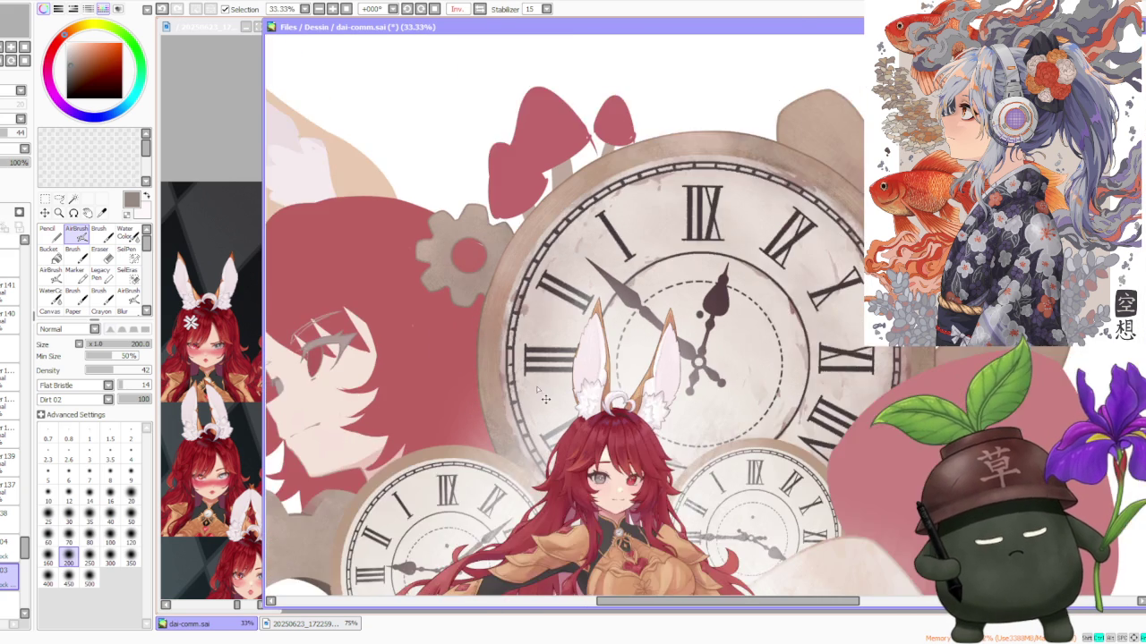
pyautogui.scroll(1, 546, 400)
pyautogui.press('c')
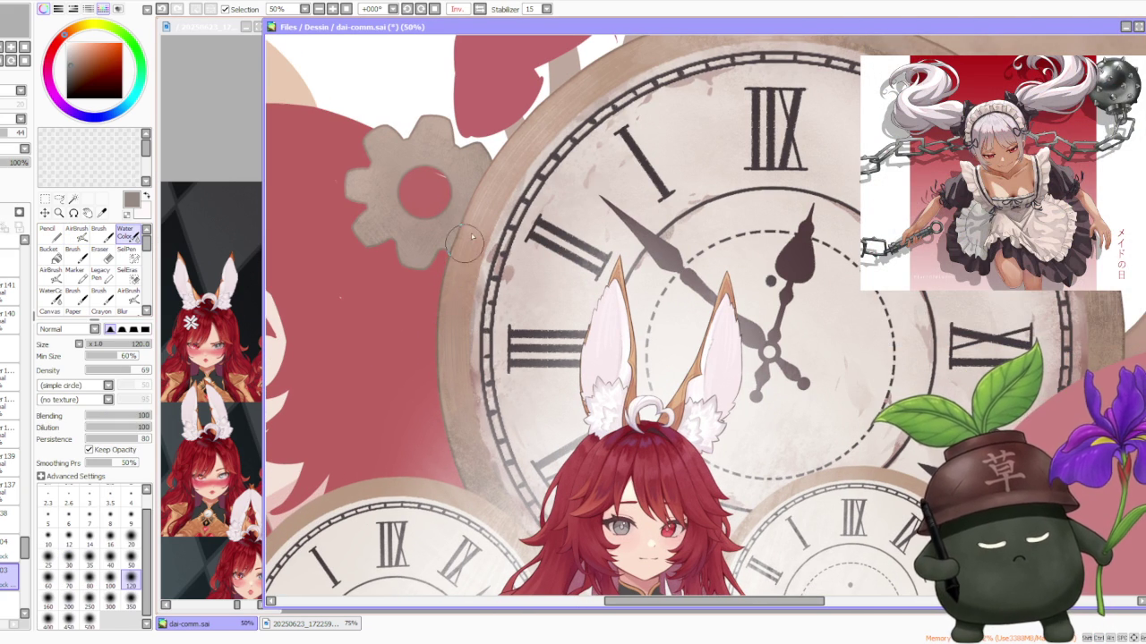
# Step: Switch to the airbrush and add faint shading along the clock rim's right edge
pyautogui.scroll(-3, 466, 296)
pyautogui.scroll(5, 711, 283)
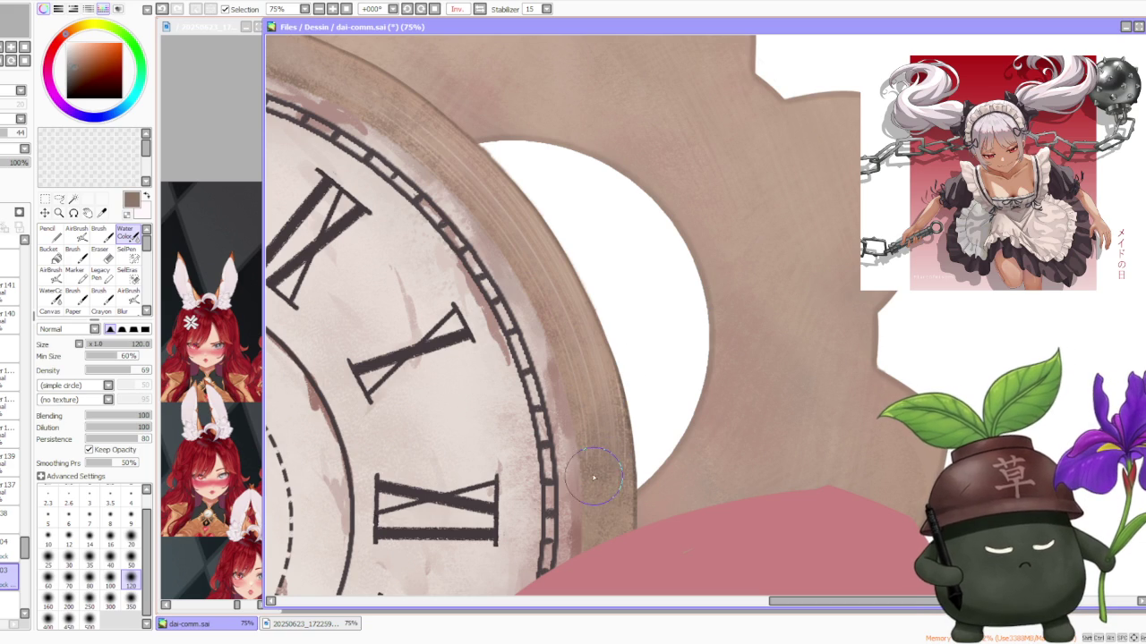
pyautogui.press('a')
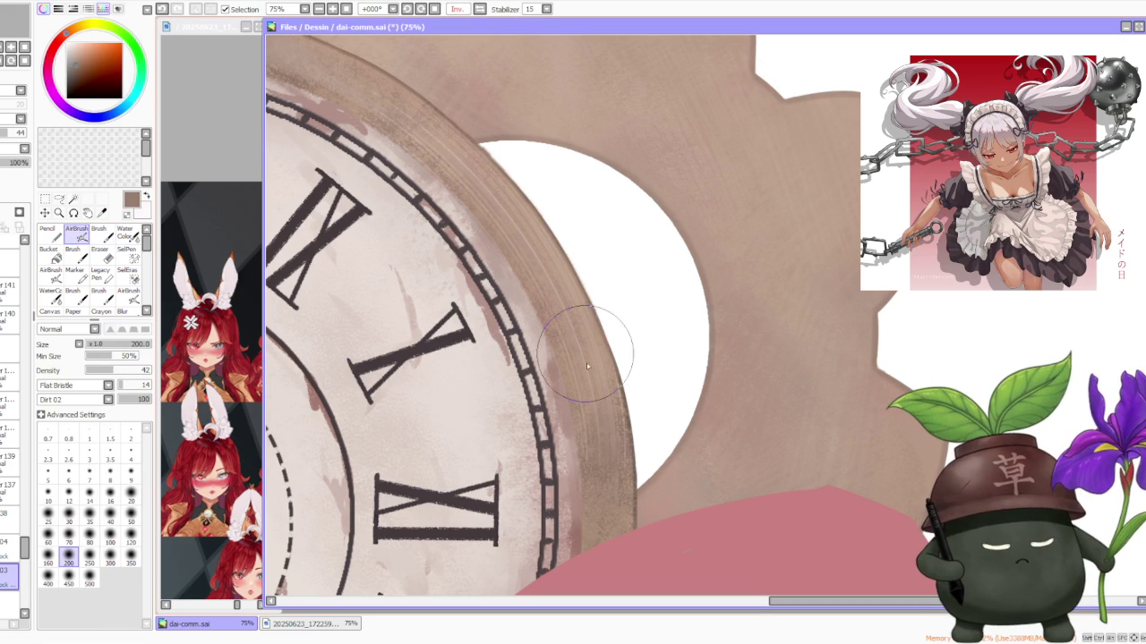
pyautogui.moveTo(612, 501)
pyautogui.mouseDown()
pyautogui.moveTo(583, 388)
pyautogui.moveTo(604, 467)
pyautogui.mouseUp()
# Step: Sample the rim's brown as paint colour and switch back to the regular Brush
pyautogui.scroll(-2, 594, 555)
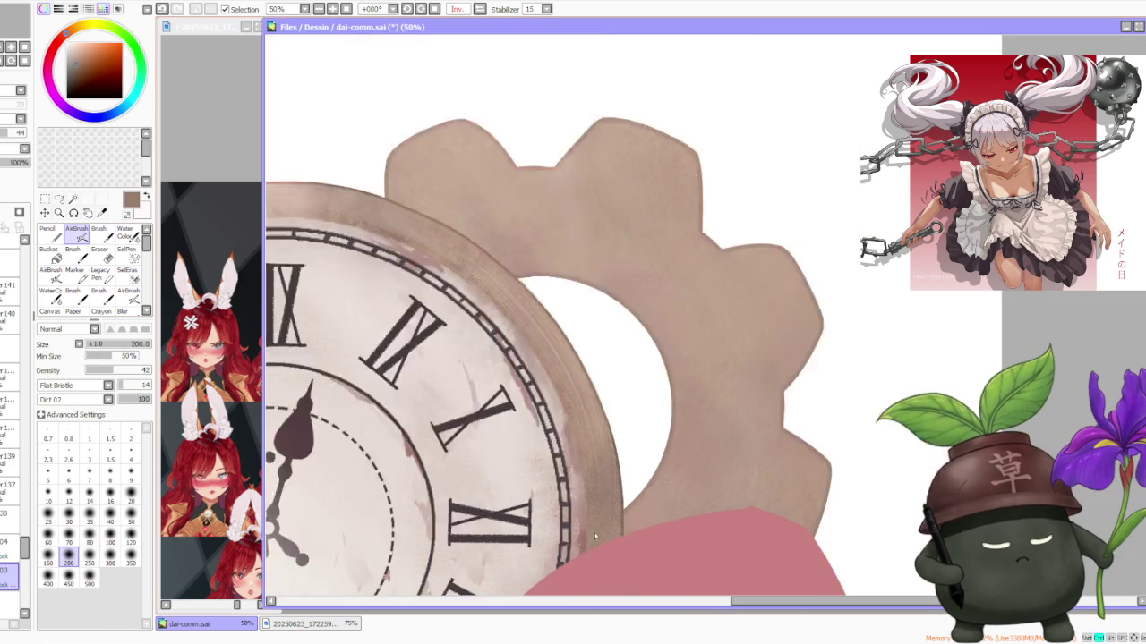
pyautogui.scroll(-2, 573, 447)
pyautogui.scroll(-1, 555, 420)
pyautogui.scroll(2, 544, 405)
pyautogui.scroll(-1, 544, 405)
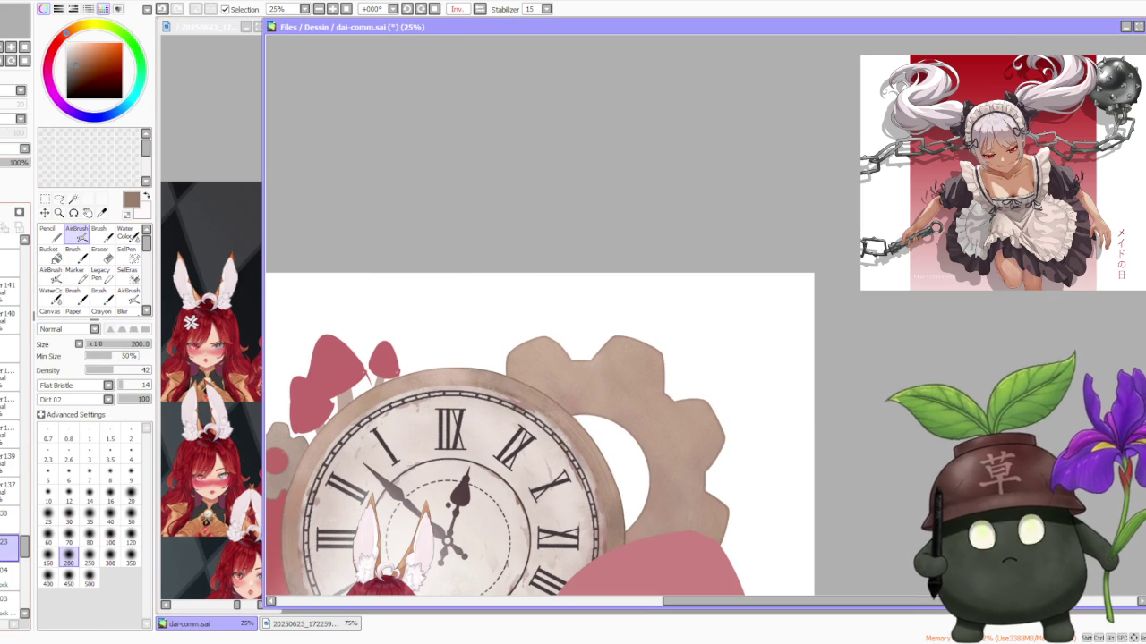
pyautogui.scroll(-1, 427, 289)
pyautogui.scroll(2, 365, 407)
pyautogui.scroll(1, 365, 407)
pyautogui.scroll(2, 358, 399)
pyautogui.scroll(-2, 358, 398)
pyautogui.scroll(-1, 331, 318)
pyautogui.scroll(3, 328, 315)
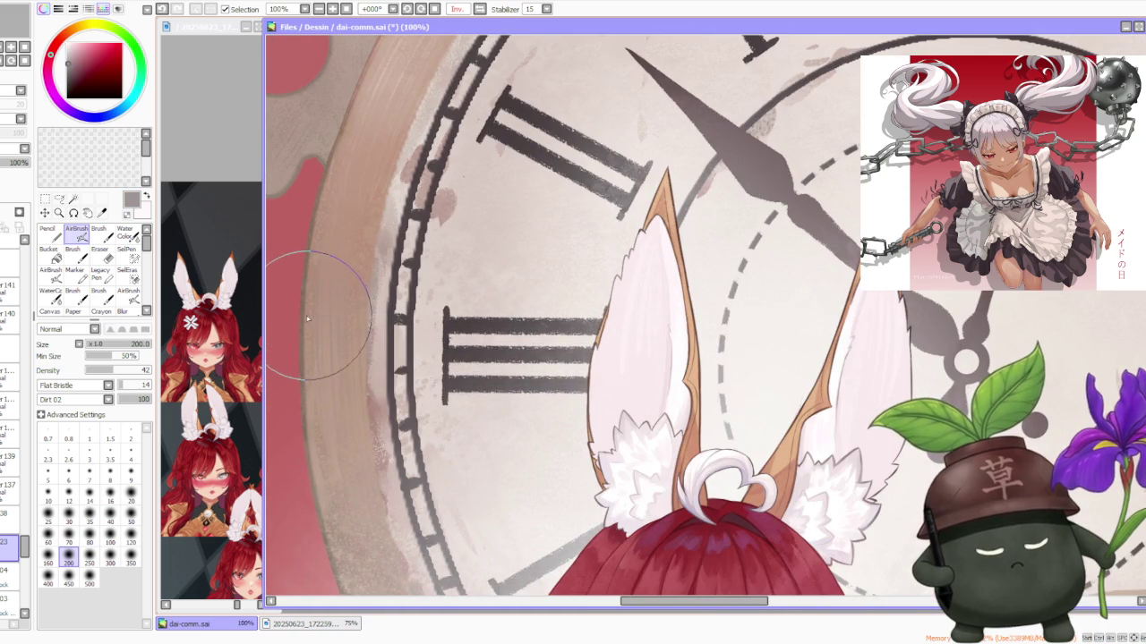
pyautogui.scroll(-2, 308, 318)
pyautogui.scroll(1, 448, 295)
pyautogui.scroll(2, 503, 279)
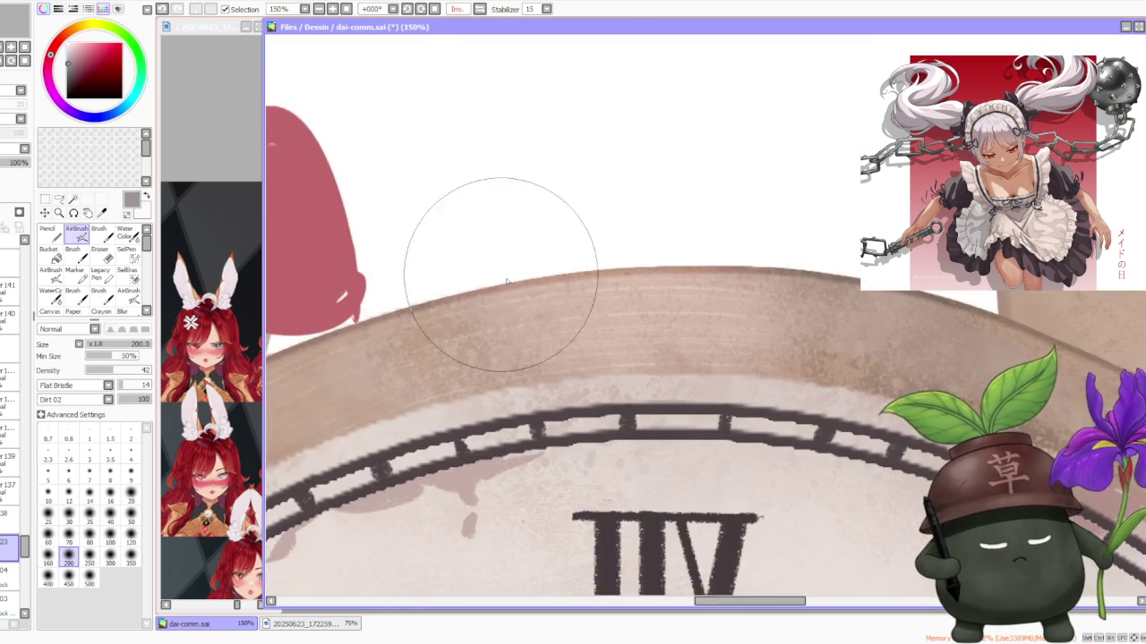
pyautogui.scroll(-2, 439, 269)
pyautogui.scroll(-1, 690, 358)
pyautogui.scroll(2, 742, 486)
pyautogui.scroll(1, 726, 470)
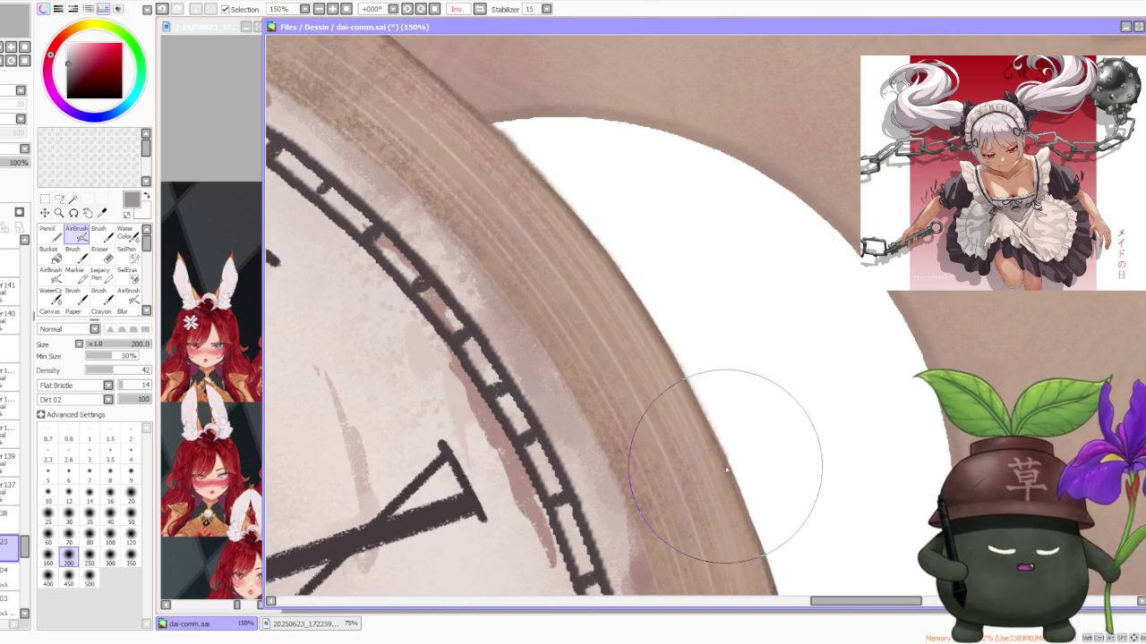
pyautogui.keyDown('alt'); pyautogui.click(742, 484); pyautogui.keyUp('alt')
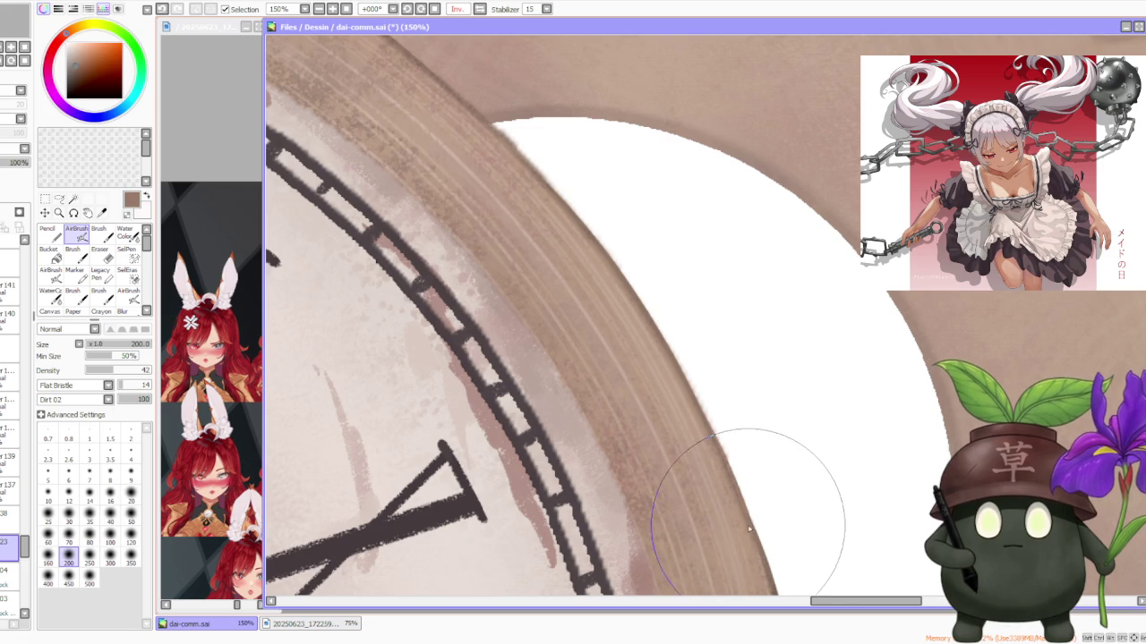
pyautogui.scroll(-2, 748, 529)
pyautogui.scroll(-2, 707, 505)
pyautogui.scroll(-2, 654, 479)
pyautogui.scroll(1, 645, 472)
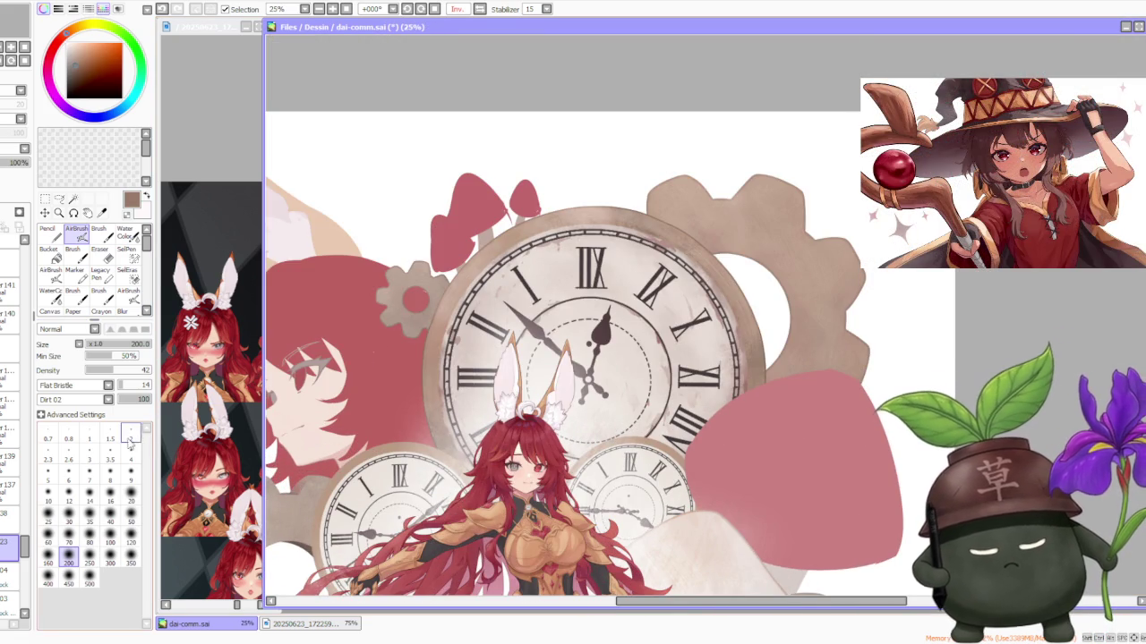
pyautogui.press('b')
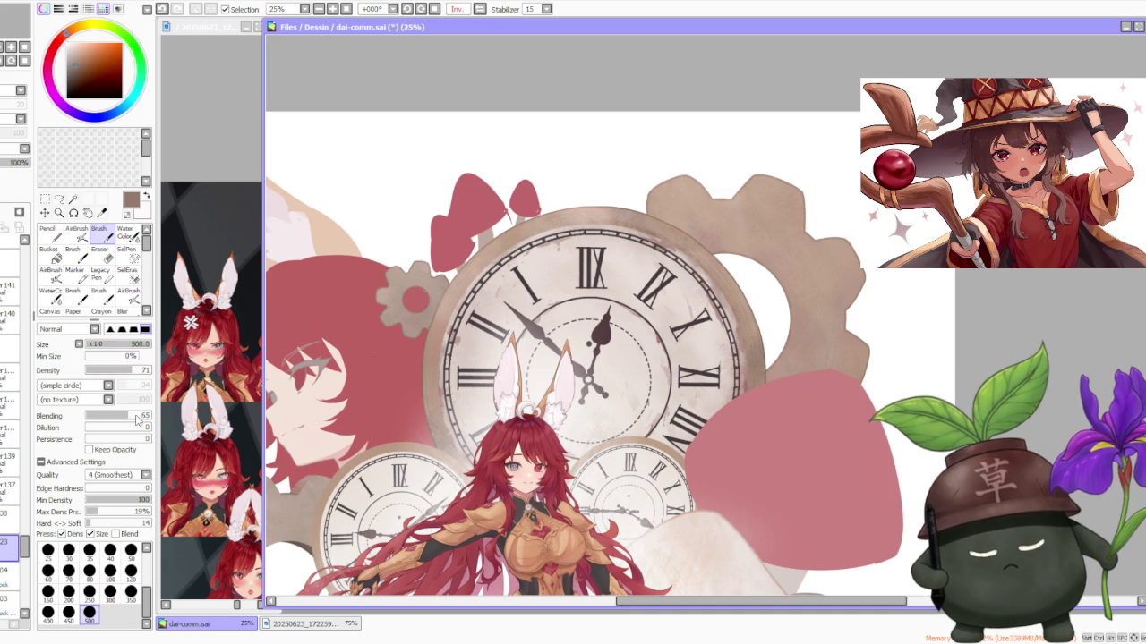
# Step: Zoom in on the big clock and brush a first brown shading stroke up its upper-left rim
pyautogui.scroll(1, 468, 457)
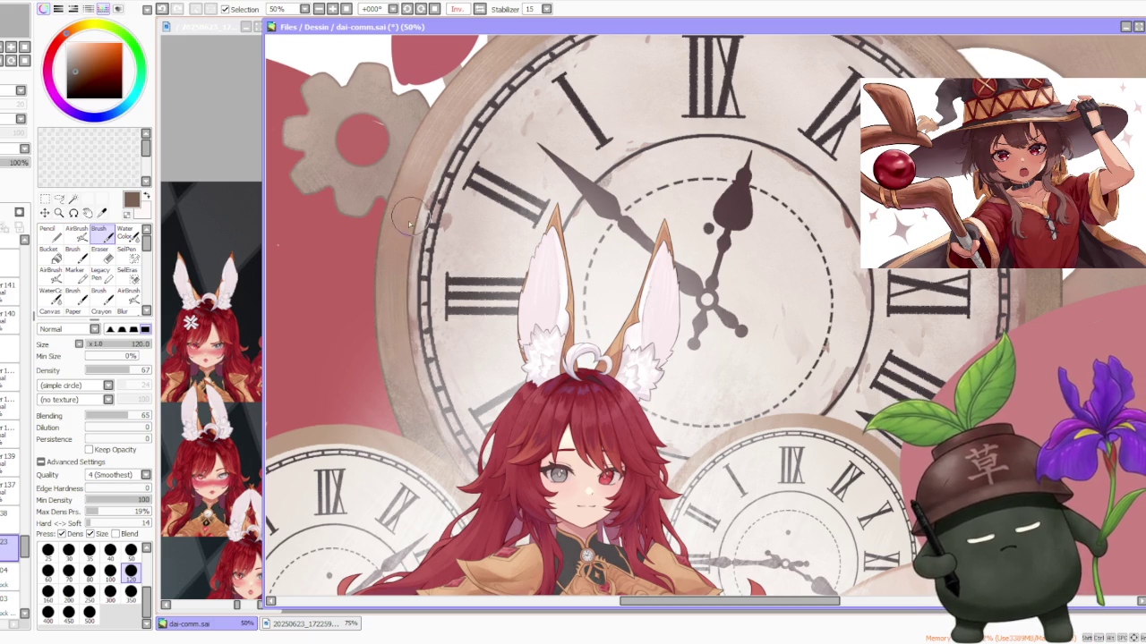
pyautogui.scroll(-3, 418, 205)
pyautogui.scroll(2, 439, 193)
pyautogui.scroll(2, 438, 194)
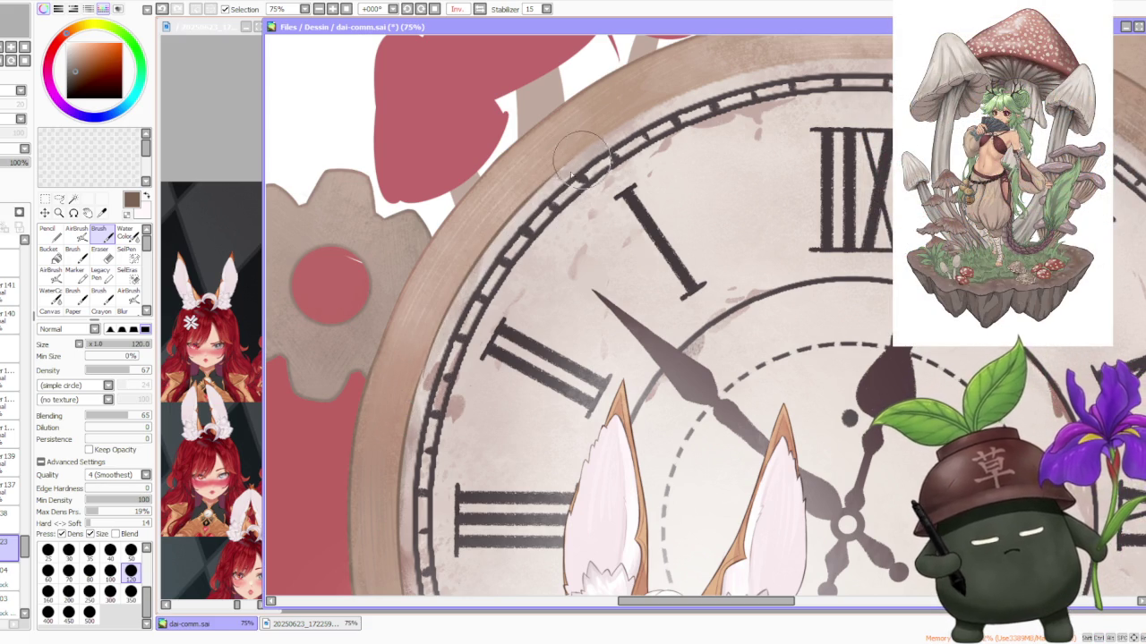
pyautogui.moveTo(415, 387); pyautogui.dragTo(618, 134)
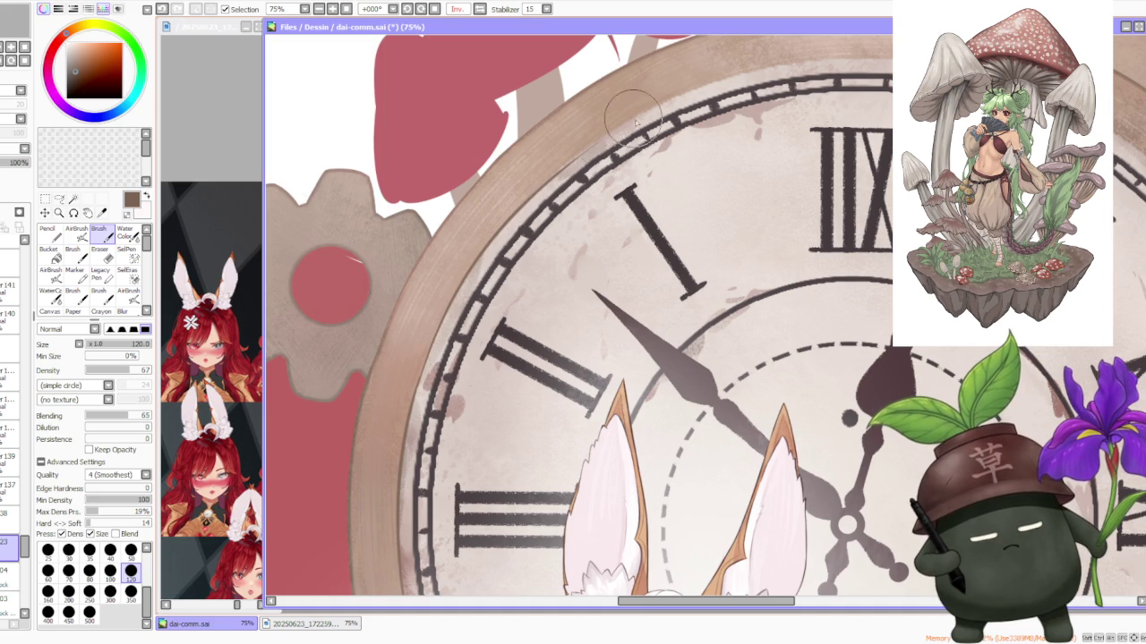
# Step: With a smaller brush, repaint and lighten the rim shading near the top with layered strokes
pyautogui.press('[')
pyautogui.press('[')
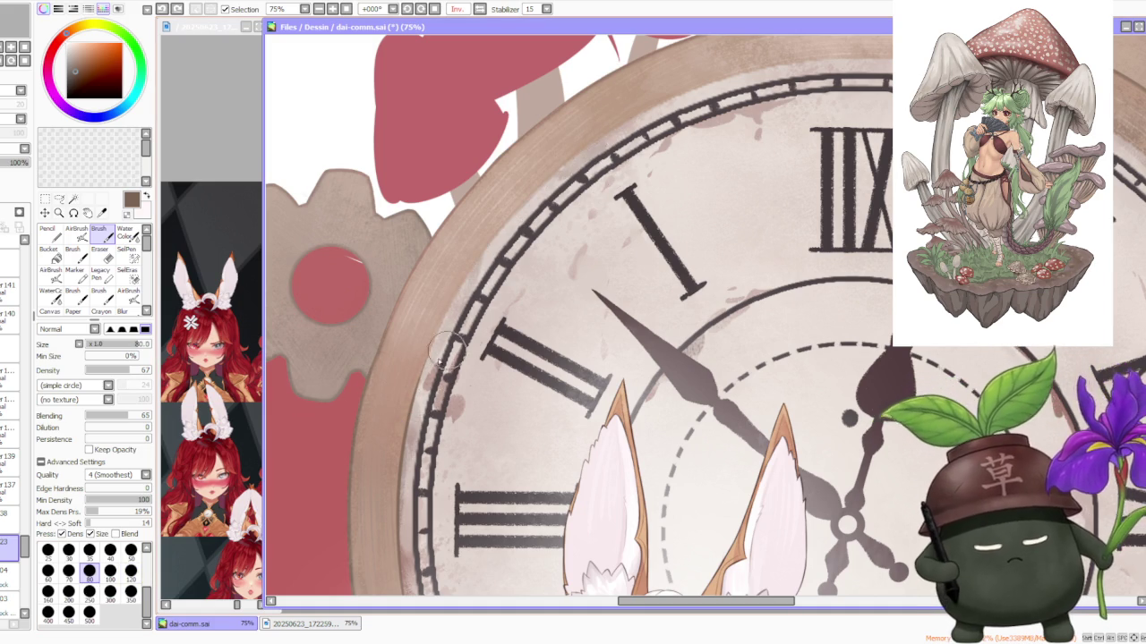
pyautogui.moveTo(535, 217); pyautogui.dragTo(412, 395)
pyautogui.moveTo(626, 128); pyautogui.dragTo(424, 395)
pyautogui.moveTo(580, 148); pyautogui.dragTo(405, 405)
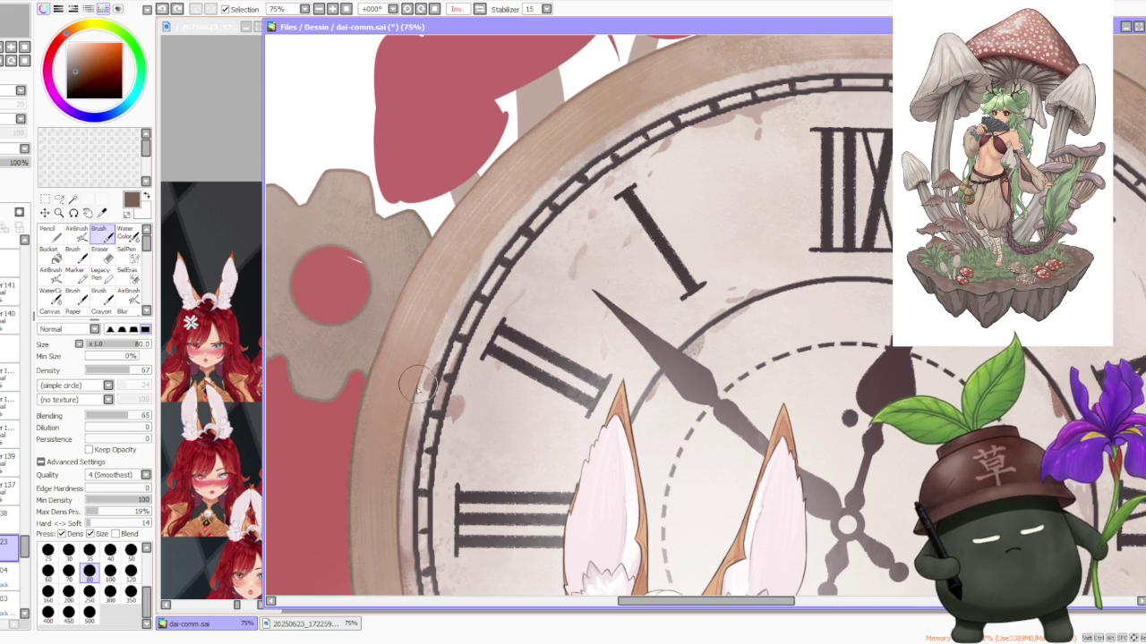
pyautogui.moveTo(537, 192); pyautogui.dragTo(422, 393)
pyautogui.moveTo(548, 224); pyautogui.dragTo(416, 389)
pyautogui.moveTo(577, 188); pyautogui.dragTo(430, 354)
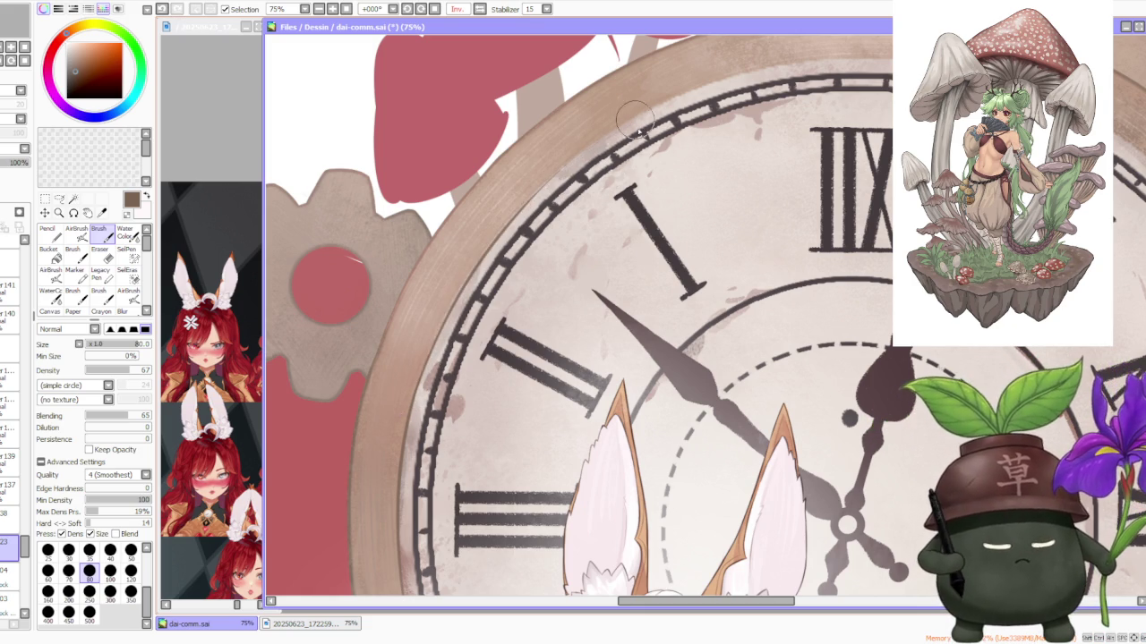
pyautogui.moveTo(564, 166); pyautogui.dragTo(419, 394)
# Step: Extend the worn rim texture toward the lower rim and darken it slightly
pyautogui.moveTo(573, 165); pyautogui.dragTo(417, 394)
pyautogui.moveTo(573, 161); pyautogui.dragTo(416, 394)
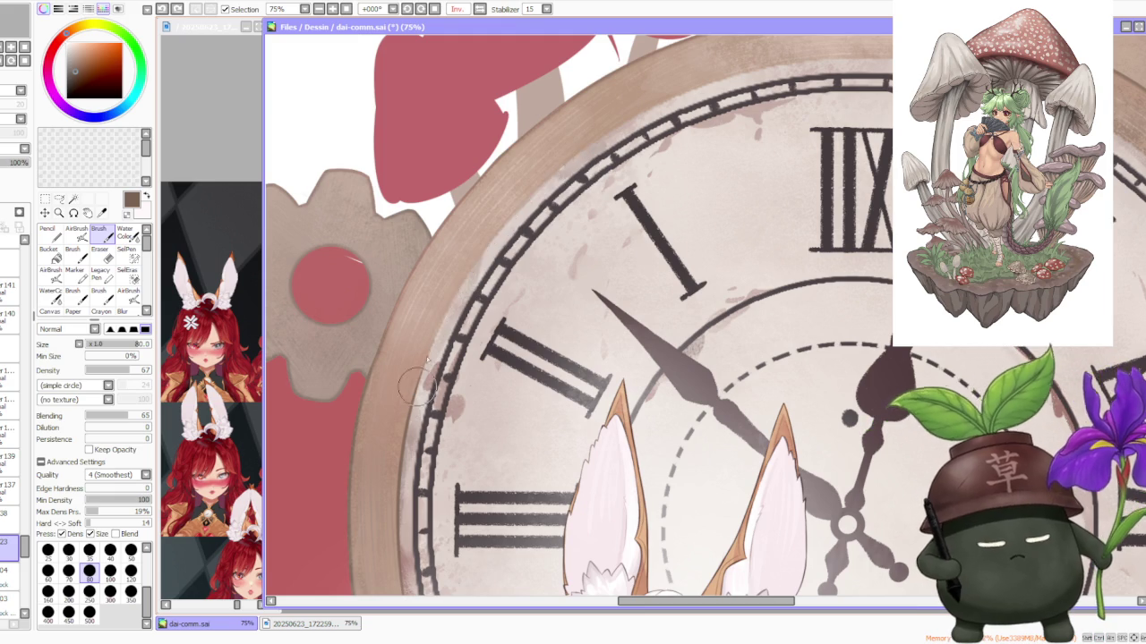
pyautogui.moveTo(578, 152); pyautogui.dragTo(414, 394)
pyautogui.moveTo(546, 175); pyautogui.dragTo(430, 358)
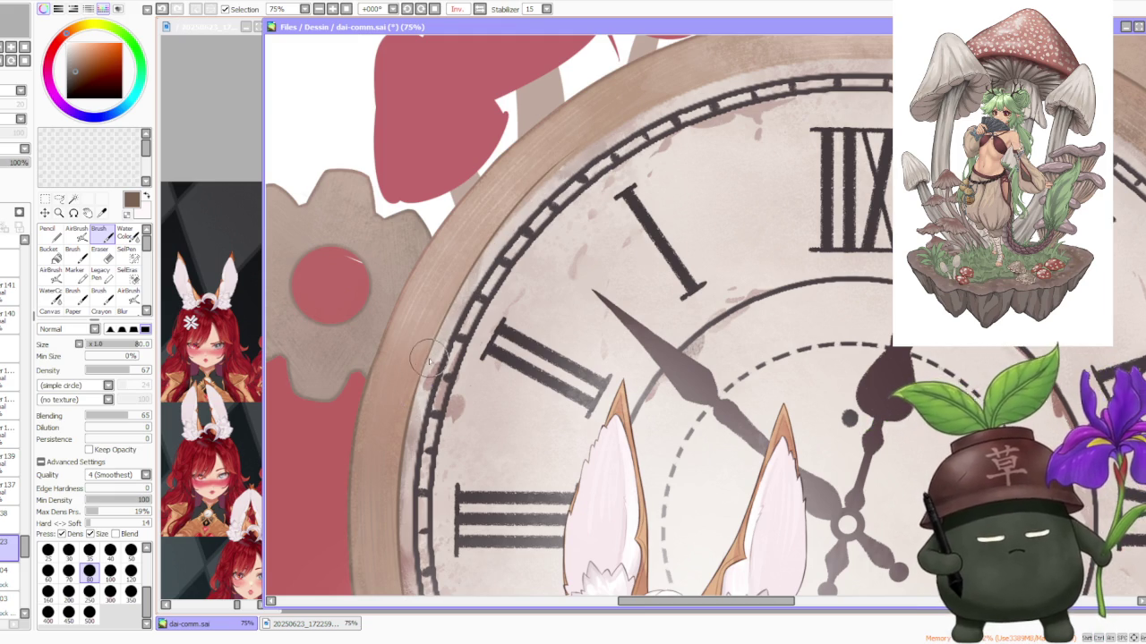
pyautogui.moveTo(555, 166); pyautogui.dragTo(414, 408)
pyautogui.moveTo(433, 362)
pyautogui.mouseDown()
pyautogui.moveTo(477, 271)
pyautogui.moveTo(515, 537)
pyautogui.moveTo(484, 358)
pyautogui.mouseUp()
pyautogui.moveTo(499, 516)
pyautogui.mouseDown()
pyautogui.moveTo(488, 376)
pyautogui.moveTo(501, 523)
pyautogui.mouseUp()
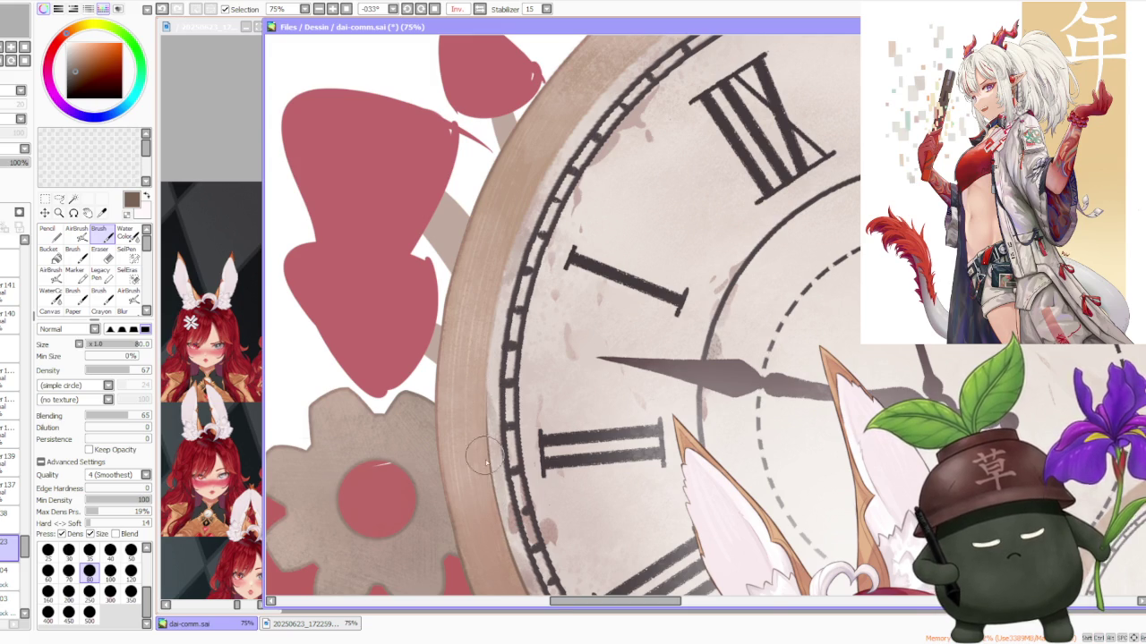
# Step: Compare the rim with and without its latest shading stroke, keeping the shading
pyautogui.scroll(-3, 484, 461)
pyautogui.scroll(1, 485, 483)
pyautogui.hotkey('ctrl', 'z')
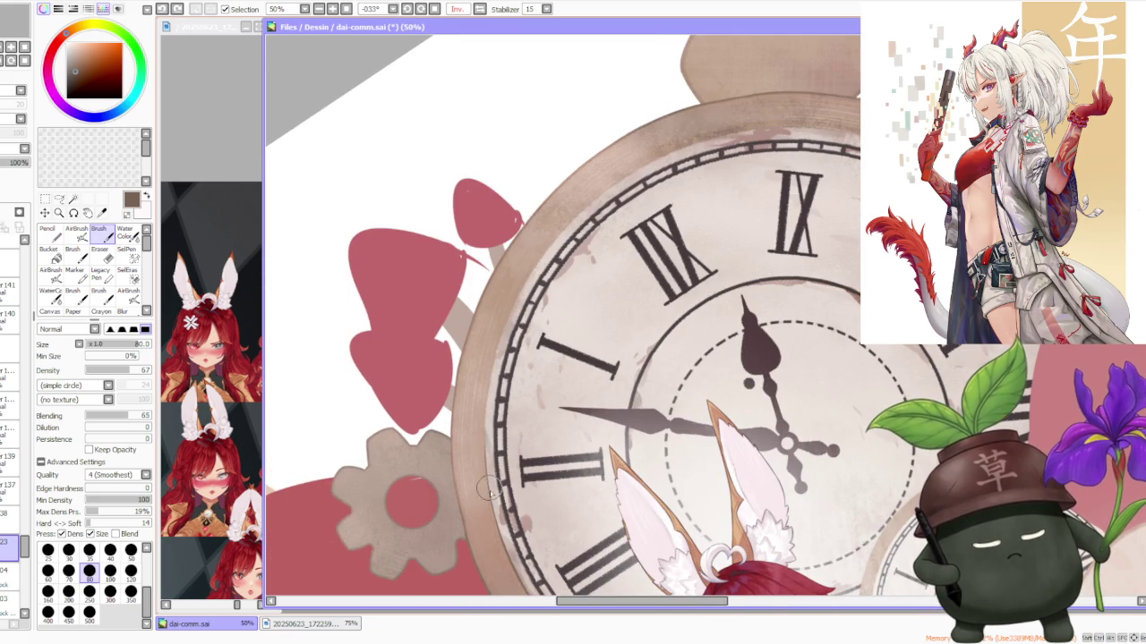
pyautogui.hotkey('ctrl', 'z')
pyautogui.hotkey('ctrl', 'y')
pyautogui.hotkey('ctrl', 'z')
pyautogui.hotkey('ctrl', 'y')
pyautogui.hotkey('ctrl', 'z')
pyautogui.hotkey('ctrl', 'y')
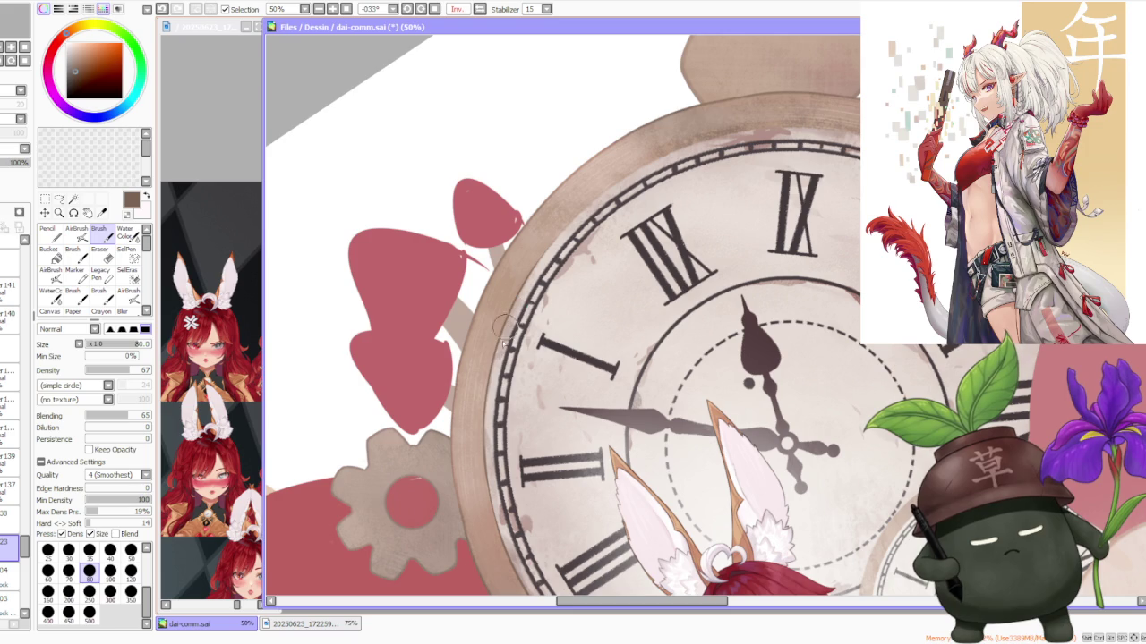
# Step: Rotate the canvas for a better angle and darken the clock rim with a brown stroke
pyautogui.scroll(-2, 488, 416)
pyautogui.scroll(-2, 519, 340)
pyautogui.scroll(-1, 546, 252)
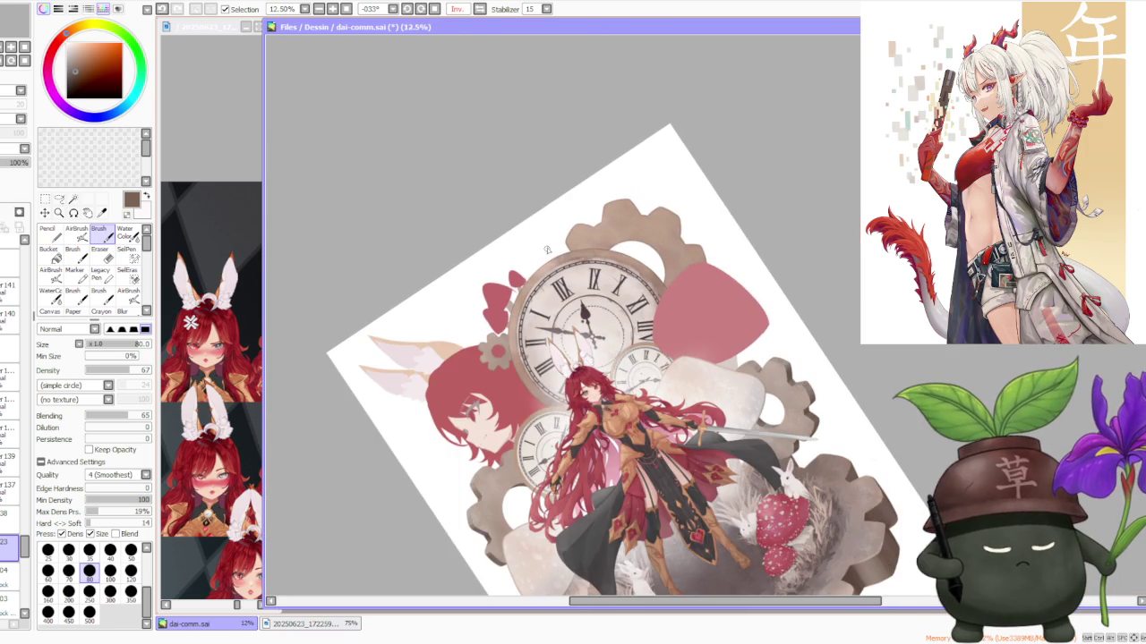
pyautogui.click(406, 9)
pyautogui.scroll(1, 550, 396)
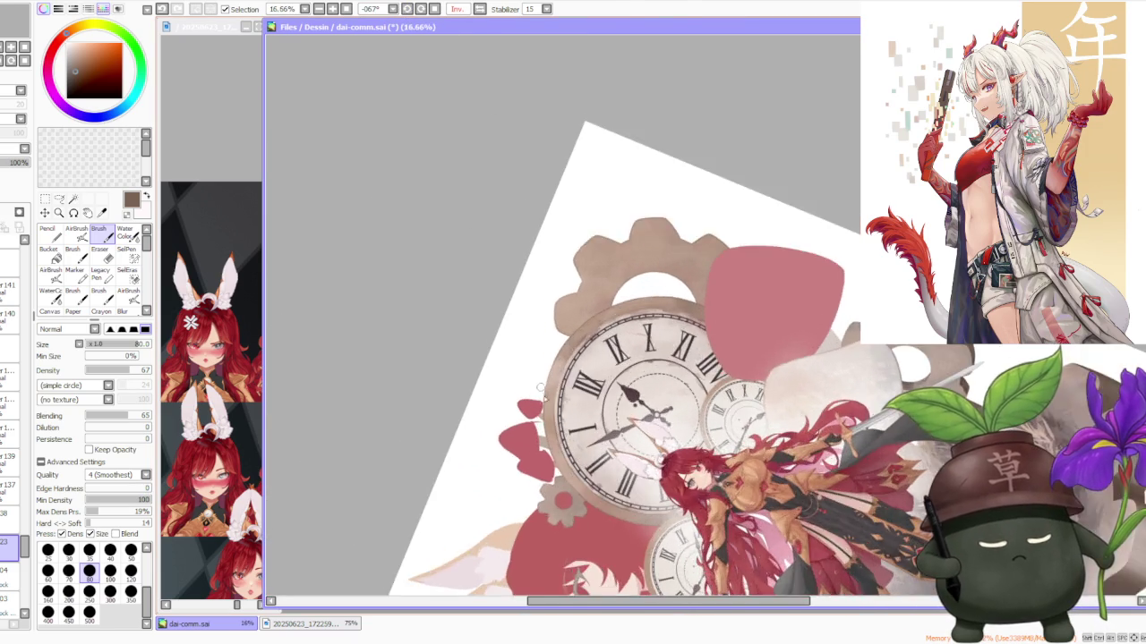
pyautogui.scroll(2, 549, 396)
pyautogui.scroll(2, 549, 396)
pyautogui.scroll(-2, 549, 397)
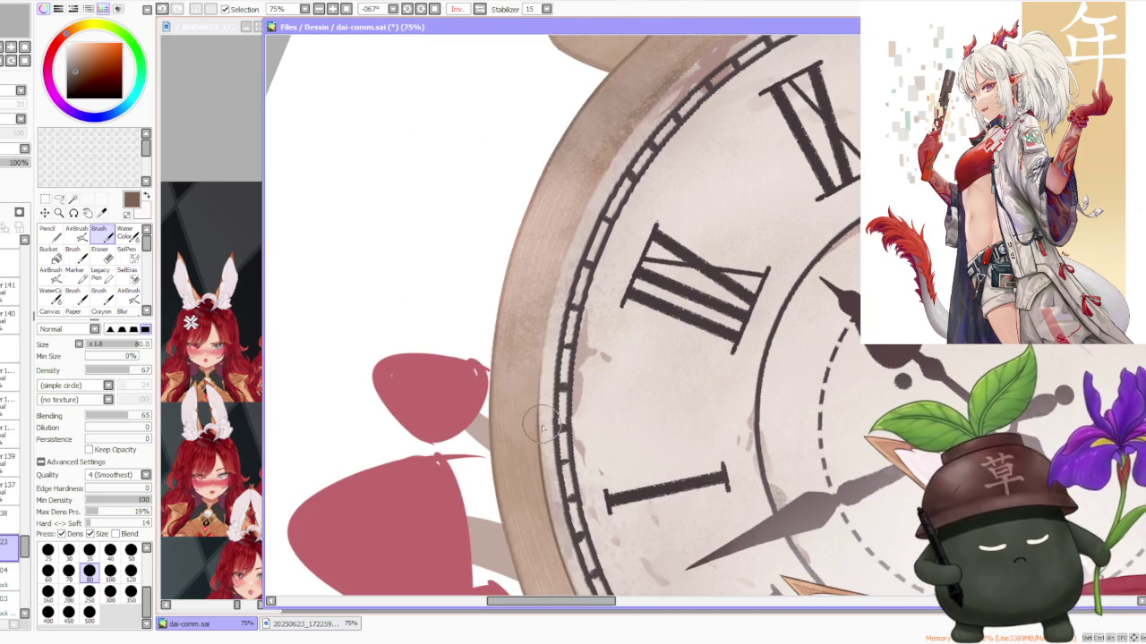
pyautogui.moveTo(527, 394); pyautogui.dragTo(629, 141)
pyautogui.hotkey('ctrl', 'z')
pyautogui.hotkey('ctrl', 'y')
# Step: Rework the shading on the clock's top-left rim and rotate the view along the rim
pyautogui.scroll(-4, 591, 297)
pyautogui.scroll(2, 582, 279)
pyautogui.scroll(2, 556, 306)
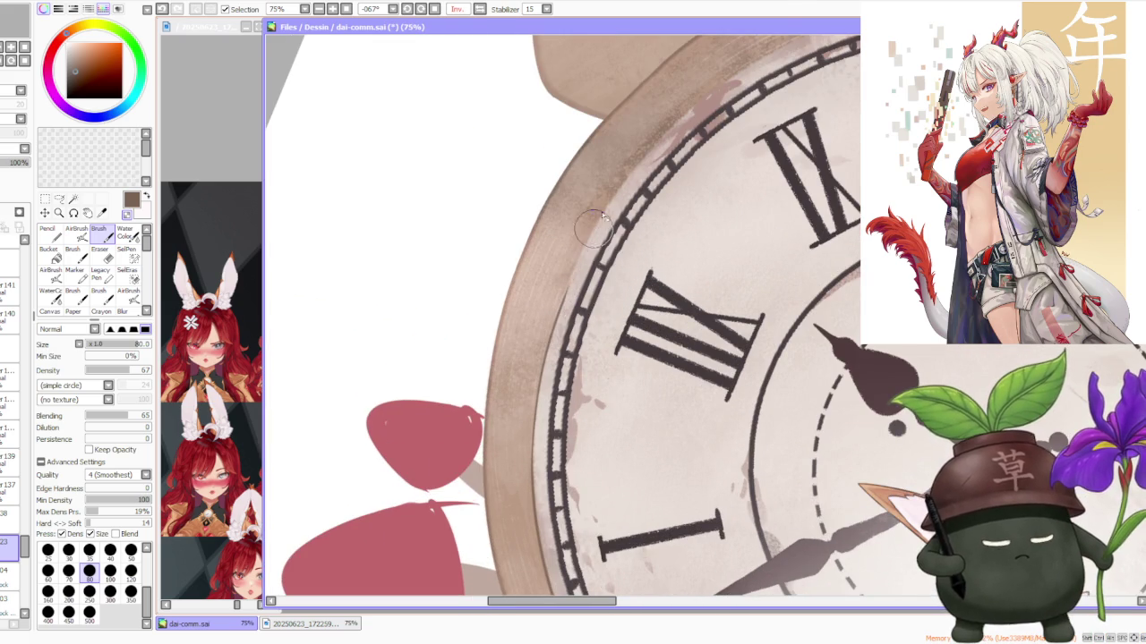
pyautogui.scroll(-4, 561, 333)
pyautogui.scroll(2, 546, 385)
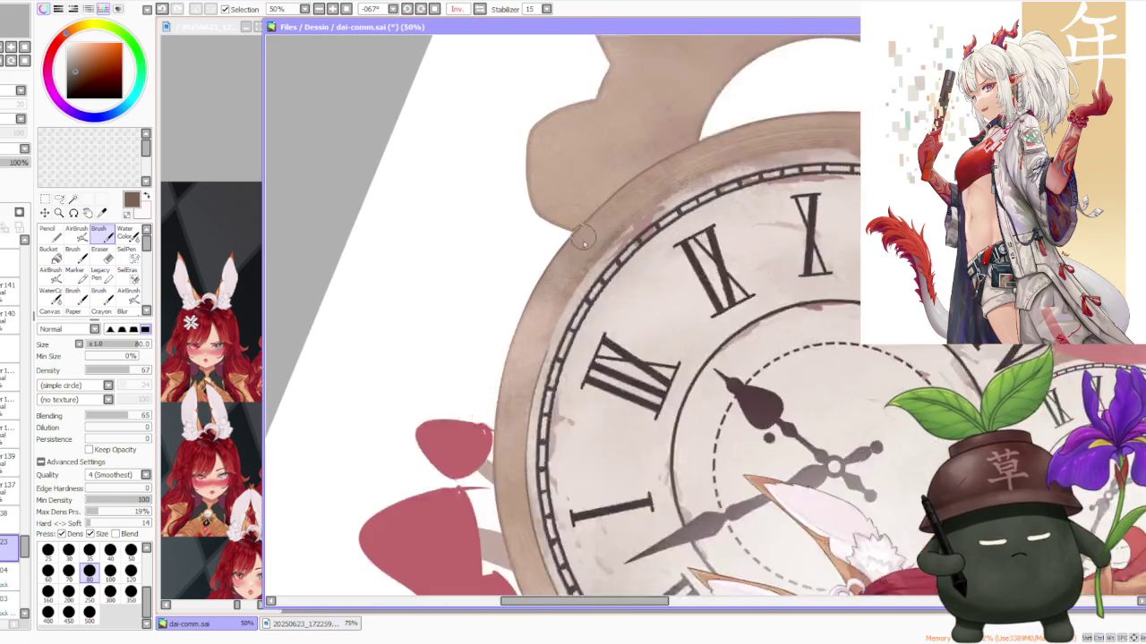
pyautogui.scroll(2, 530, 433)
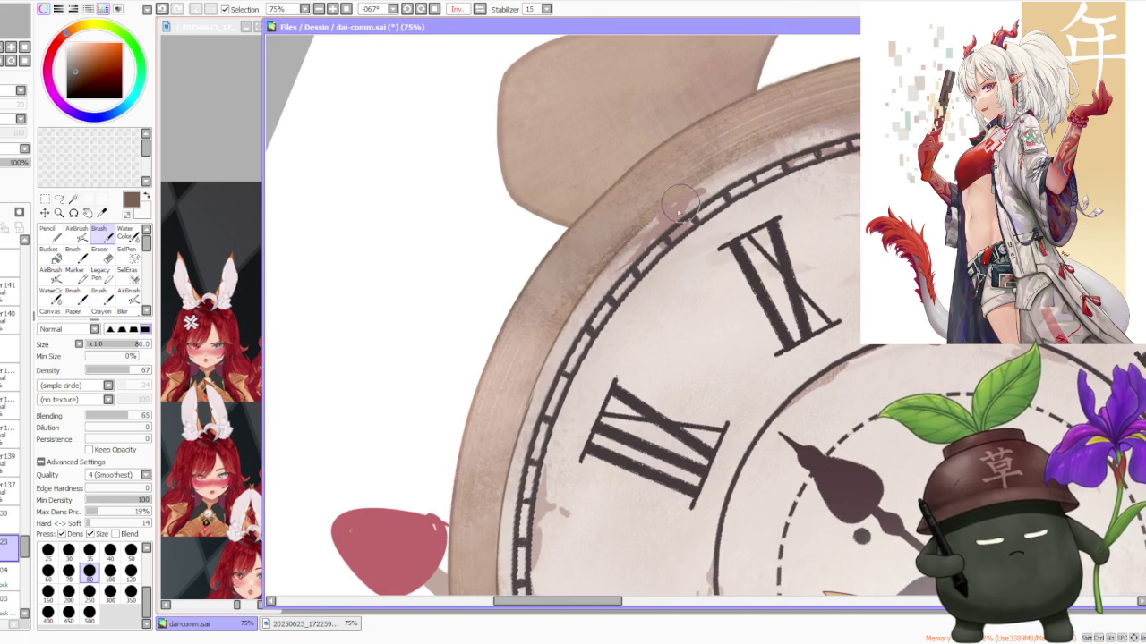
pyautogui.moveTo(611, 257); pyautogui.dragTo(710, 187)
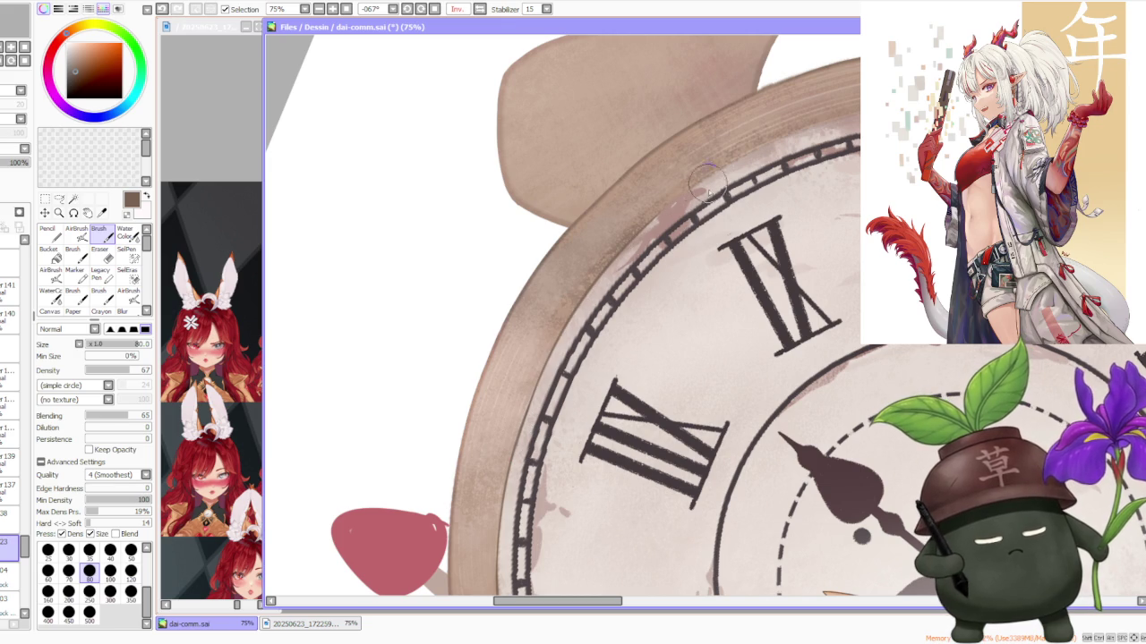
pyautogui.scroll(-4, 534, 424)
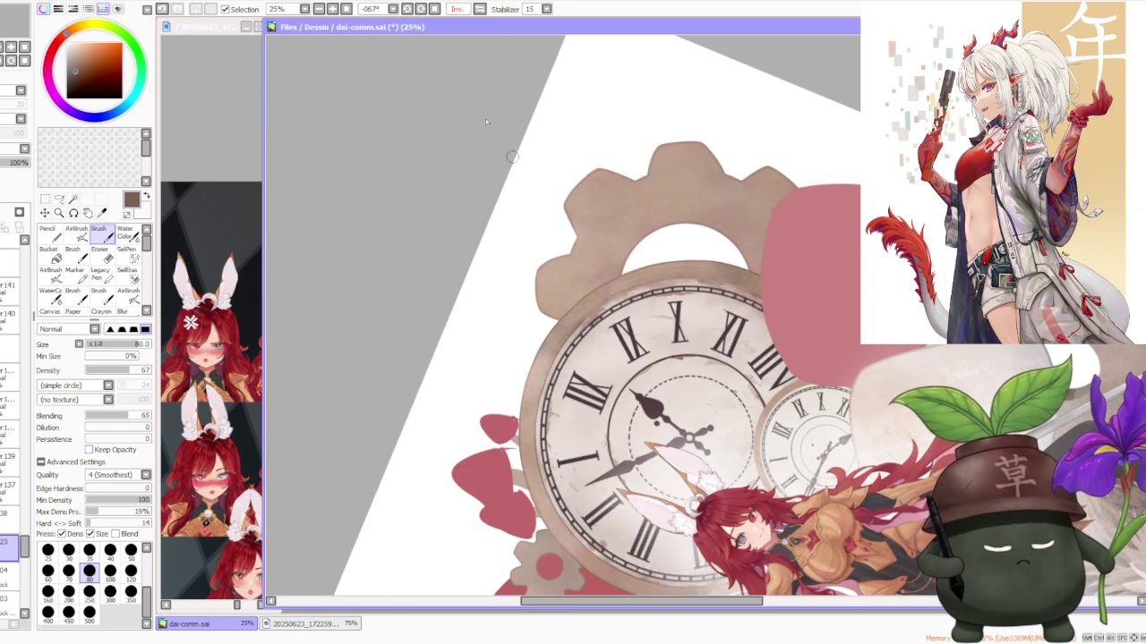
pyautogui.moveTo(530, 185); pyautogui.dragTo(521, 215)
# Step: Try several weathered strokes along the outer rim, undoing attempts until one is kept
pyautogui.scroll(2, 573, 425)
pyautogui.scroll(1, 573, 430)
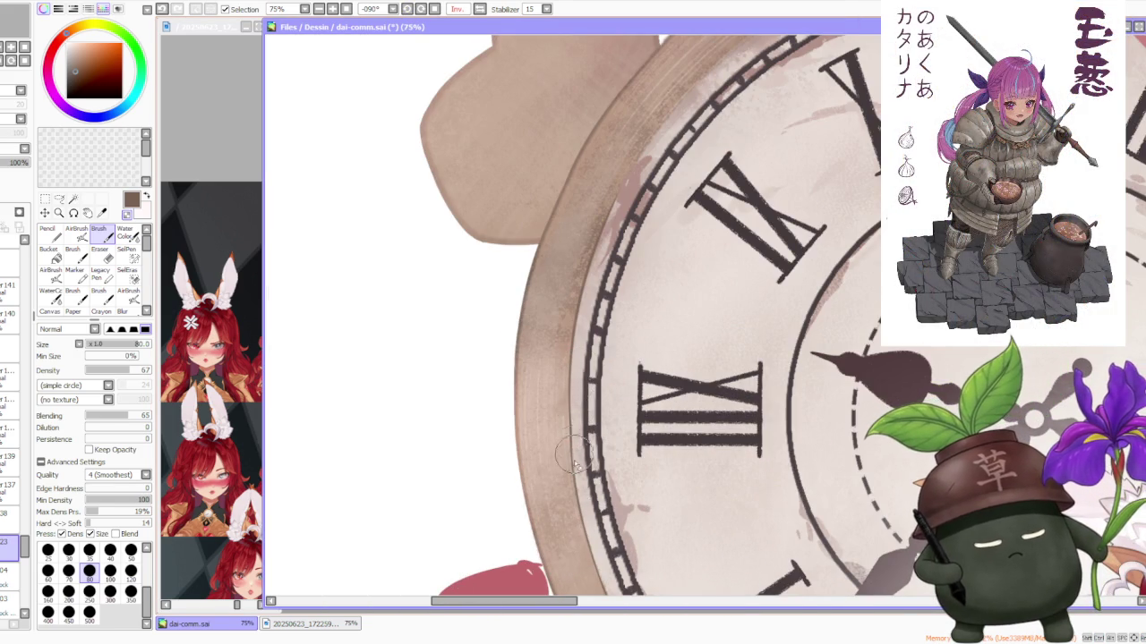
pyautogui.scroll(-2, 573, 466)
pyautogui.scroll(2, 554, 394)
pyautogui.moveTo(484, 480); pyautogui.dragTo(719, 222)
pyautogui.hotkey('ctrl', 'z')
pyautogui.moveTo(497, 456); pyautogui.dragTo(715, 237)
pyautogui.hotkey('ctrl', 'z')
pyautogui.moveTo(481, 466); pyautogui.dragTo(663, 252)
pyautogui.hotkey('ctrl', 'z')
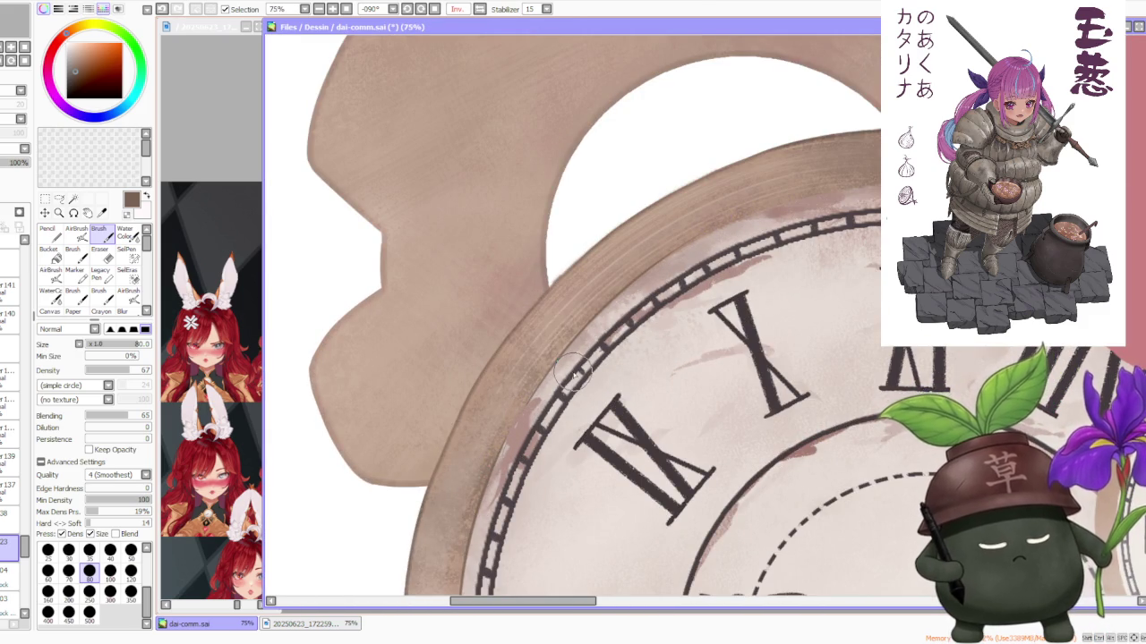
pyautogui.hotkey('ctrl', 'z')
pyautogui.hotkey('ctrl', 'y')
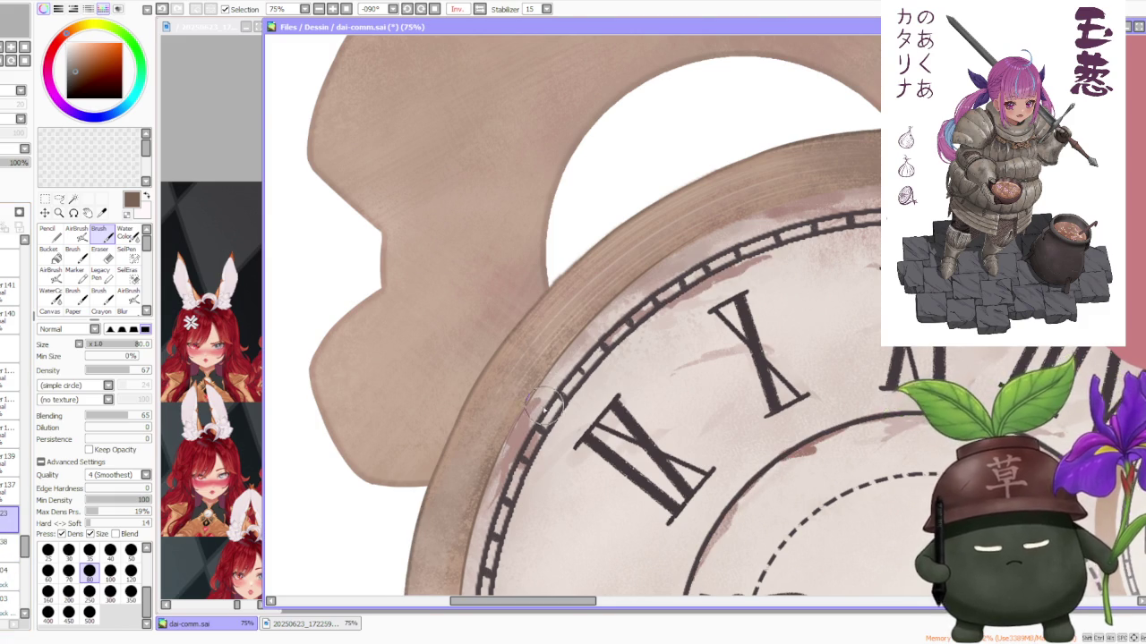
# Step: Try a pink shading stroke along the rim edge, then undo it
pyautogui.scroll(2, 479, 488)
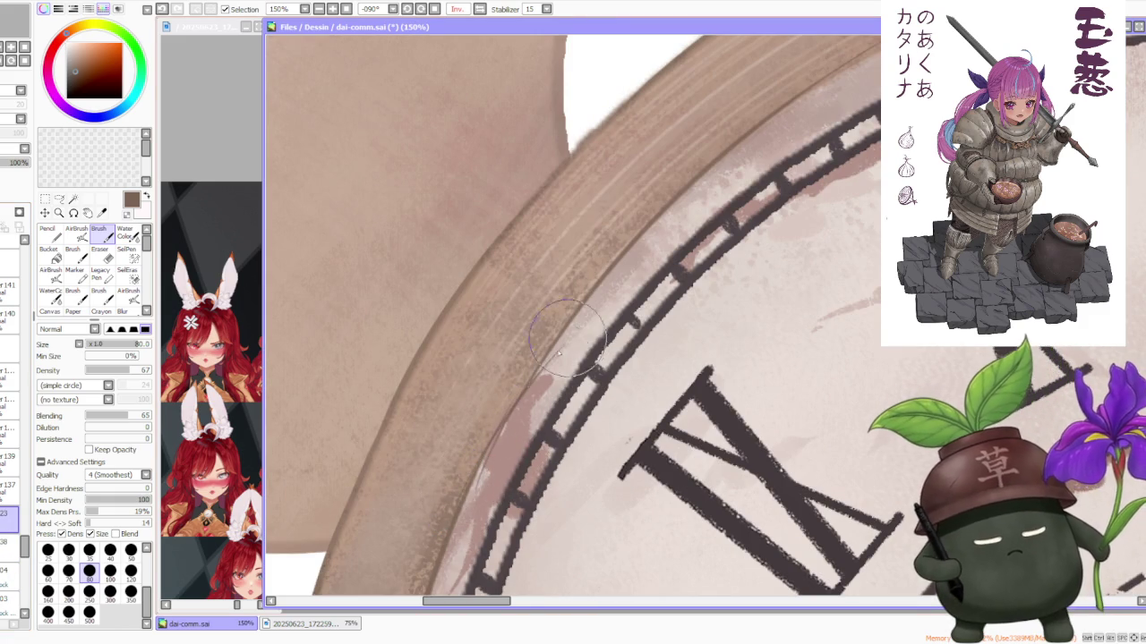
pyautogui.moveTo(534, 407); pyautogui.dragTo(492, 457)
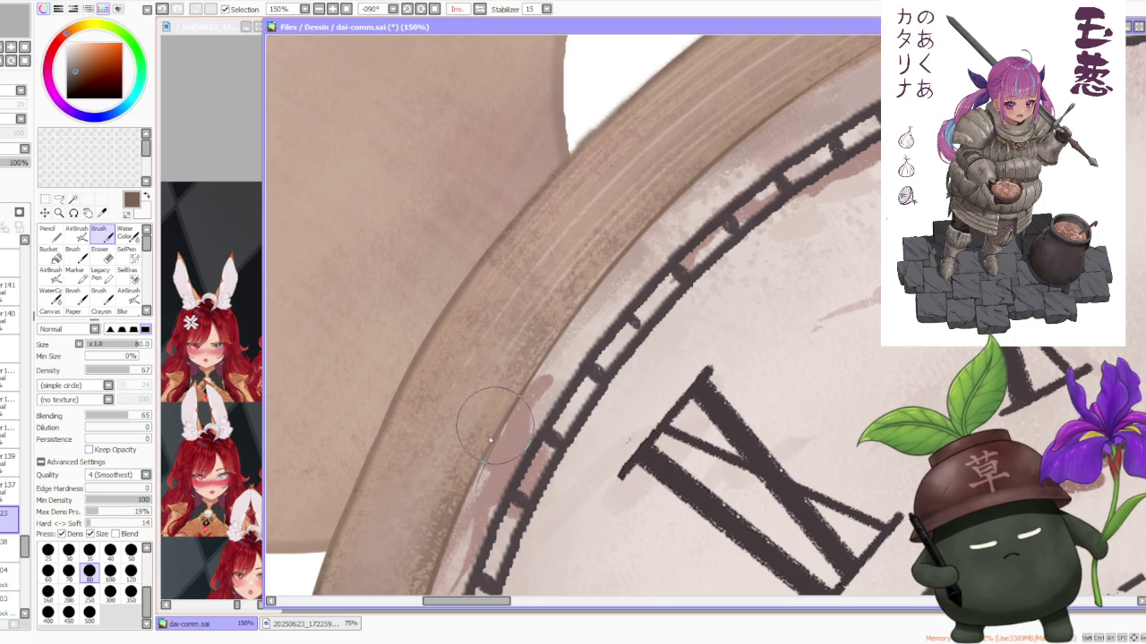
pyautogui.hotkey('ctrl', 'z')
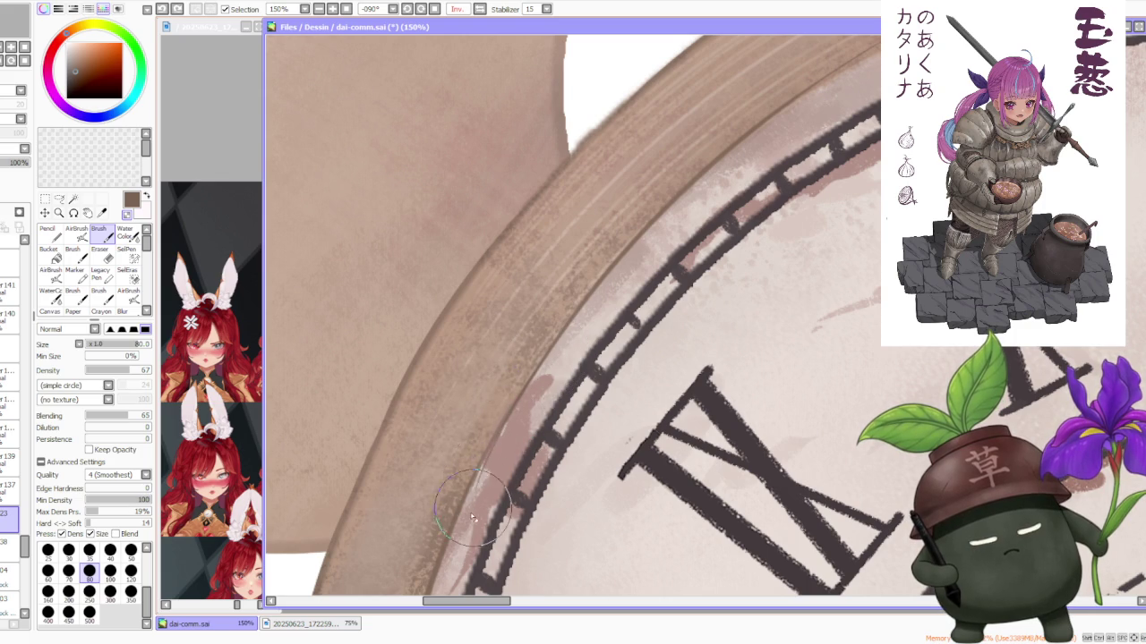
pyautogui.scroll(-5, 534, 375)
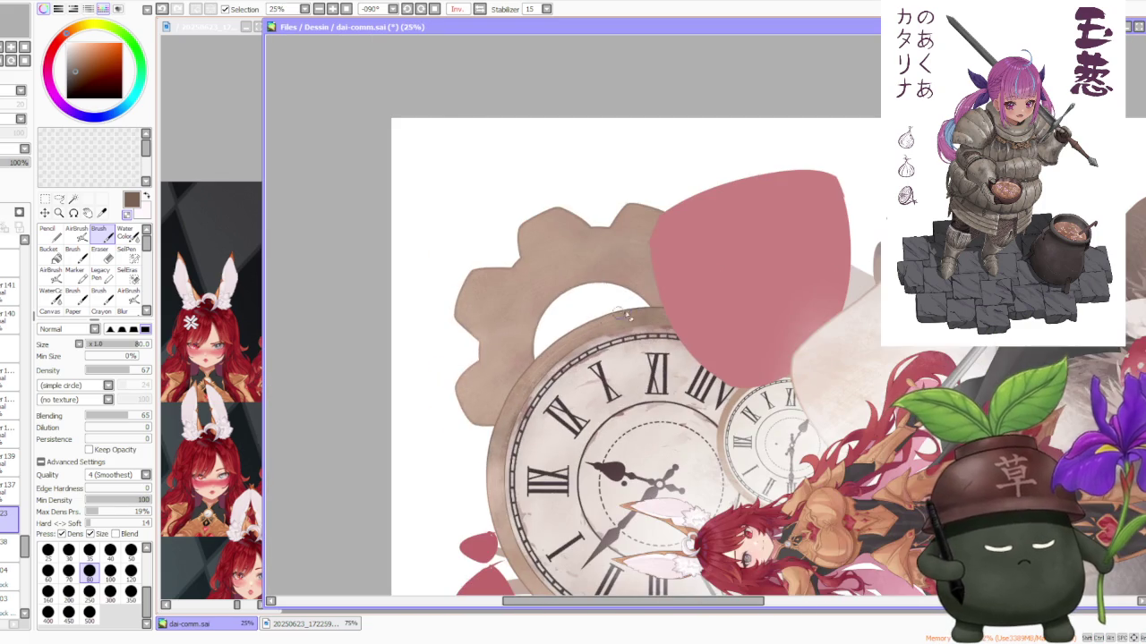
pyautogui.click(407, 11)
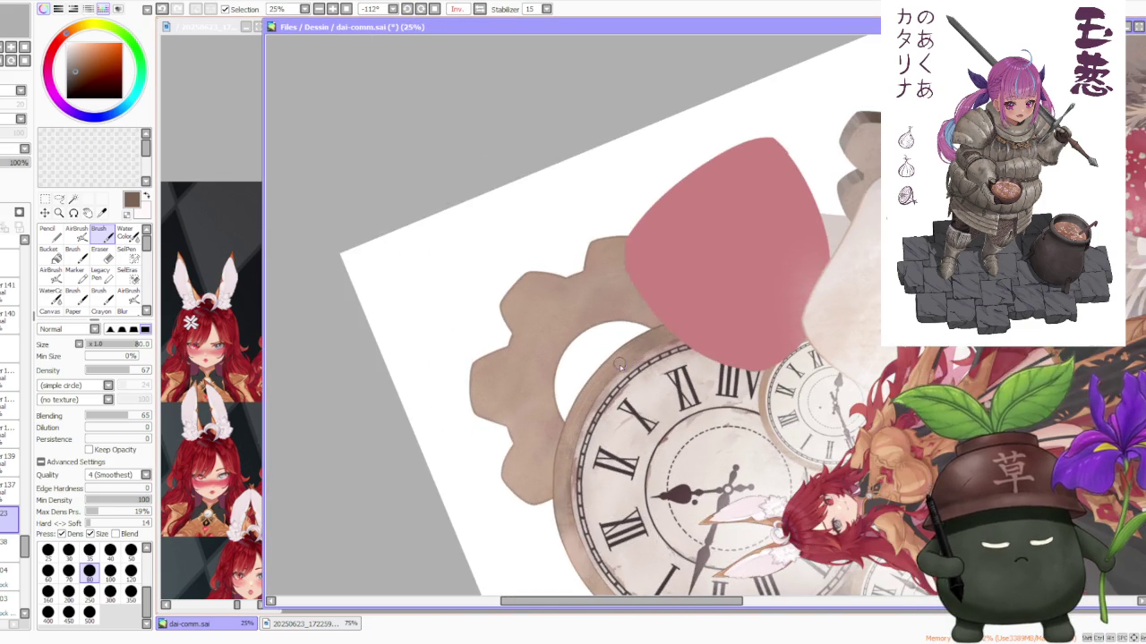
pyautogui.scroll(3, 616, 355)
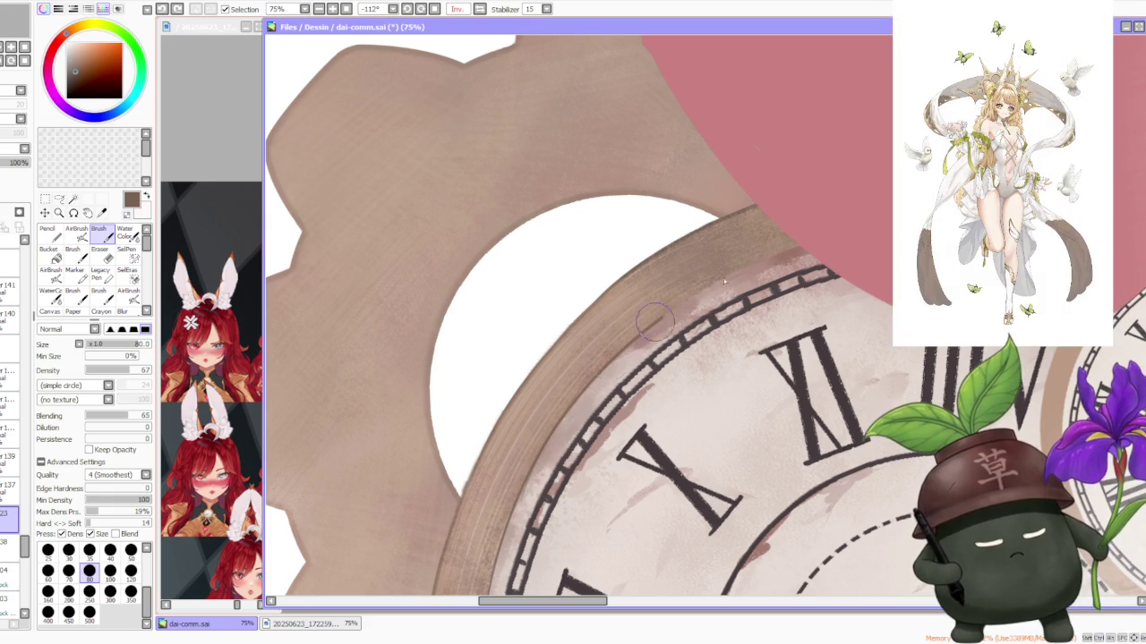
pyautogui.moveTo(680, 304); pyautogui.dragTo(796, 248)
pyautogui.hotkey('ctrl', 'z')
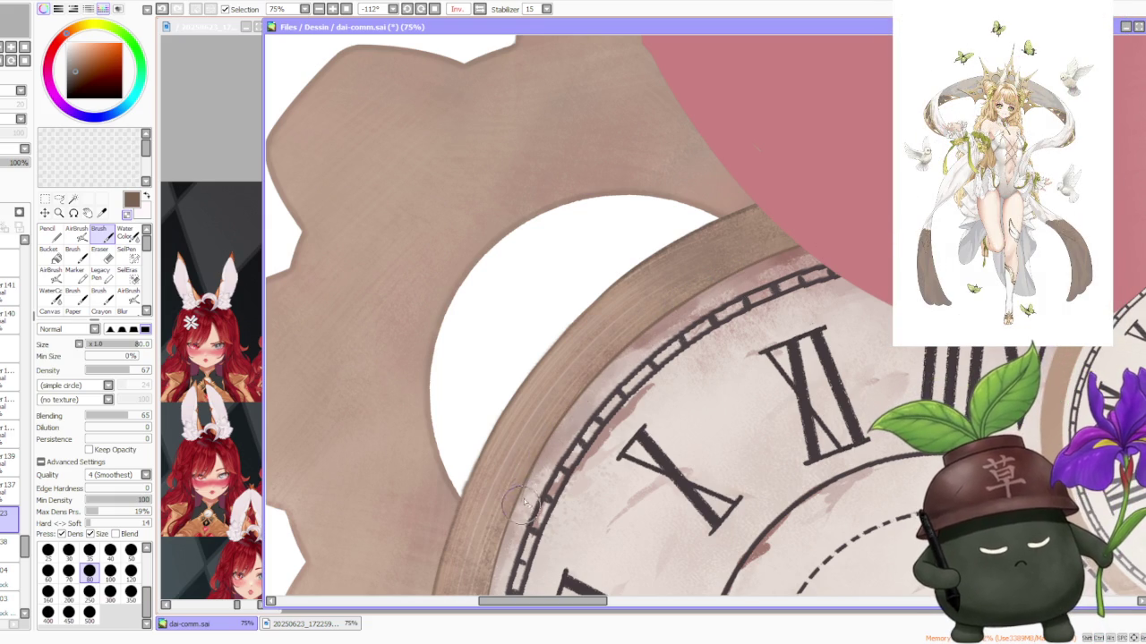
pyautogui.scroll(-4, 535, 474)
pyautogui.scroll(4, 548, 463)
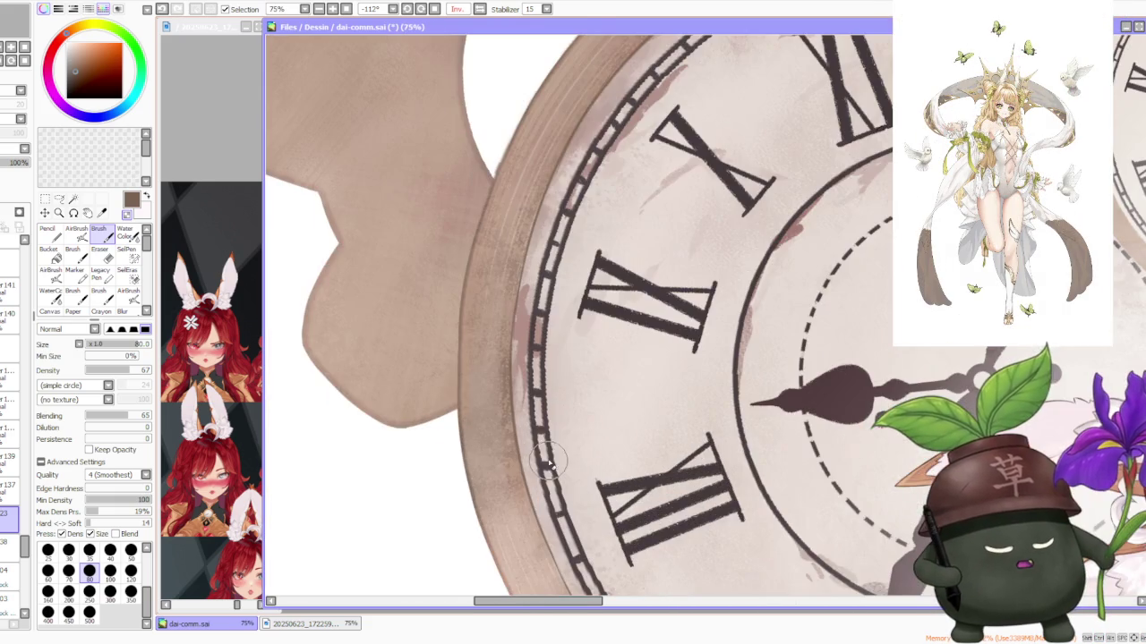
pyautogui.scroll(-2, 548, 470)
pyautogui.scroll(-2, 526, 546)
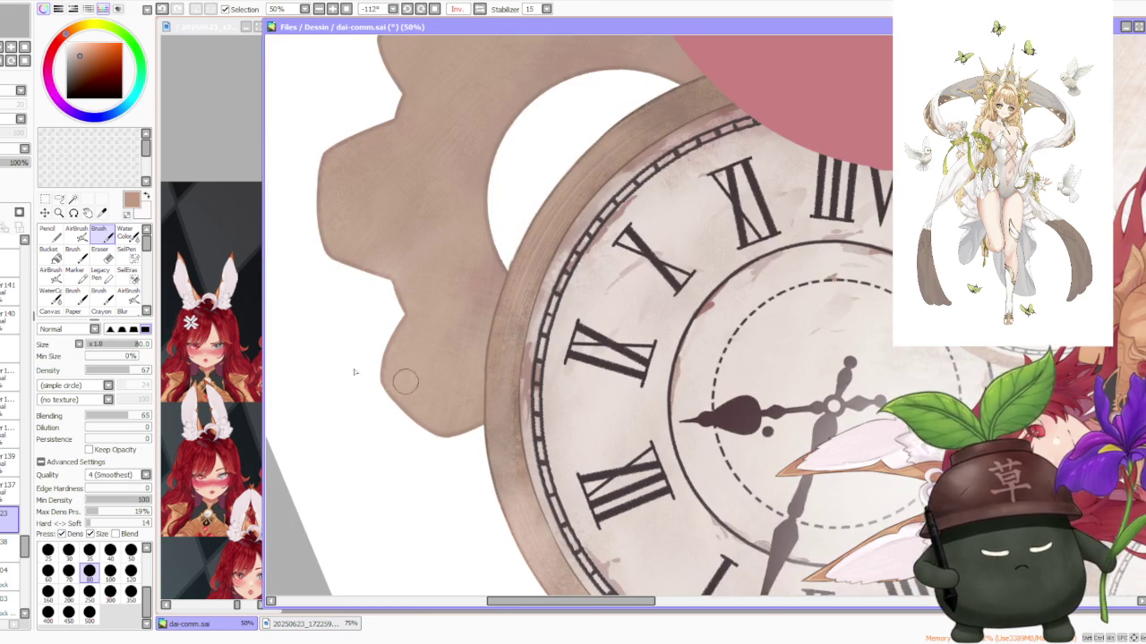
pyautogui.press('v')
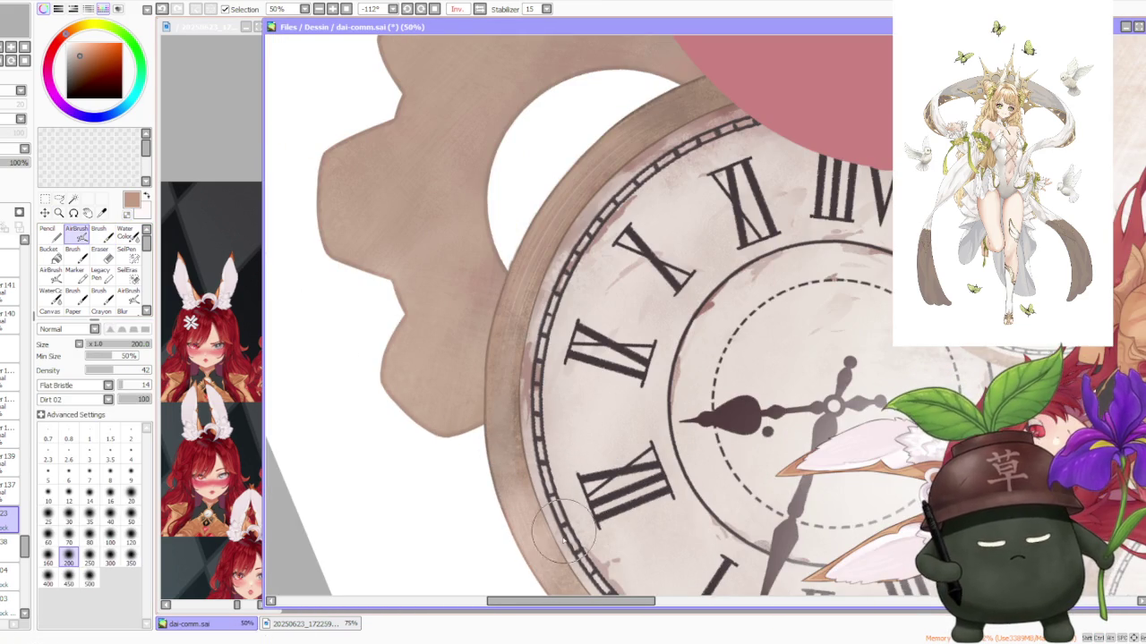
pyautogui.scroll(1, 531, 455)
pyautogui.scroll(1, 532, 455)
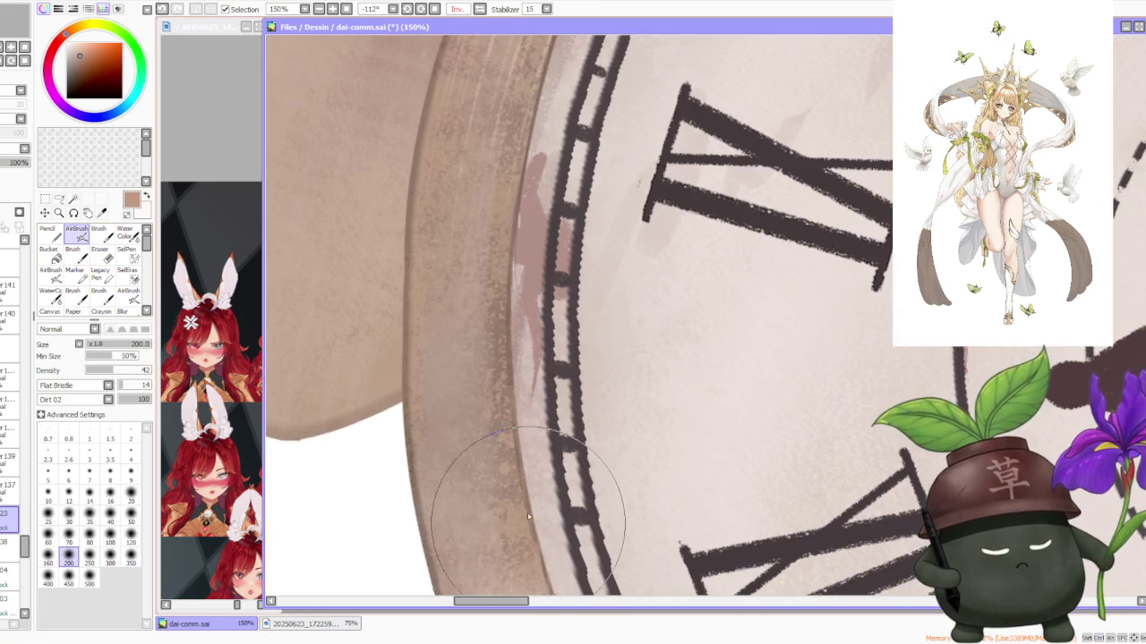
pyautogui.scroll(-2, 525, 409)
pyautogui.scroll(-1, 573, 340)
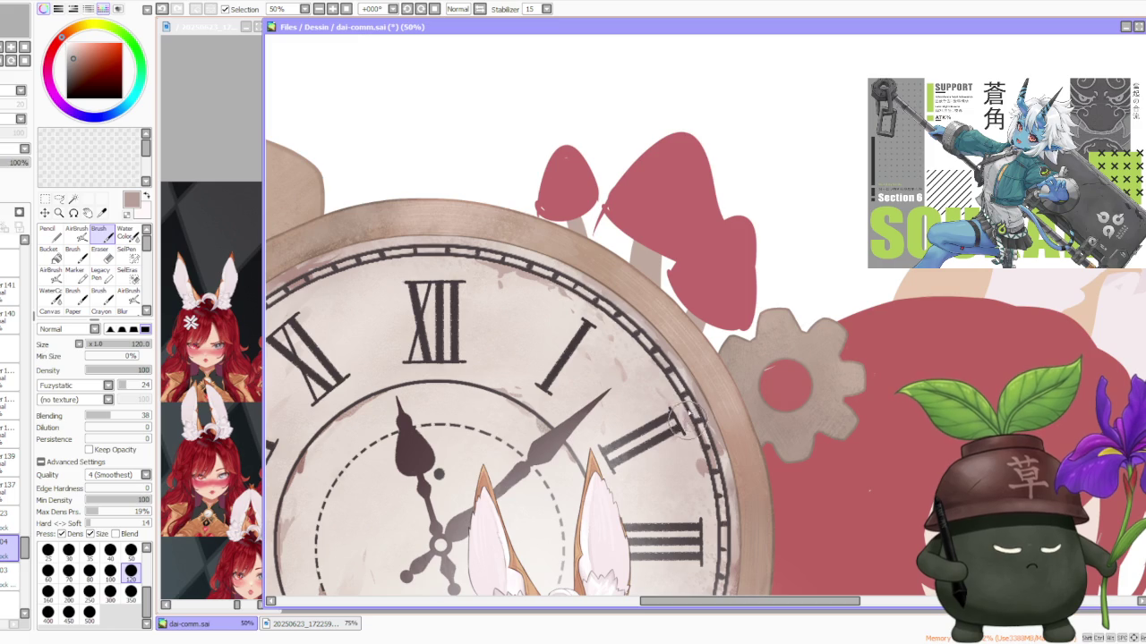
# Step: Zoom around the composition and rotate the canvas view to about -56 degrees
pyautogui.scroll(-1, 702, 427)
pyautogui.scroll(1, 711, 411)
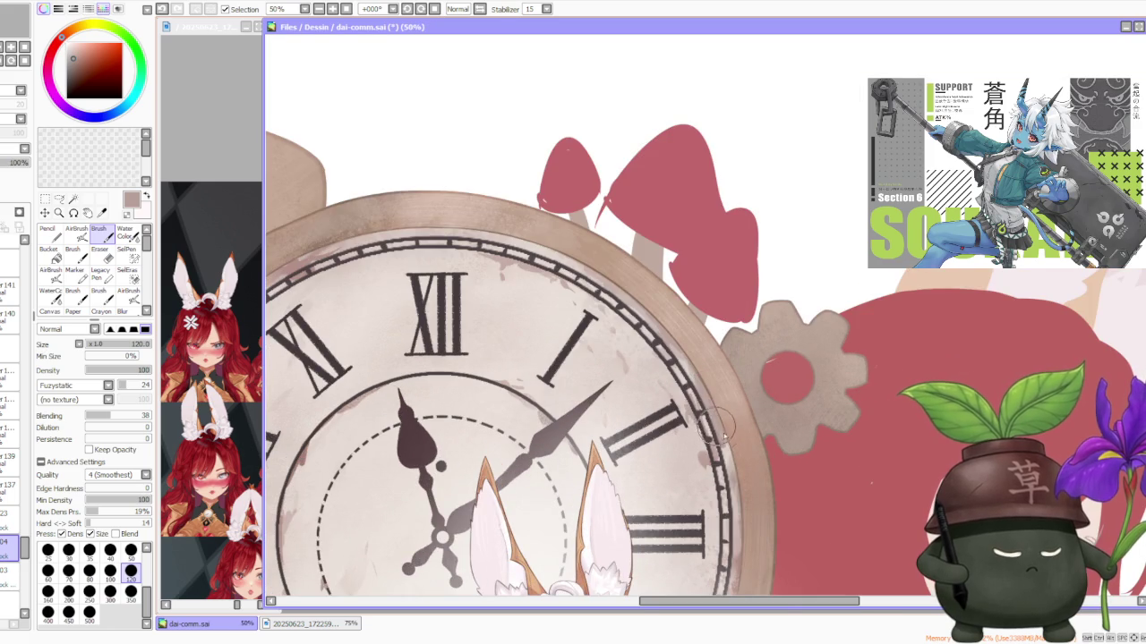
pyautogui.scroll(-1, 734, 475)
pyautogui.scroll(-1, 707, 393)
pyautogui.scroll(3, 698, 385)
pyautogui.scroll(-1, 600, 388)
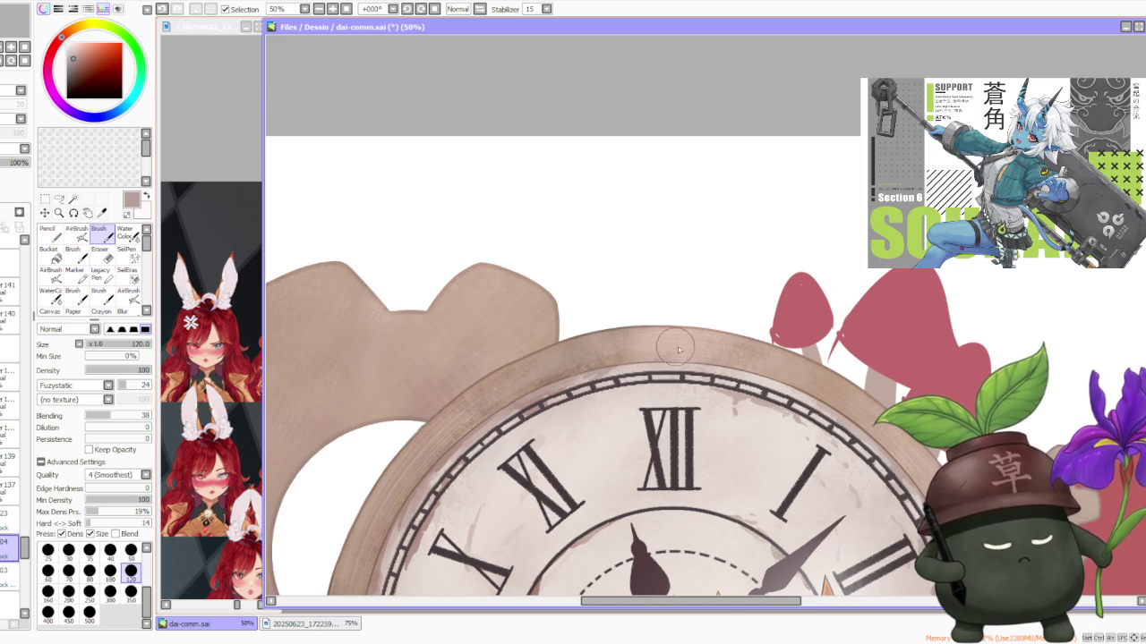
pyautogui.scroll(-1, 678, 349)
pyautogui.scroll(1, 660, 436)
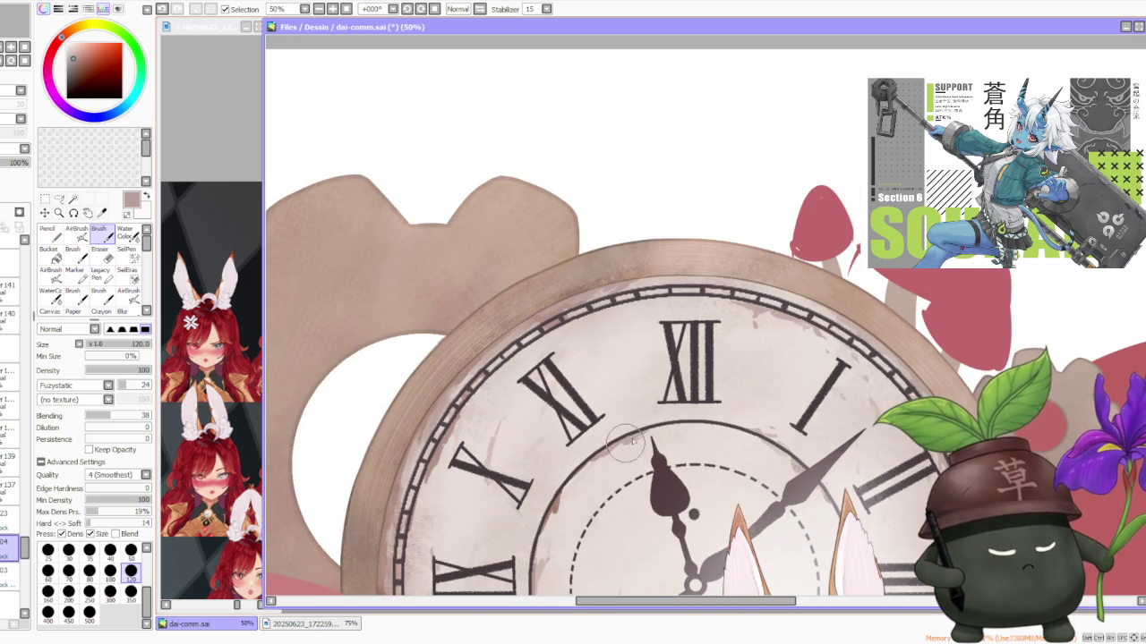
pyautogui.scroll(-1, 662, 430)
pyautogui.scroll(-2, 690, 420)
pyautogui.scroll(3, 775, 493)
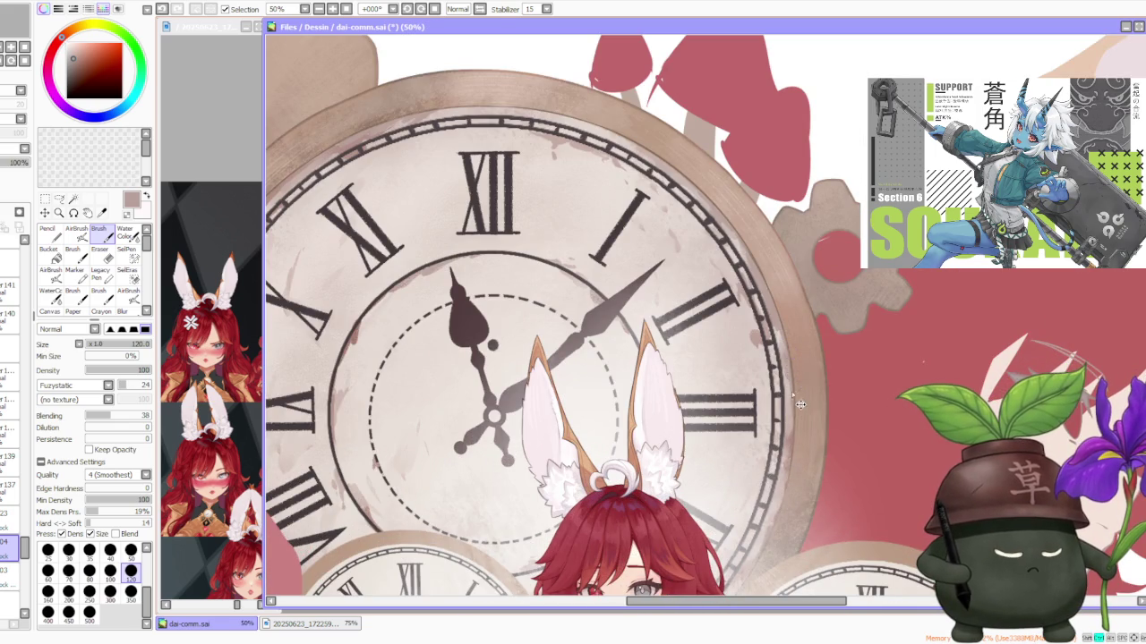
pyautogui.scroll(-2, 793, 416)
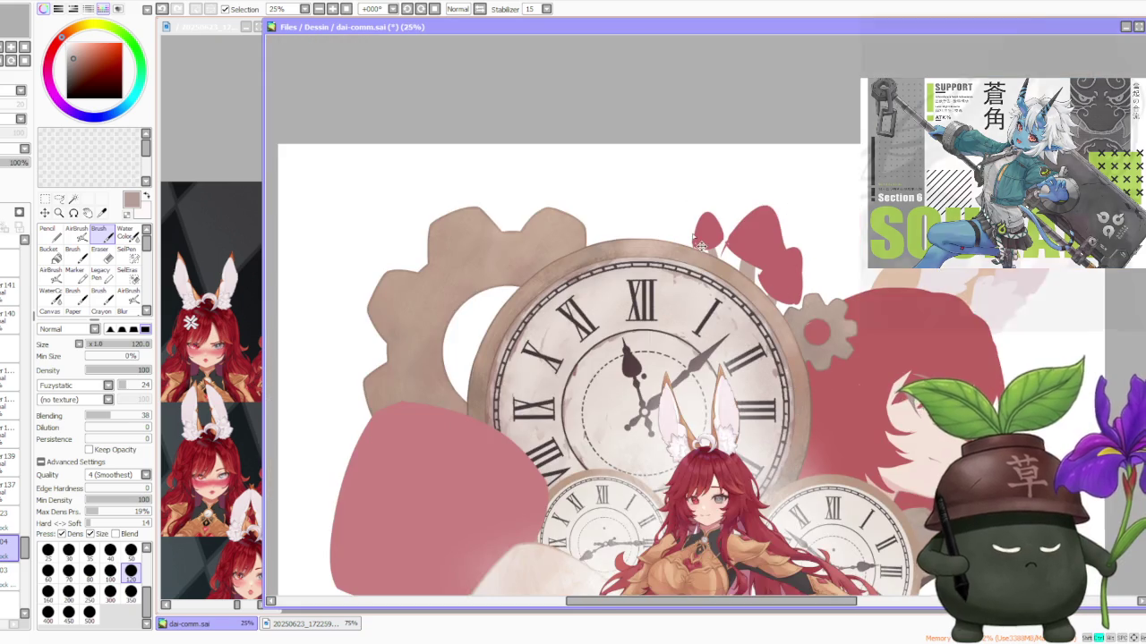
pyautogui.scroll(2, 685, 200)
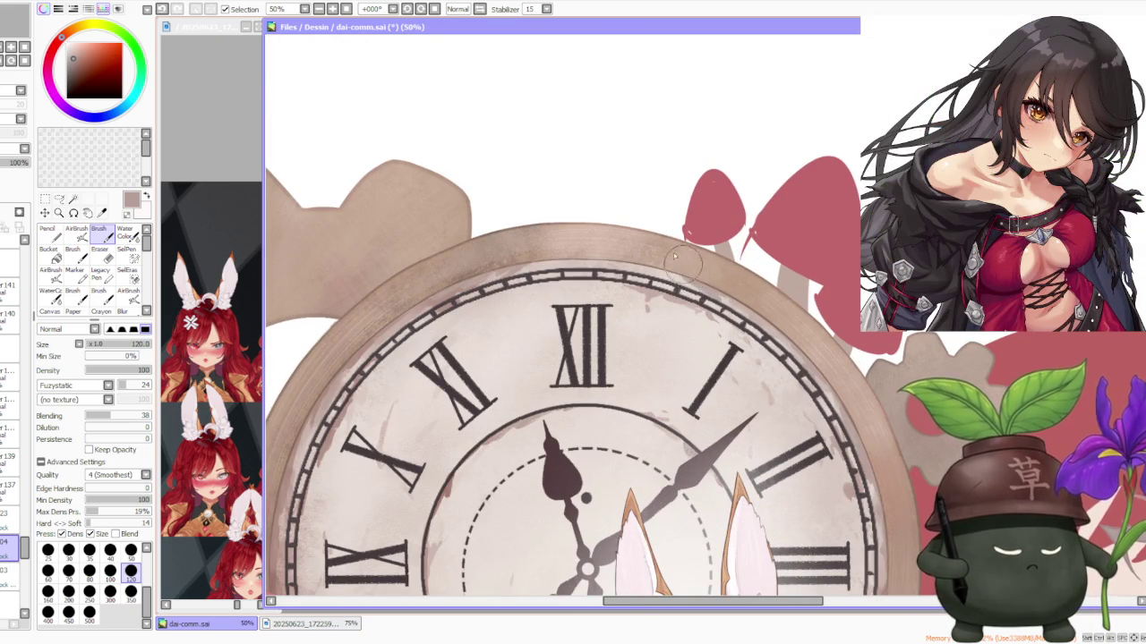
pyautogui.scroll(-3, 681, 265)
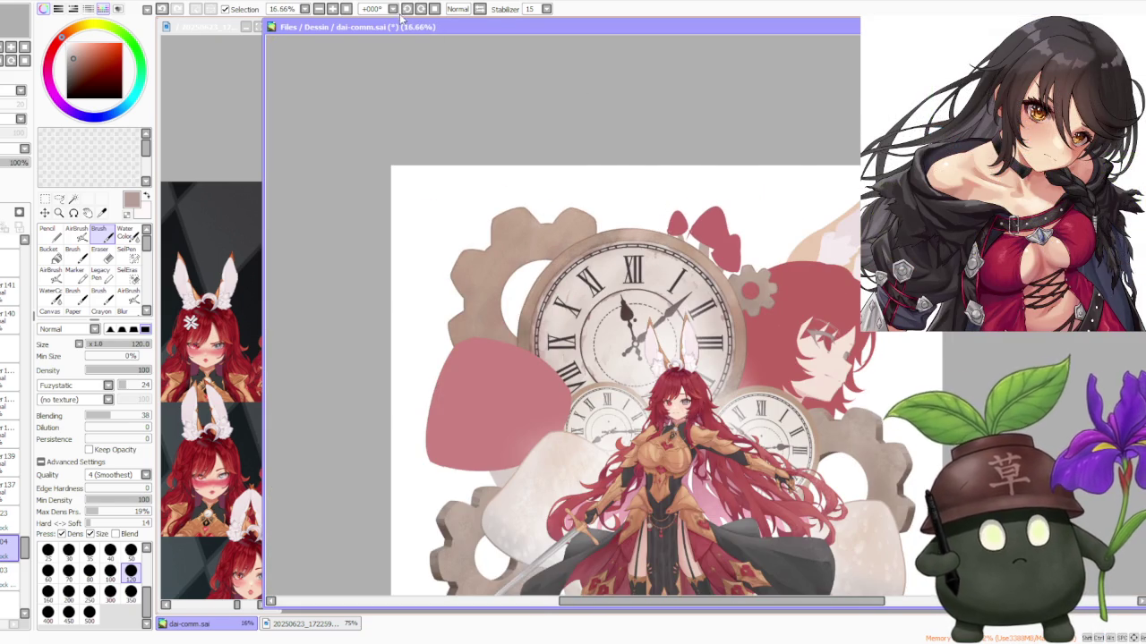
pyautogui.moveTo(404, 20); pyautogui.dragTo(591, 208)
pyautogui.scroll(2, 570, 391)
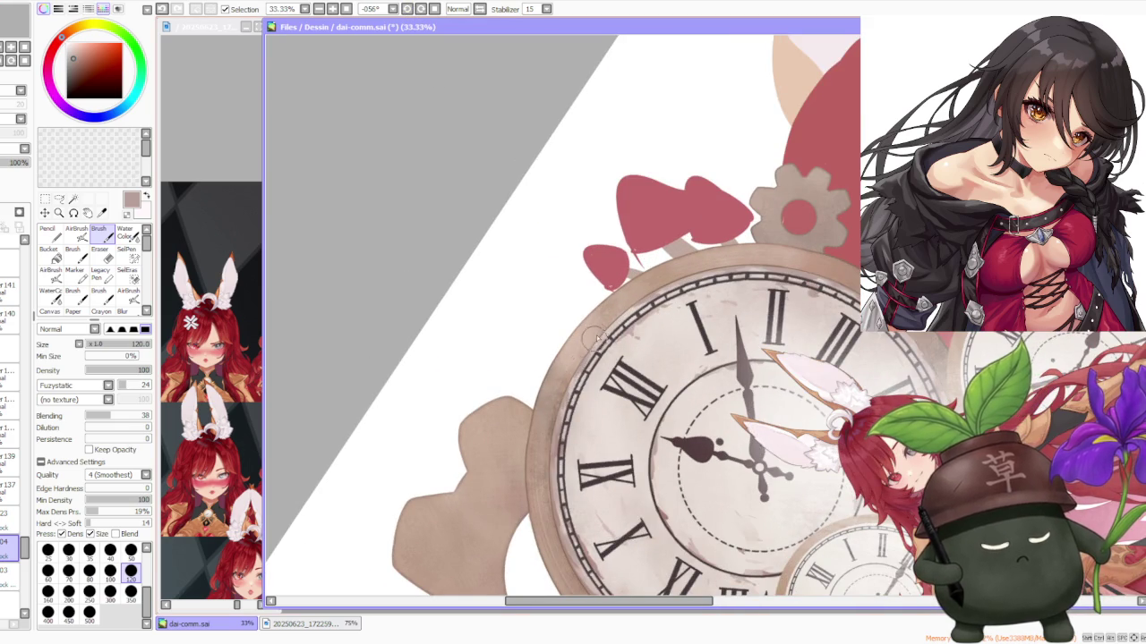
pyautogui.scroll(-2, 640, 211)
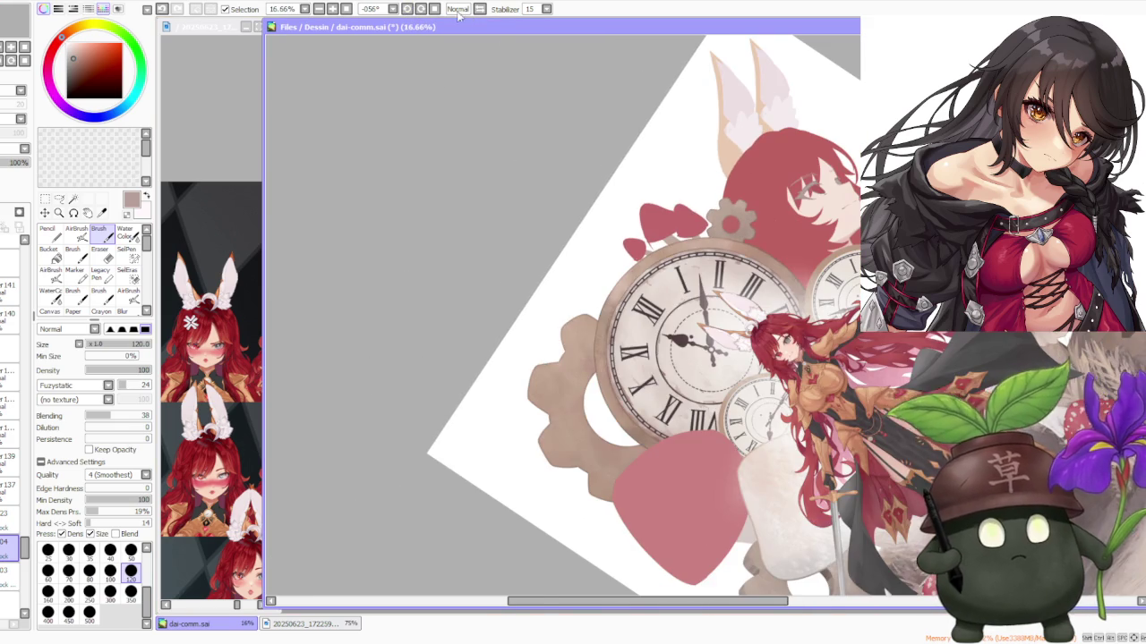
# Step: Reset the canvas rotation to upright and switch to the AirBrush tool
pyautogui.click(435, 9)
pyautogui.scroll(1, 721, 240)
pyautogui.scroll(1, 720, 240)
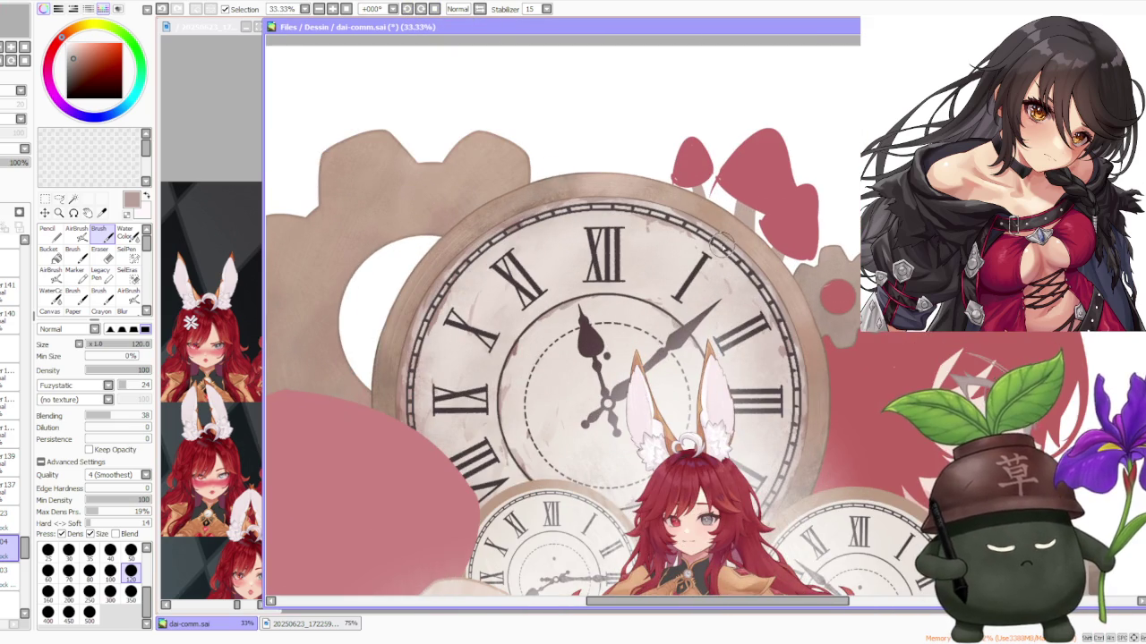
pyautogui.scroll(-1, 727, 256)
pyautogui.scroll(1, 720, 231)
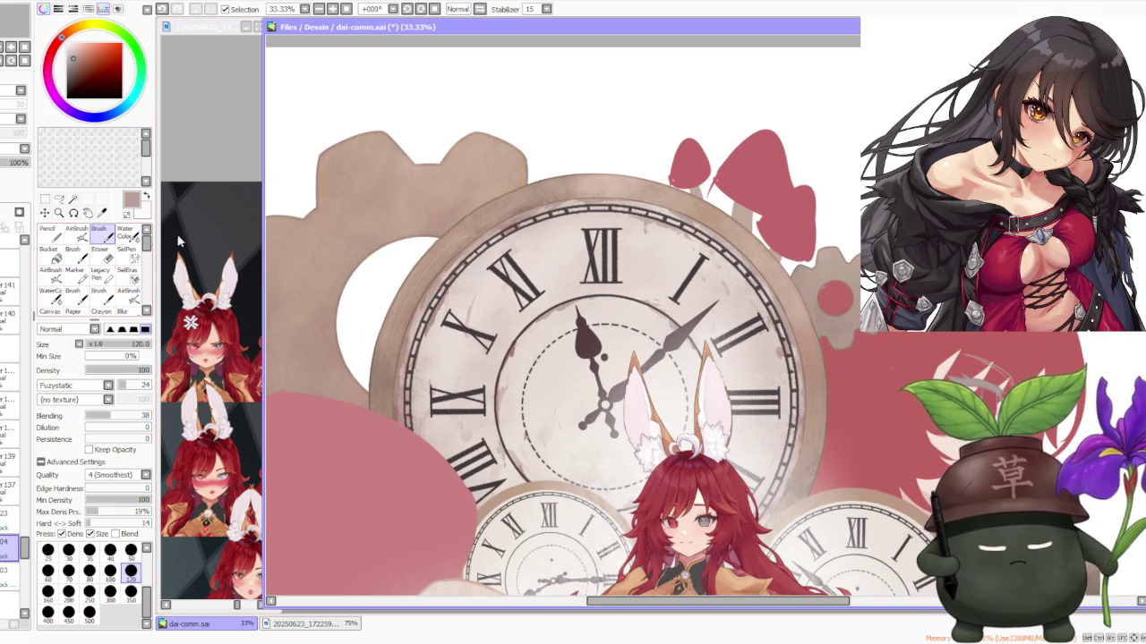
pyautogui.click(76, 231)
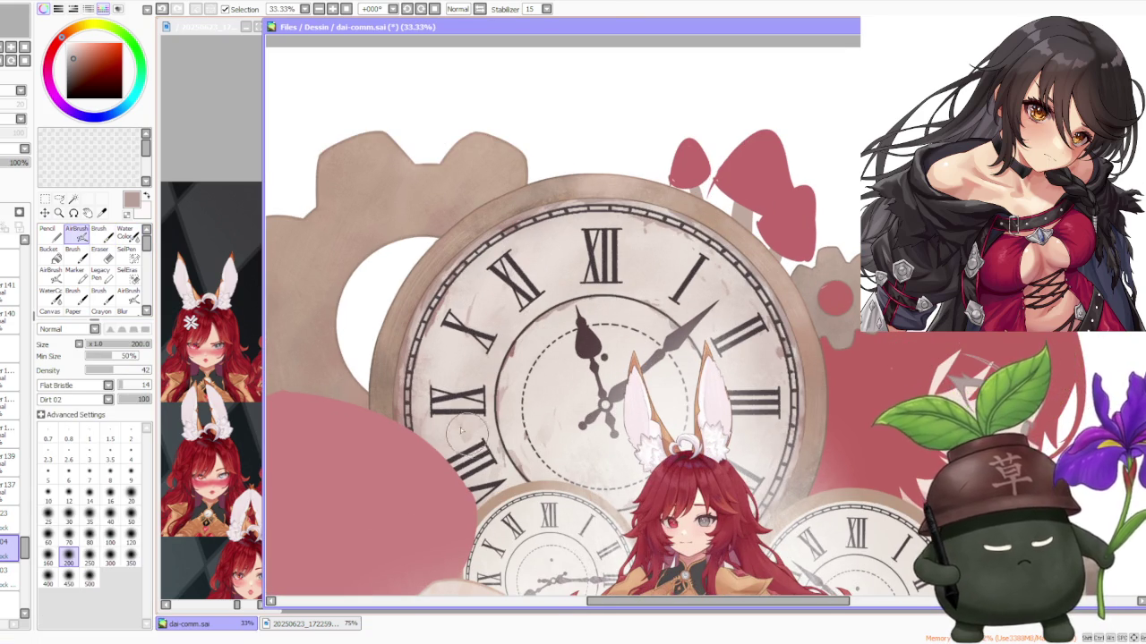
# Step: Set the airbrush size to 500, passing through 250
pyautogui.scroll(1, 429, 419)
pyautogui.scroll(-1, 404, 439)
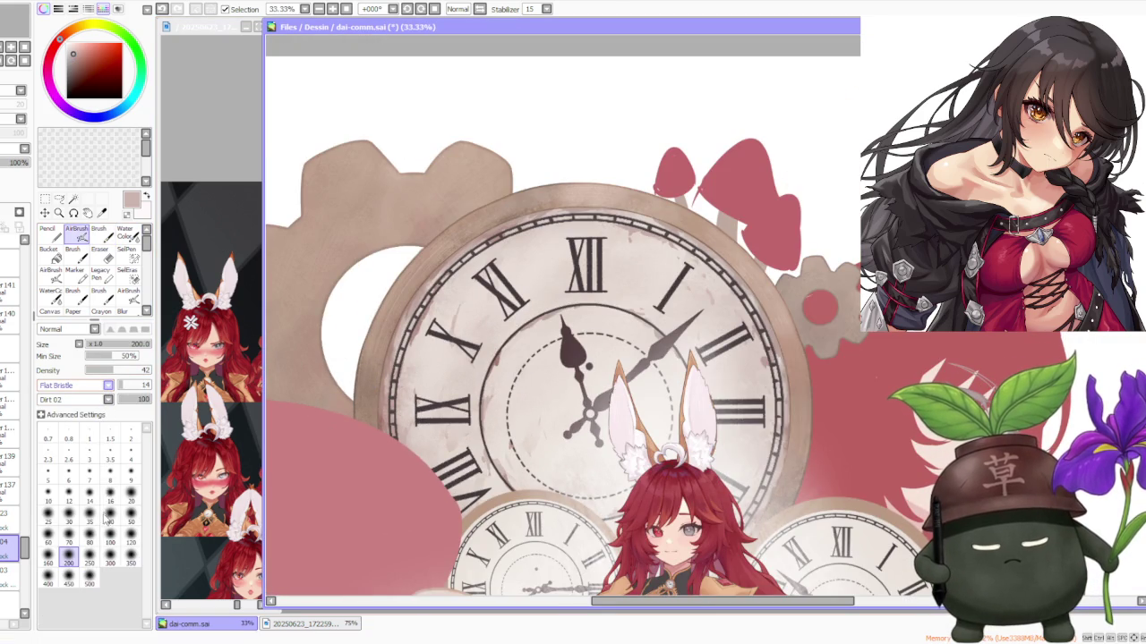
pyautogui.scroll(1, 91, 405)
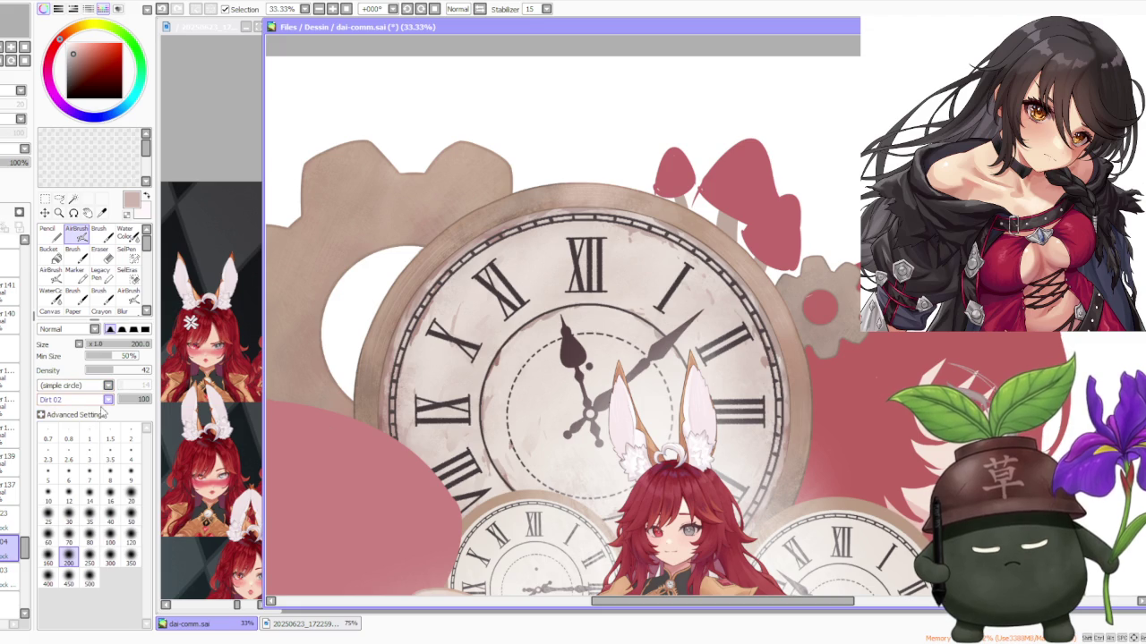
pyautogui.click(90, 555)
pyautogui.click(90, 578)
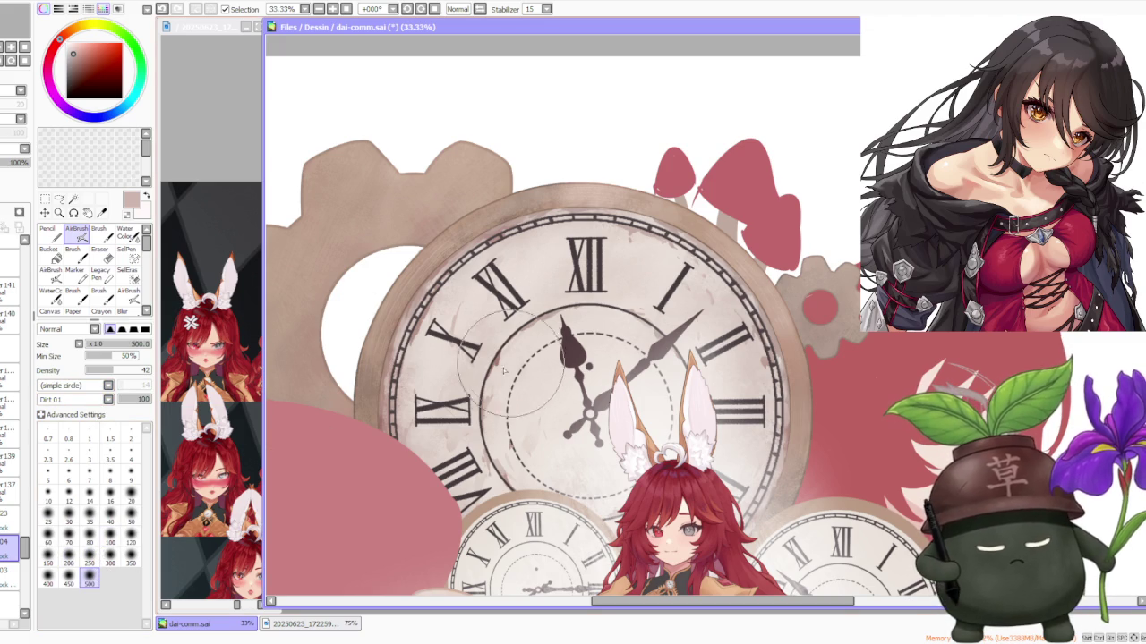
# Step: Zoom in and out over the large clock face to check the mottled dirt texture
pyautogui.scroll(1, 515, 273)
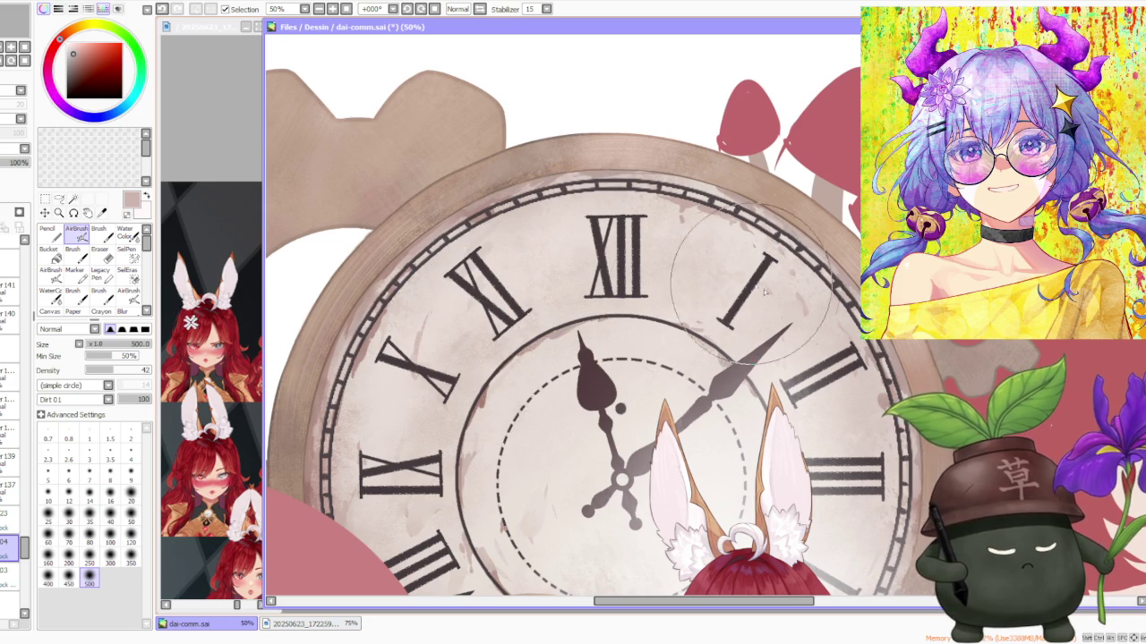
pyautogui.scroll(-1, 828, 340)
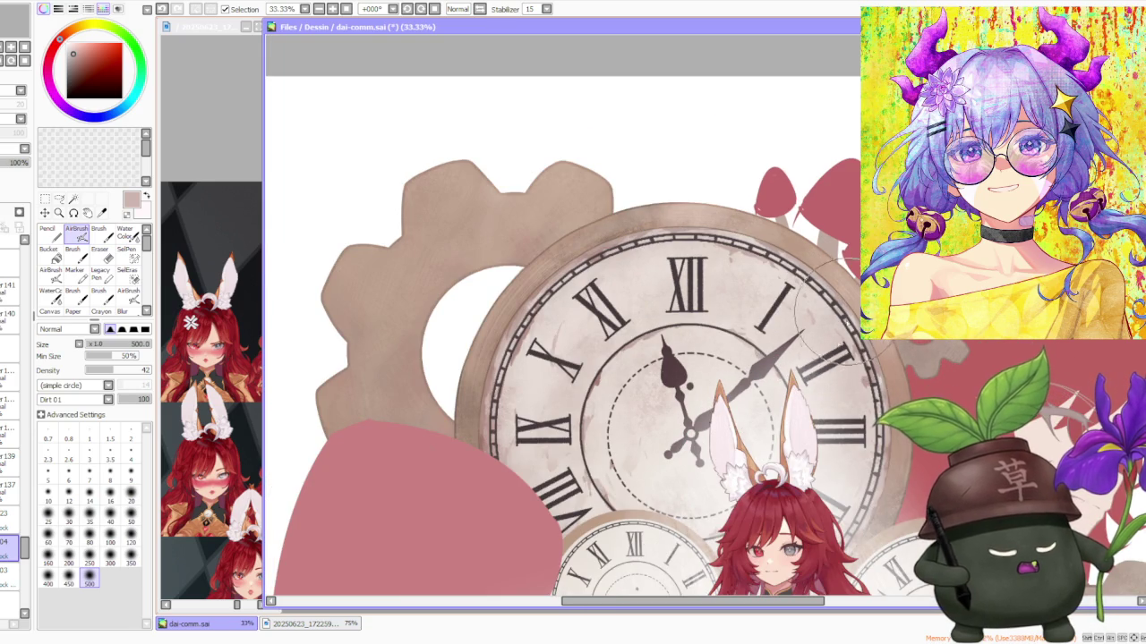
pyautogui.scroll(-1, 806, 483)
pyautogui.scroll(1, 824, 430)
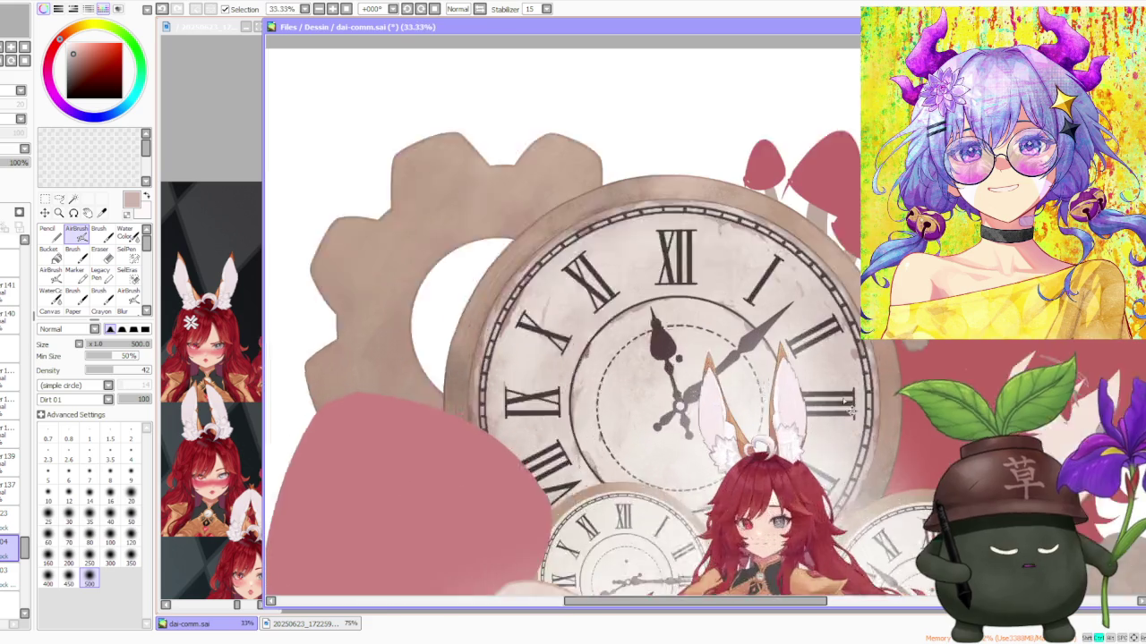
pyautogui.scroll(1, 842, 376)
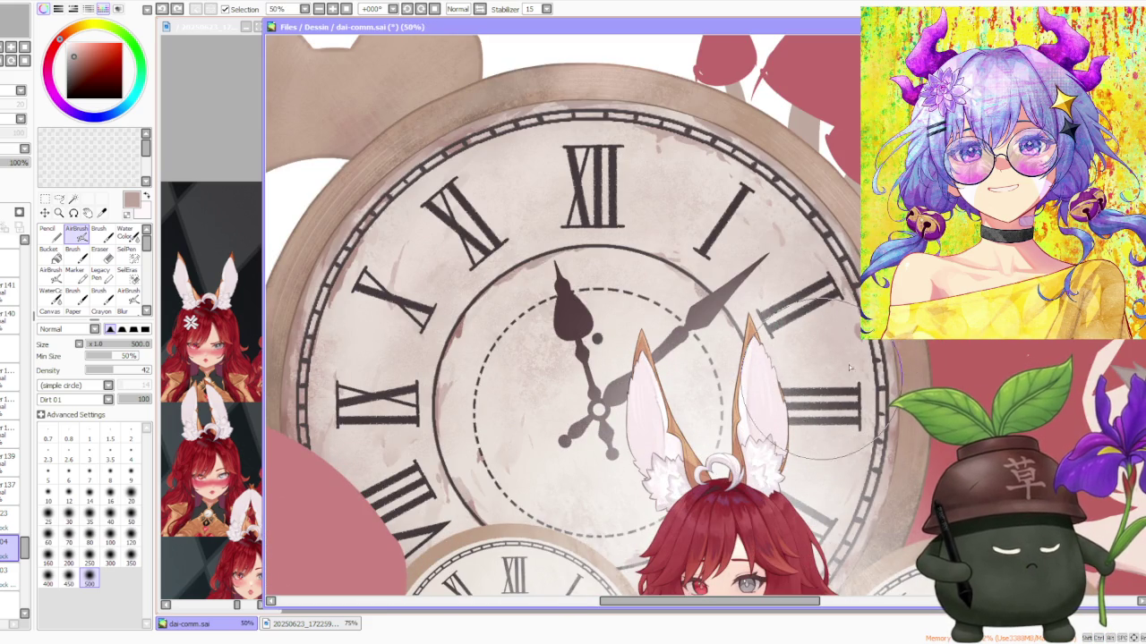
pyautogui.scroll(-1, 815, 448)
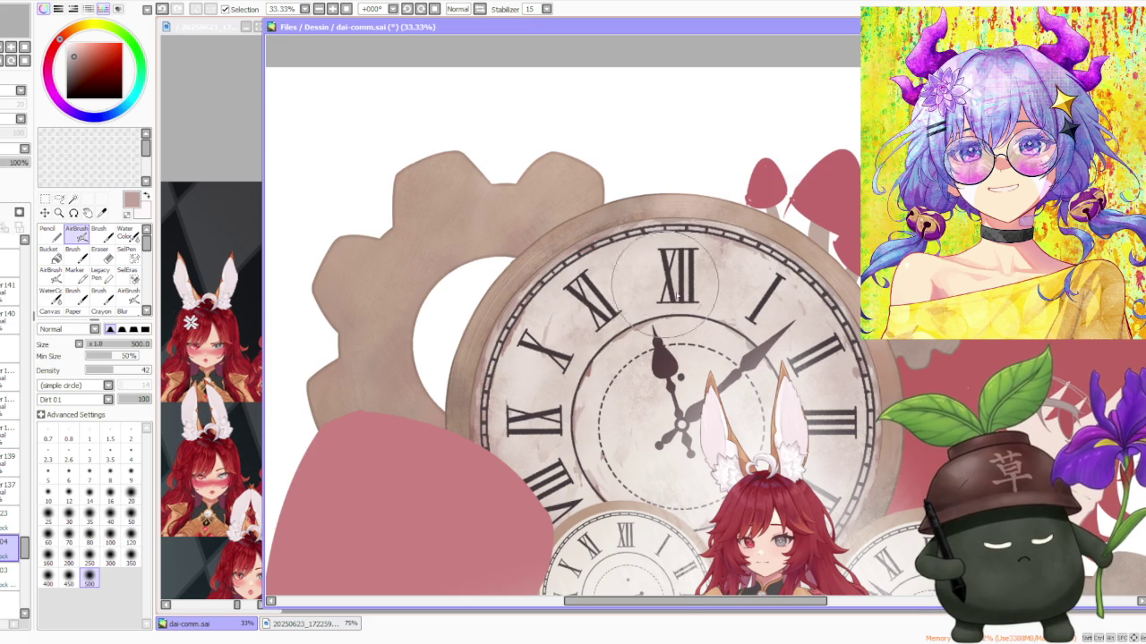
pyautogui.scroll(-1, 713, 304)
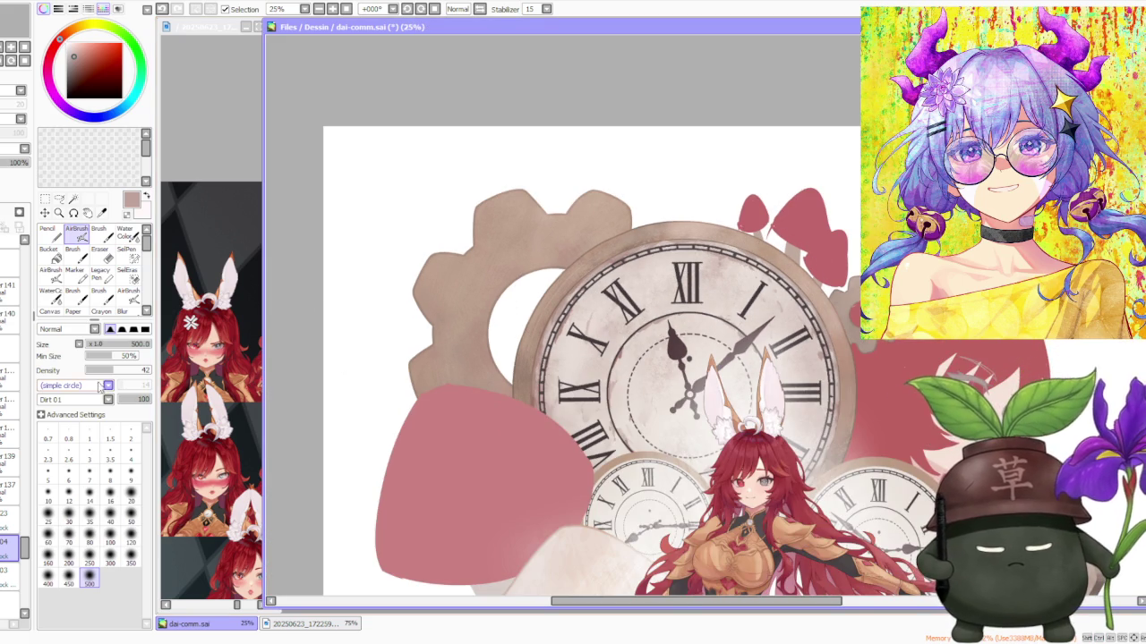
pyautogui.scroll(1, 555, 376)
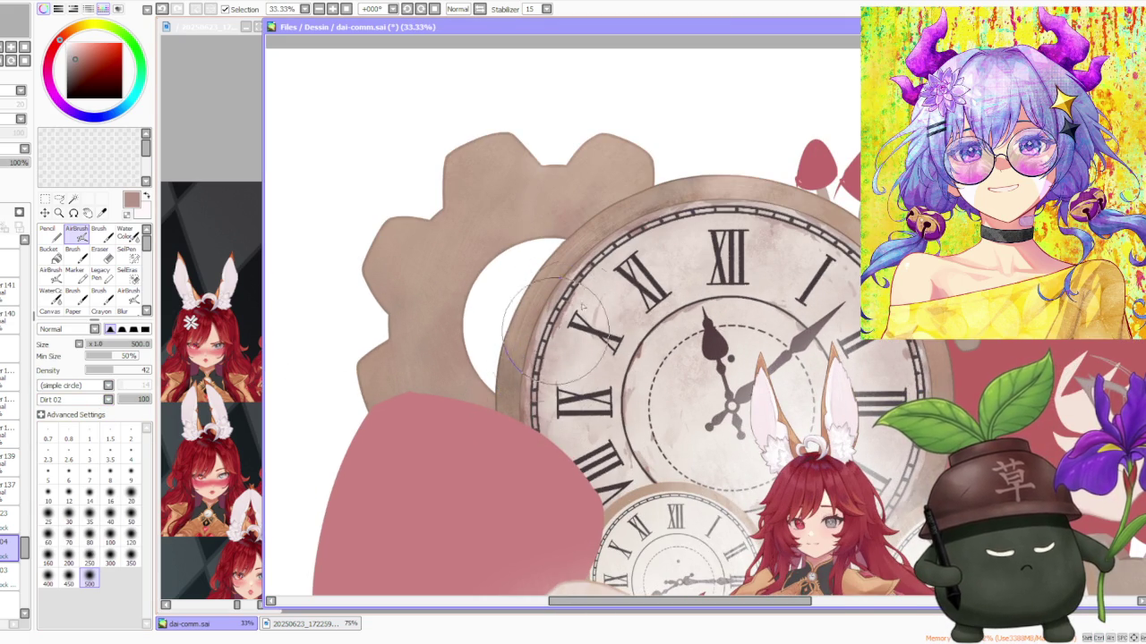
pyautogui.scroll(-1, 649, 251)
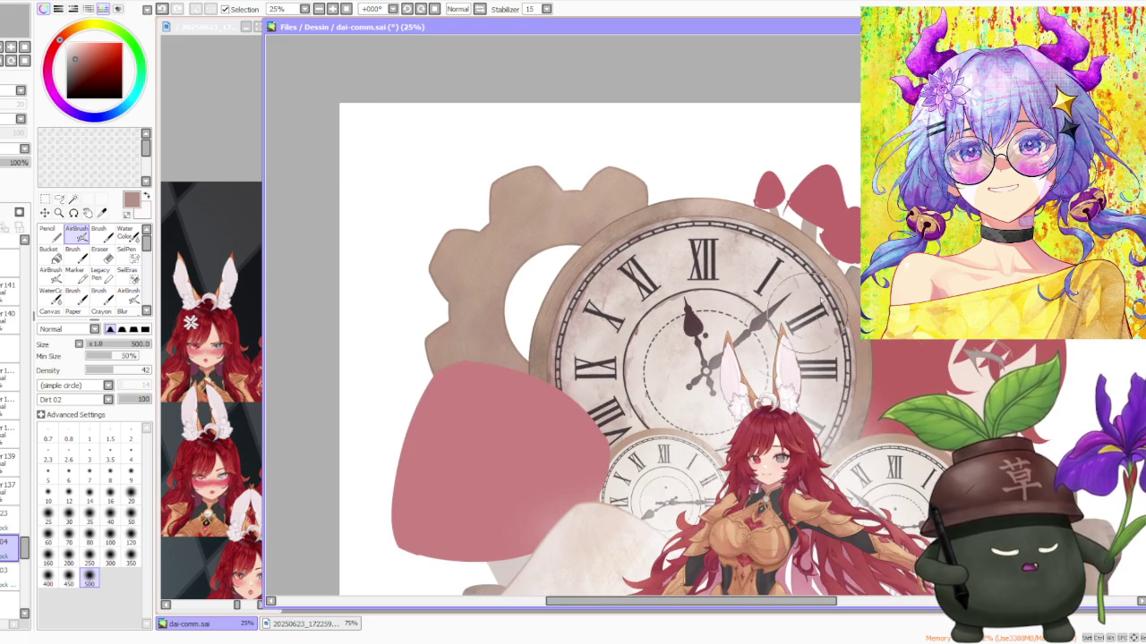
pyautogui.scroll(2, 779, 287)
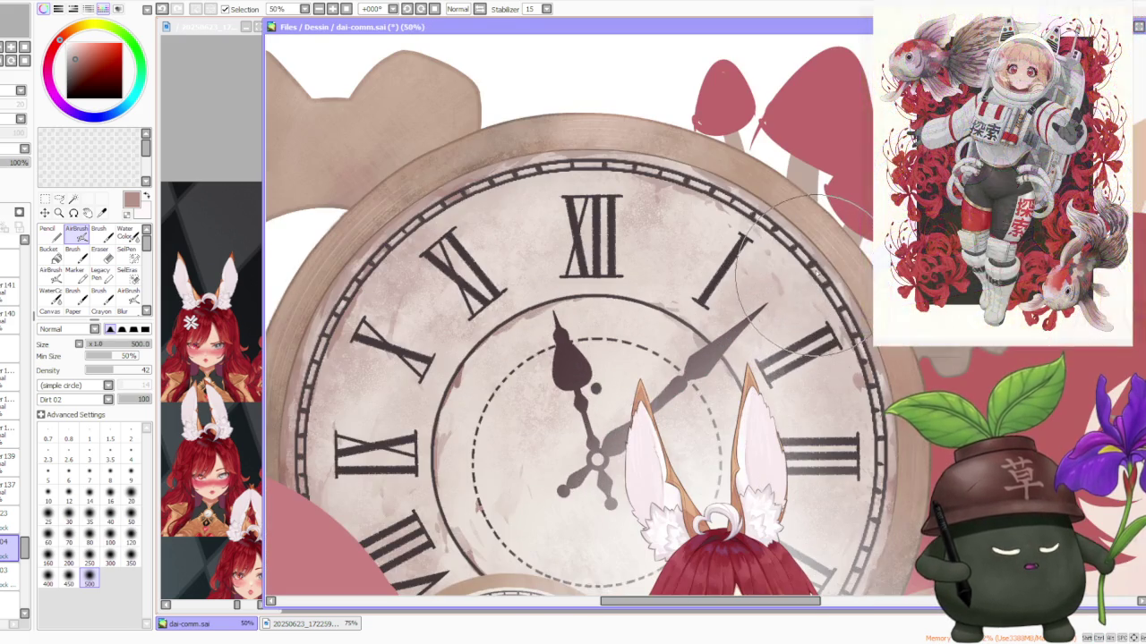
# Step: Zoom in and out on the clock's left rim to inspect the grimy, worn texture
pyautogui.scroll(-2, 731, 253)
pyautogui.scroll(3, 778, 394)
pyautogui.scroll(-2, 784, 416)
pyautogui.scroll(-1, 797, 408)
pyautogui.scroll(2, 486, 345)
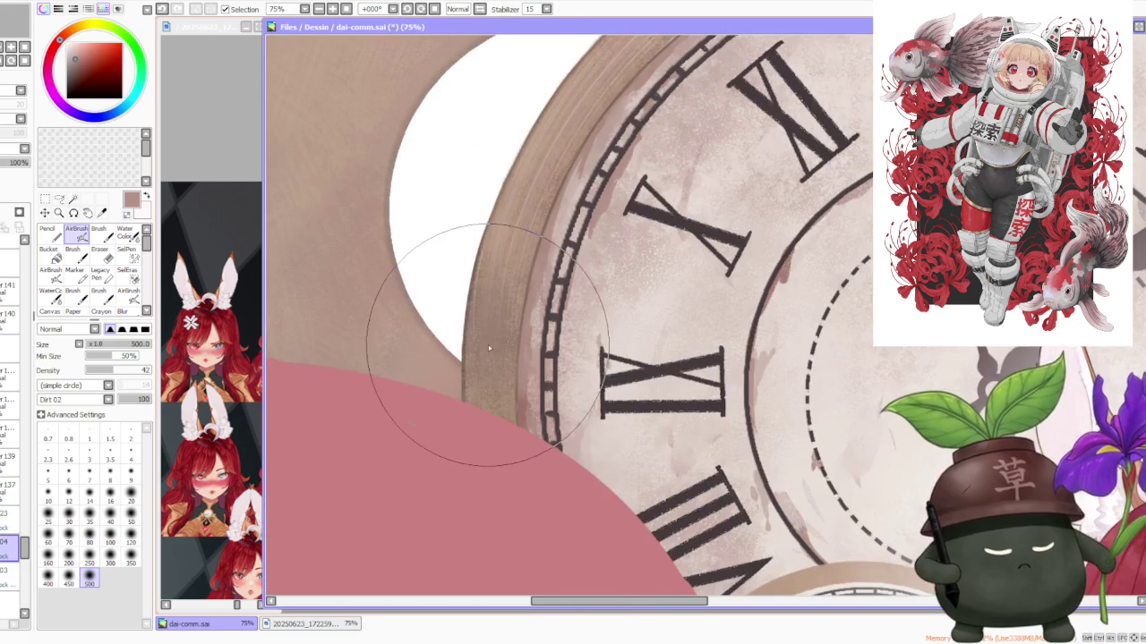
pyautogui.scroll(1, 483, 358)
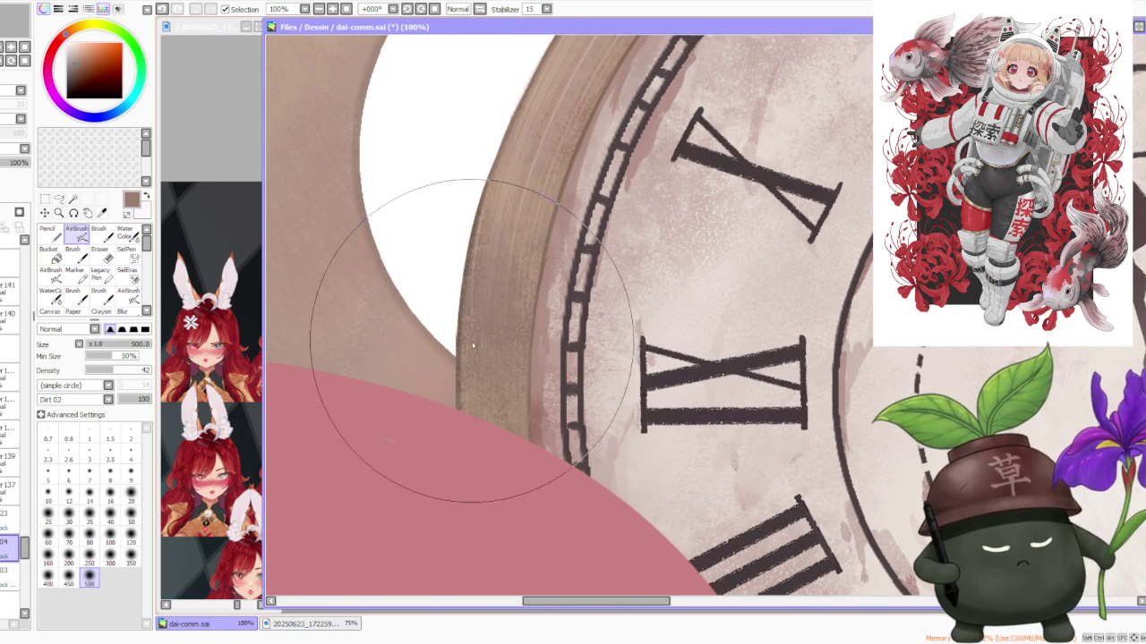
pyautogui.scroll(-2, 474, 373)
pyautogui.scroll(-2, 474, 374)
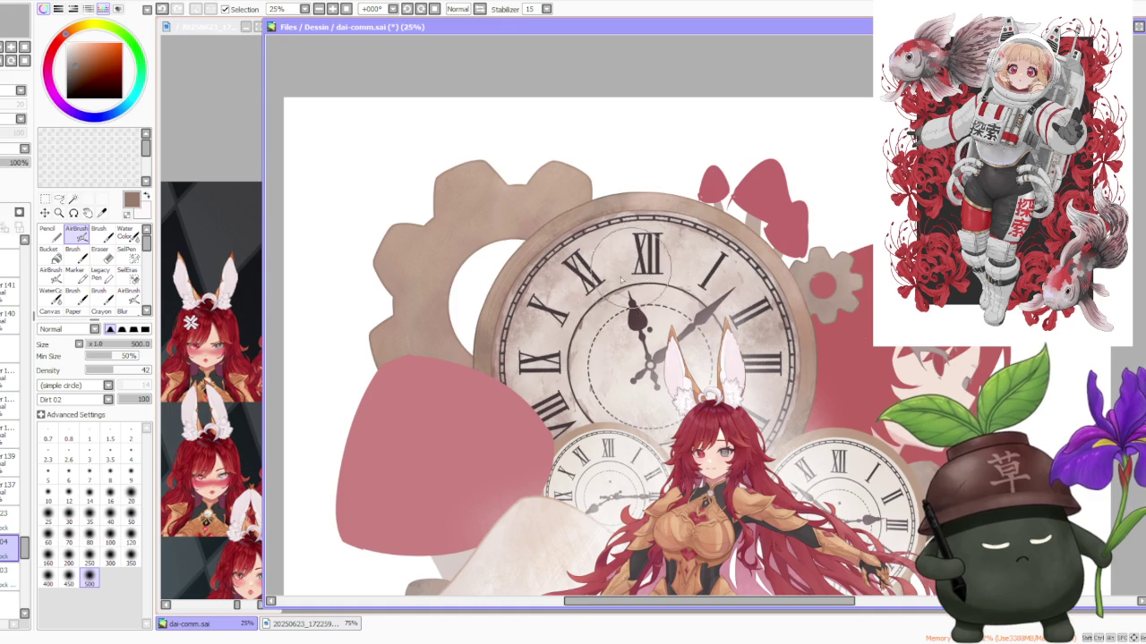
pyautogui.scroll(-3, 716, 265)
pyautogui.scroll(3, 739, 229)
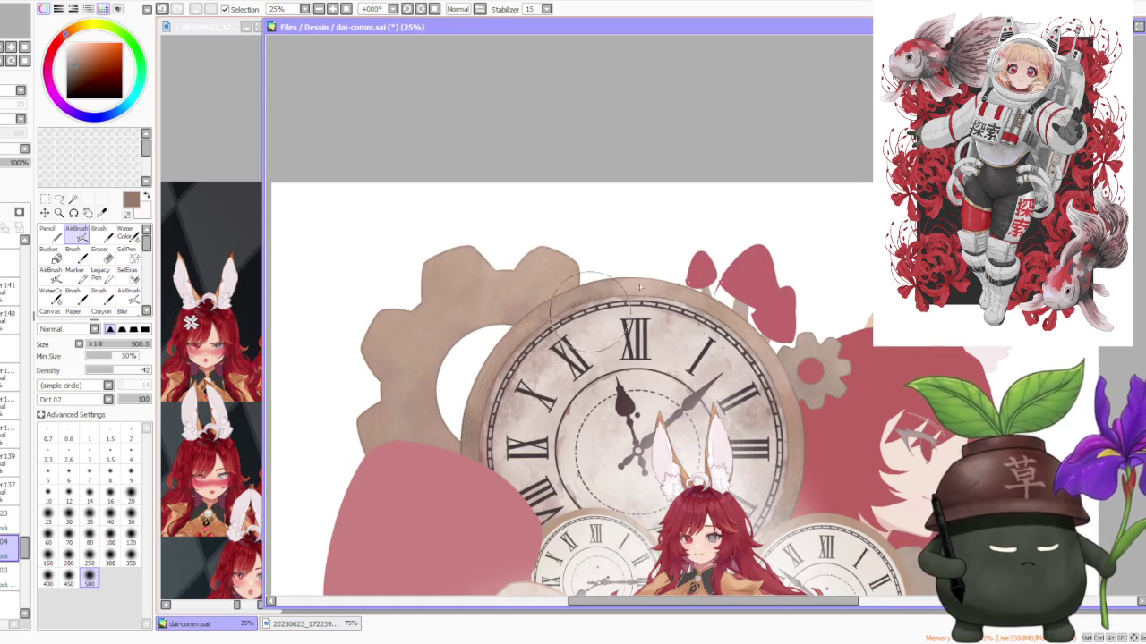
pyautogui.scroll(-3, 770, 268)
pyautogui.scroll(1, 787, 295)
pyautogui.scroll(2, 752, 283)
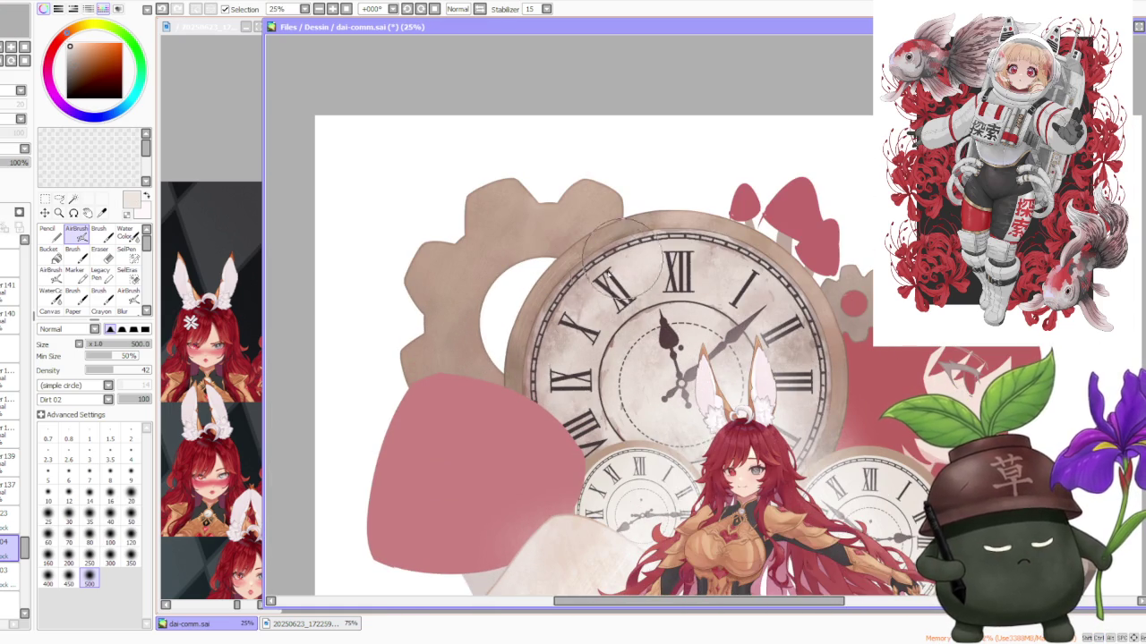
pyautogui.scroll(-1, 721, 283)
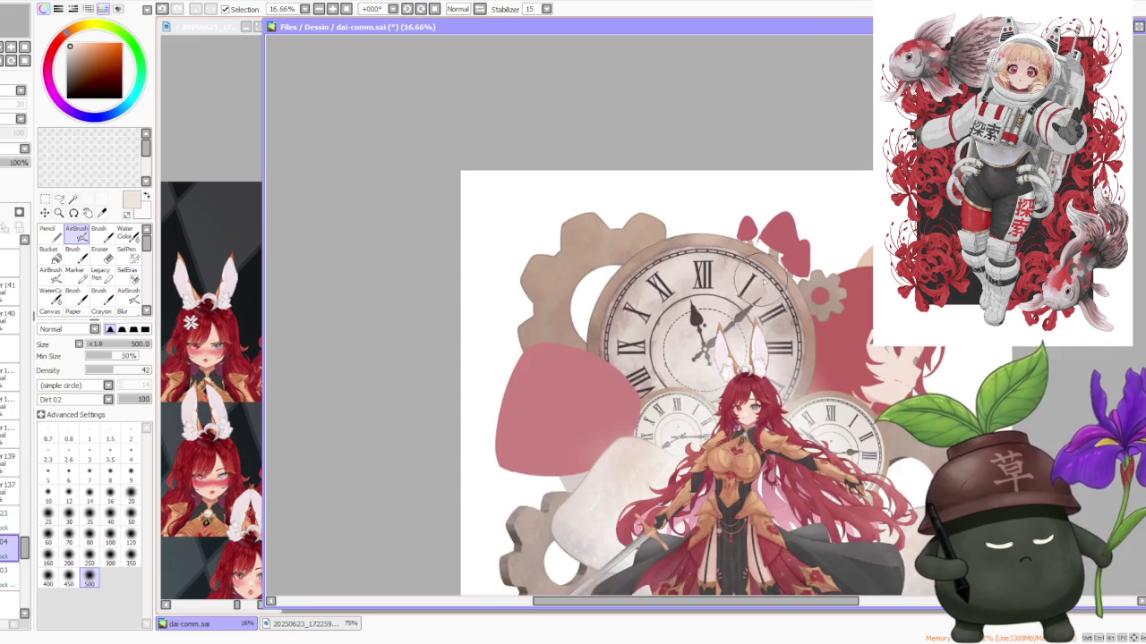
pyautogui.scroll(1, 766, 280)
pyautogui.scroll(-1, 788, 295)
pyautogui.scroll(2, 792, 304)
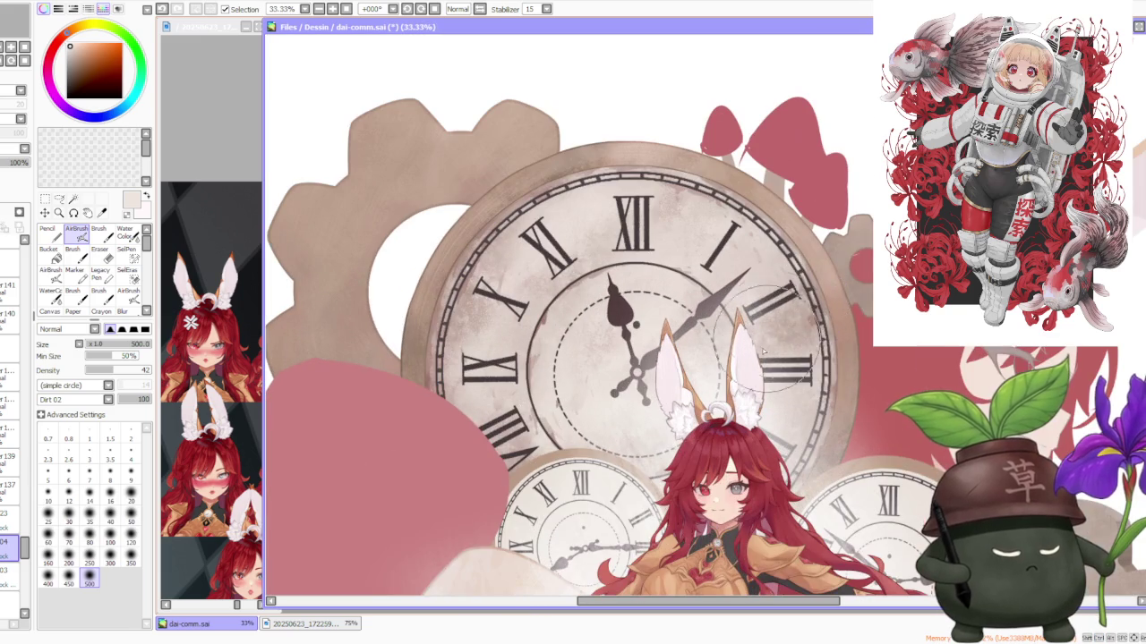
pyautogui.scroll(1, 806, 331)
pyautogui.scroll(1, 805, 354)
pyautogui.scroll(-1, 801, 358)
pyautogui.scroll(-1, 797, 367)
pyautogui.scroll(-3, 795, 362)
pyautogui.scroll(-2, 797, 358)
pyautogui.scroll(1, 801, 367)
pyautogui.scroll(2, 793, 328)
pyautogui.scroll(1, 795, 313)
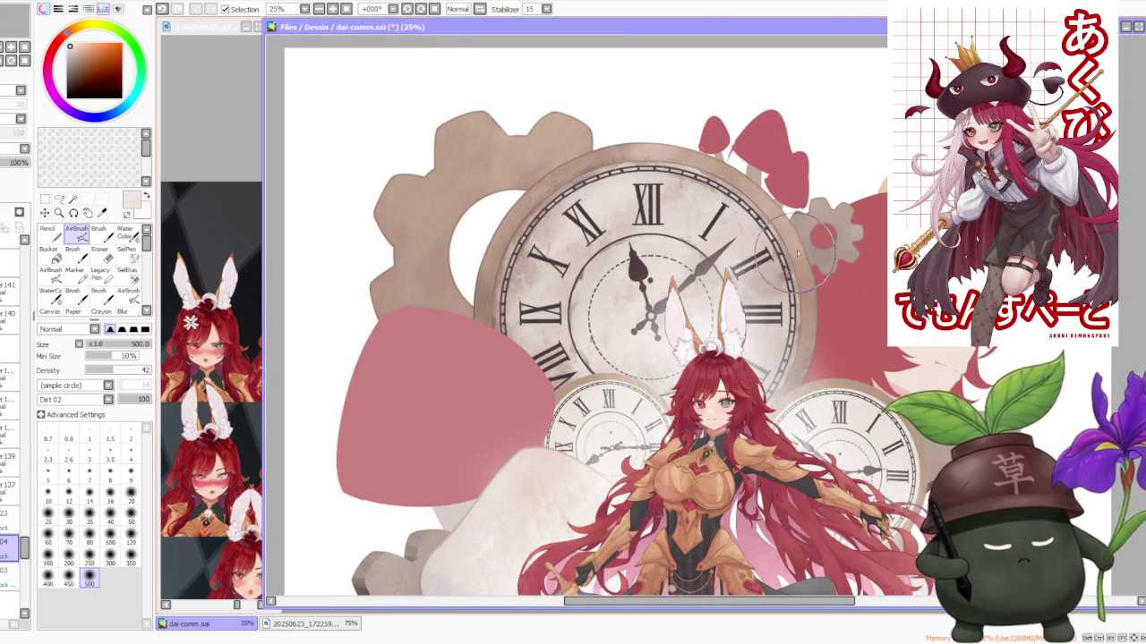
pyautogui.scroll(-2, 802, 260)
pyautogui.scroll(-2, 832, 215)
pyautogui.scroll(2, 842, 205)
pyautogui.scroll(1, 843, 205)
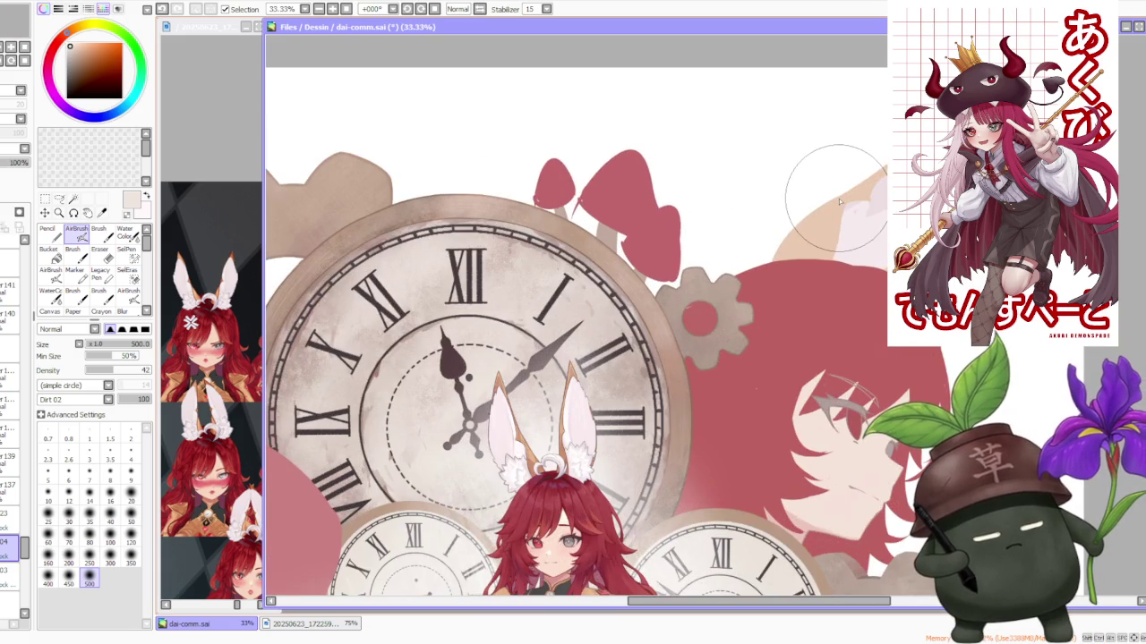
pyautogui.scroll(-2, 844, 209)
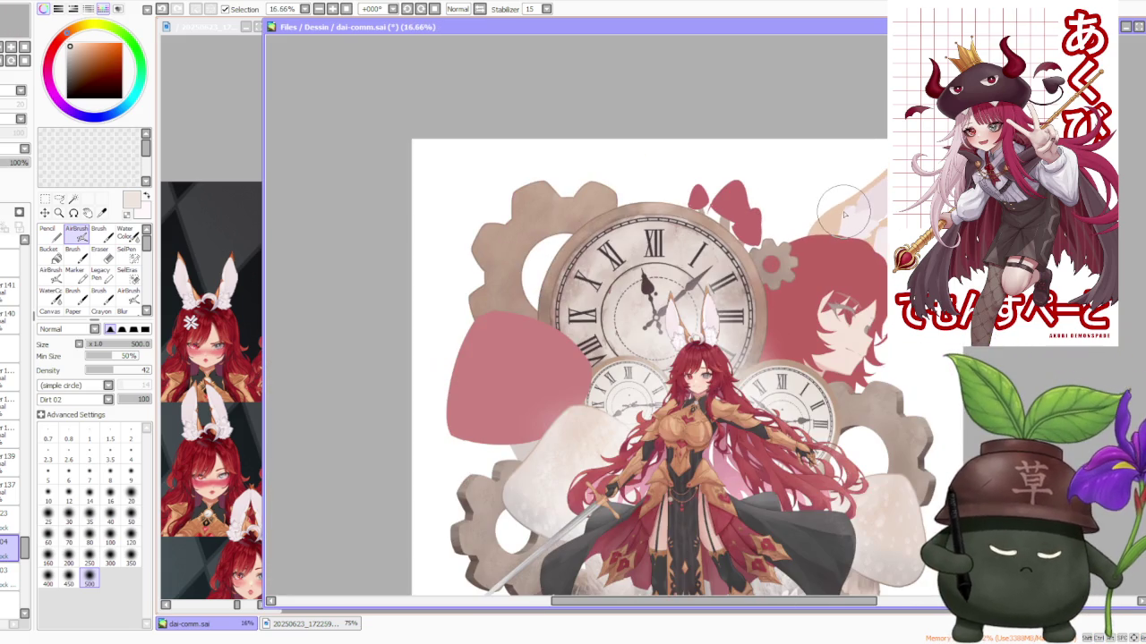
pyautogui.scroll(-1, 844, 214)
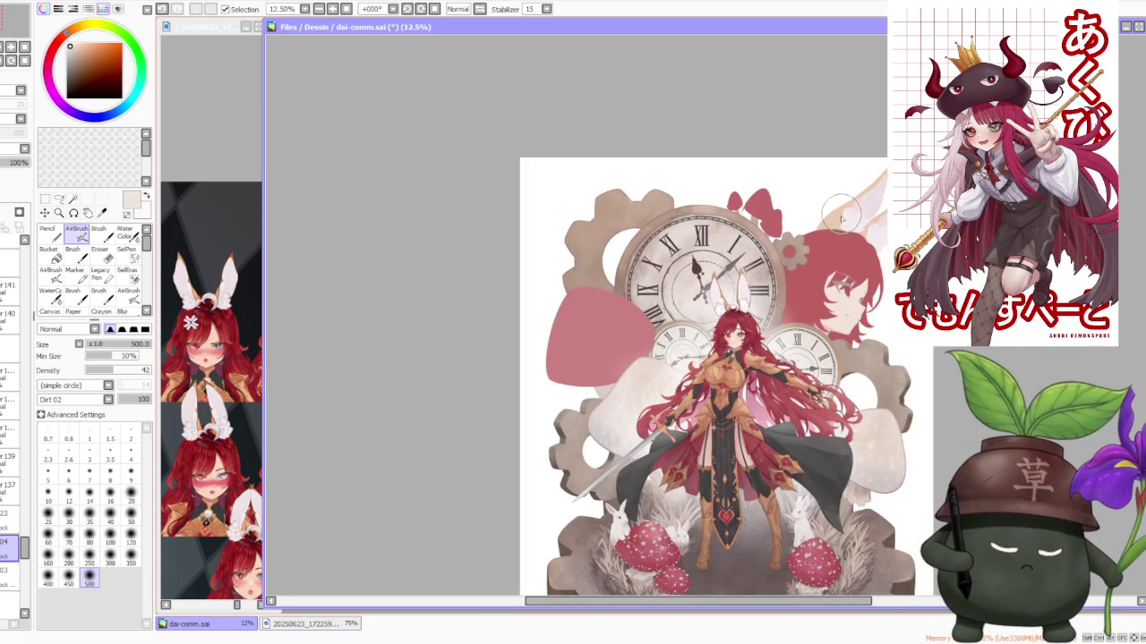
pyautogui.scroll(-1, 839, 220)
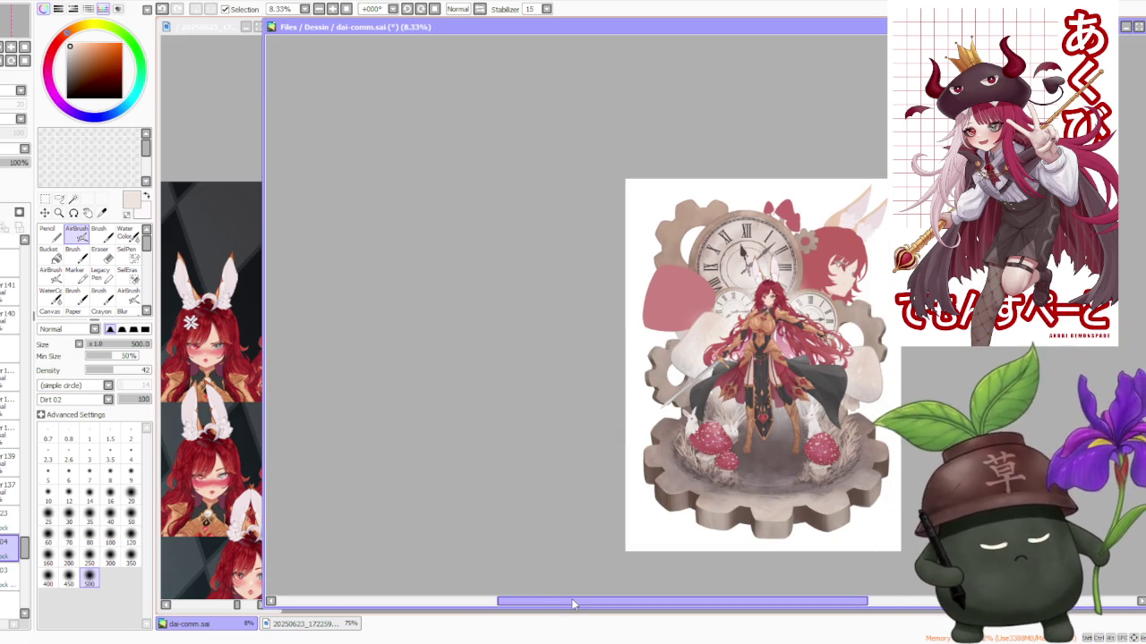
pyautogui.hscroll(2, 609, 479)
pyautogui.hscroll(3, 644, 484)
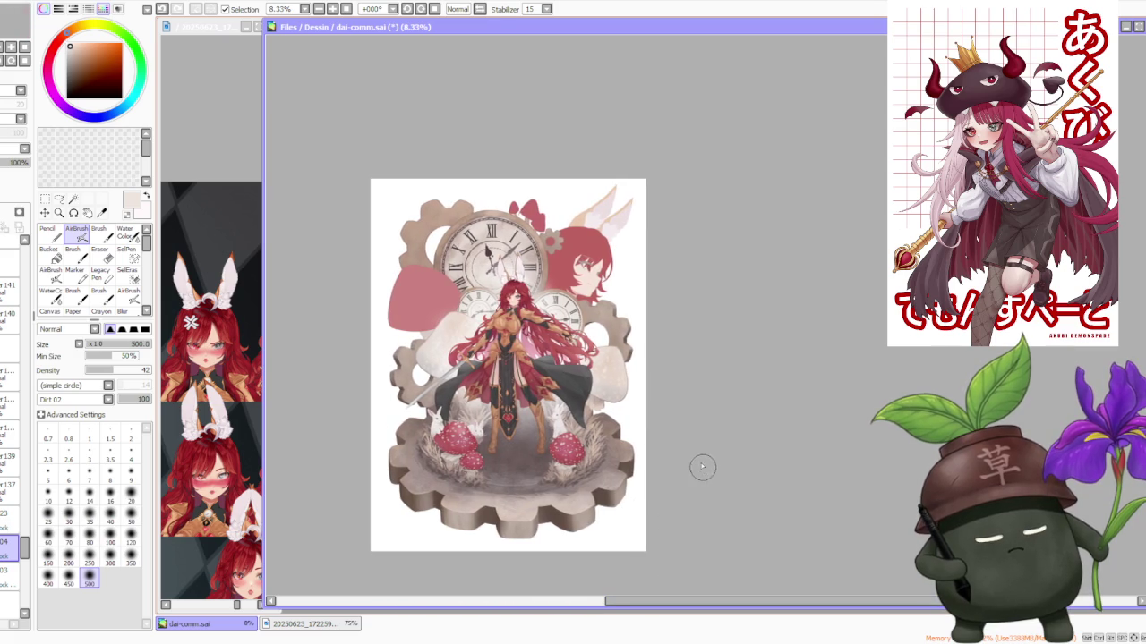
pyautogui.scroll(-1, 697, 308)
pyautogui.scroll(1, 617, 315)
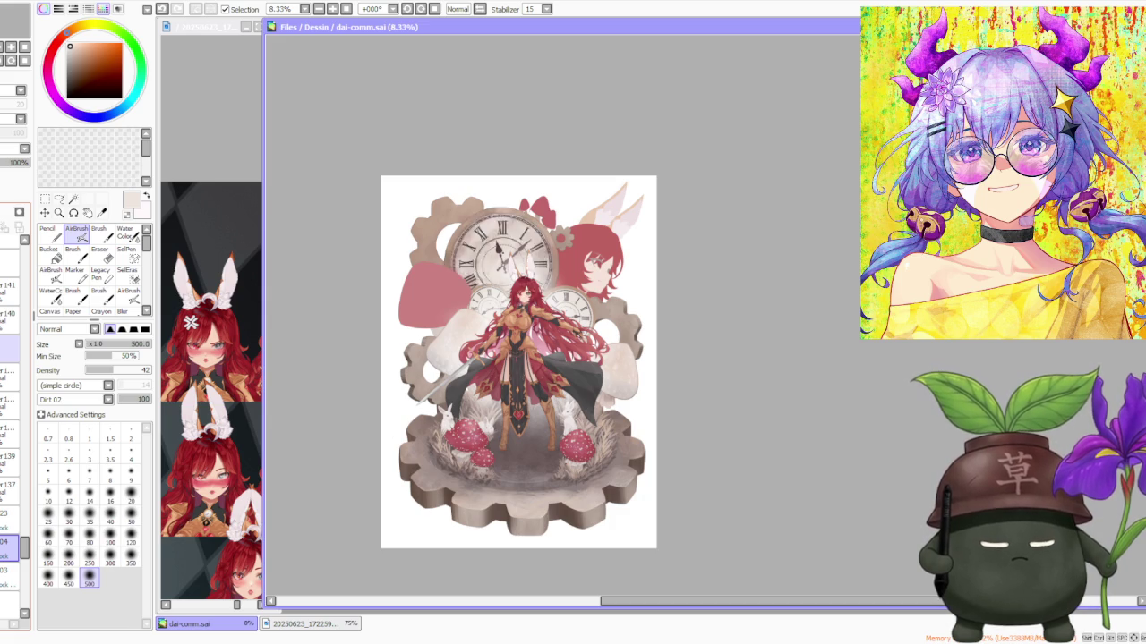
pyautogui.click(9, 349)
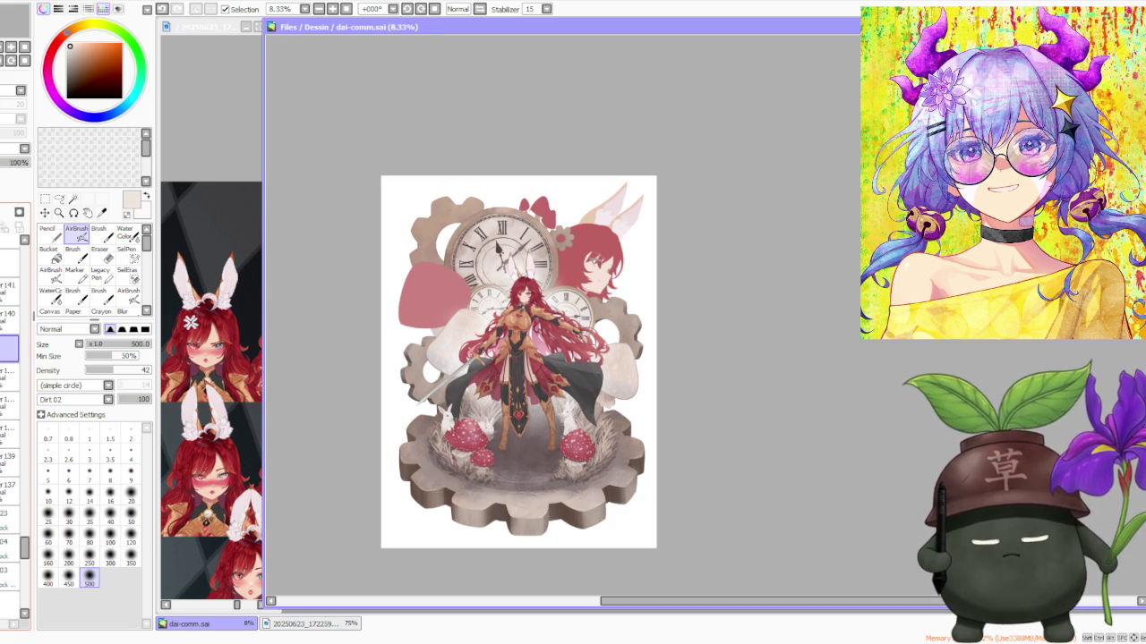
pyautogui.hotkey('ctrl', 'e')
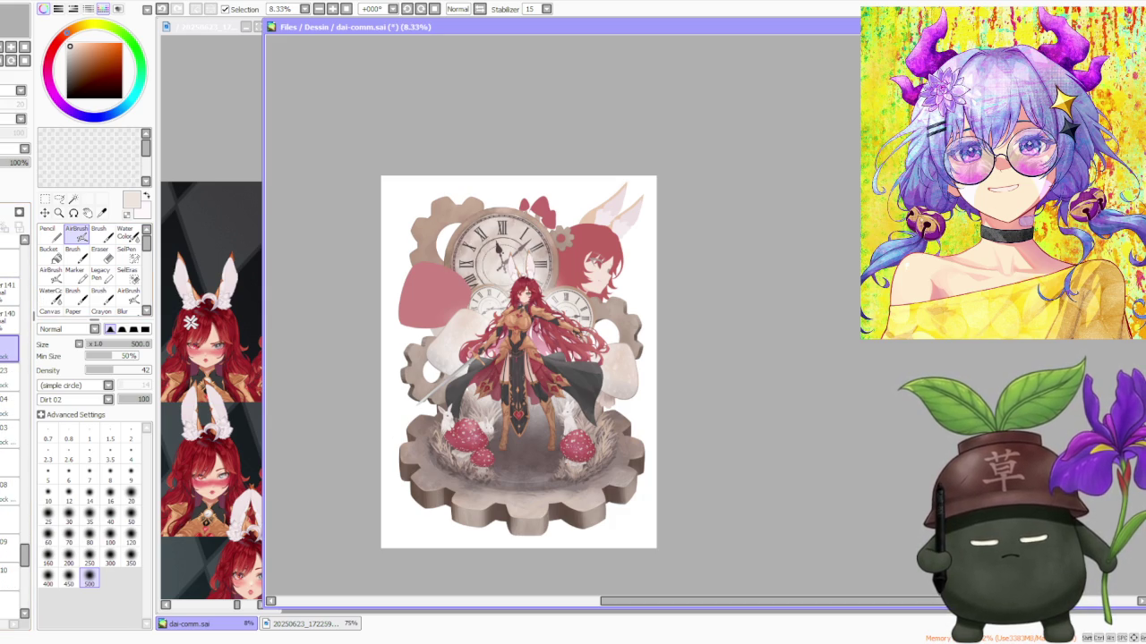
pyautogui.scroll(5, 478, 258)
pyautogui.scroll(-6, 477, 259)
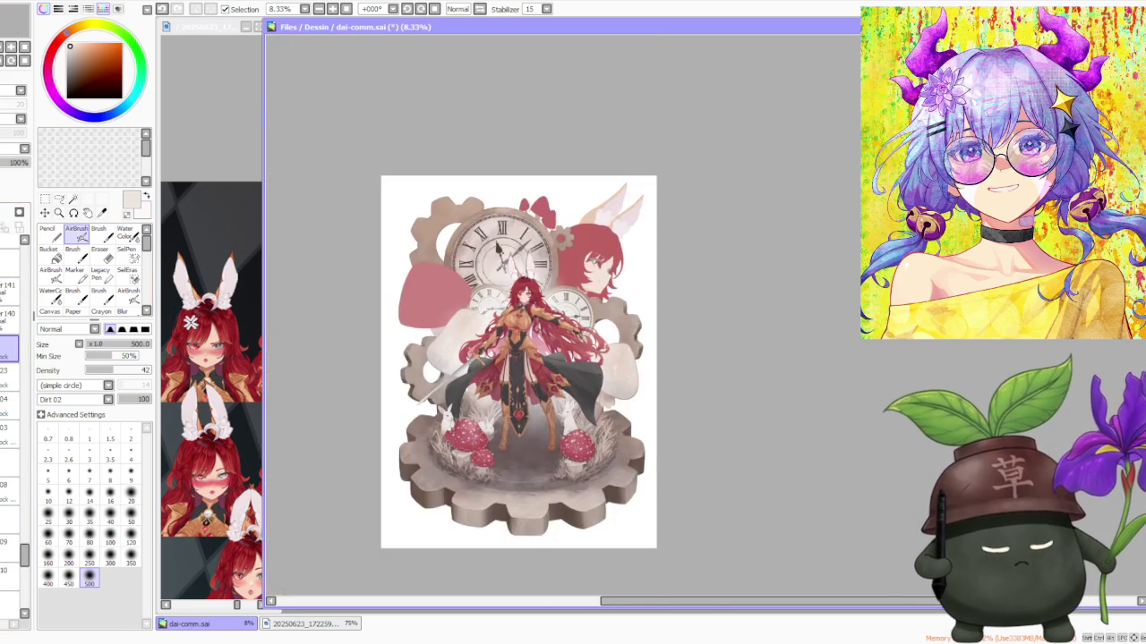
pyautogui.scroll(4, 477, 259)
pyautogui.scroll(2, 477, 258)
pyautogui.keyDown('alt'); pyautogui.click(417, 305); pyautogui.keyUp('alt')
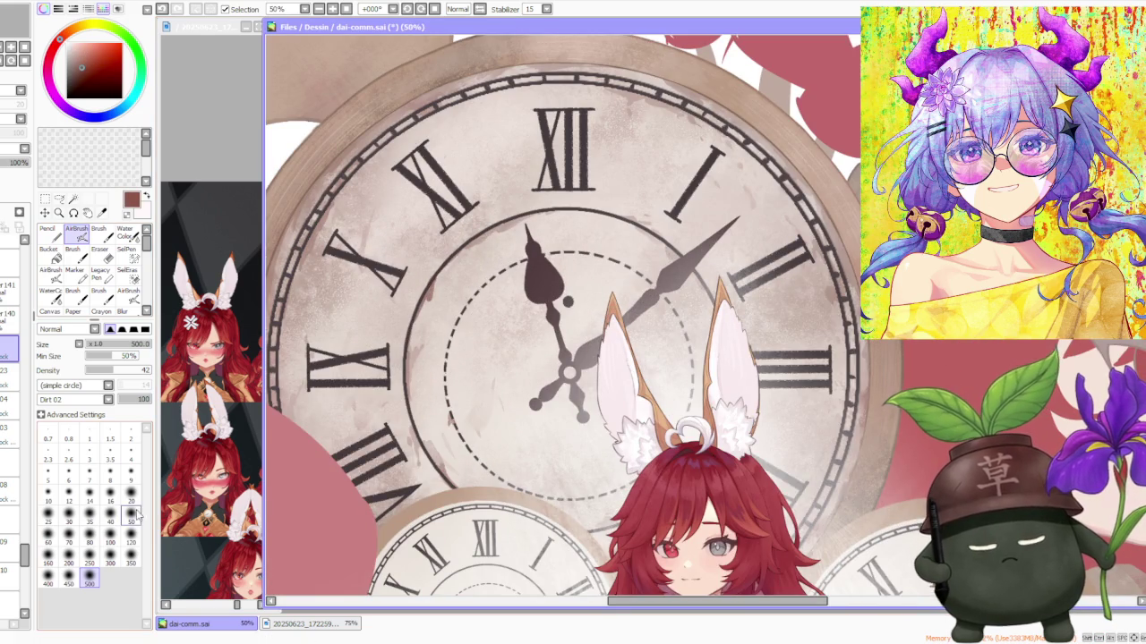
pyautogui.click(130, 537)
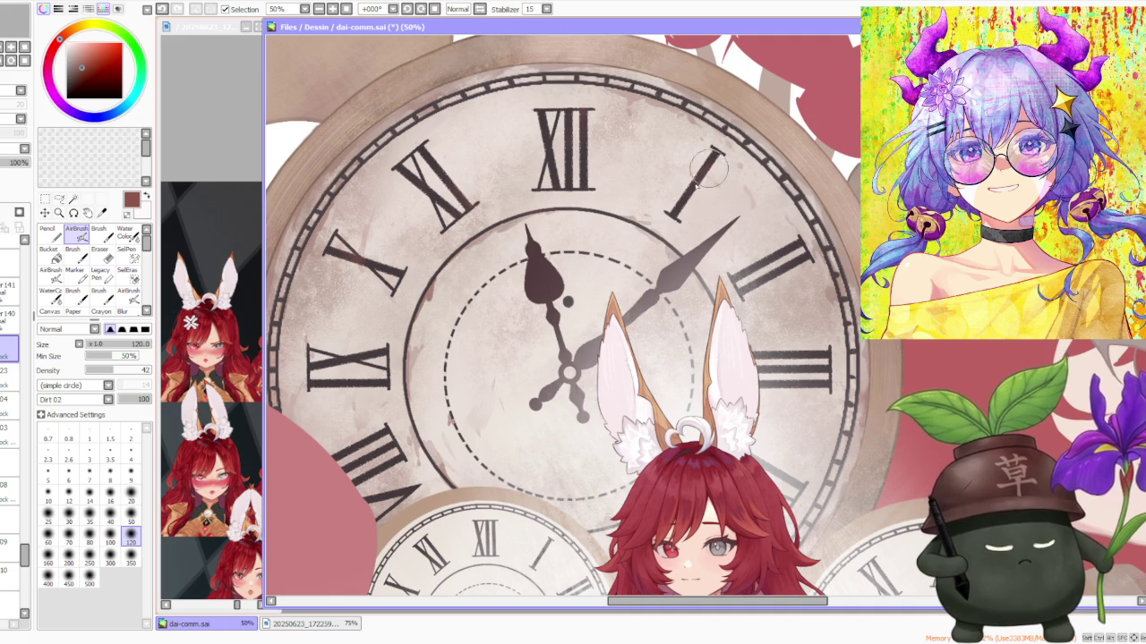
pyautogui.scroll(-3, 772, 244)
pyautogui.scroll(-1, 734, 286)
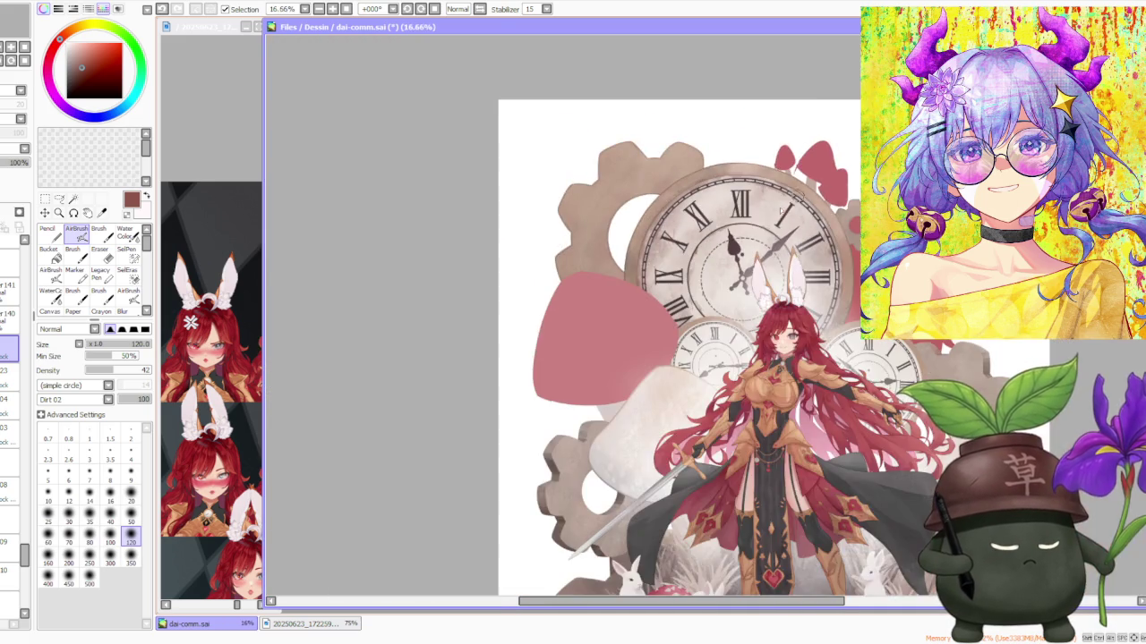
pyautogui.scroll(4, 699, 322)
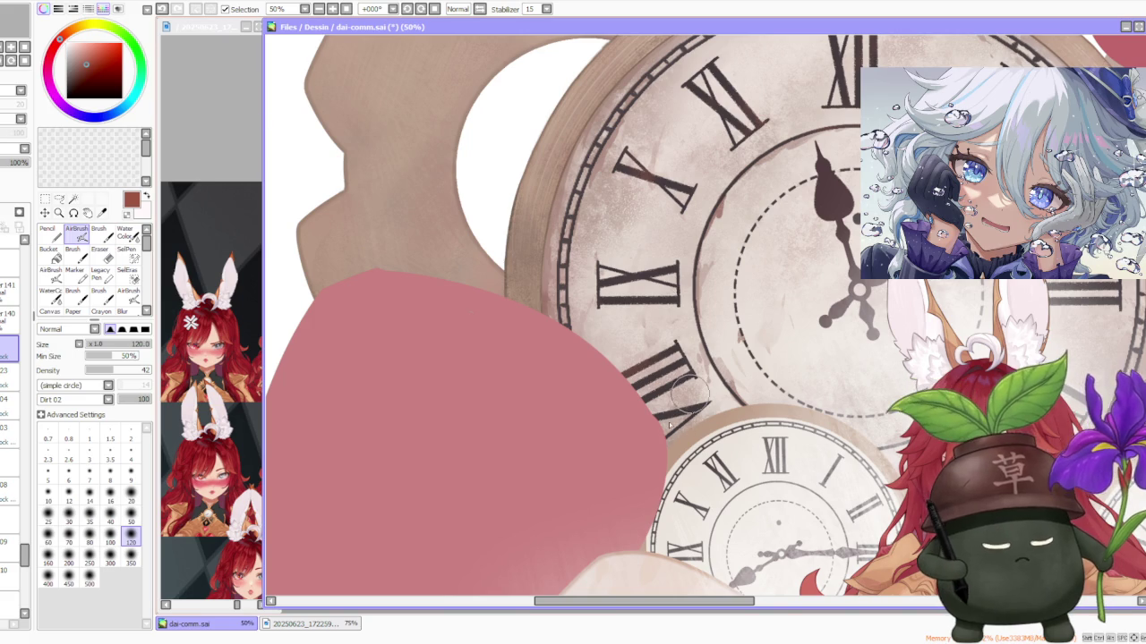
pyautogui.scroll(-3, 743, 362)
pyautogui.scroll(3, 895, 336)
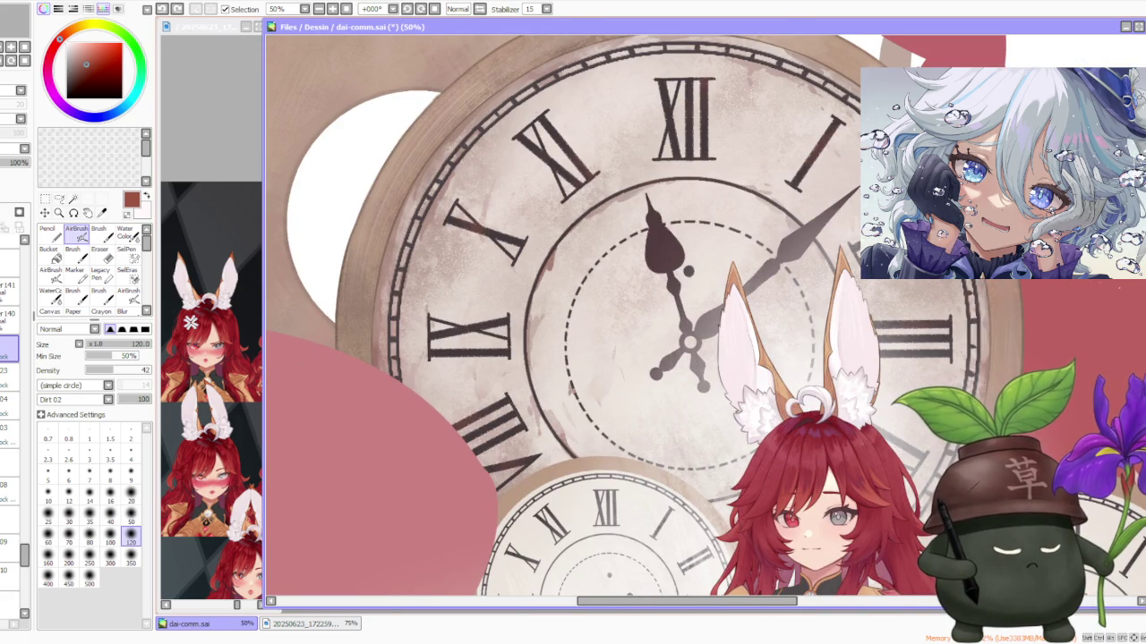
pyautogui.scroll(-3, 947, 302)
pyautogui.scroll(2, 619, 352)
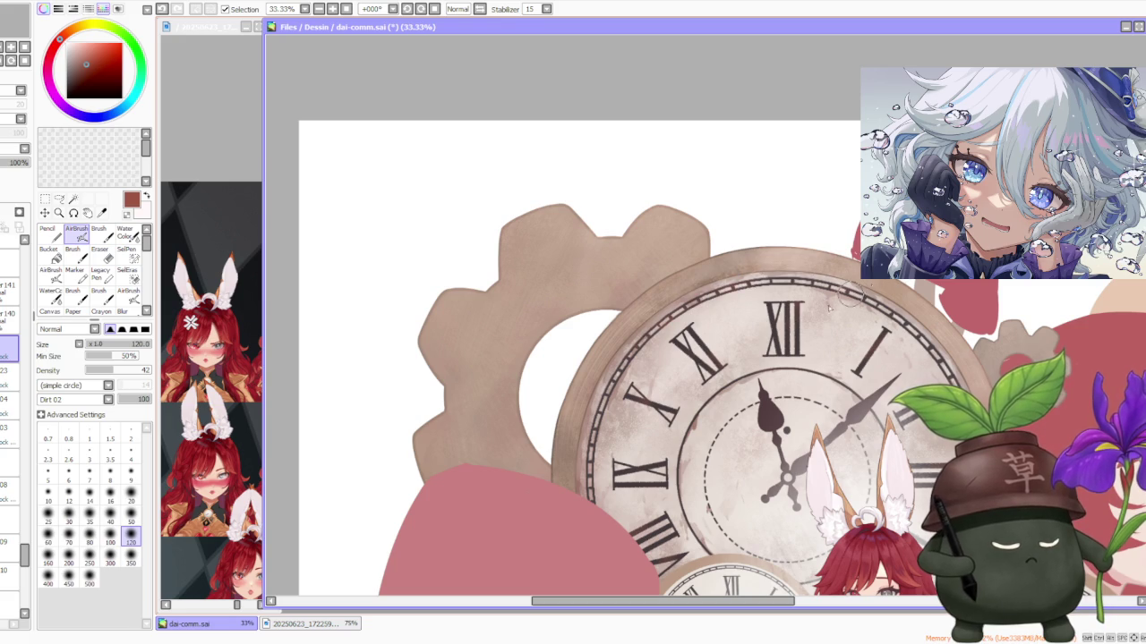
pyautogui.scroll(-3, 881, 351)
pyautogui.scroll(3, 882, 352)
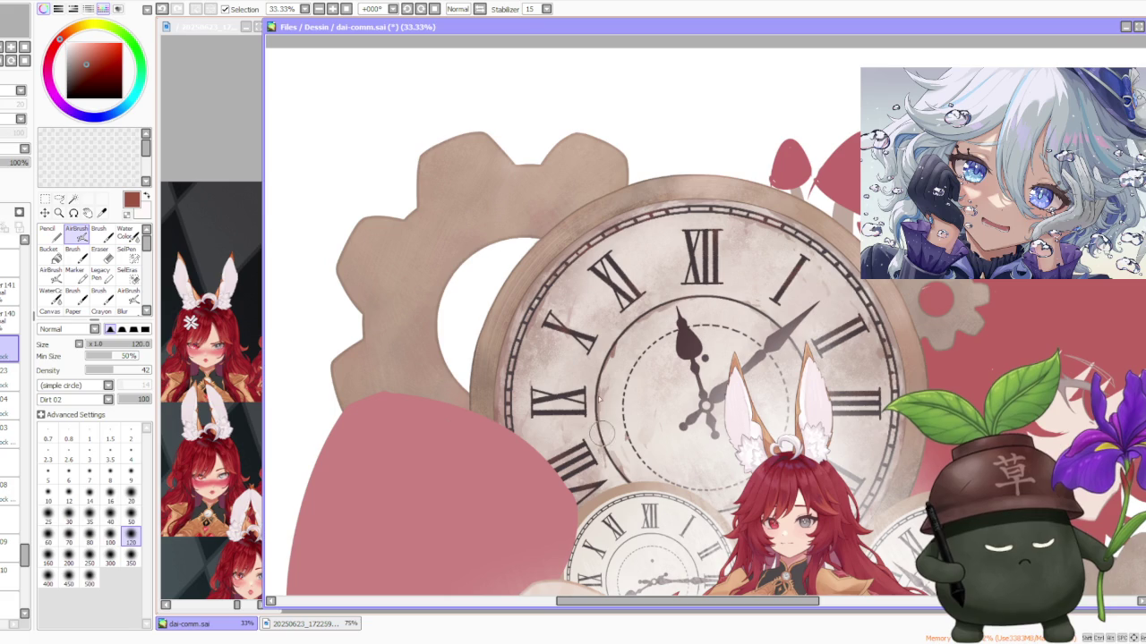
pyautogui.scroll(-2, 698, 367)
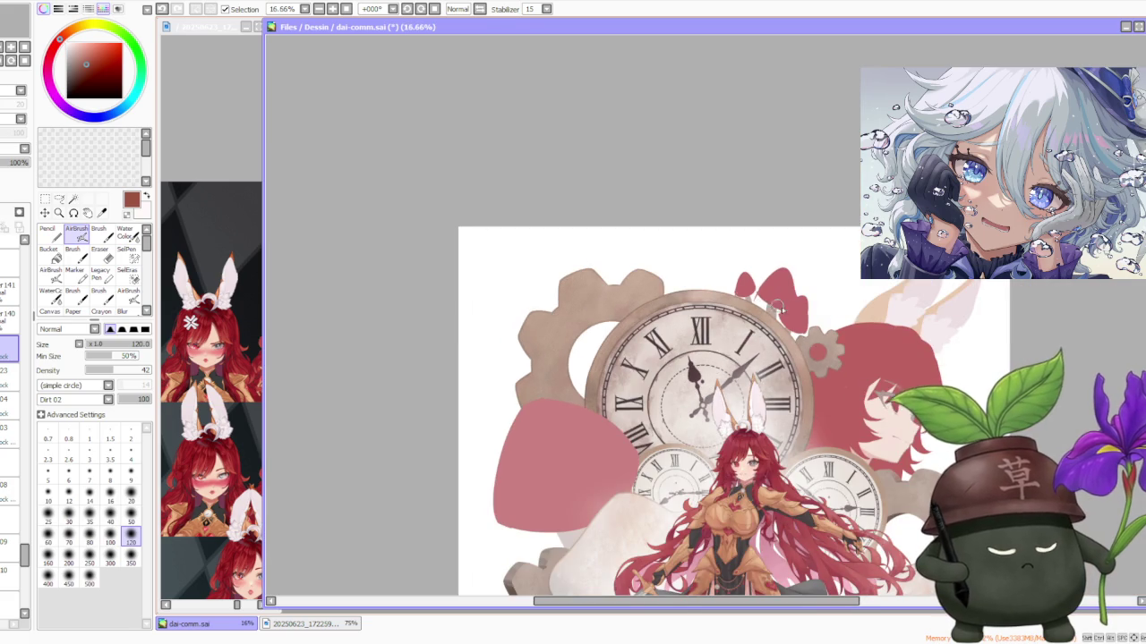
pyautogui.scroll(3, 786, 427)
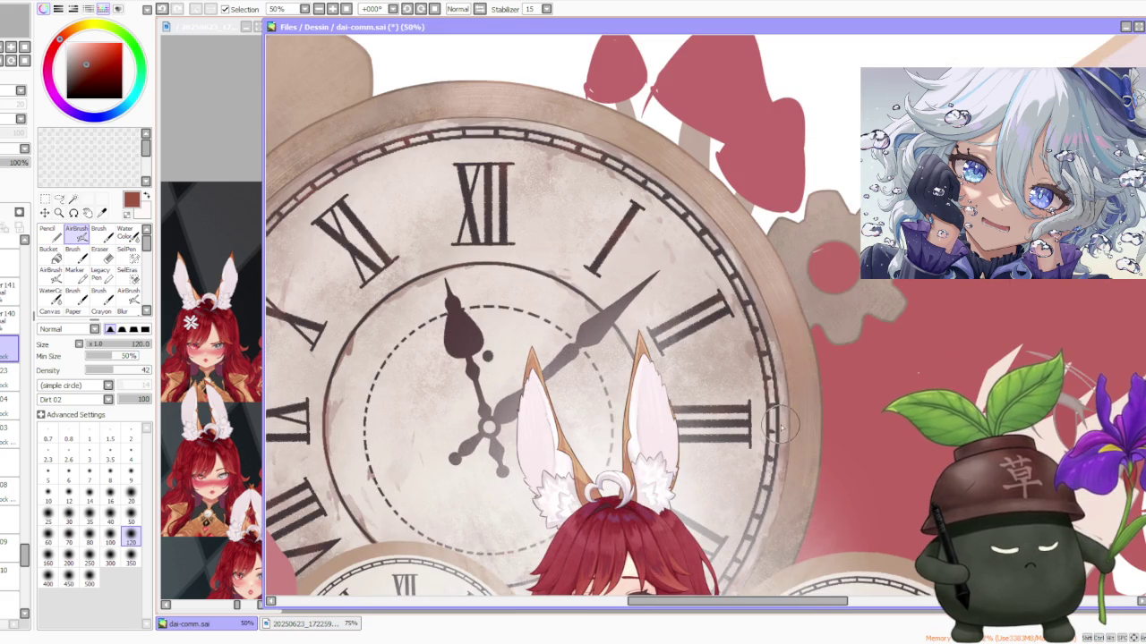
pyautogui.scroll(-2, 778, 429)
pyautogui.scroll(-1, 785, 424)
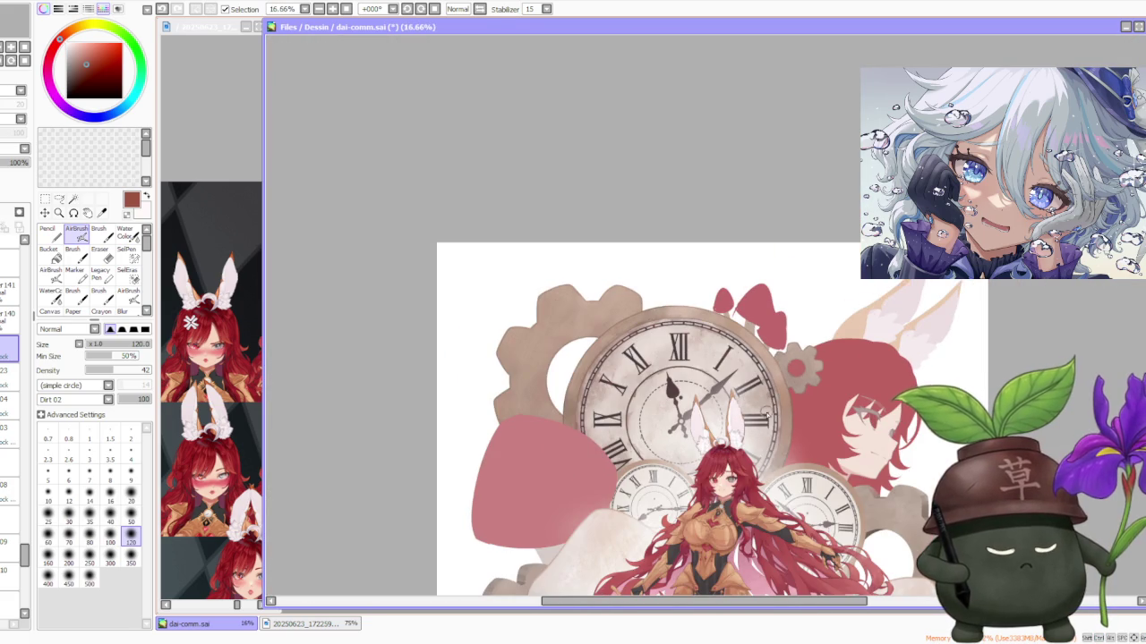
pyautogui.scroll(1, 716, 411)
pyautogui.scroll(1, 663, 408)
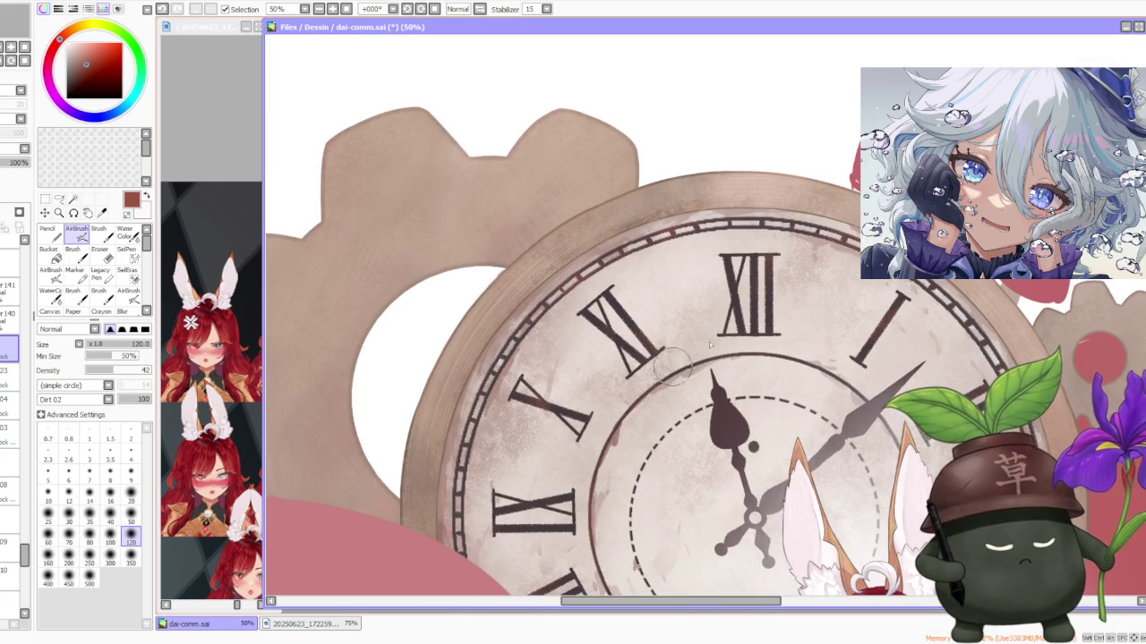
pyautogui.scroll(-1, 752, 331)
pyautogui.scroll(-1, 759, 333)
pyautogui.scroll(2, 829, 309)
pyautogui.scroll(1, 834, 323)
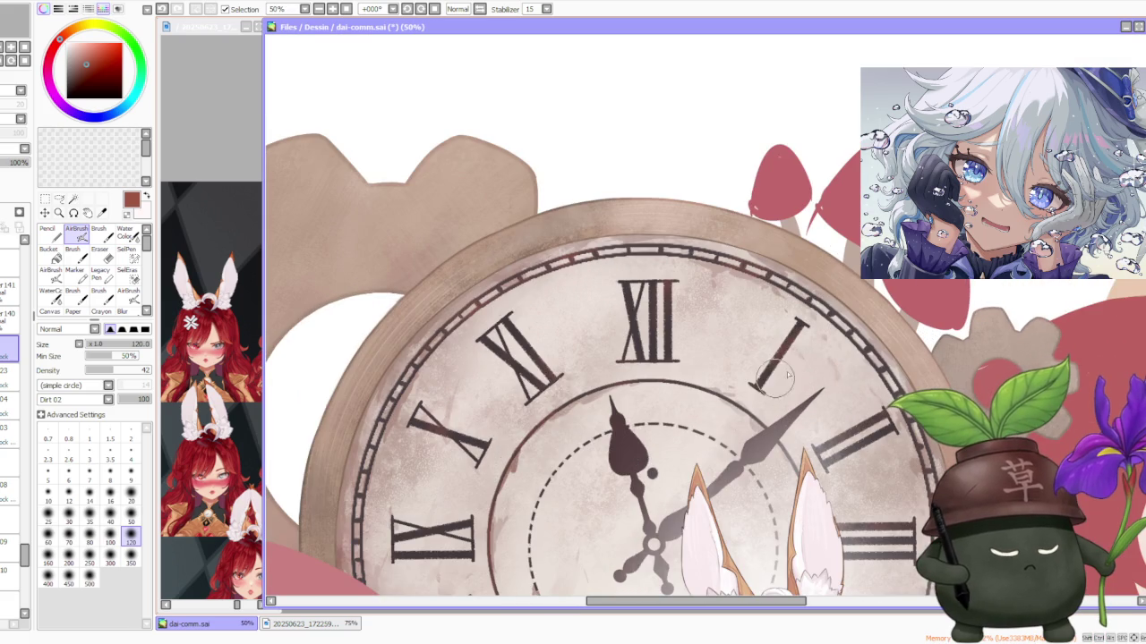
pyautogui.scroll(-4, 742, 438)
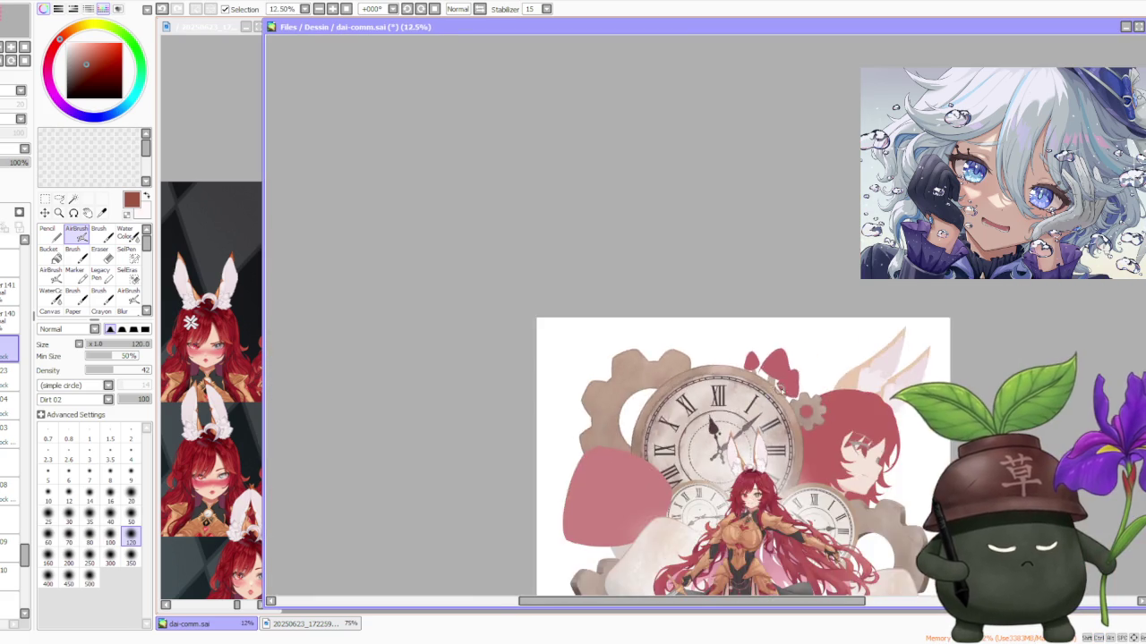
pyautogui.scroll(-2, 770, 430)
pyautogui.scroll(3, 796, 423)
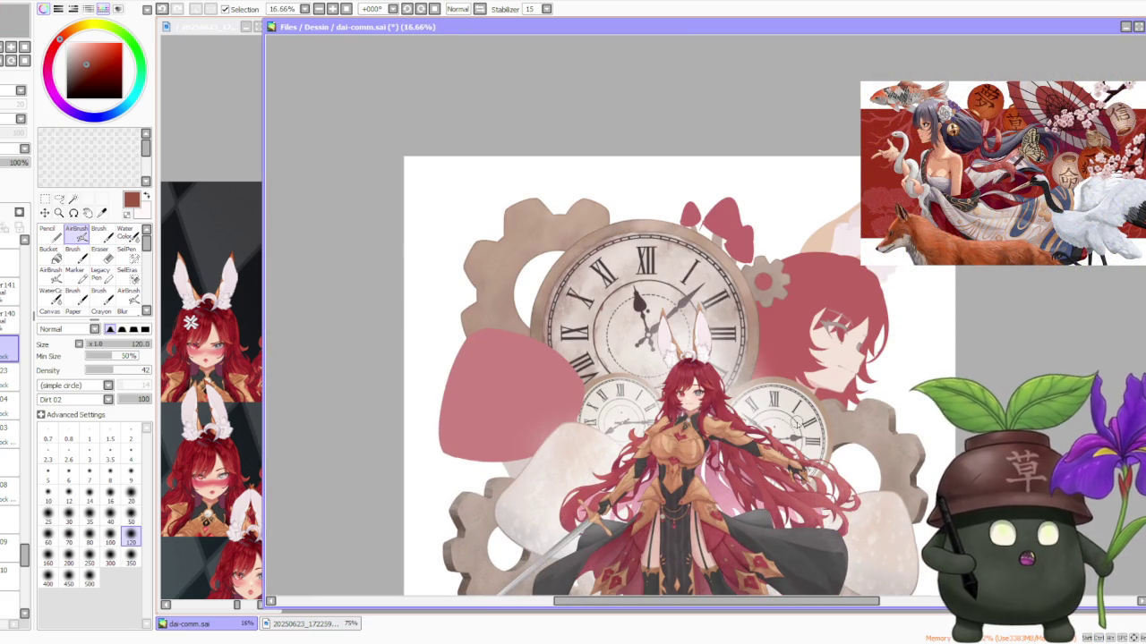
pyautogui.scroll(-1, 788, 333)
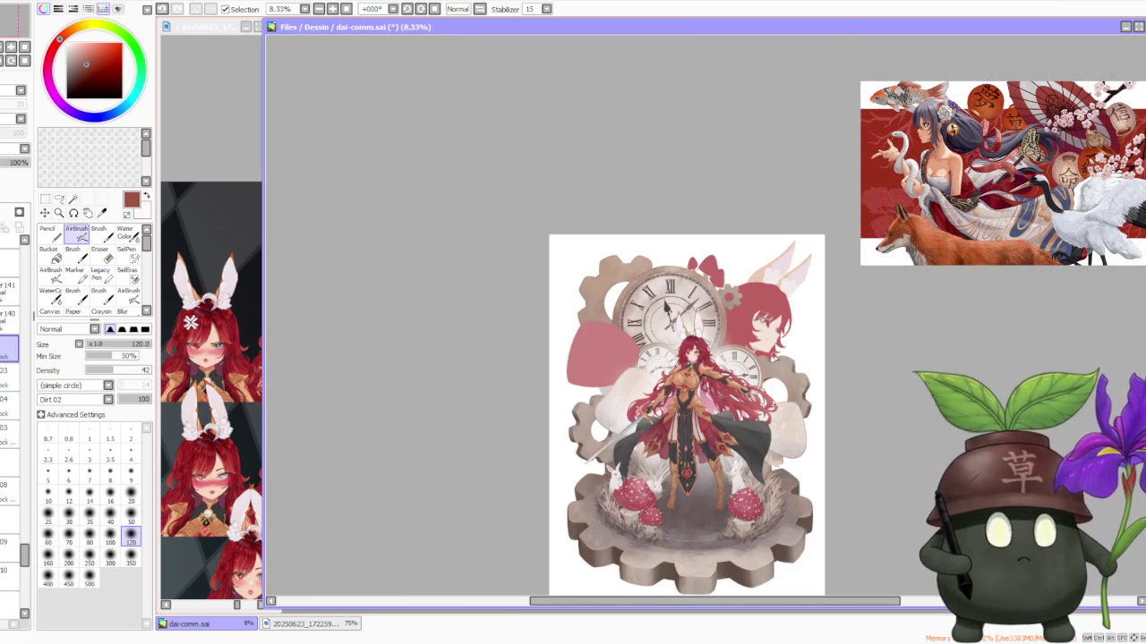
pyautogui.scroll(1, 803, 357)
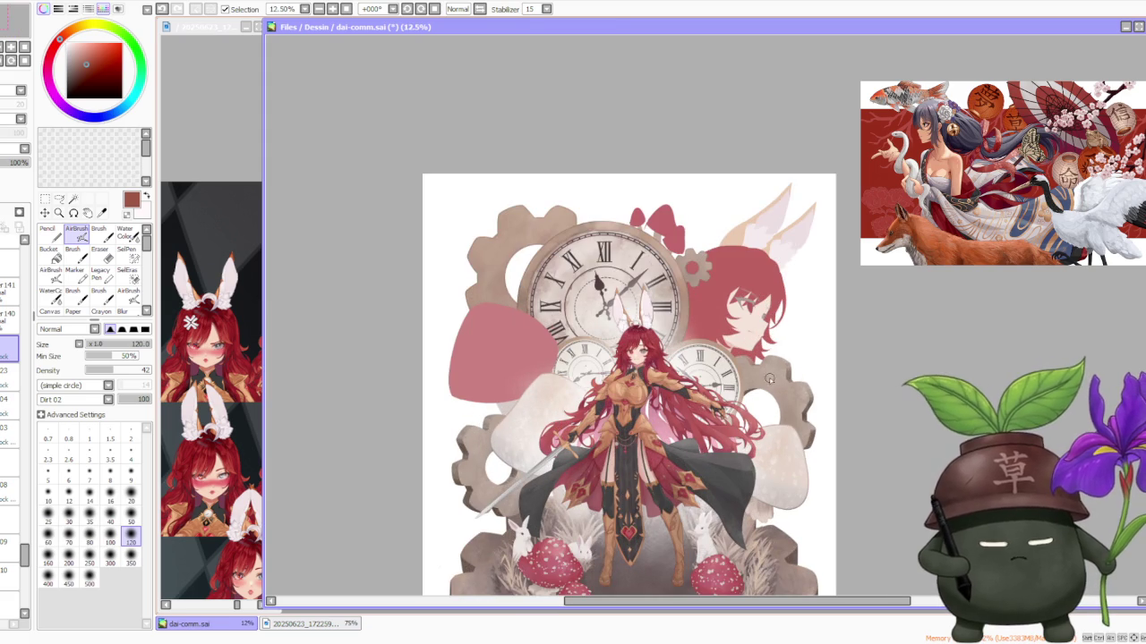
pyautogui.scroll(-1, 810, 257)
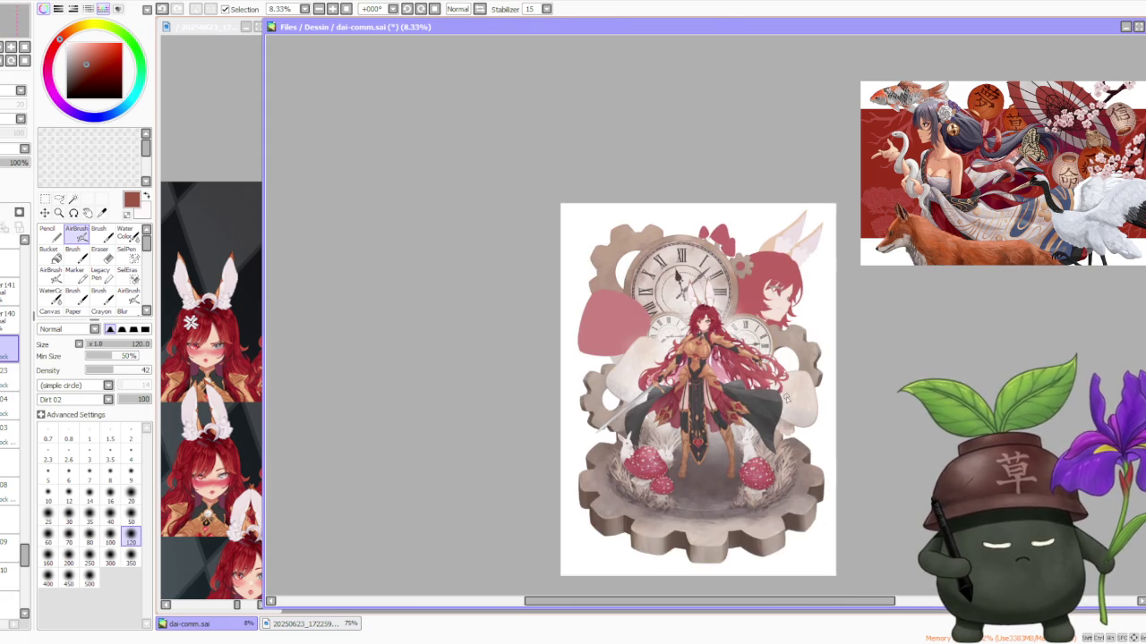
pyautogui.scroll(1, 785, 376)
pyautogui.scroll(-1, 770, 300)
pyautogui.scroll(1, 817, 310)
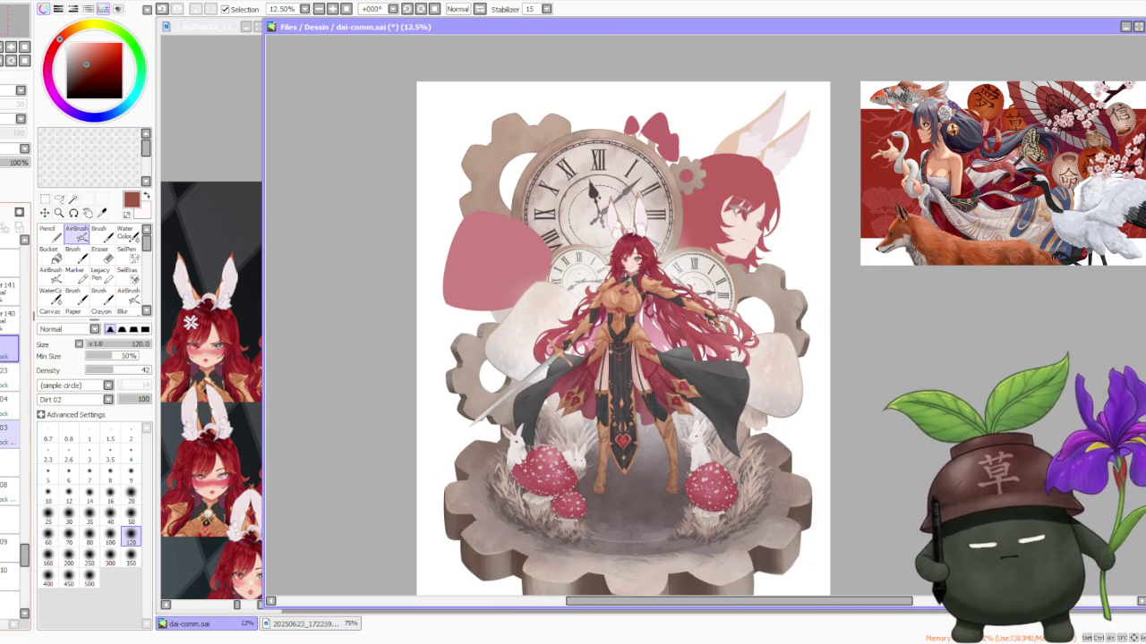
# Step: Select layers in the Layer panel and hide the large clock face layer
pyautogui.click(9, 413)
pyautogui.click(9, 324)
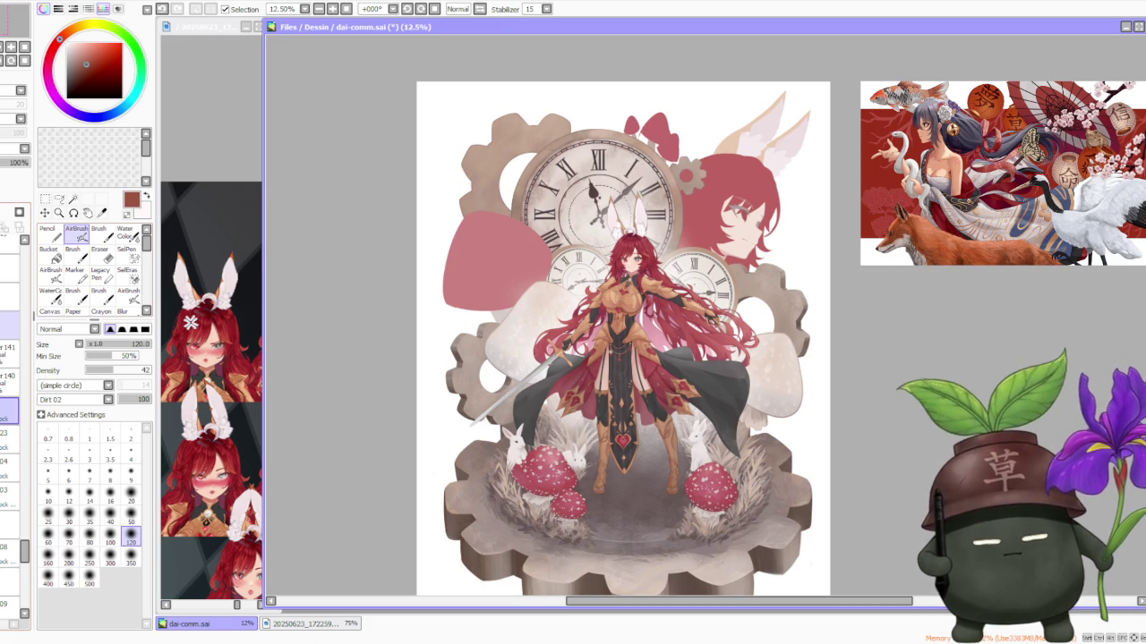
pyautogui.scroll(3, 600, 161)
pyautogui.scroll(1, 600, 161)
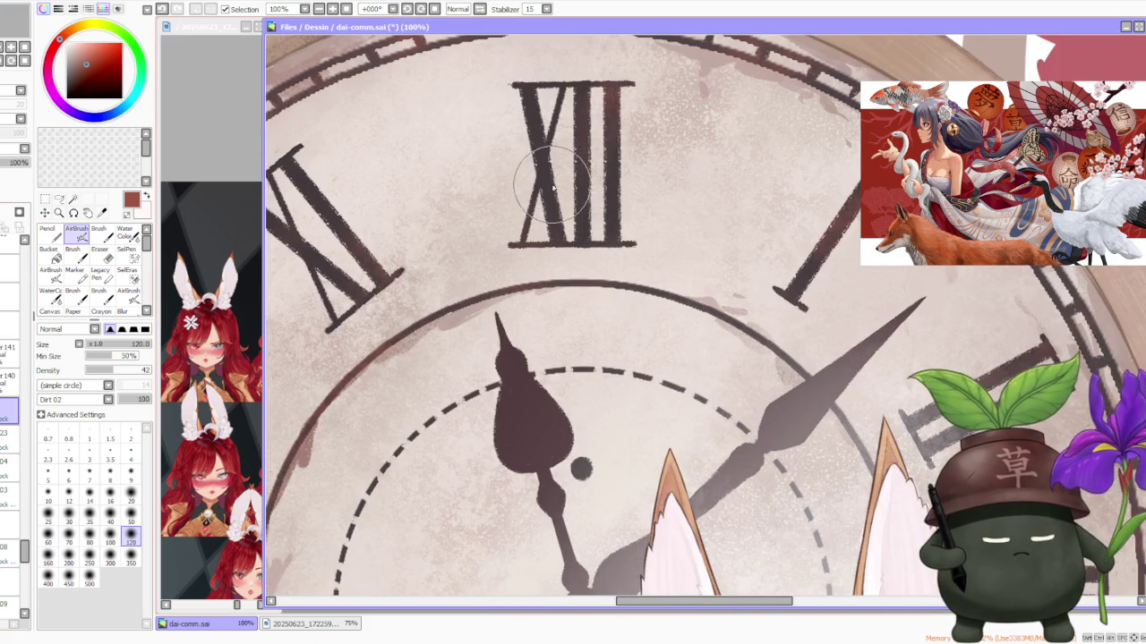
pyautogui.scroll(-1, 552, 186)
pyautogui.scroll(-1, 551, 197)
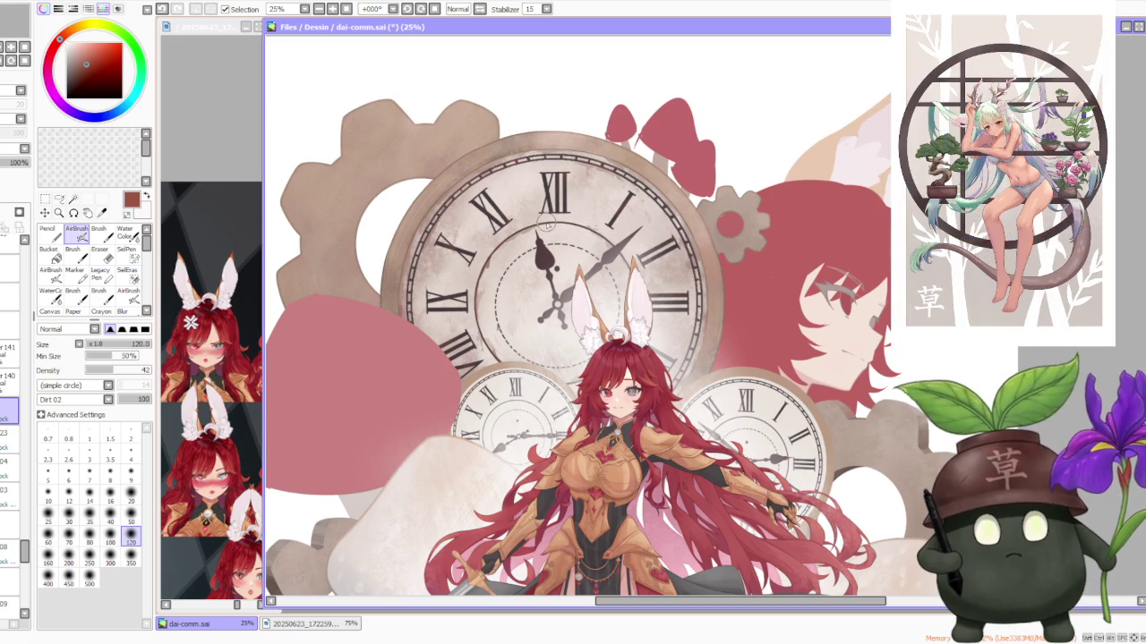
# Step: Zoom around the XII numeral to inspect the bare beige gear and its hollow centre
pyautogui.scroll(-1, 665, 356)
pyautogui.scroll(-2, 653, 296)
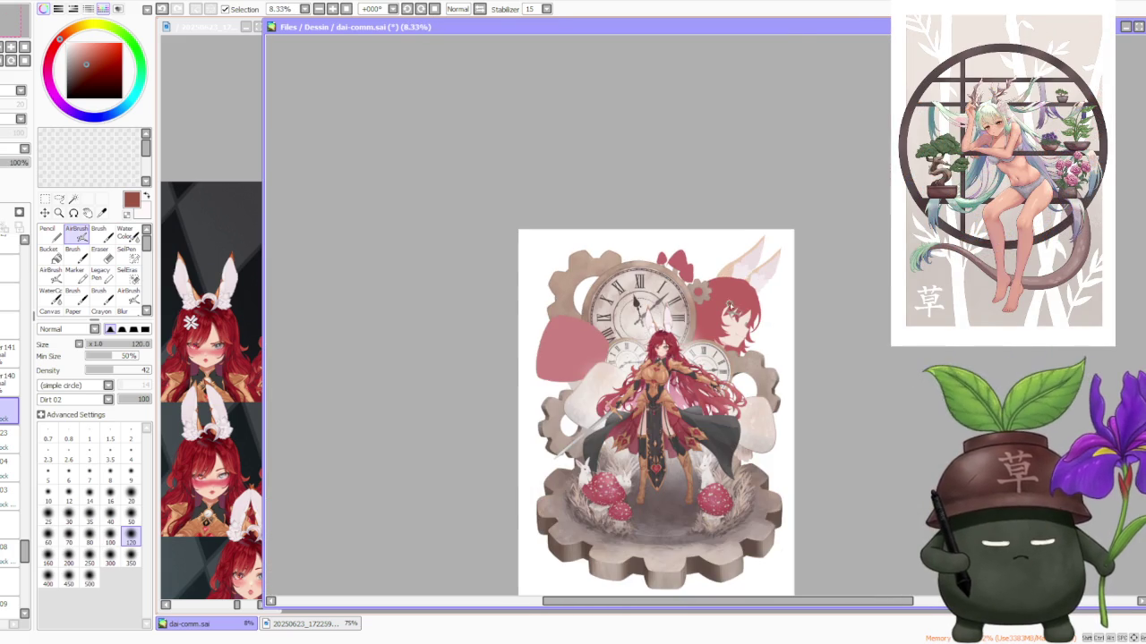
pyautogui.scroll(1, 763, 324)
pyautogui.scroll(-1, 768, 340)
pyautogui.scroll(1, 618, 329)
pyautogui.scroll(-1, 615, 331)
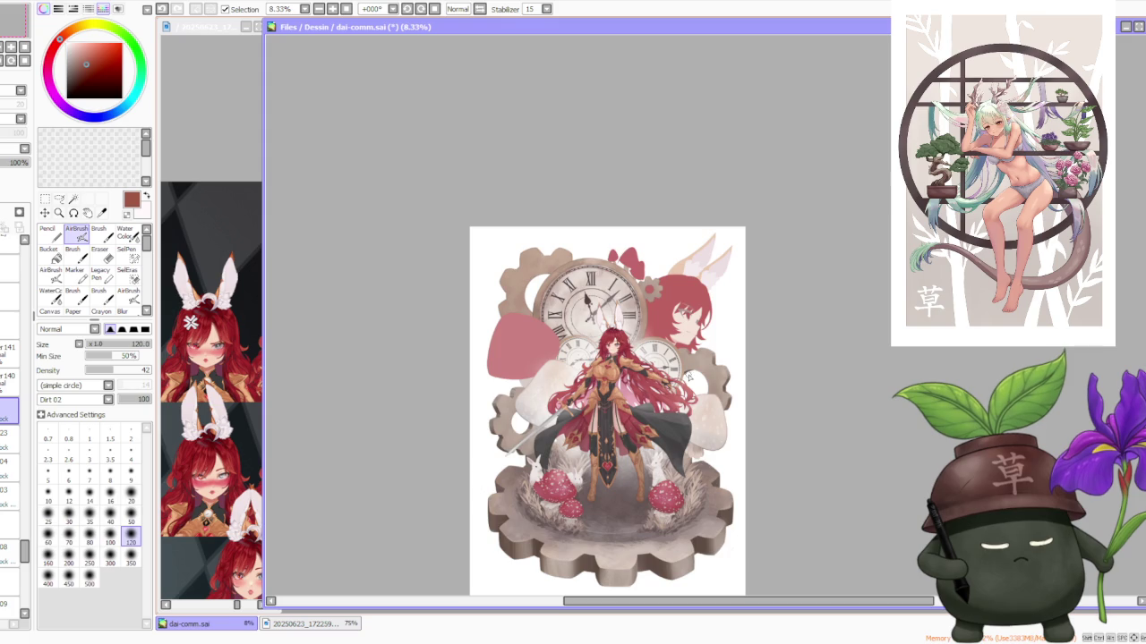
pyautogui.scroll(1, 655, 336)
pyautogui.scroll(-2, 9, 358)
pyautogui.scroll(-1, 9, 358)
pyautogui.scroll(-1, 9, 358)
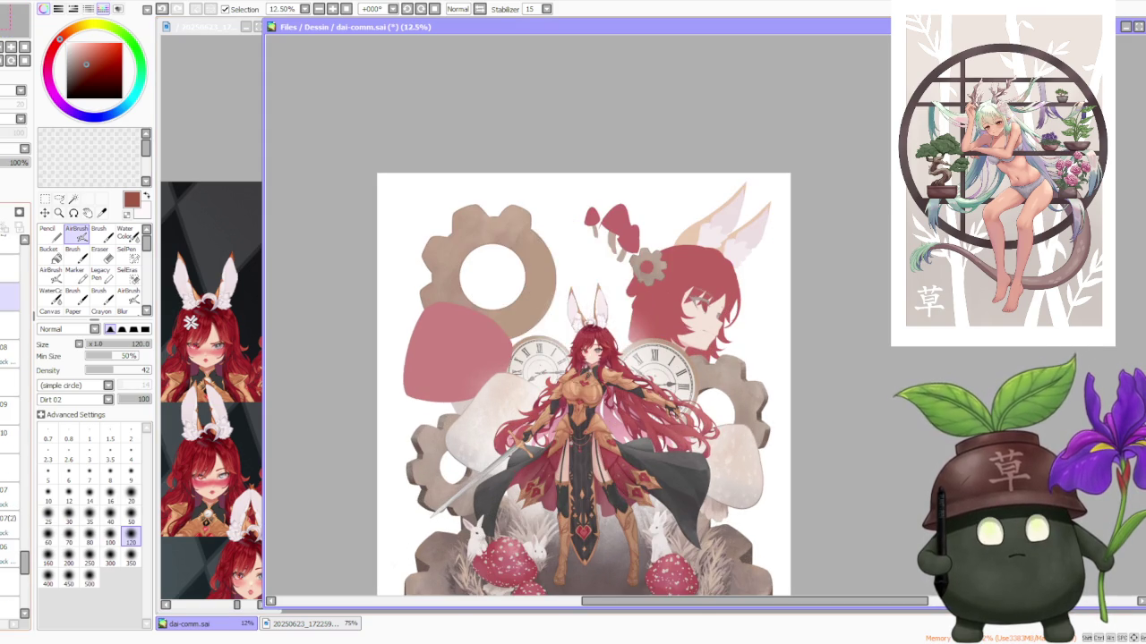
# Step: Turn the 04(2) layer's visibility back on, then select layer 03(2) to compare the clocks
pyautogui.scroll(3, 9, 358)
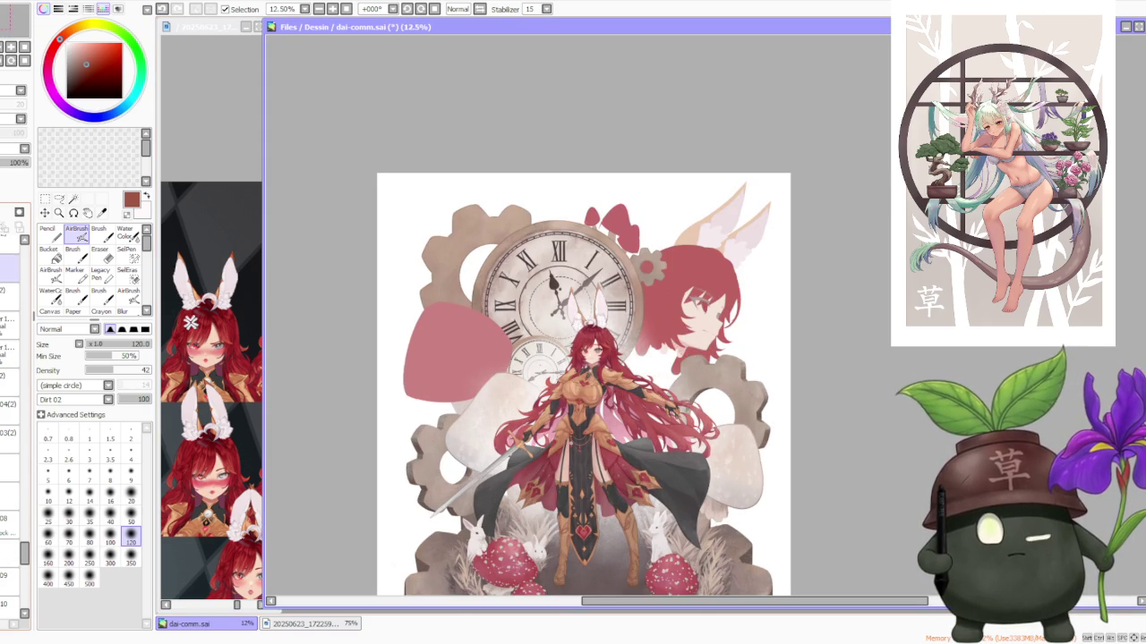
pyautogui.click(6, 407)
pyautogui.click(7, 320)
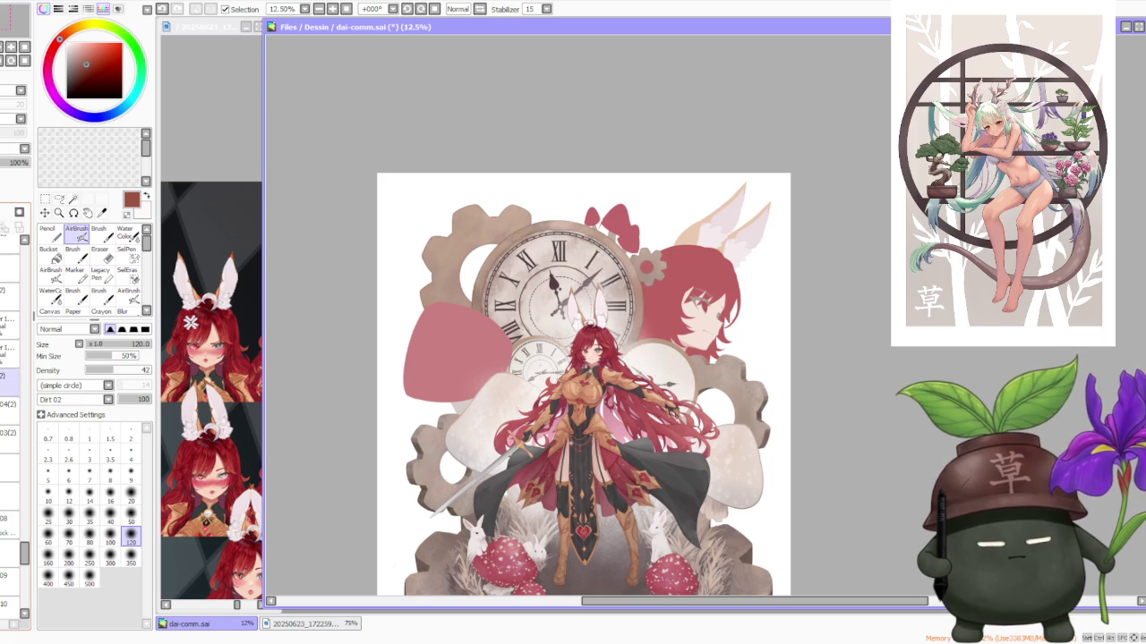
pyautogui.click(7, 404)
pyautogui.click(7, 404)
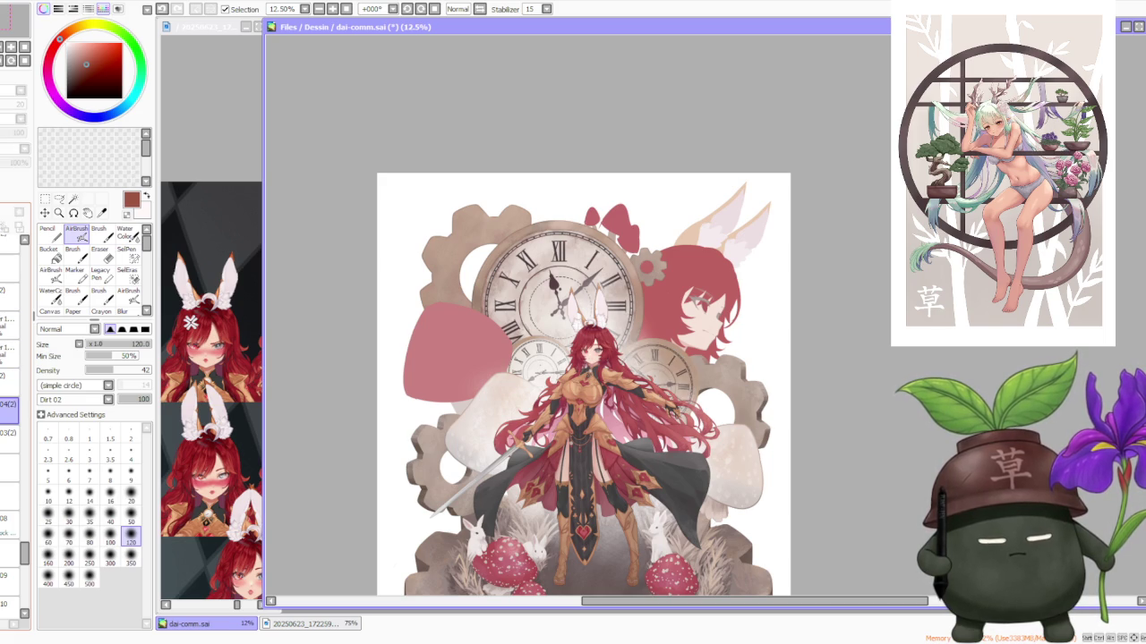
pyautogui.click(7, 433)
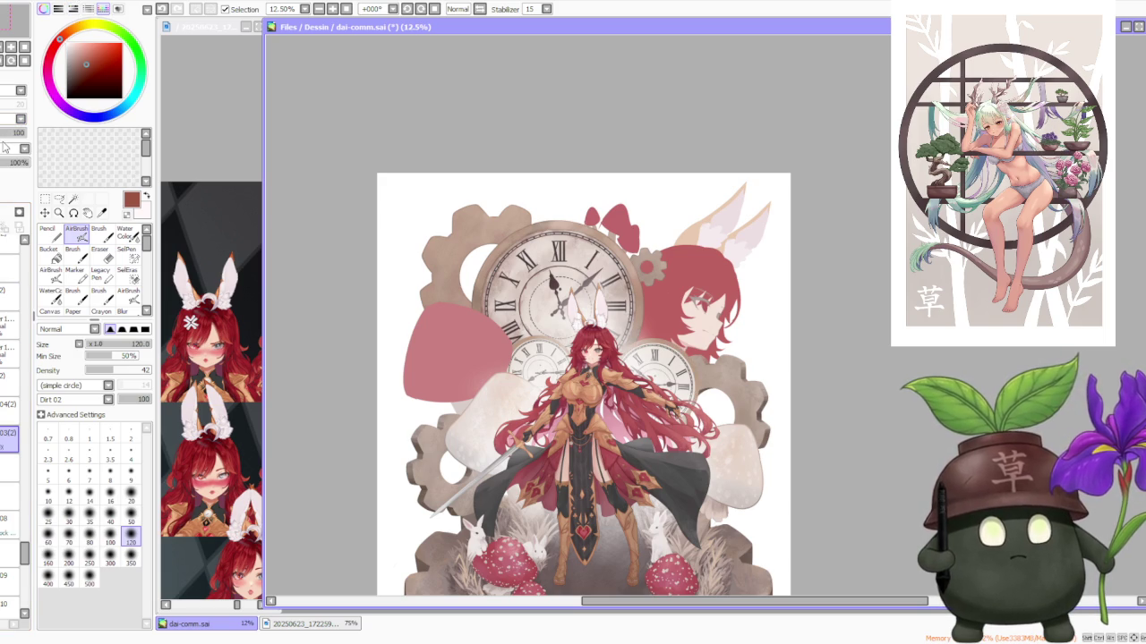
pyautogui.scroll(2, 770, 354)
# Step: Zoom in on the clocks and lower the selected layer's opacity from 62 to 48
pyautogui.scroll(2, 632, 445)
pyautogui.scroll(1, 633, 444)
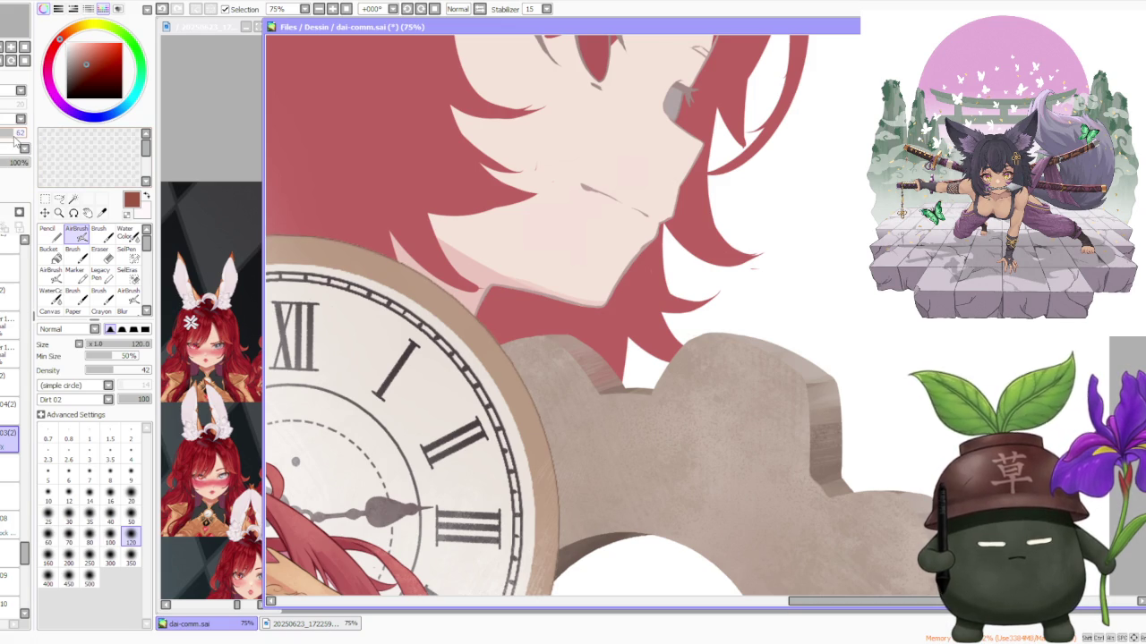
pyautogui.scroll(-3, 689, 250)
pyautogui.scroll(4, 626, 396)
pyautogui.scroll(-1, 628, 435)
pyautogui.scroll(-3, 628, 436)
pyautogui.scroll(3, 512, 269)
pyautogui.scroll(1, 501, 286)
pyautogui.scroll(-1, 537, 336)
pyautogui.scroll(-1, 547, 343)
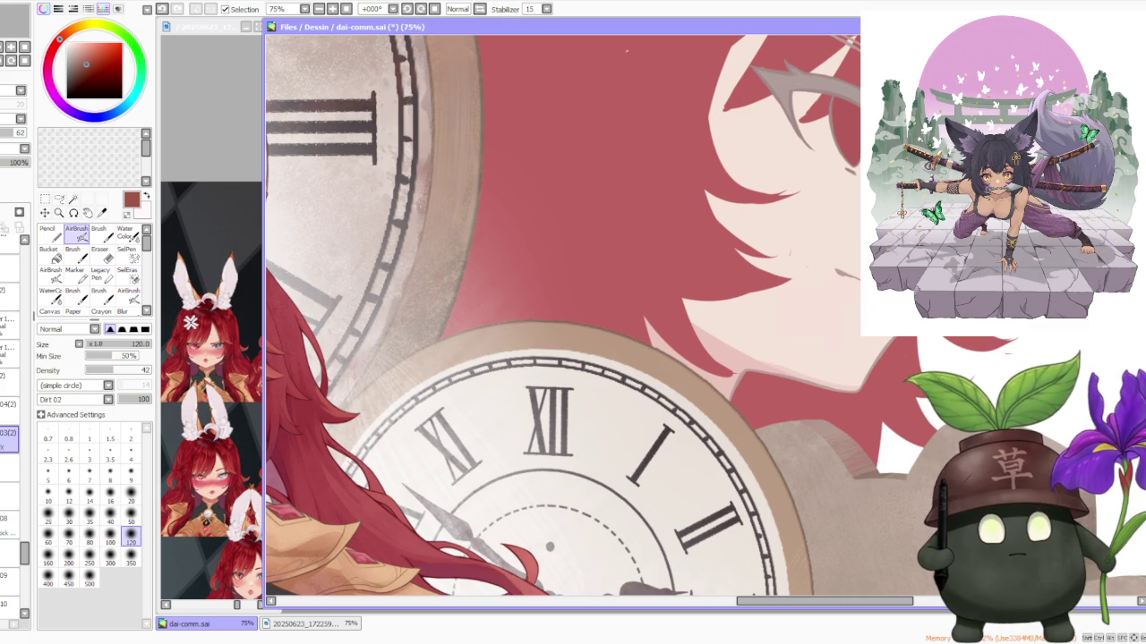
pyautogui.moveTo(25, 135); pyautogui.dragTo(11, 136)
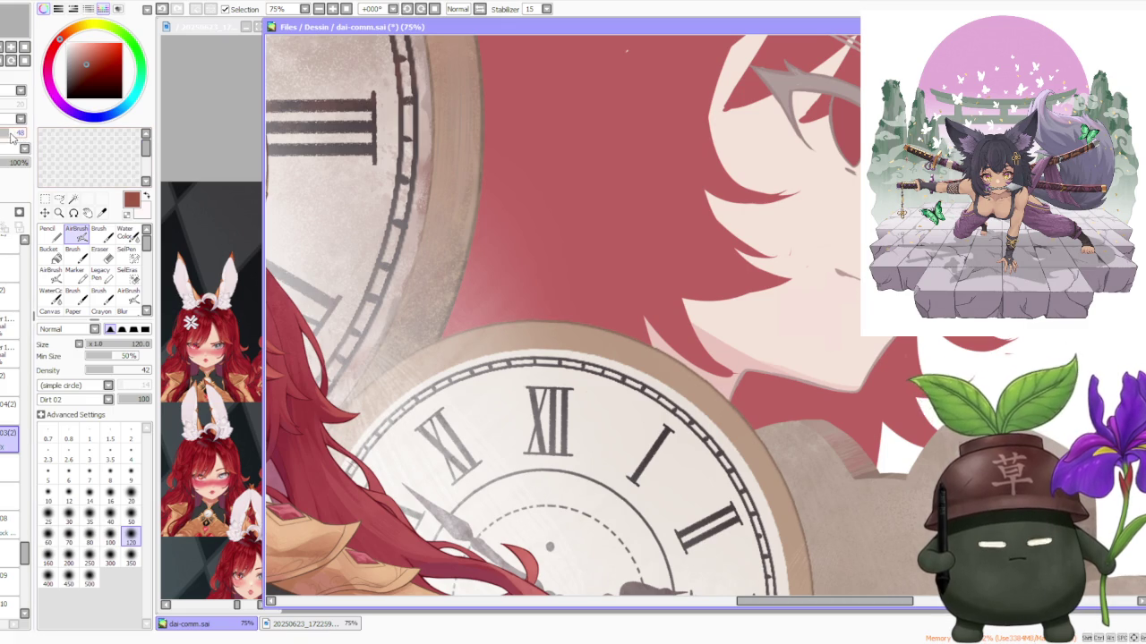
# Step: Zoom out to check the faded layer across the whole illustration, then switch away from SAI
pyautogui.scroll(-2, 564, 179)
pyautogui.scroll(2, 523, 241)
pyautogui.scroll(1, 479, 262)
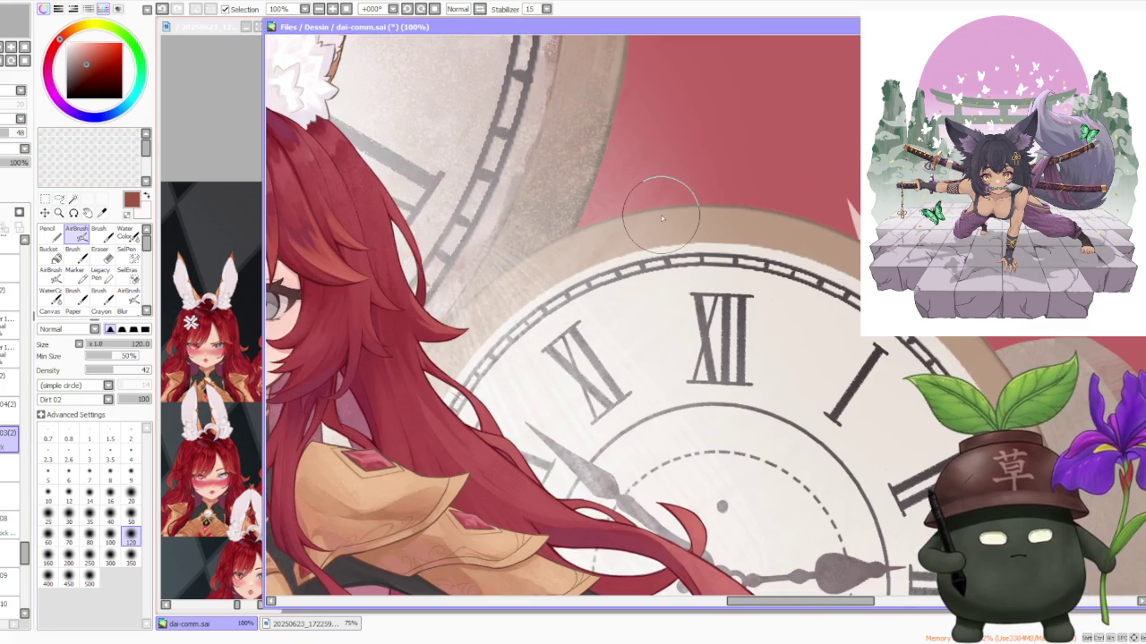
pyautogui.scroll(-3, 663, 218)
pyautogui.scroll(-1, 662, 219)
pyautogui.scroll(3, 465, 230)
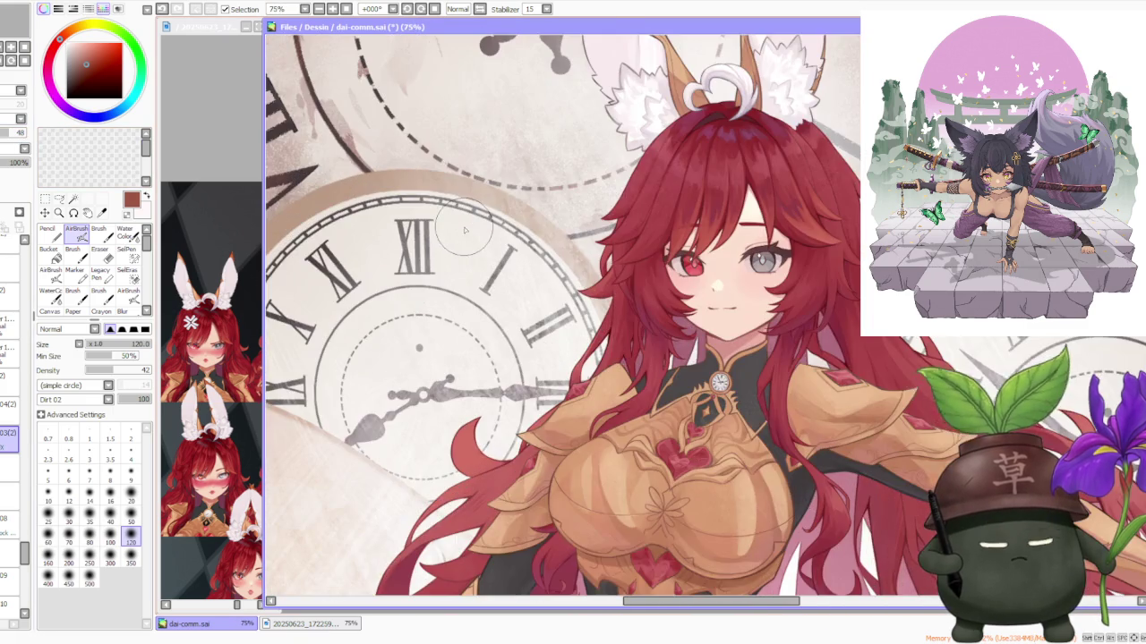
pyautogui.scroll(-2, 787, 241)
pyautogui.scroll(-2, 787, 241)
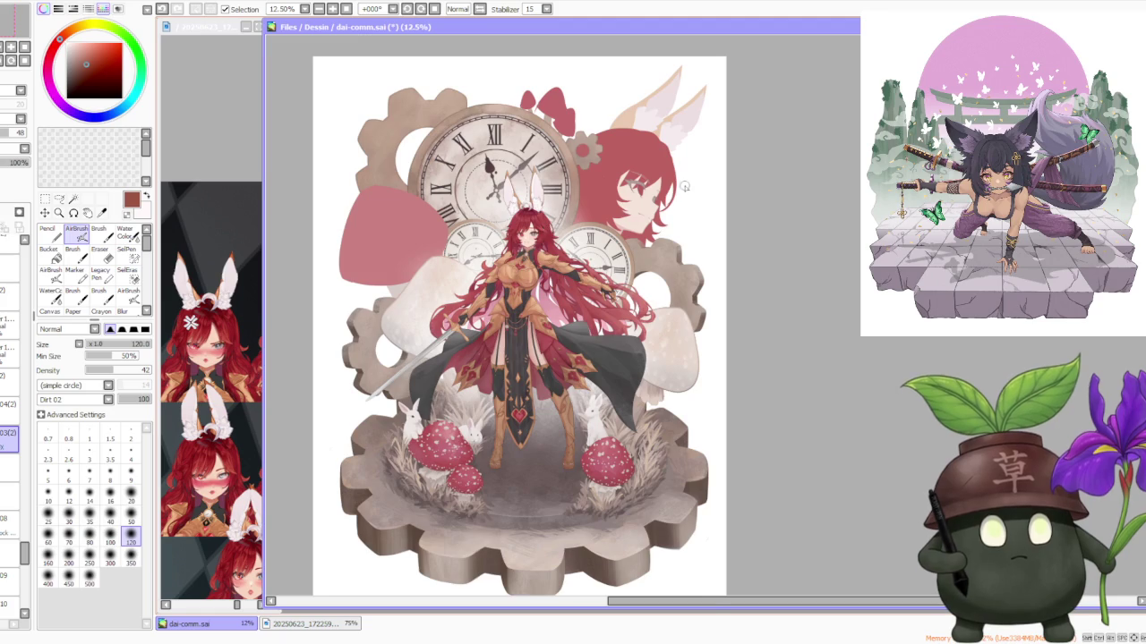
pyautogui.scroll(3, 684, 187)
pyautogui.scroll(-2, 630, 282)
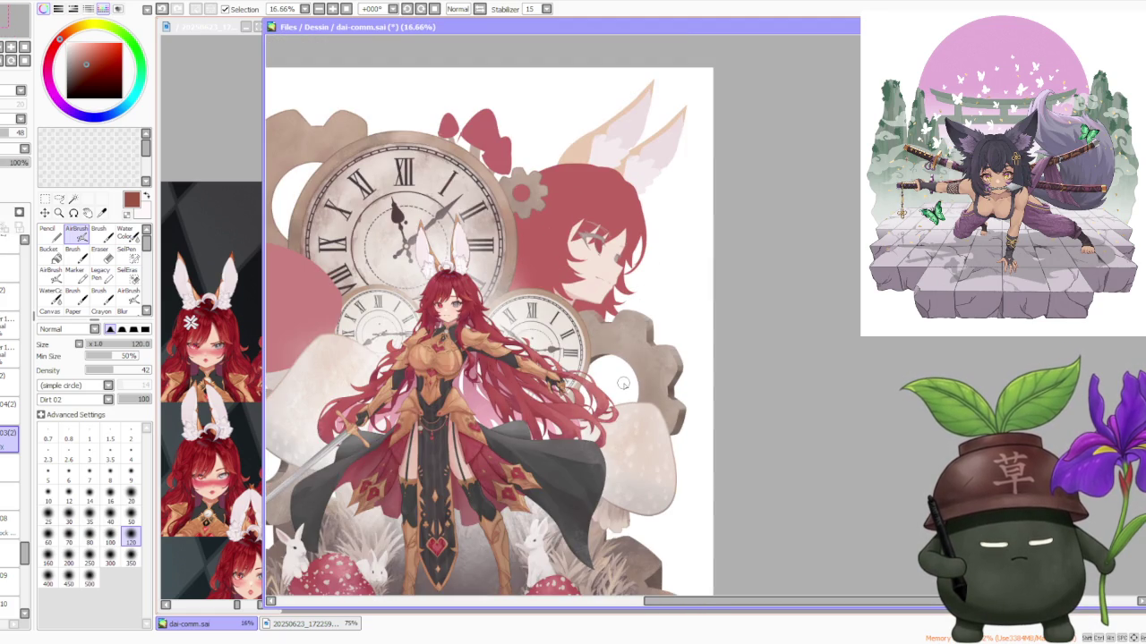
pyautogui.scroll(-1, 622, 383)
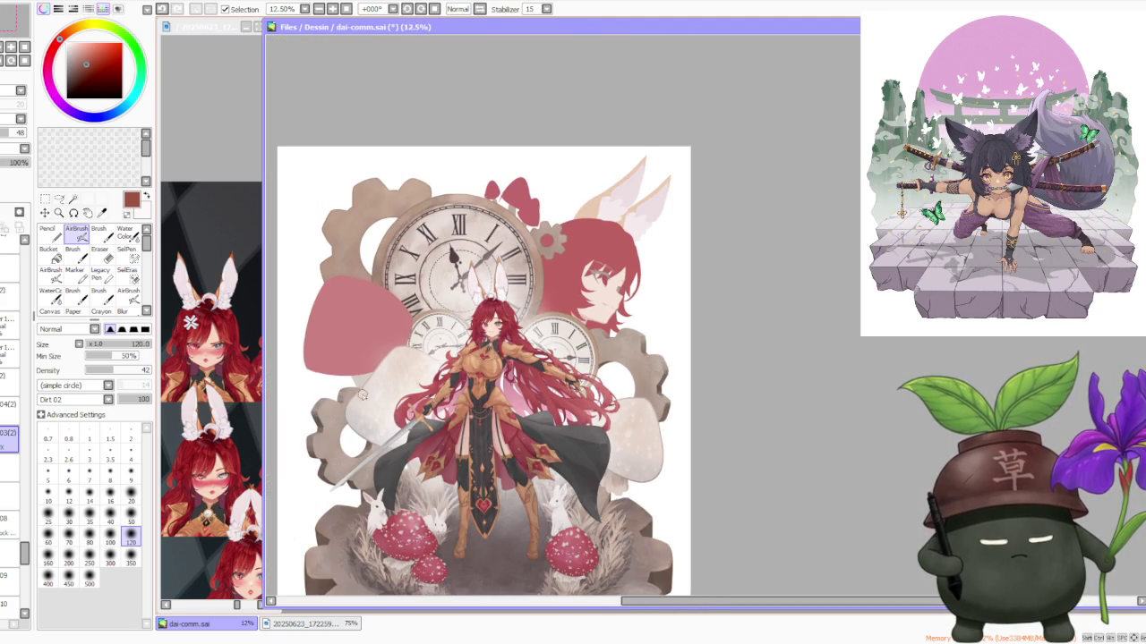
pyautogui.scroll(3, 386, 396)
pyautogui.scroll(-1, 452, 381)
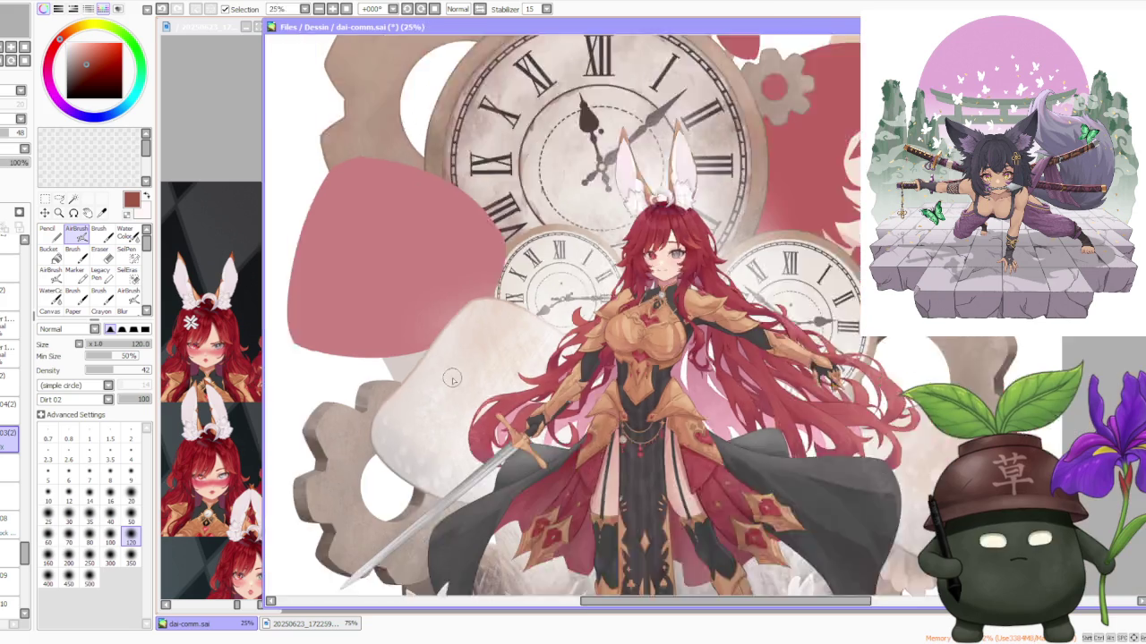
pyautogui.scroll(-1, 452, 381)
pyautogui.scroll(-1, 423, 372)
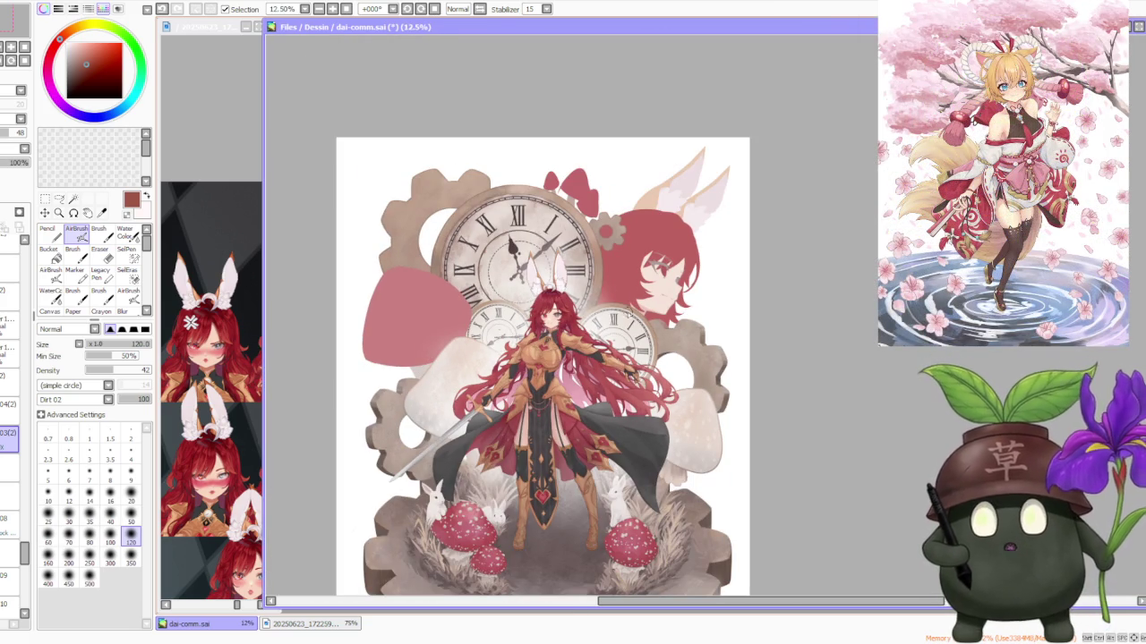
pyautogui.hotkey('alt', 'Tab')
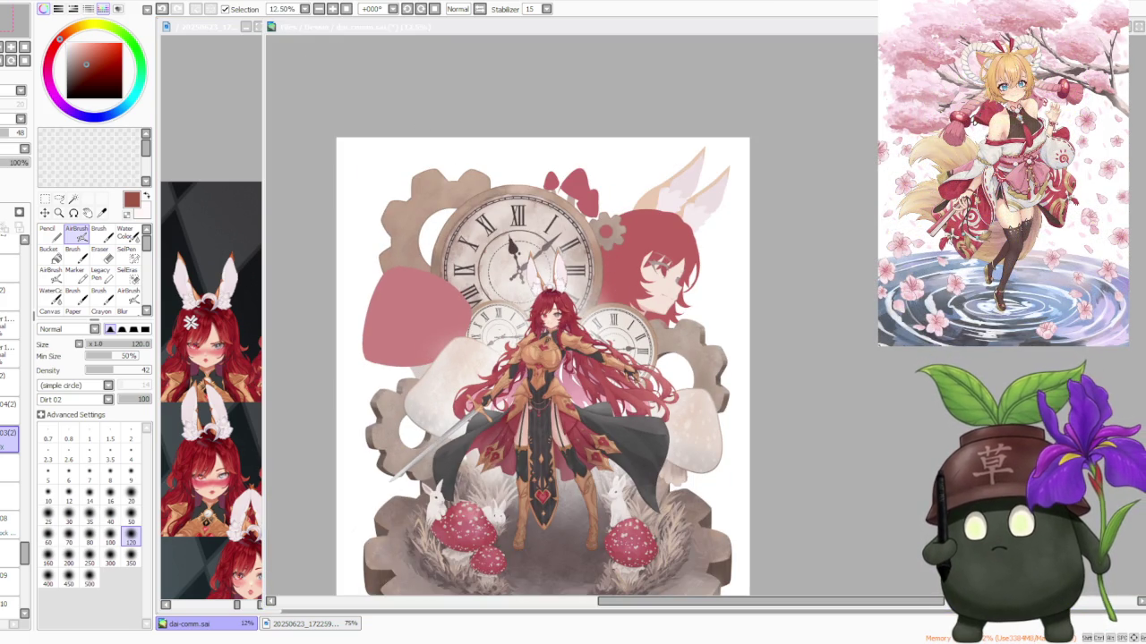
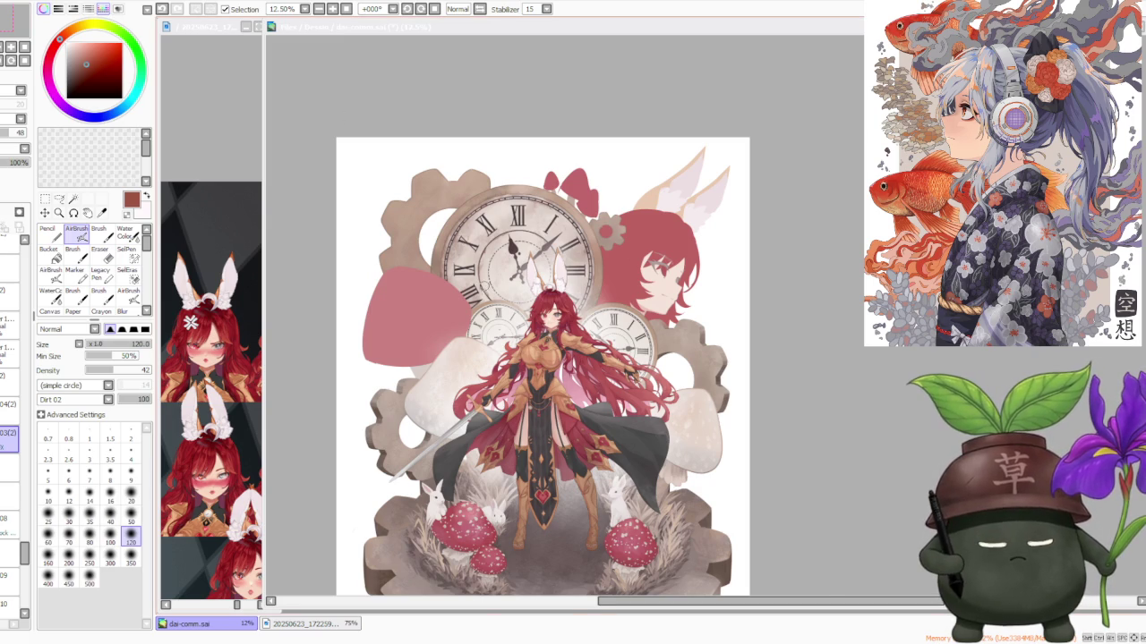
# Step: Zoom in and out across the canvas to inspect the background clocks, gears and rabbits
pyautogui.scroll(1, 498, 320)
pyautogui.scroll(1, 498, 320)
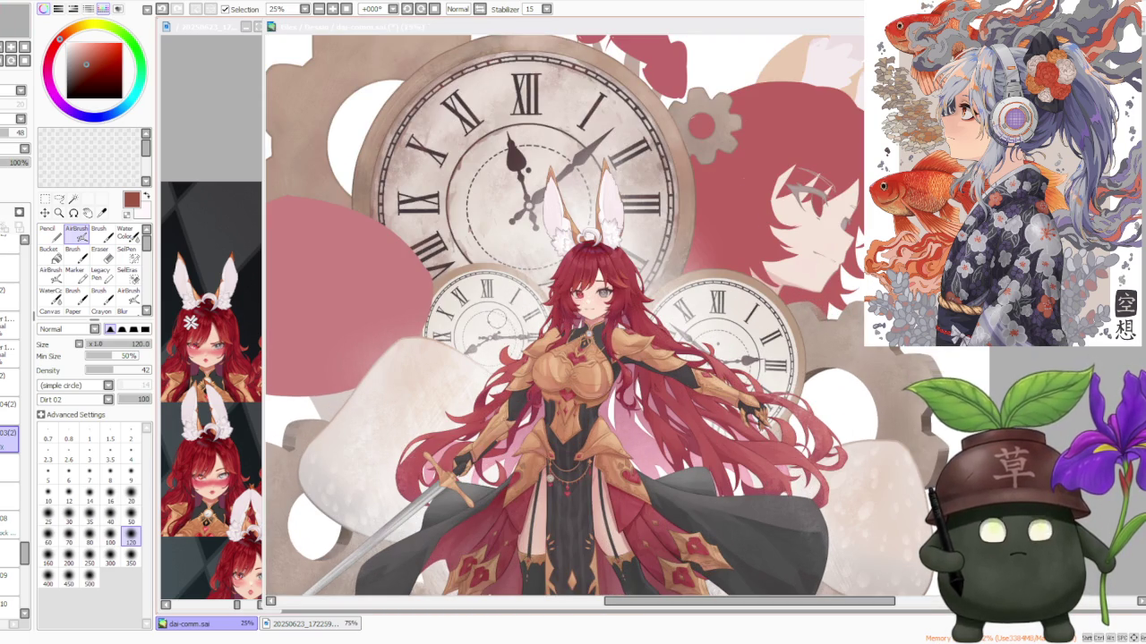
pyautogui.scroll(2, 573, 179)
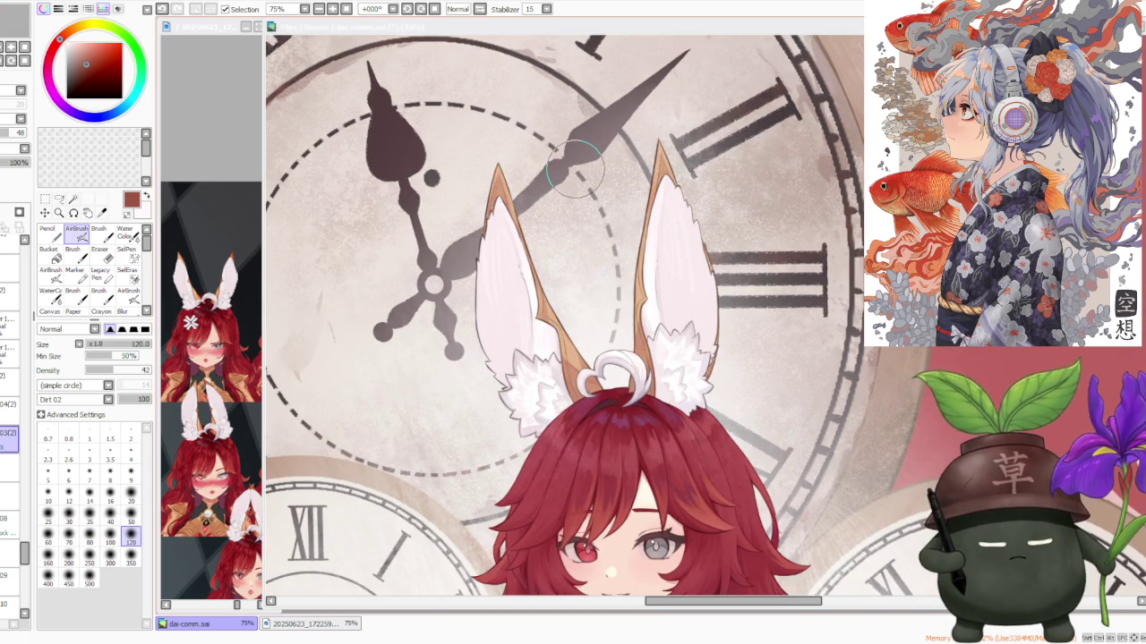
pyautogui.scroll(-1, 576, 170)
pyautogui.scroll(-1, 575, 170)
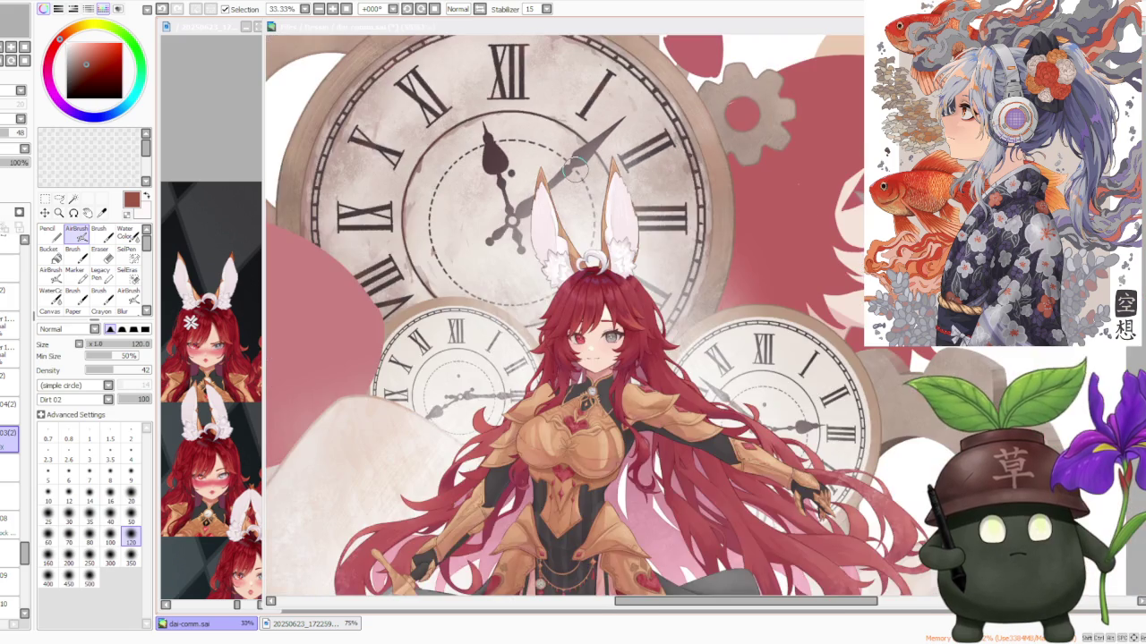
pyautogui.scroll(-1, 576, 170)
pyautogui.scroll(-1, 576, 170)
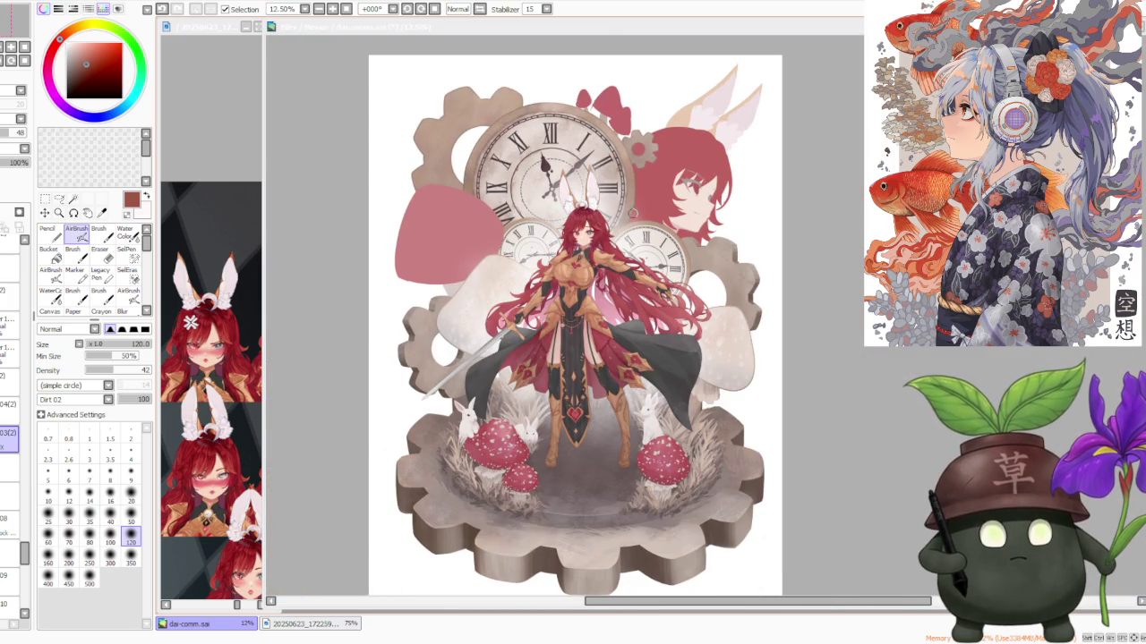
pyautogui.scroll(1, 586, 420)
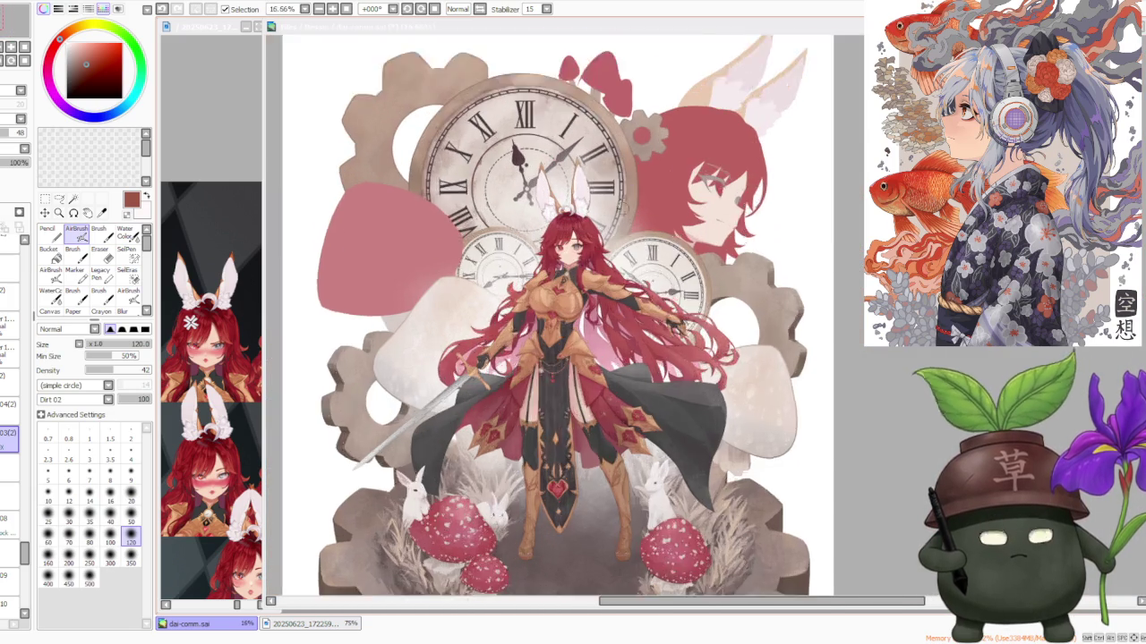
pyautogui.scroll(2, 587, 421)
pyautogui.scroll(1, 586, 420)
pyautogui.scroll(1, 586, 420)
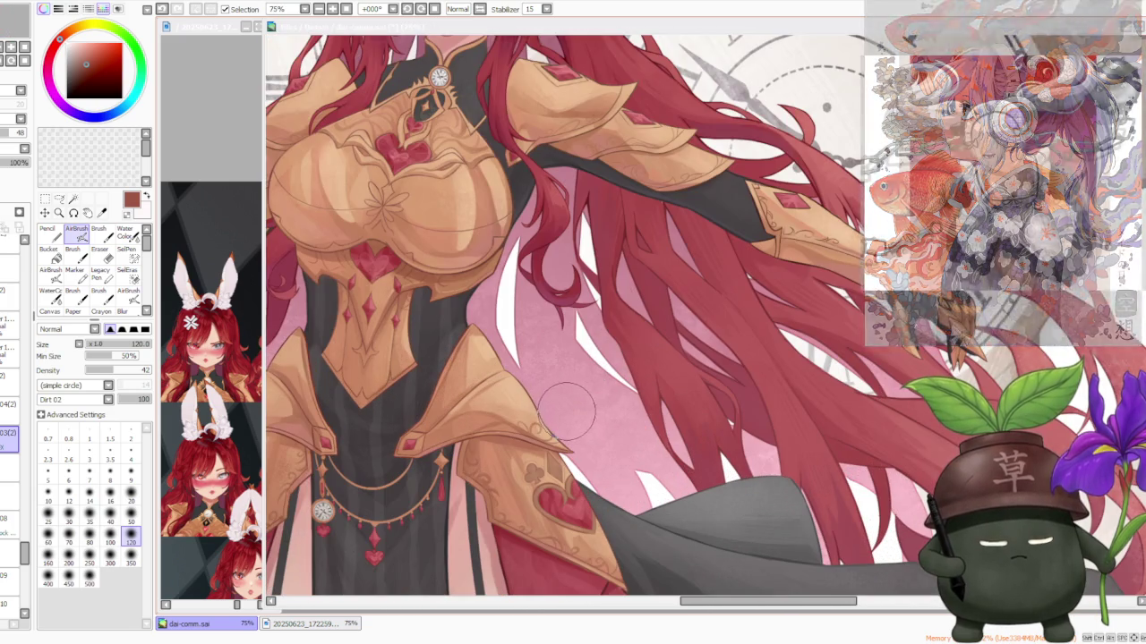
pyautogui.scroll(-2, 570, 424)
pyautogui.scroll(-1, 546, 376)
pyautogui.scroll(-1, 529, 331)
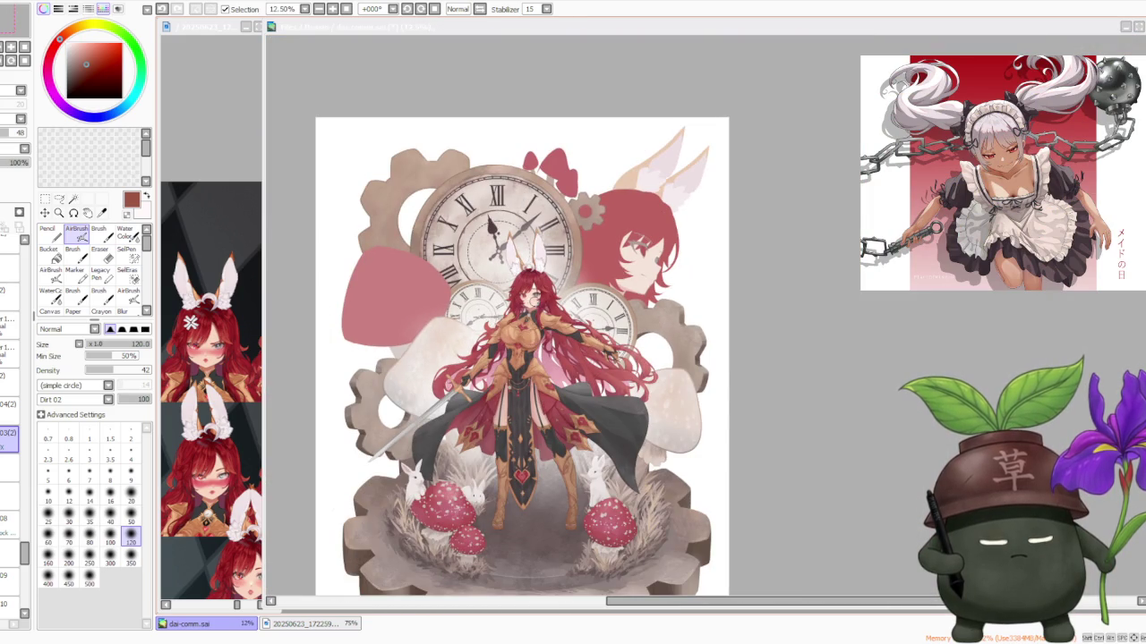
pyautogui.scroll(1, 576, 400)
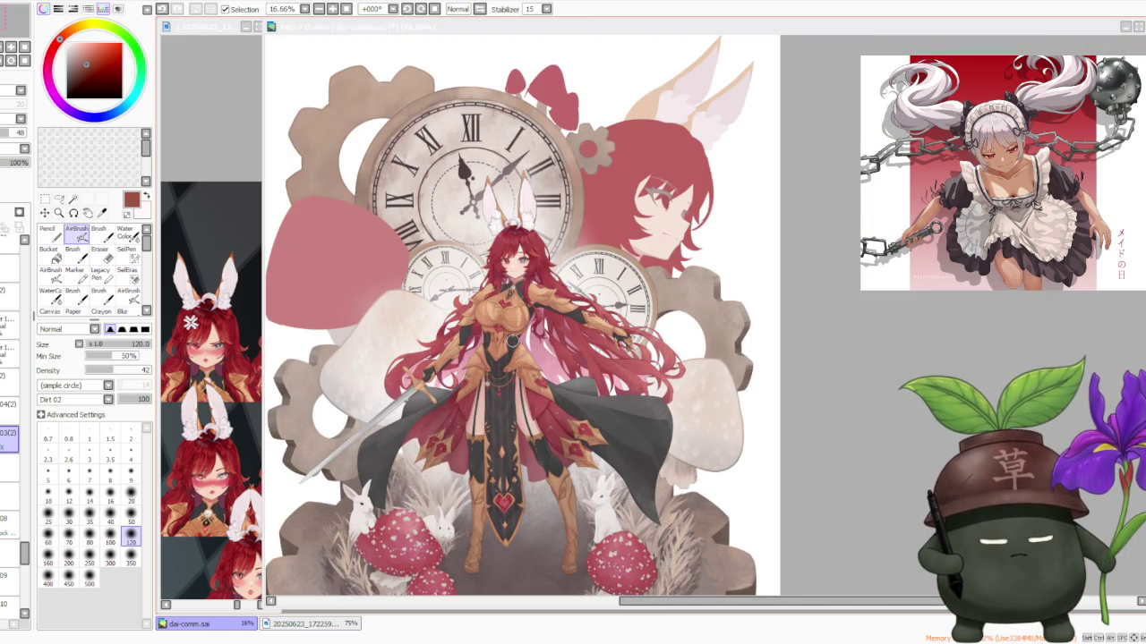
pyautogui.scroll(2, 519, 343)
pyautogui.scroll(1, 546, 344)
pyautogui.scroll(1, 573, 345)
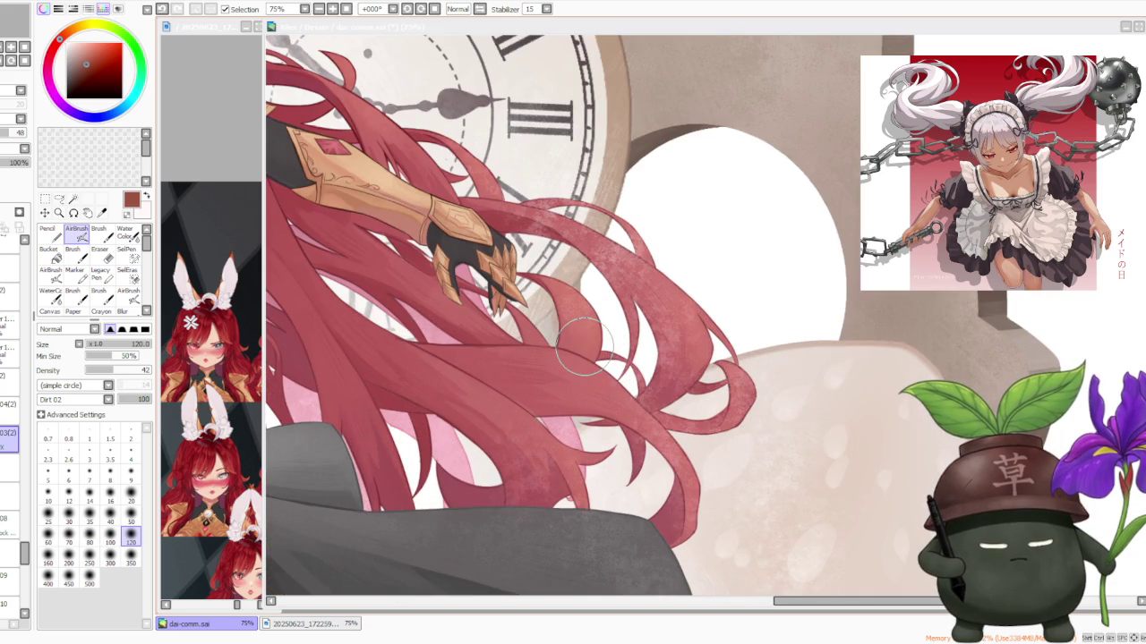
pyautogui.scroll(2, 583, 348)
pyautogui.scroll(-2, 582, 347)
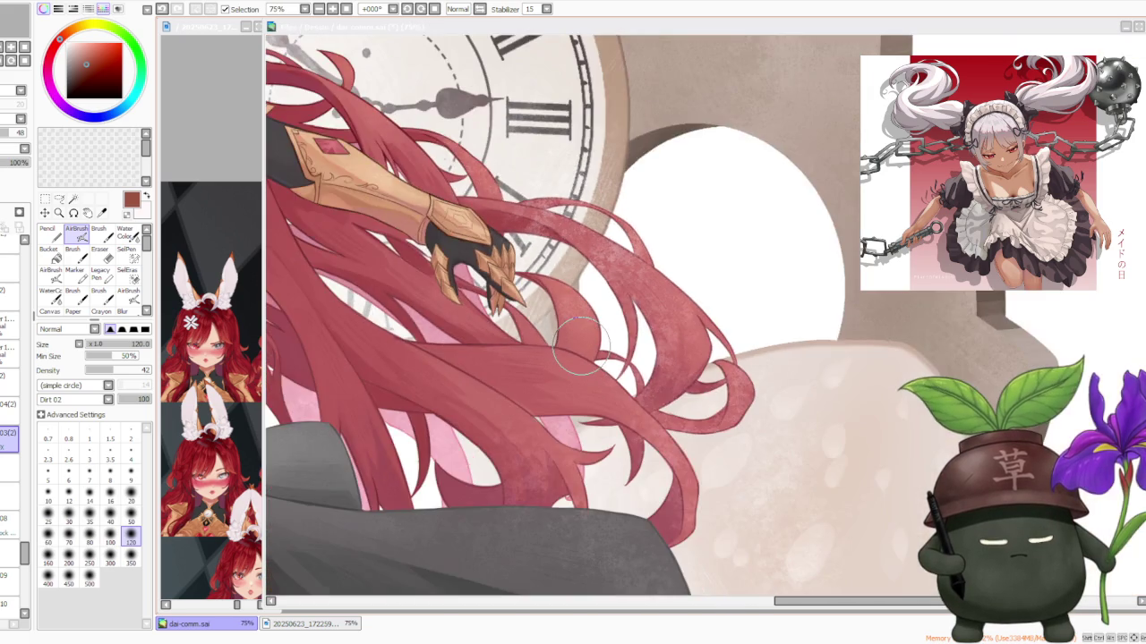
pyautogui.scroll(-2, 502, 354)
pyautogui.scroll(-1, 376, 362)
pyautogui.scroll(1, 298, 372)
pyautogui.scroll(2, 300, 367)
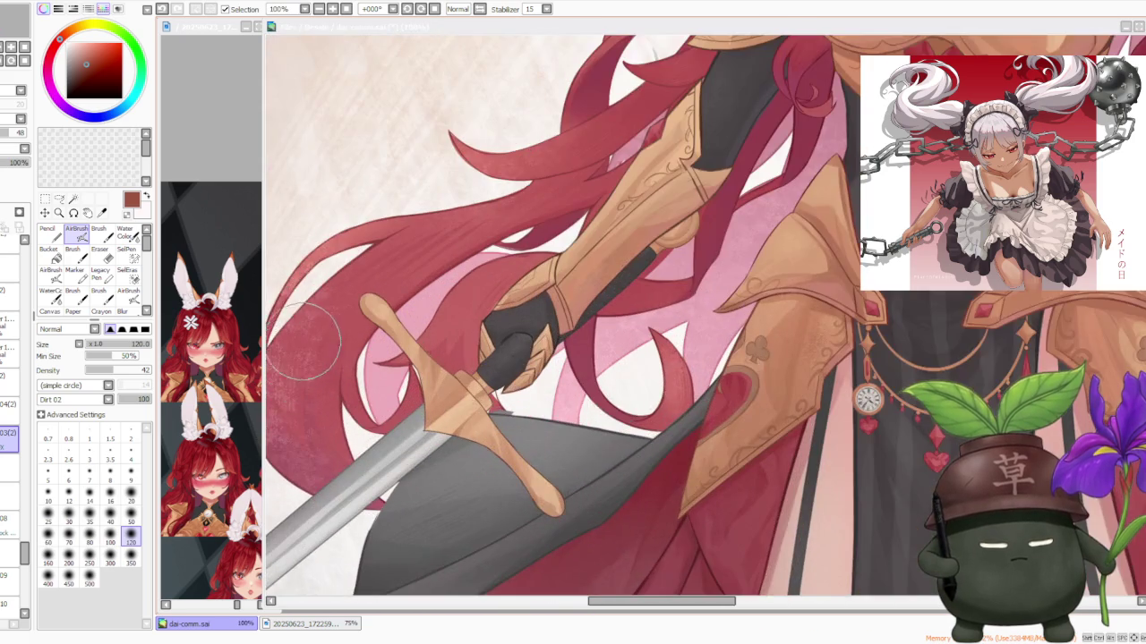
pyautogui.scroll(1, 309, 322)
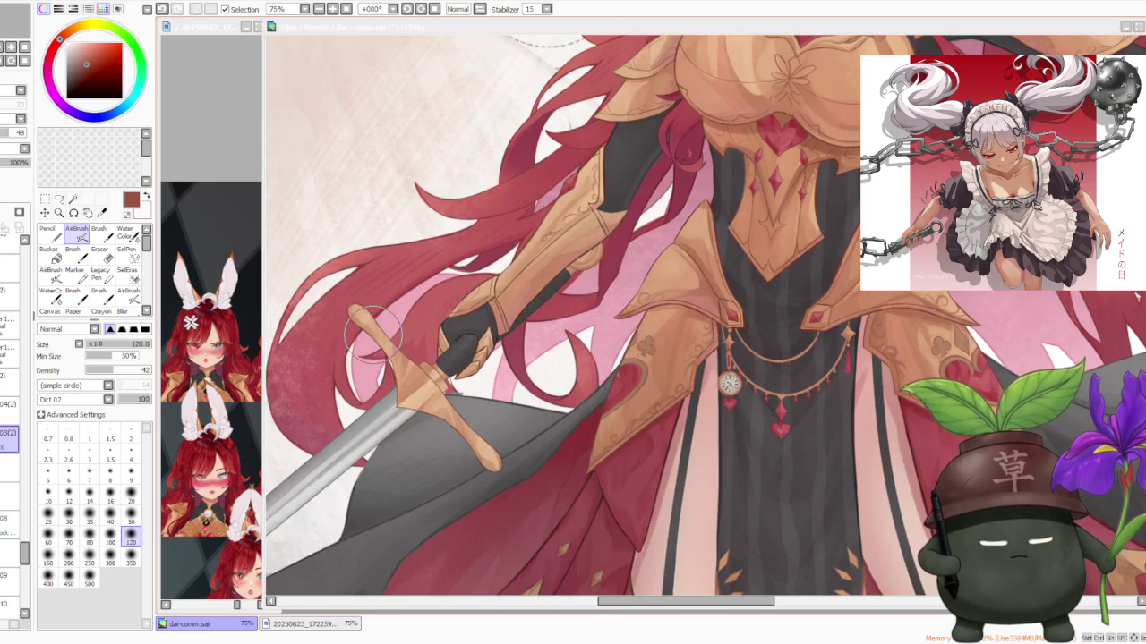
pyautogui.scroll(1, 371, 333)
pyautogui.scroll(-2, 362, 399)
pyautogui.scroll(-1, 367, 399)
pyautogui.scroll(-1, 510, 322)
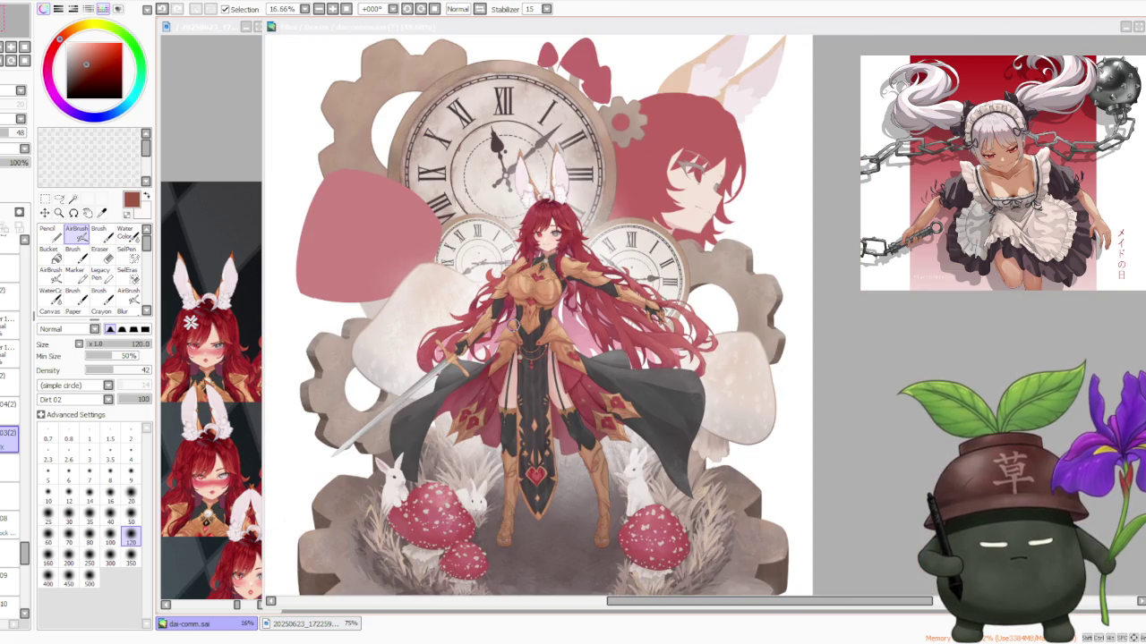
pyautogui.scroll(3, 364, 389)
pyautogui.scroll(2, 366, 386)
pyautogui.scroll(1, 366, 388)
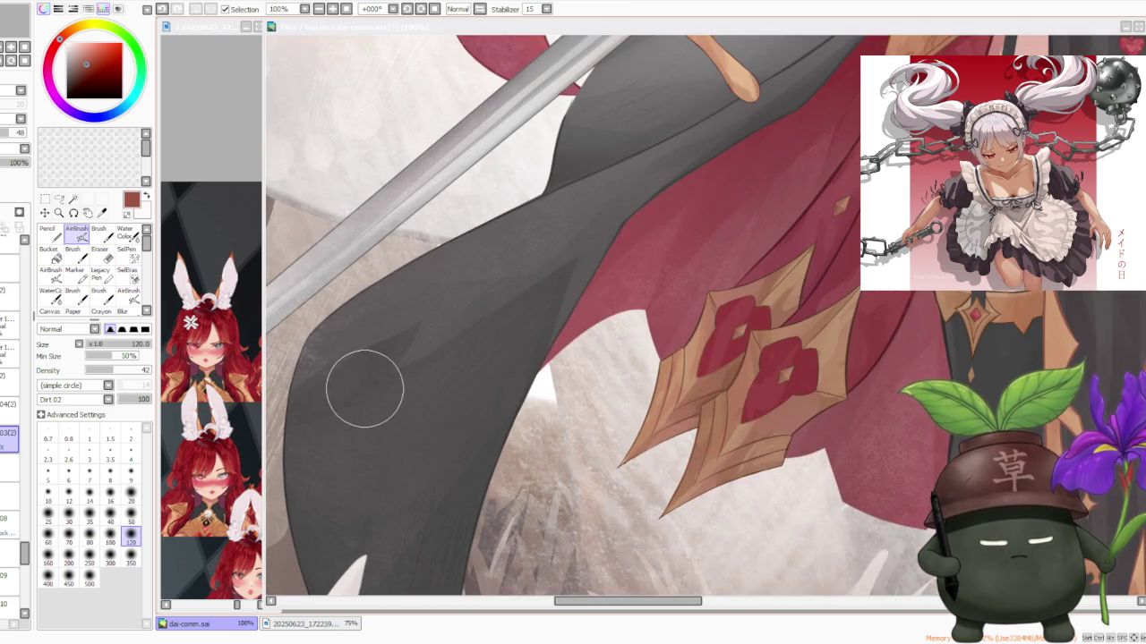
pyautogui.scroll(-4, 364, 389)
pyautogui.scroll(-1, 365, 388)
pyautogui.scroll(3, 652, 352)
pyautogui.scroll(1, 652, 353)
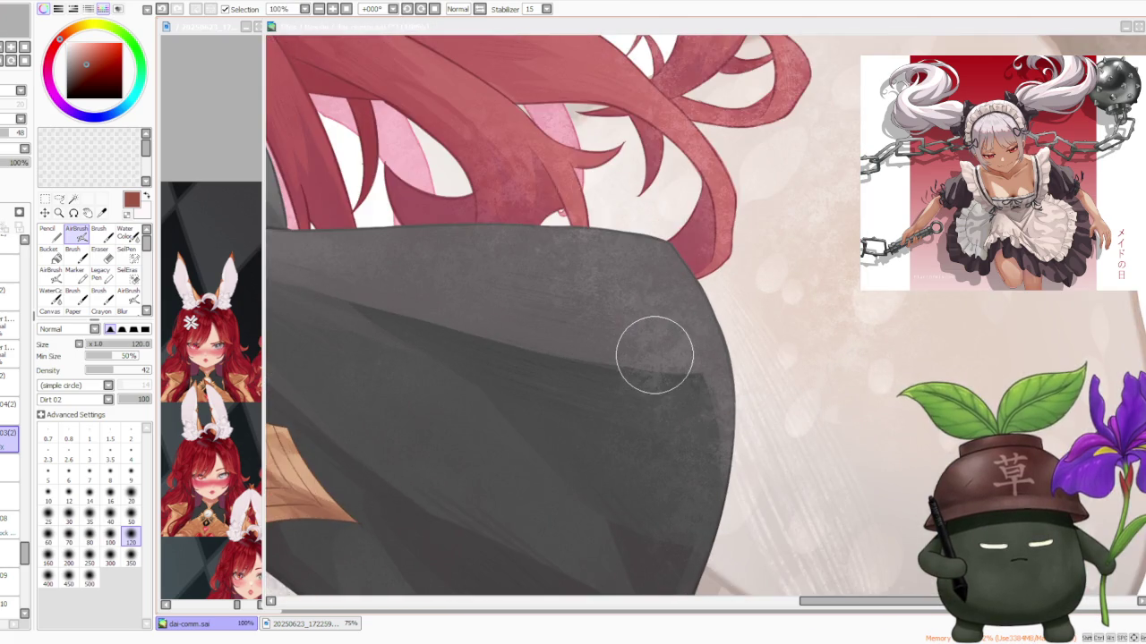
pyautogui.scroll(-3, 654, 356)
pyautogui.scroll(-2, 654, 355)
pyautogui.scroll(4, 707, 402)
pyautogui.scroll(-4, 724, 414)
pyautogui.scroll(1, 739, 396)
pyautogui.scroll(4, 739, 396)
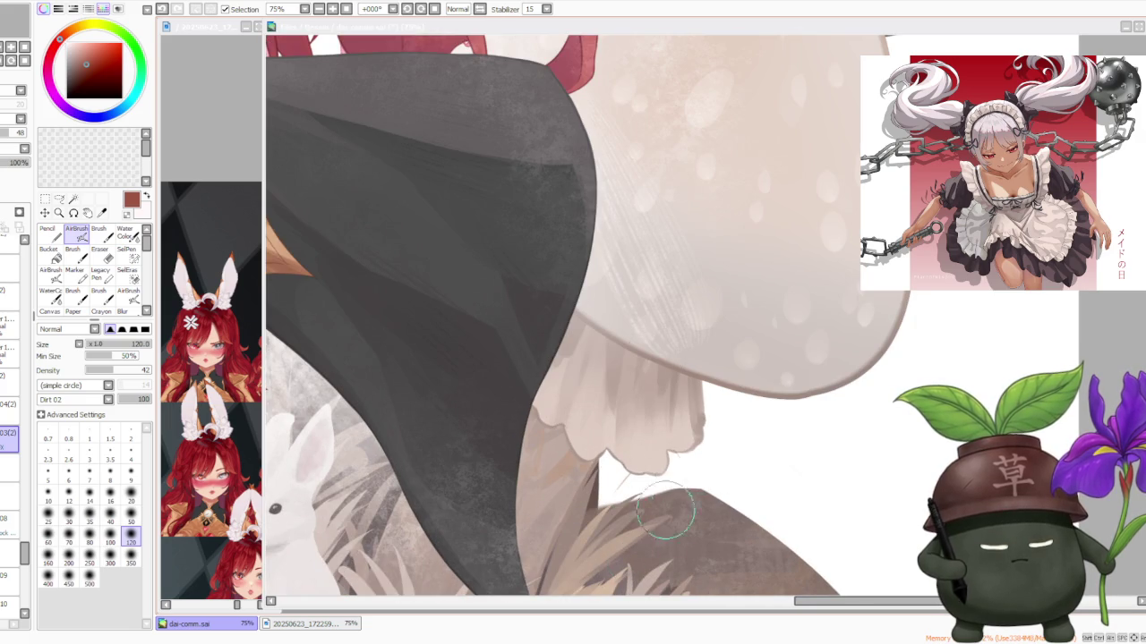
pyautogui.scroll(-4, 696, 405)
pyautogui.scroll(-1, 697, 406)
pyautogui.scroll(-1, 612, 332)
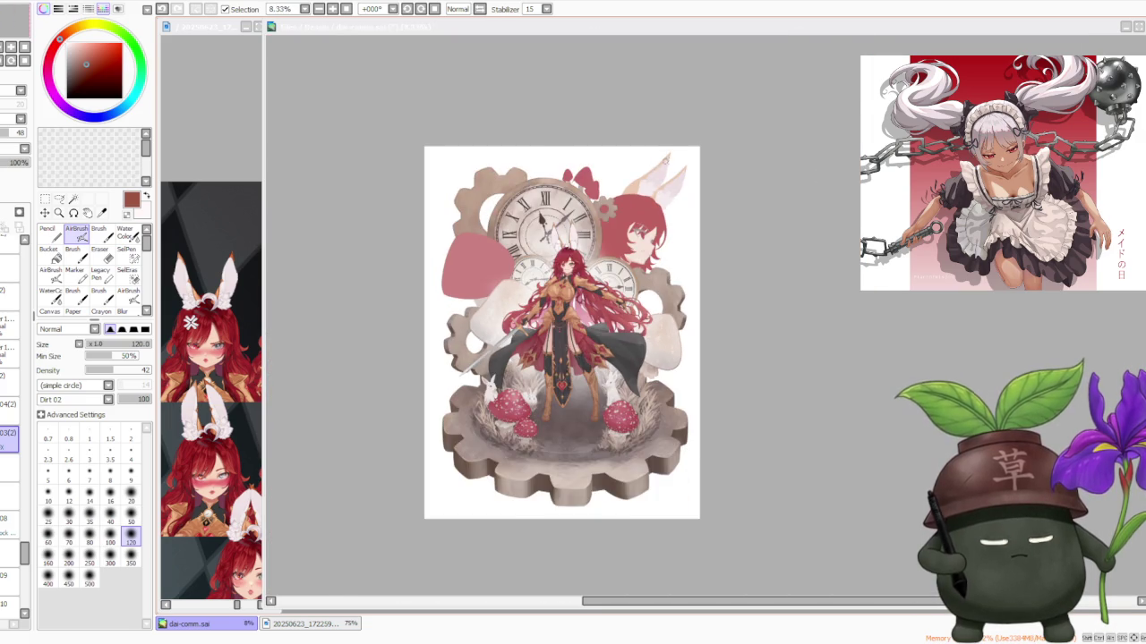
pyautogui.scroll(1, 657, 189)
pyautogui.scroll(2, 418, 285)
pyautogui.scroll(1, 418, 285)
pyautogui.scroll(-1, 417, 286)
pyautogui.scroll(-1, 418, 286)
pyautogui.scroll(2, 479, 257)
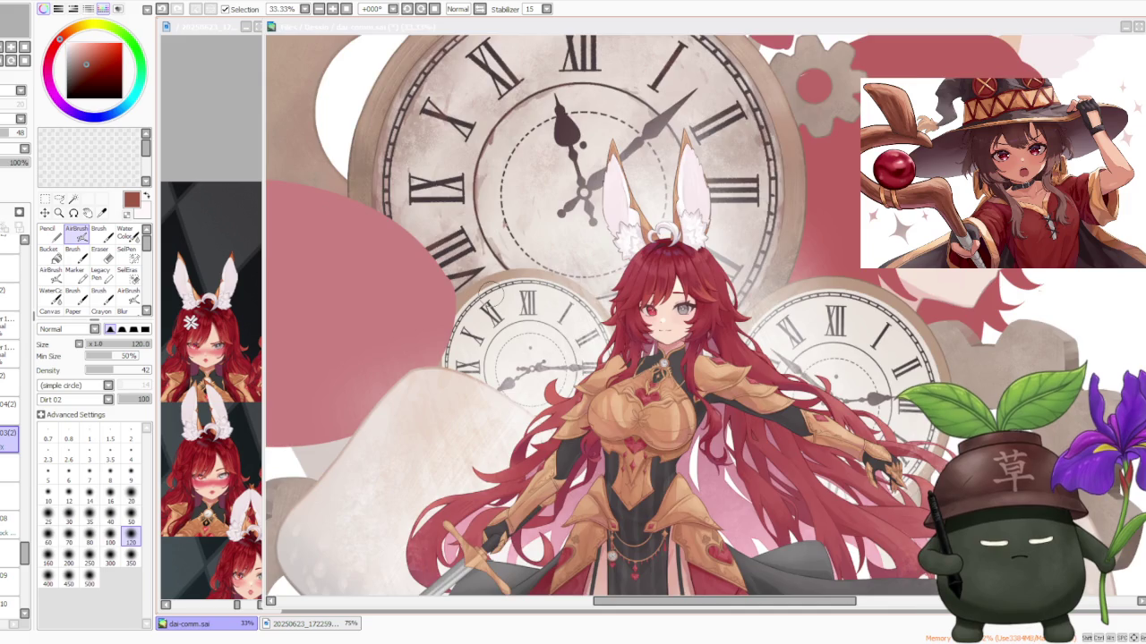
pyautogui.scroll(-1, 491, 293)
pyautogui.scroll(2, 724, 296)
pyautogui.scroll(-2, 686, 313)
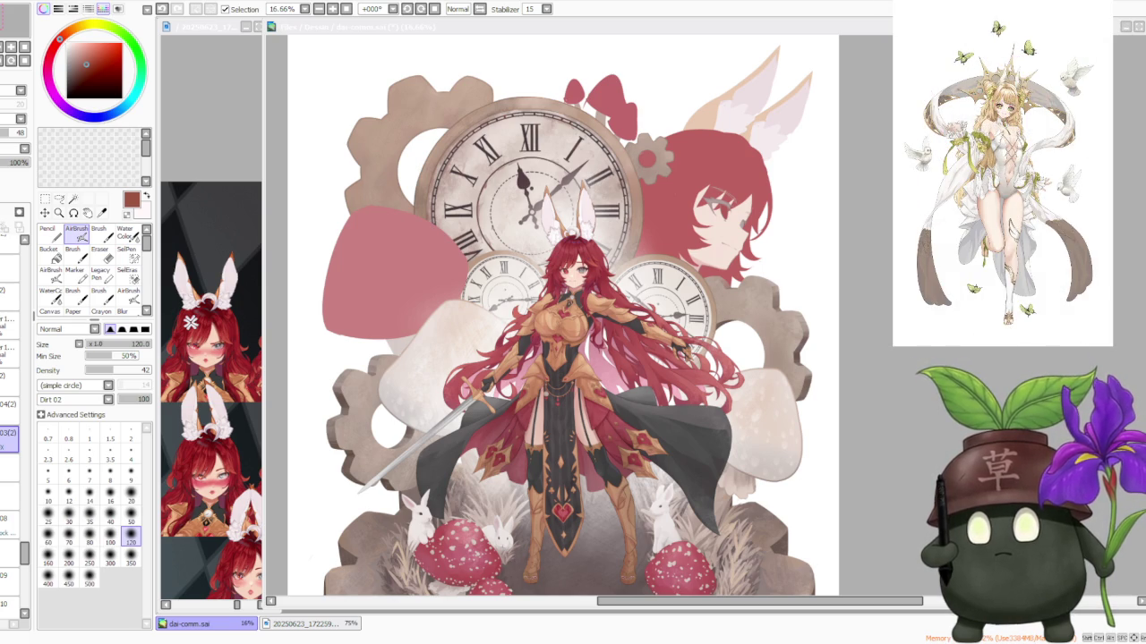
# Step: Bring the dai-comm.sai illustration window back into focus
pyautogui.click(169, 6)
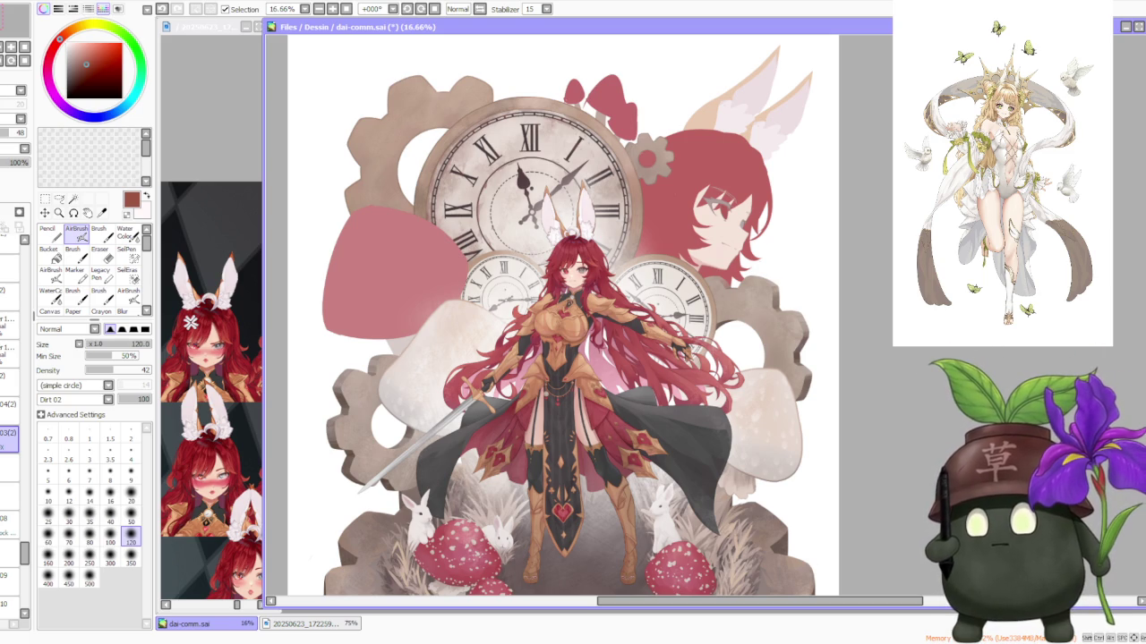
pyautogui.hotkey('alt', 'Tab')
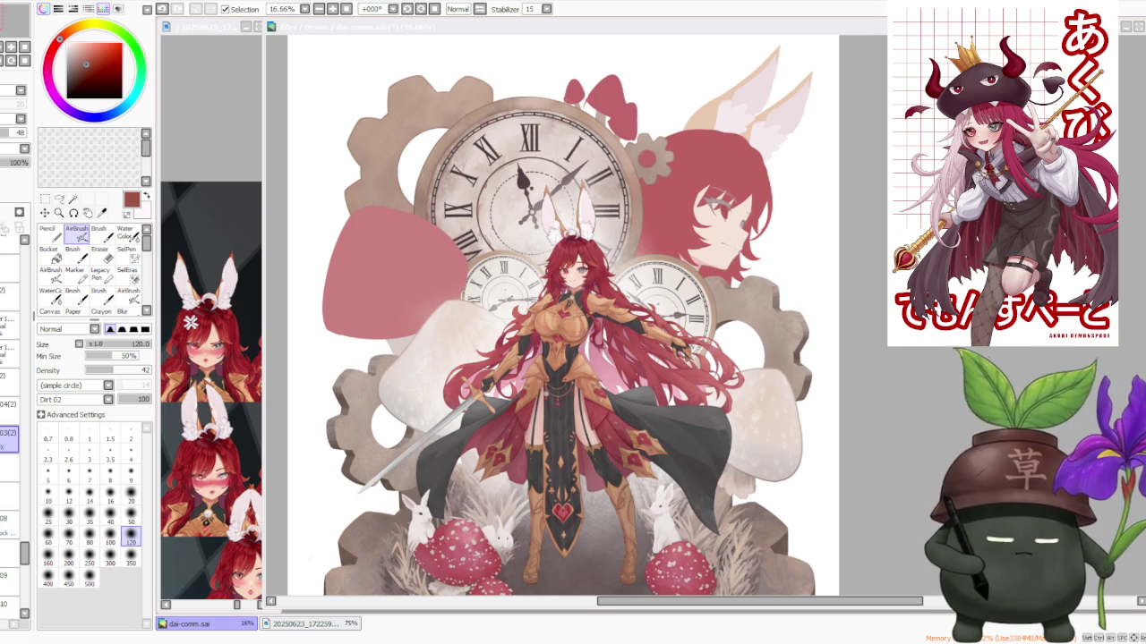
pyautogui.scroll(-1, 777, 340)
# Step: Zoom out to the whole canvas and select a higher layer in the Layer panel
pyautogui.scroll(-1, 777, 340)
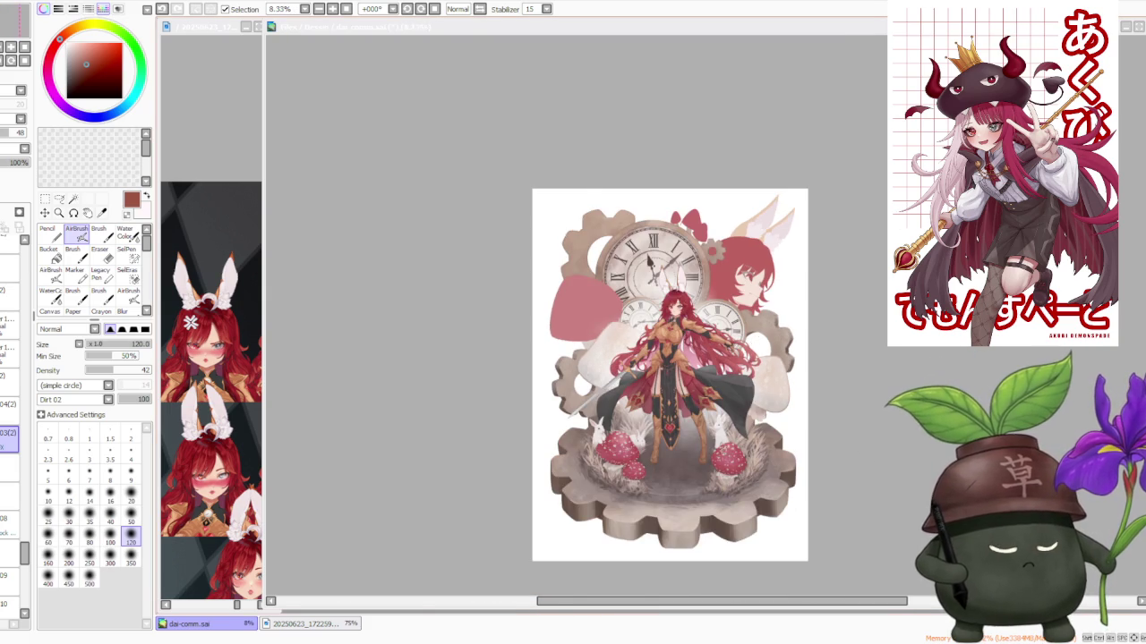
pyautogui.scroll(1, 714, 421)
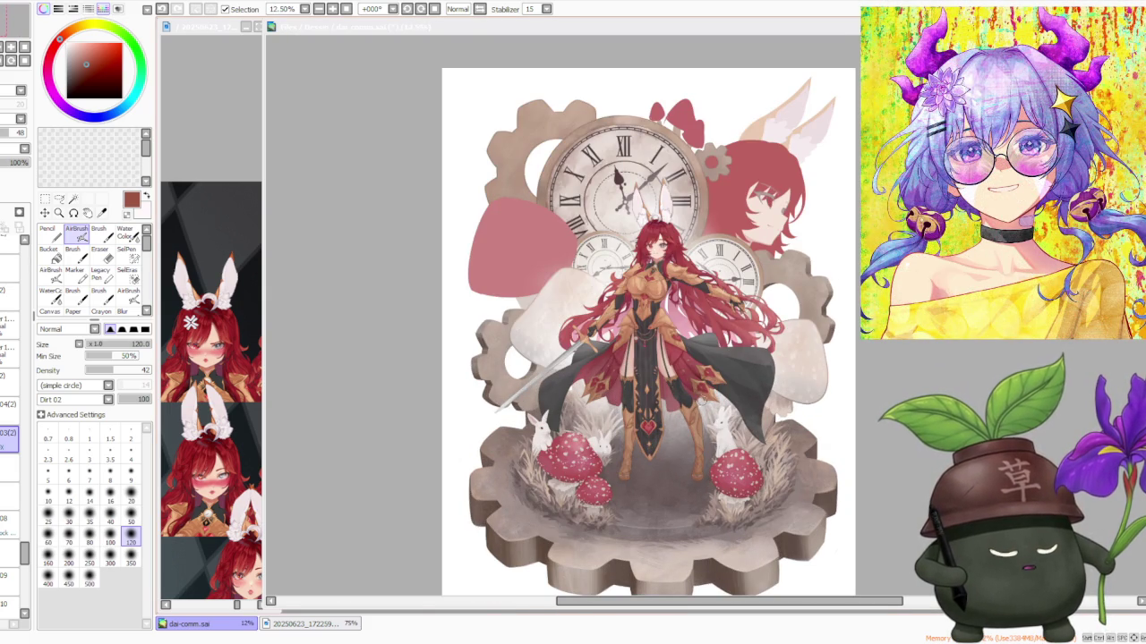
pyautogui.scroll(-1, 697, 332)
pyautogui.scroll(1, 751, 281)
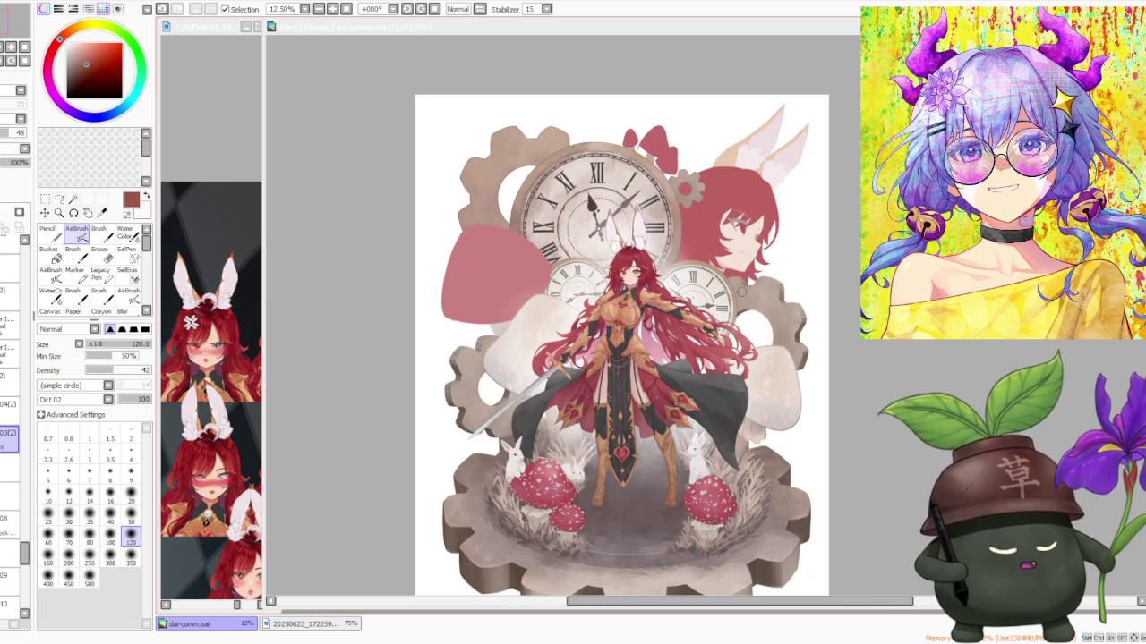
pyautogui.scroll(1, 21, 551)
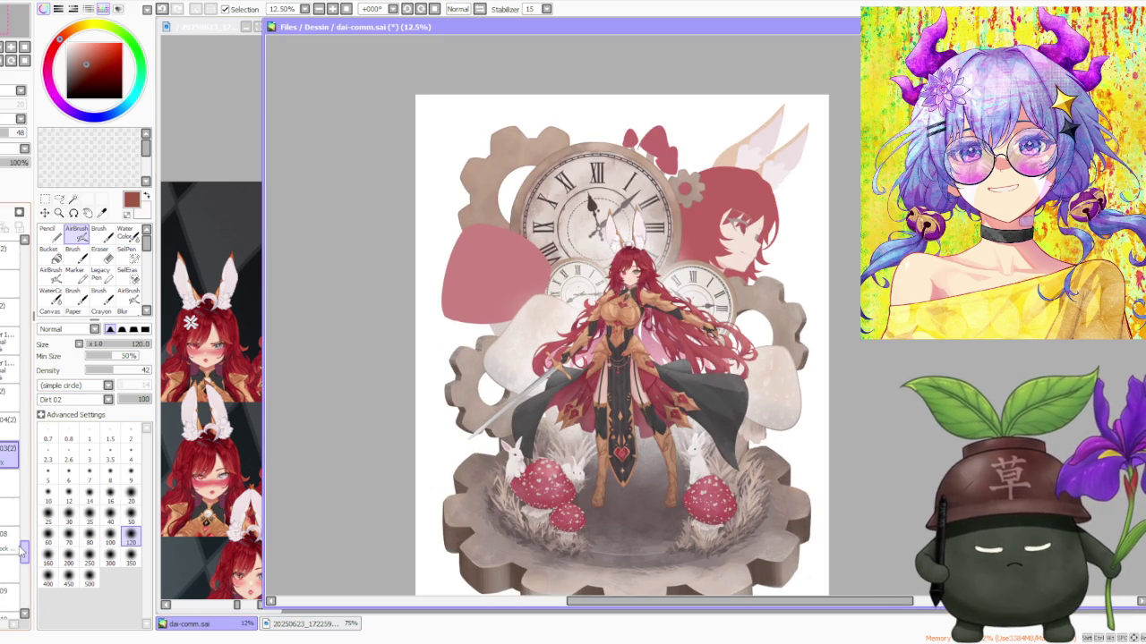
pyautogui.scroll(-3, 22, 551)
pyautogui.moveTo(21, 557); pyautogui.dragTo(26, 500)
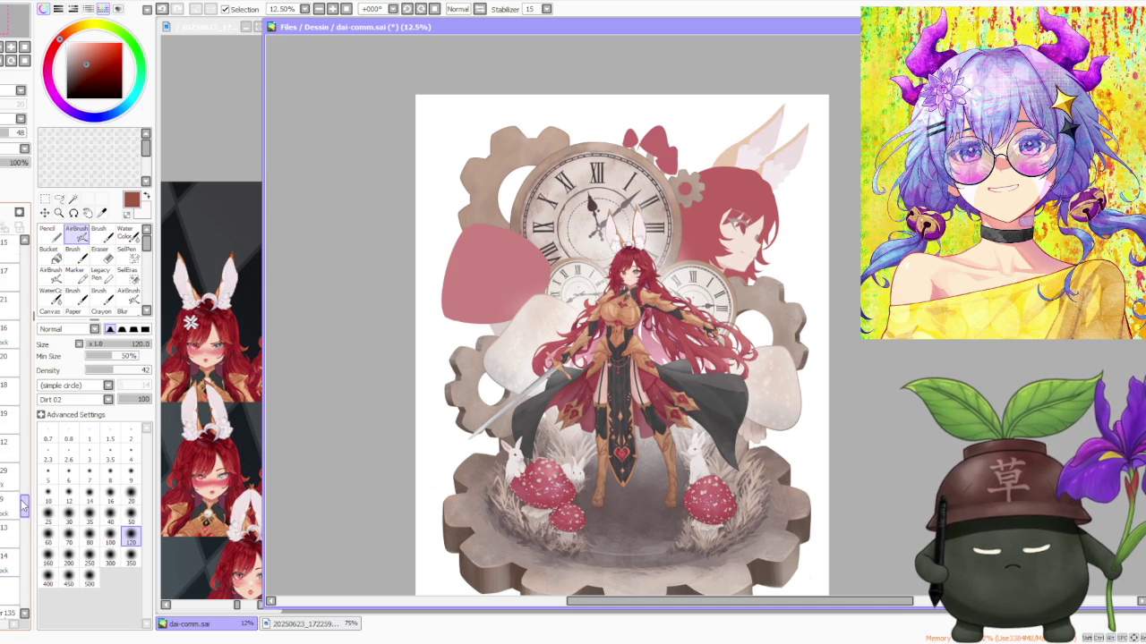
pyautogui.click(15, 484)
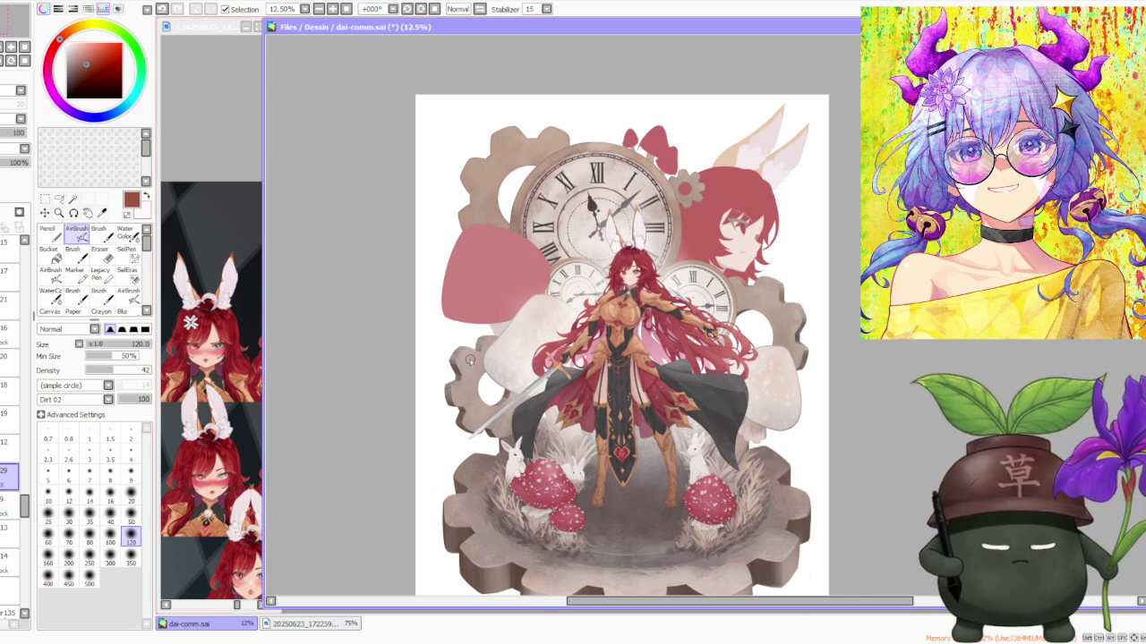
pyautogui.scroll(4, 562, 375)
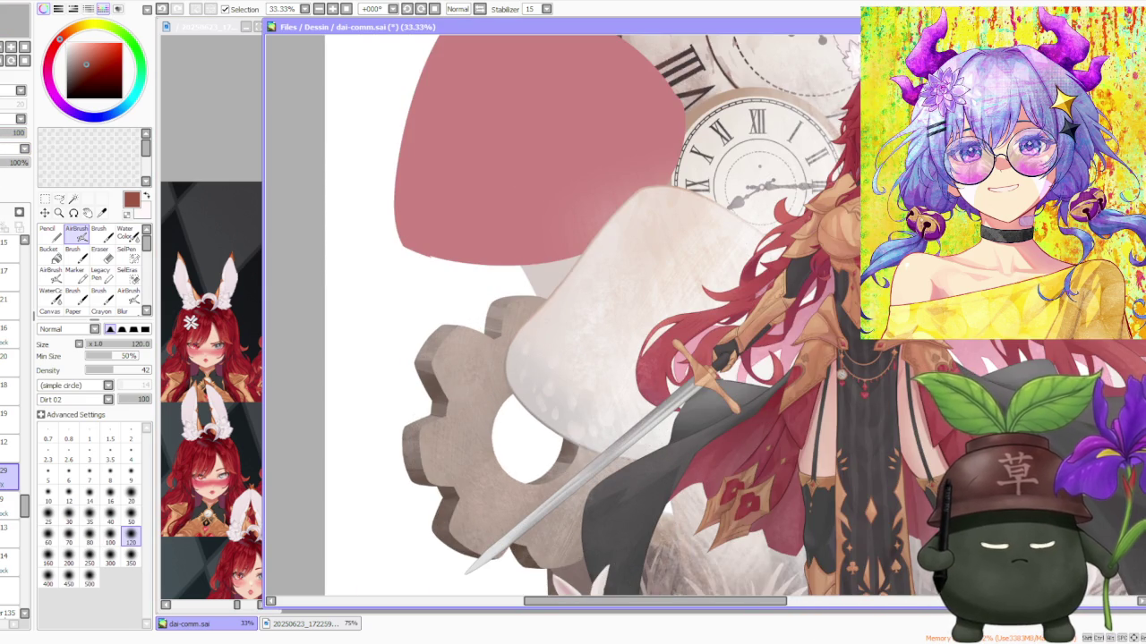
pyautogui.scroll(-4, 459, 339)
pyautogui.scroll(4, 742, 373)
pyautogui.scroll(1, 742, 373)
pyautogui.scroll(-2, 706, 344)
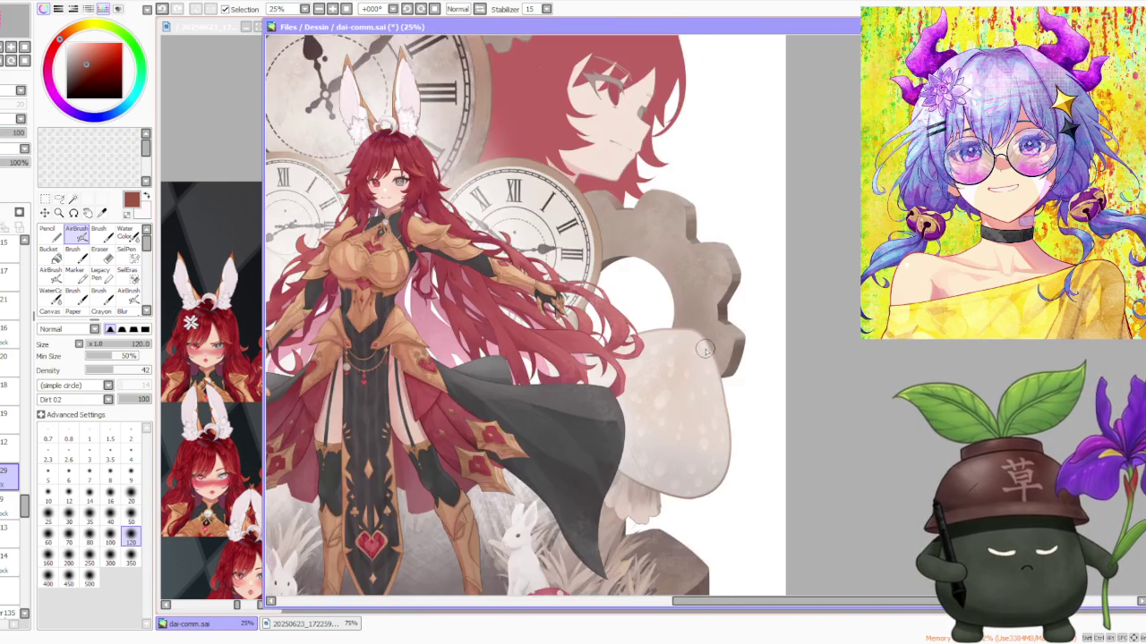
pyautogui.scroll(-2, 626, 326)
pyautogui.scroll(-2, 516, 317)
pyautogui.scroll(2, 457, 311)
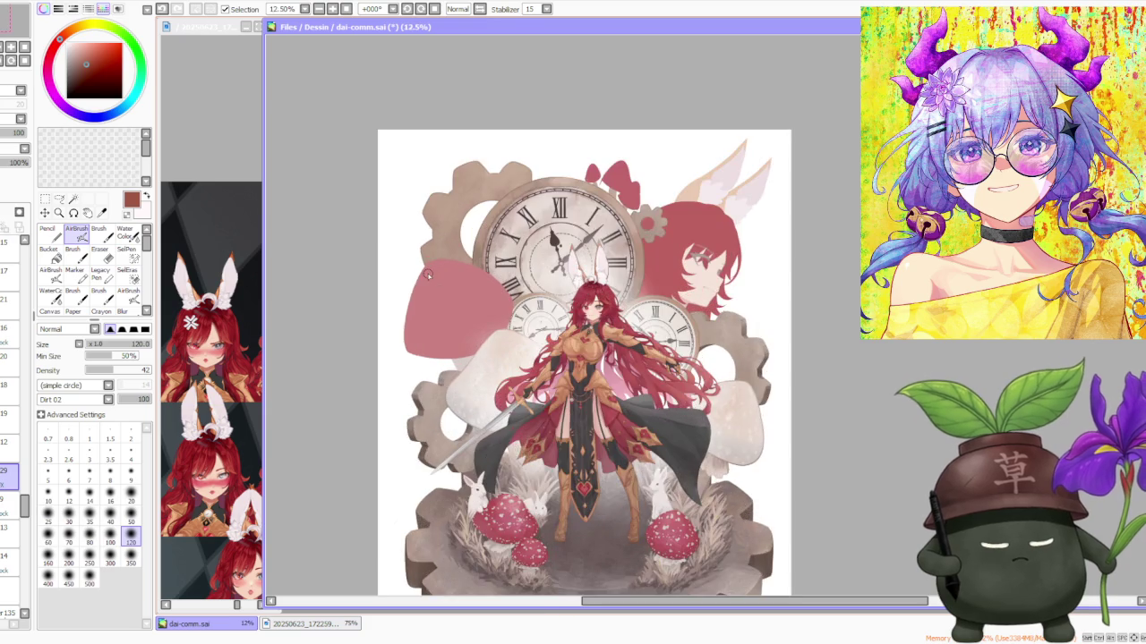
pyautogui.scroll(1, 428, 275)
pyautogui.scroll(1, 467, 361)
pyautogui.scroll(-1, 469, 362)
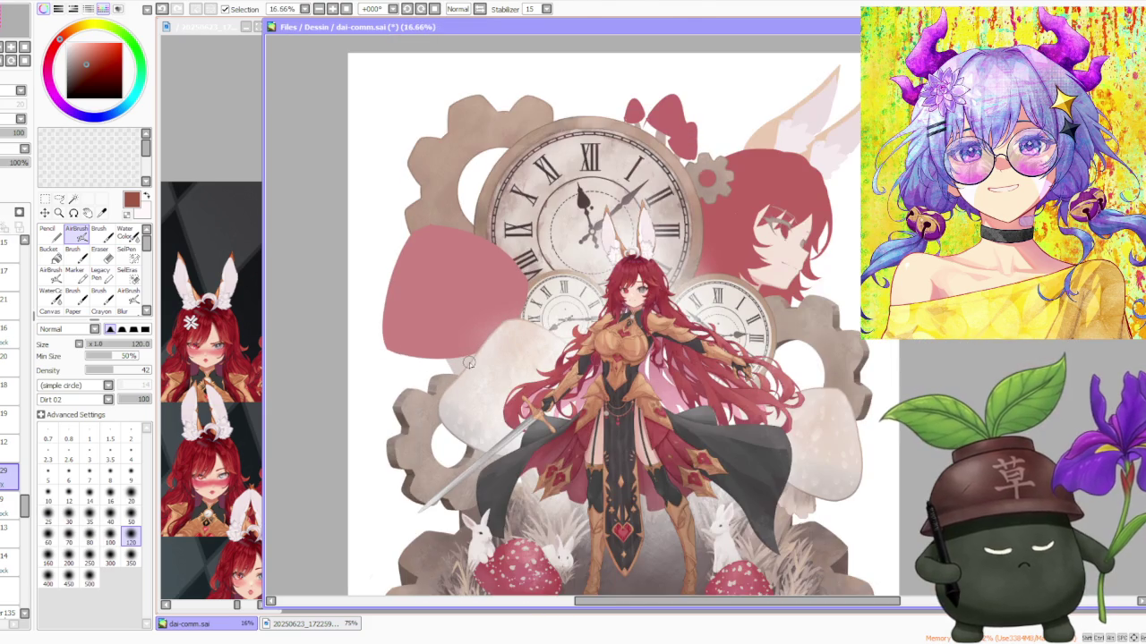
pyautogui.scroll(-1, 469, 363)
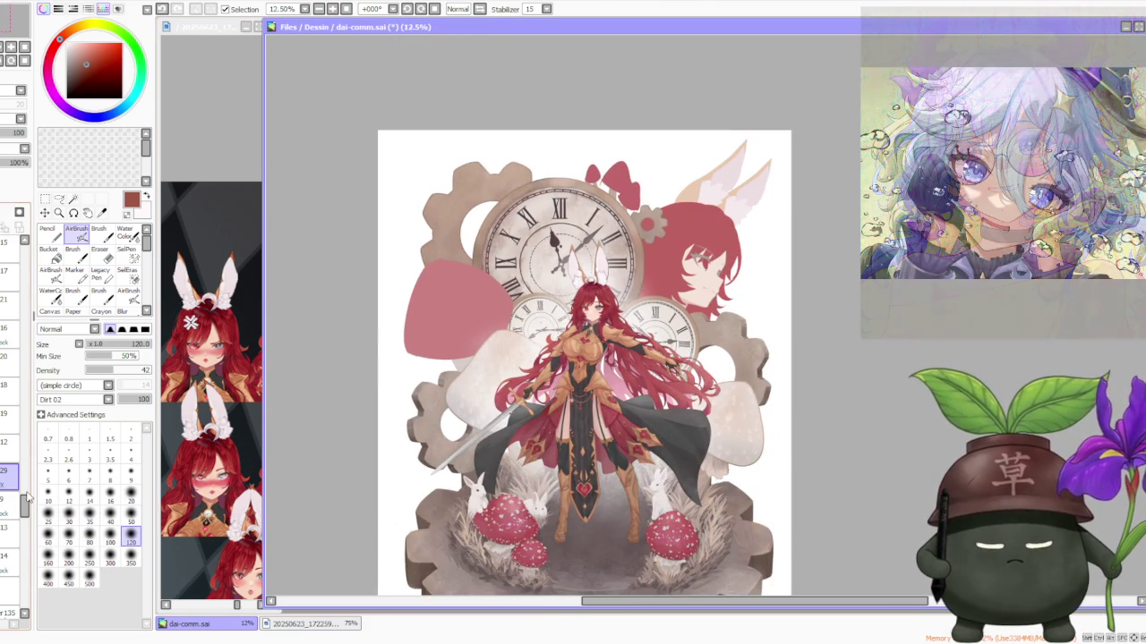
pyautogui.scroll(-3, 24, 504)
pyautogui.scroll(-3, 22, 517)
pyautogui.scroll(-2, 23, 517)
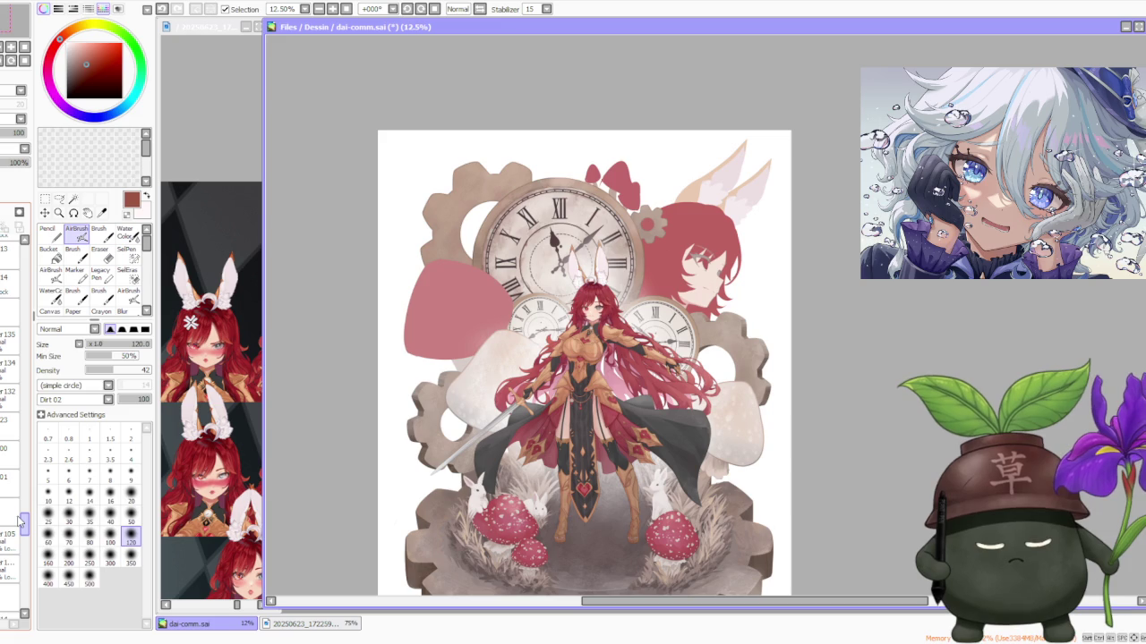
pyautogui.scroll(-1, 508, 385)
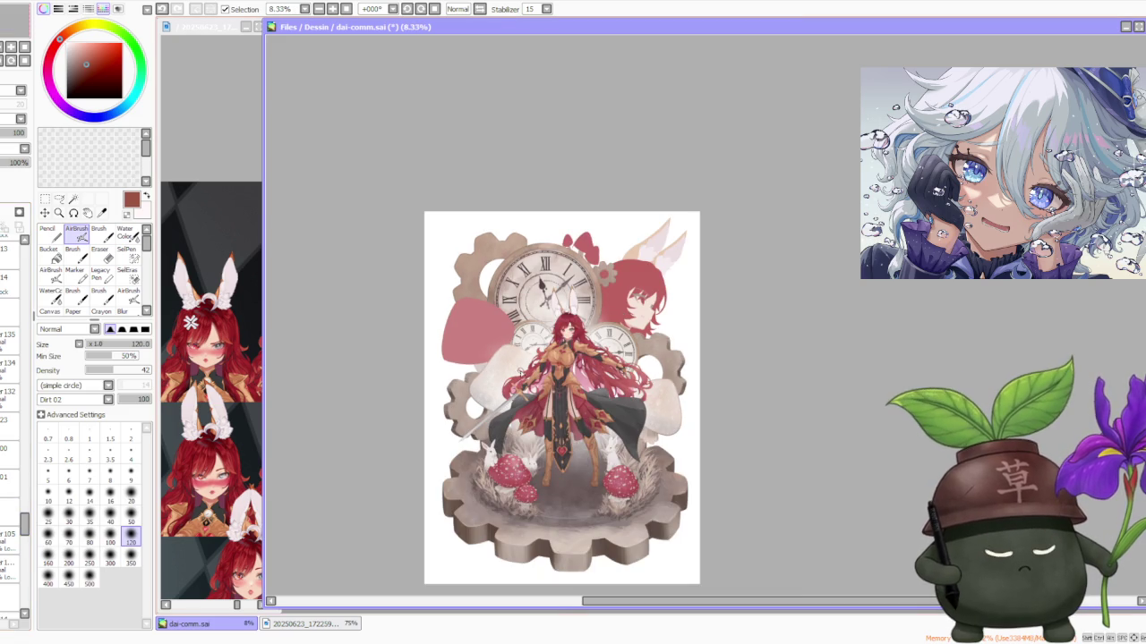
pyautogui.scroll(2, 528, 358)
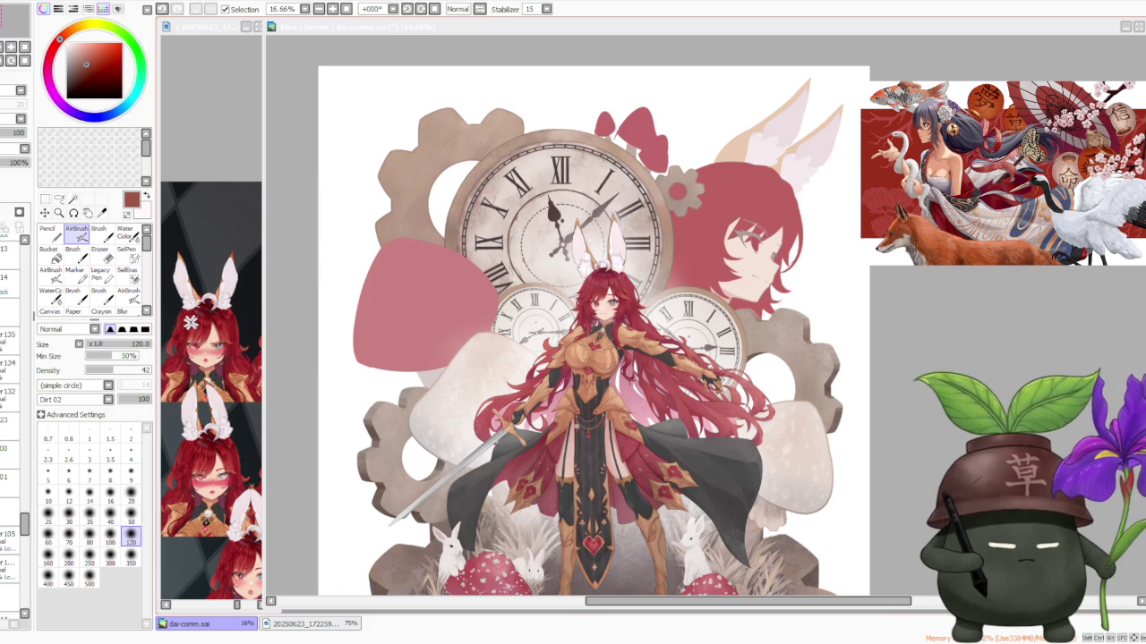
pyautogui.scroll(-1, 895, 407)
pyautogui.scroll(3, 823, 412)
pyautogui.scroll(1, 814, 413)
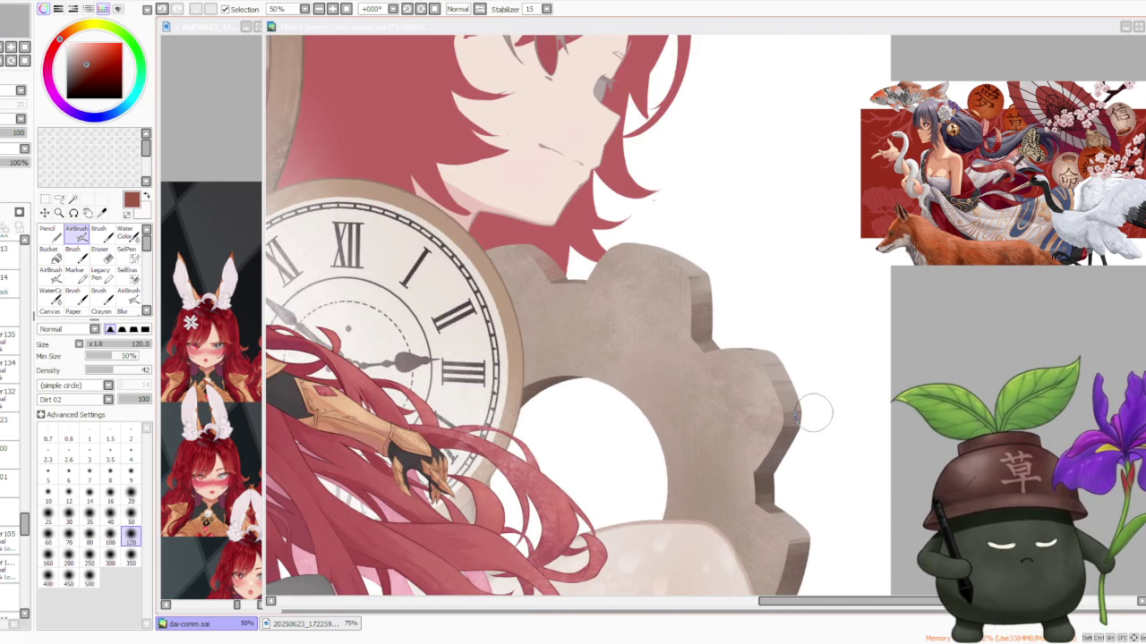
pyautogui.scroll(-3, 813, 413)
pyautogui.scroll(-1, 813, 413)
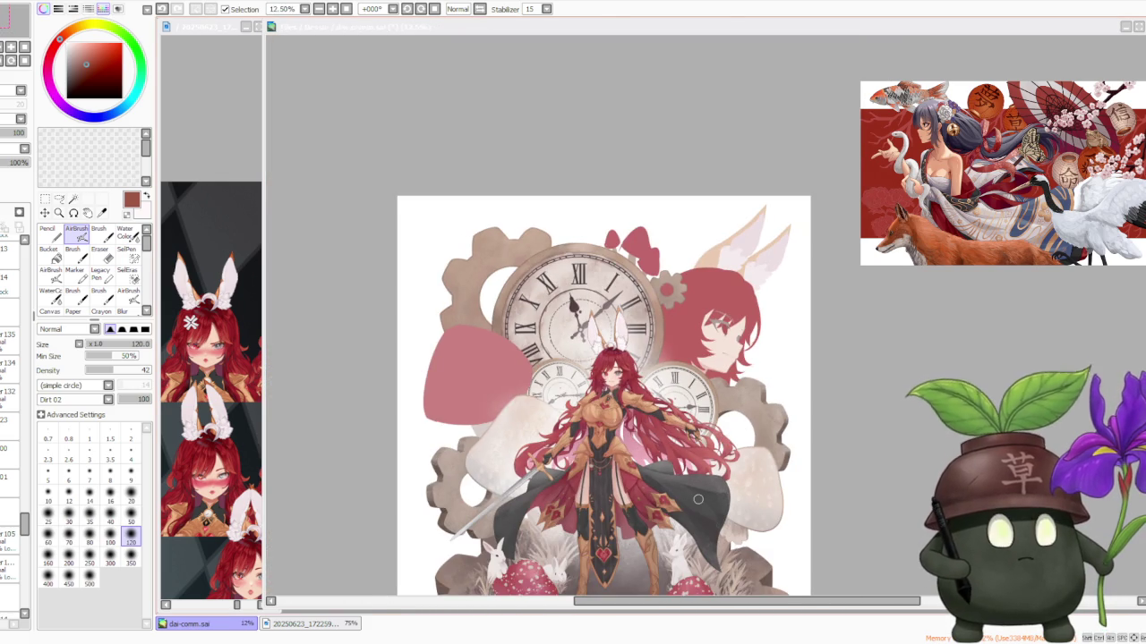
pyautogui.scroll(1, 698, 498)
pyautogui.scroll(-1, 693, 497)
pyautogui.scroll(-2, 645, 488)
pyautogui.scroll(2, 608, 475)
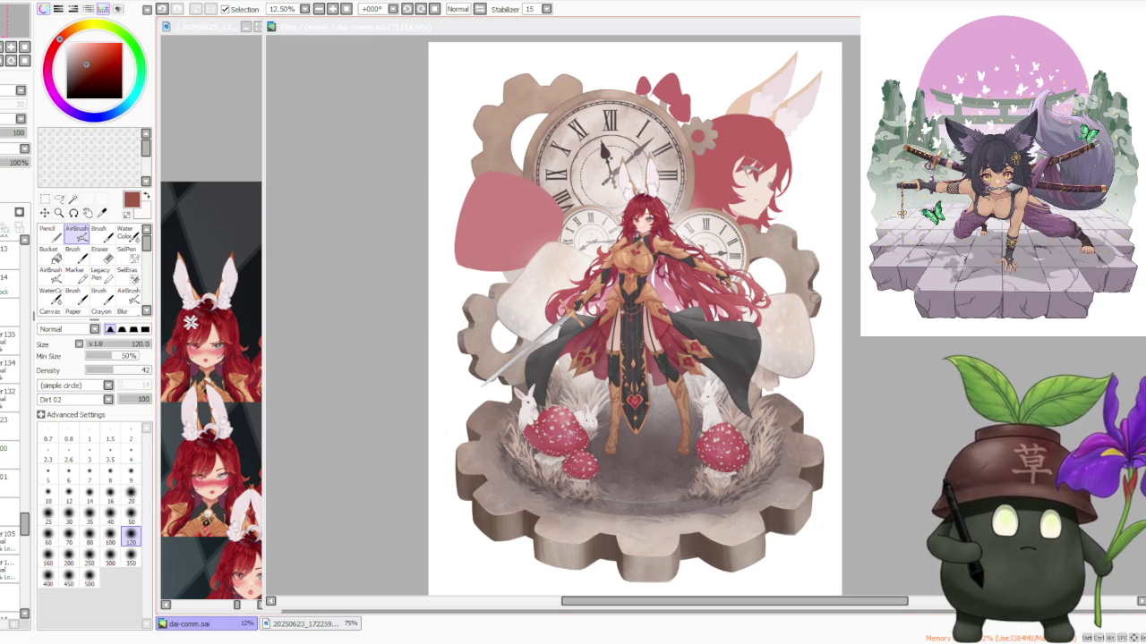
pyautogui.scroll(-1, 440, 433)
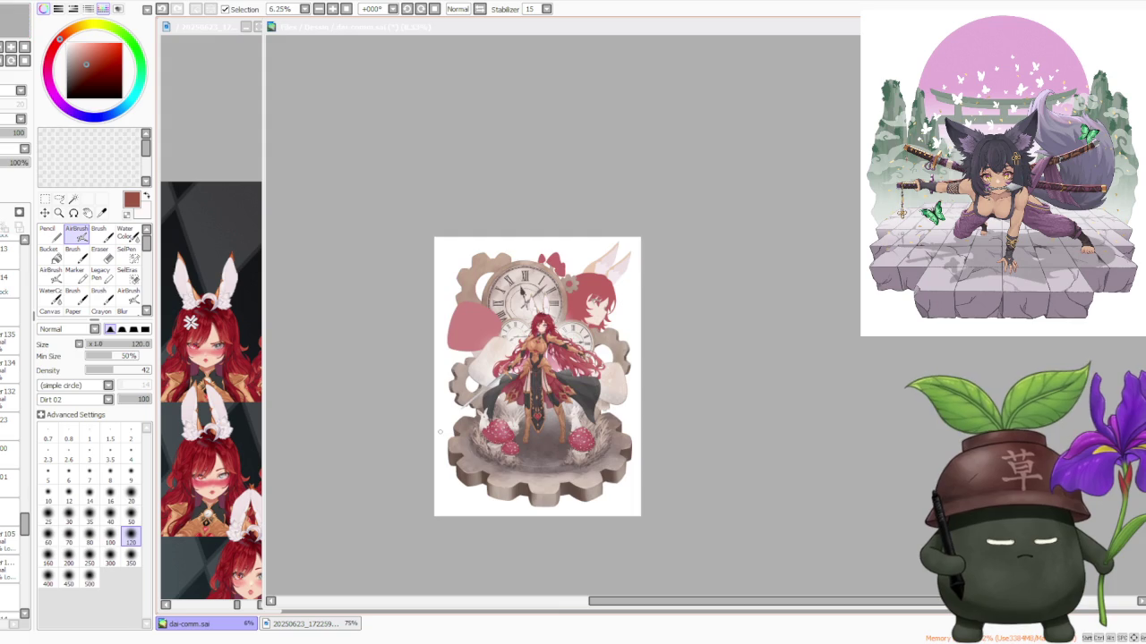
pyautogui.scroll(2, 569, 400)
pyautogui.scroll(1, 568, 400)
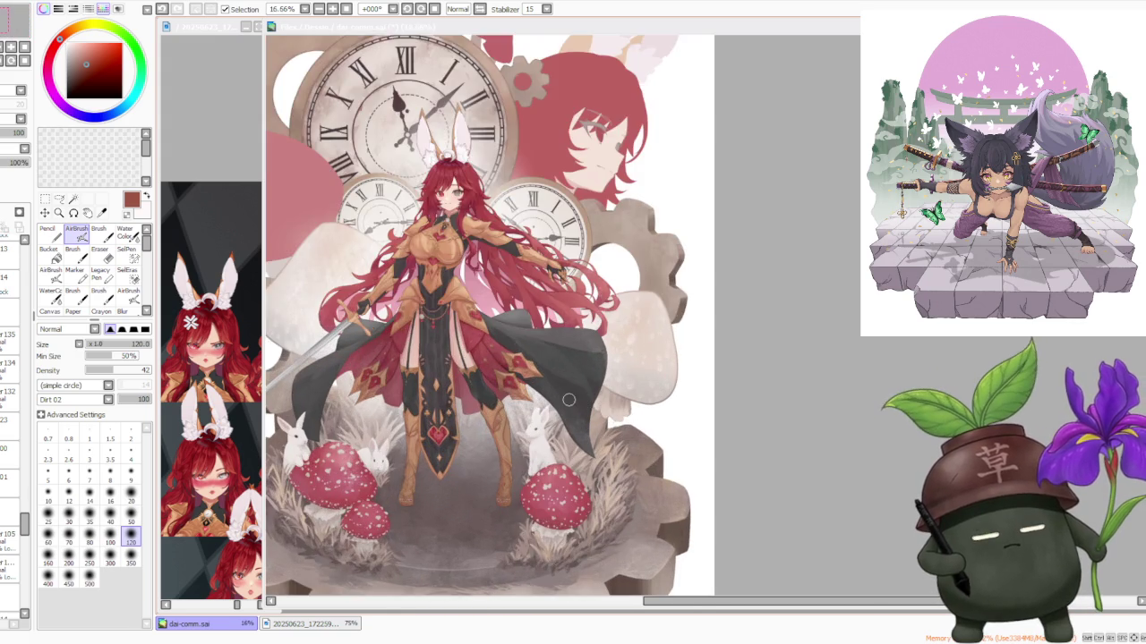
pyautogui.scroll(-2, 568, 400)
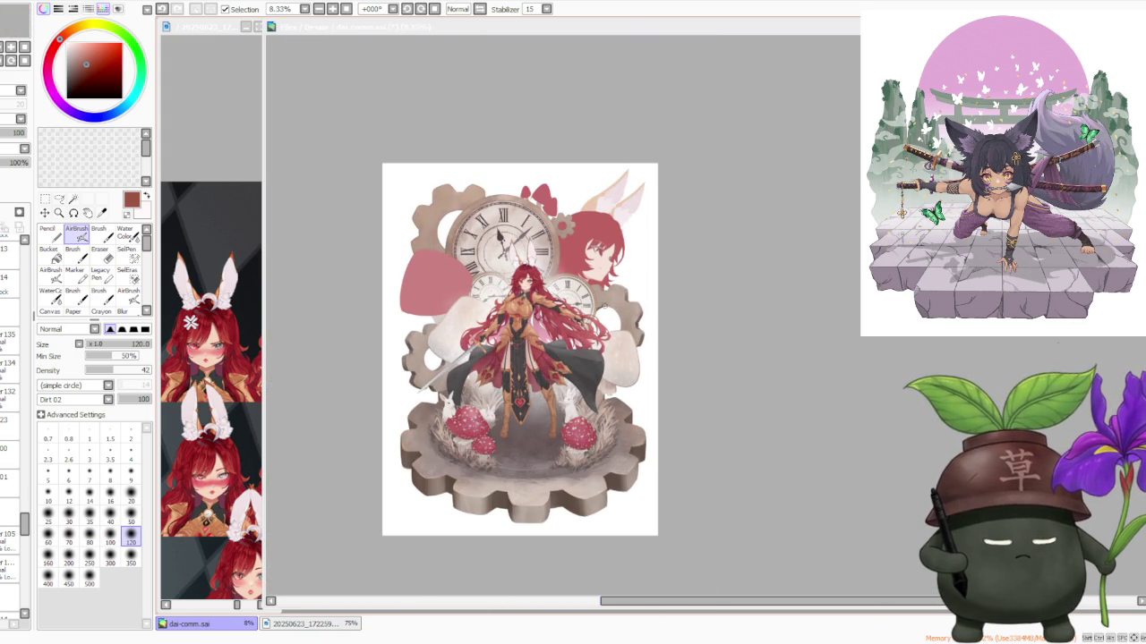
pyautogui.scroll(-1, 590, 295)
pyautogui.scroll(3, 573, 304)
pyautogui.scroll(1, 564, 313)
pyautogui.scroll(1, 564, 312)
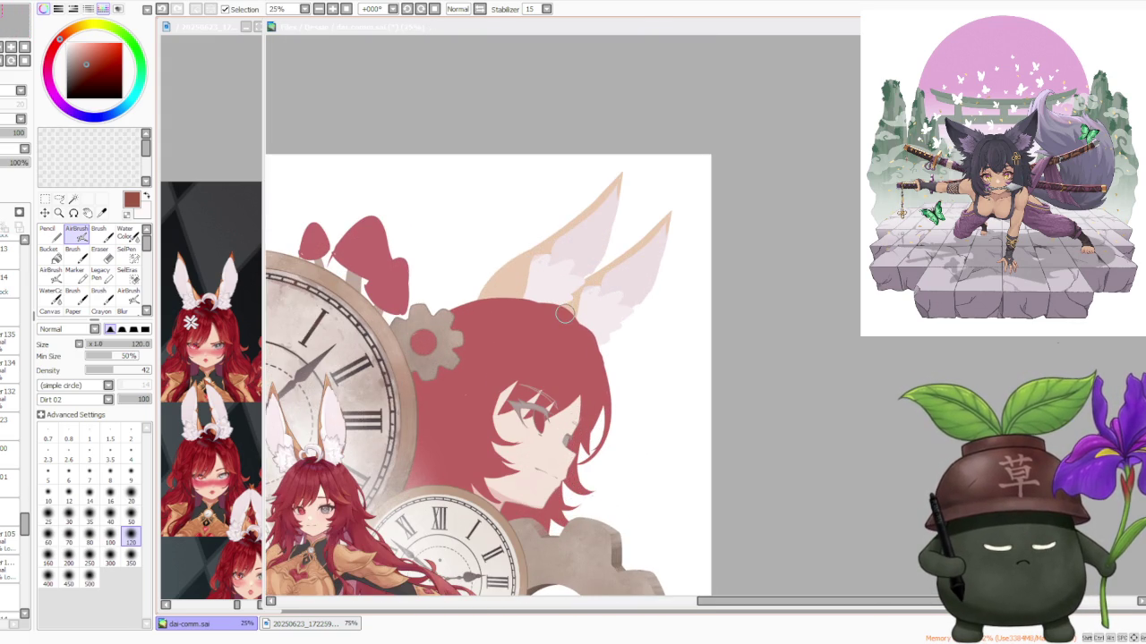
pyautogui.scroll(-3, 555, 207)
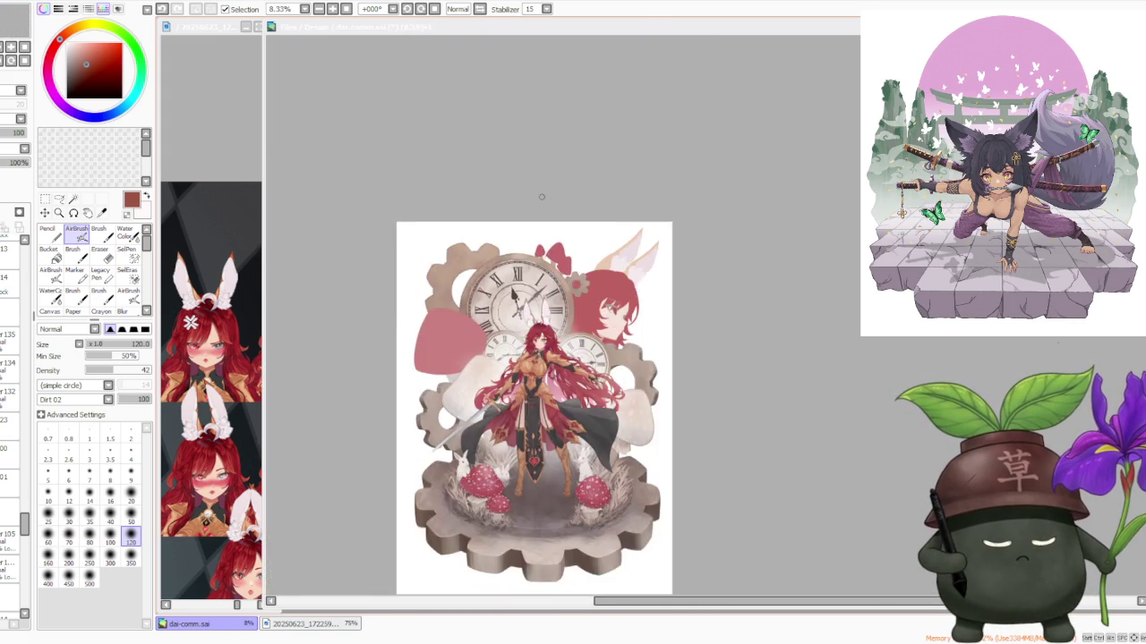
pyautogui.scroll(1, 582, 232)
pyautogui.scroll(-1, 603, 324)
pyautogui.scroll(-1, 541, 249)
pyautogui.scroll(1, 454, 407)
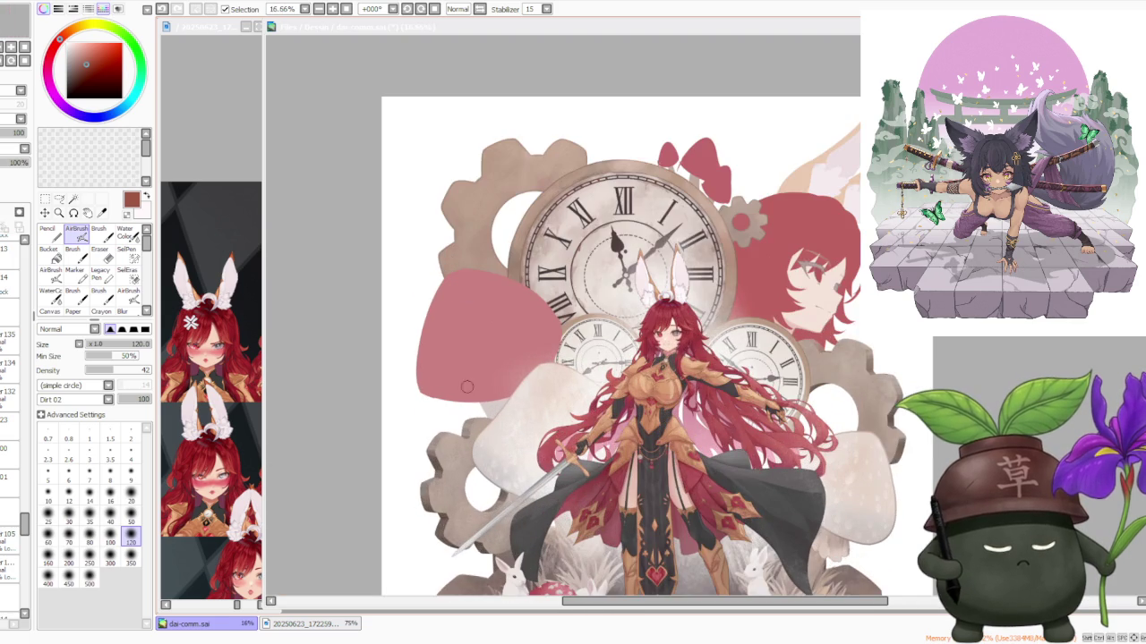
pyautogui.scroll(-2, 478, 423)
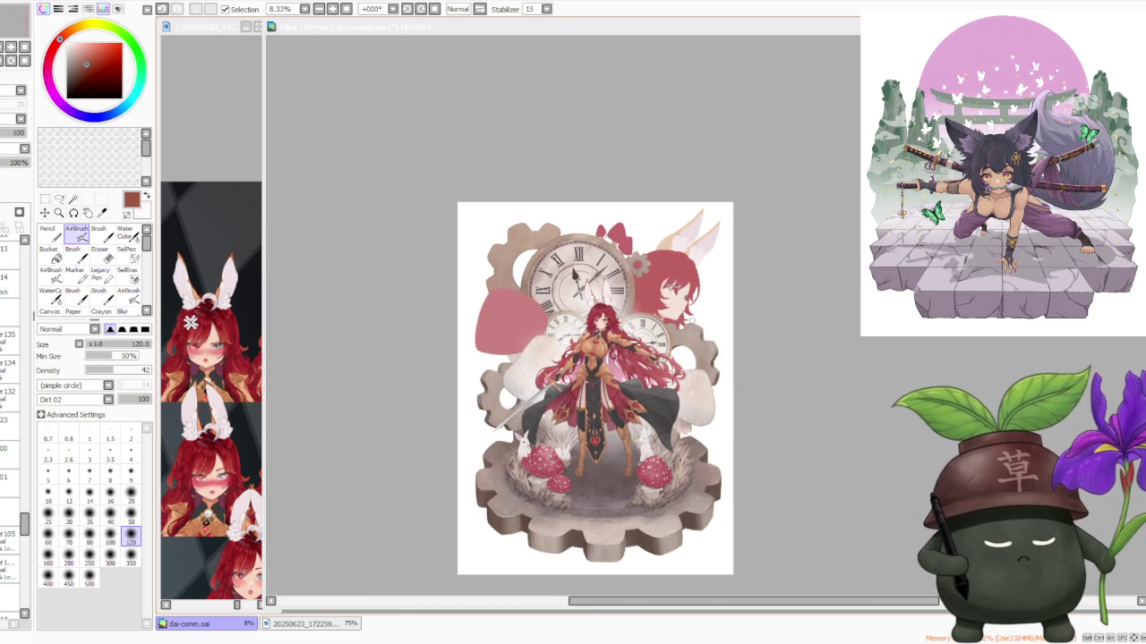
pyautogui.scroll(2, 671, 278)
pyautogui.scroll(1, 671, 277)
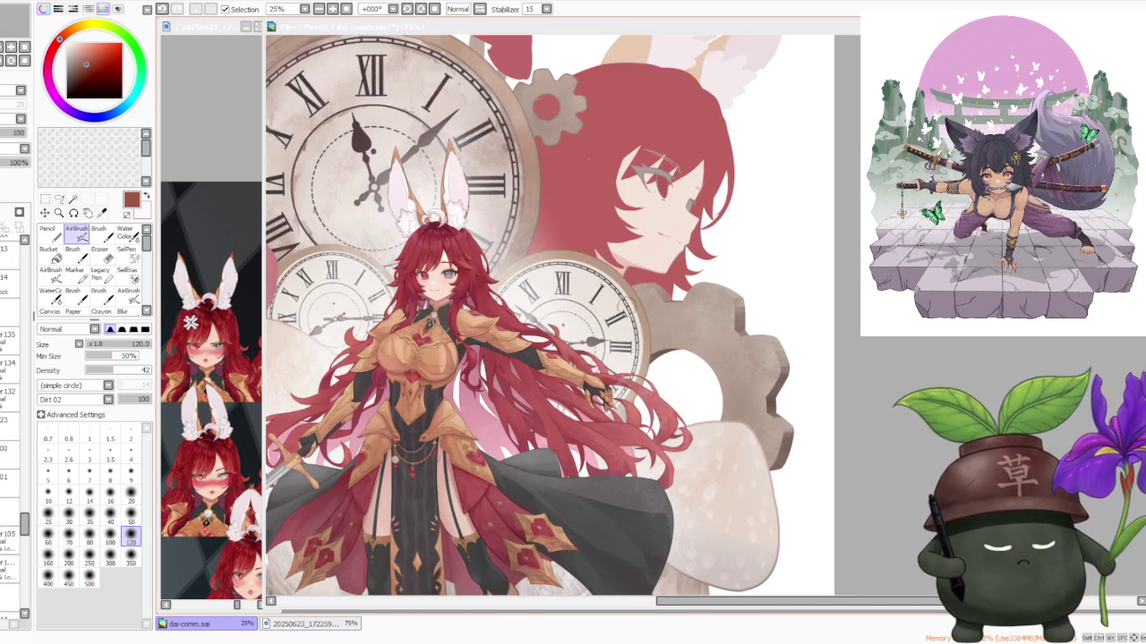
pyautogui.scroll(-1, 671, 278)
pyautogui.scroll(1, 716, 269)
pyautogui.scroll(2, 749, 265)
pyautogui.scroll(-1, 749, 264)
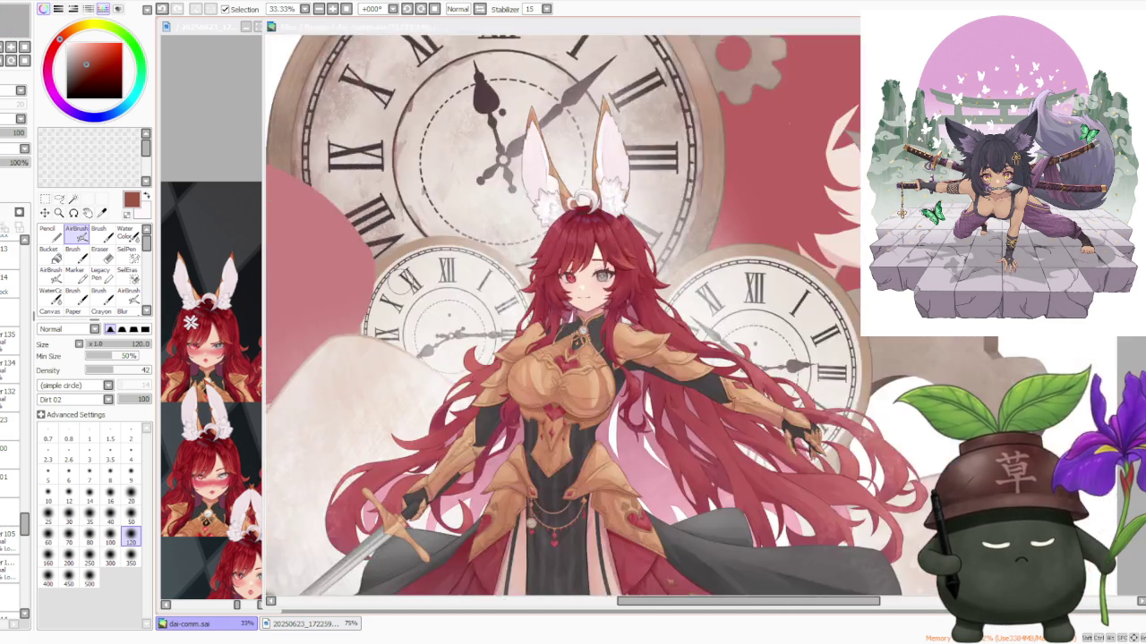
pyautogui.scroll(-2, 440, 179)
pyautogui.scroll(1, 439, 179)
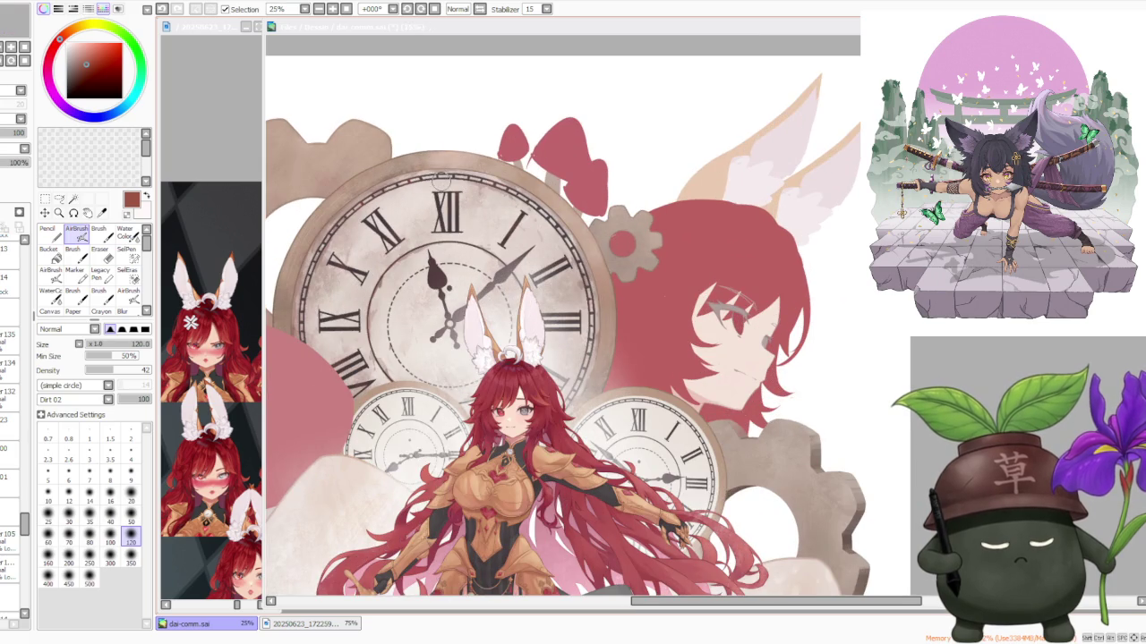
pyautogui.scroll(2, 440, 179)
pyautogui.scroll(-2, 433, 174)
pyautogui.scroll(-2, 484, 221)
pyautogui.scroll(1, 667, 361)
pyautogui.scroll(-1, 583, 347)
pyautogui.scroll(-1, 584, 347)
pyautogui.scroll(1, 577, 350)
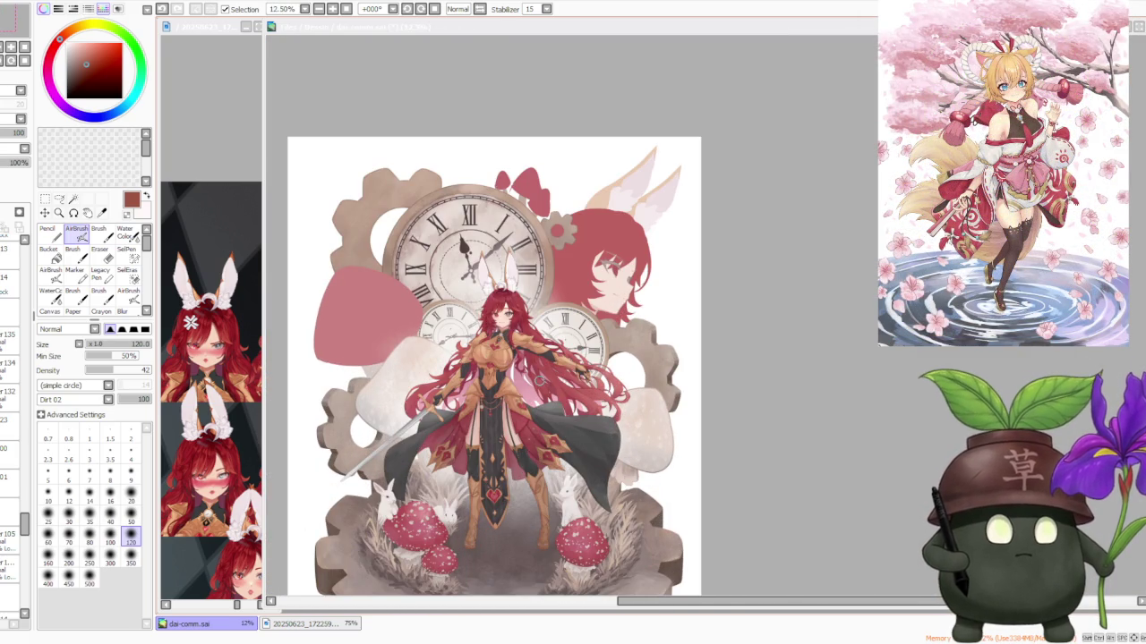
pyautogui.scroll(-1, 525, 352)
pyautogui.scroll(1, 411, 446)
pyautogui.scroll(1, 508, 469)
pyautogui.scroll(-1, 548, 435)
pyautogui.scroll(1, 565, 440)
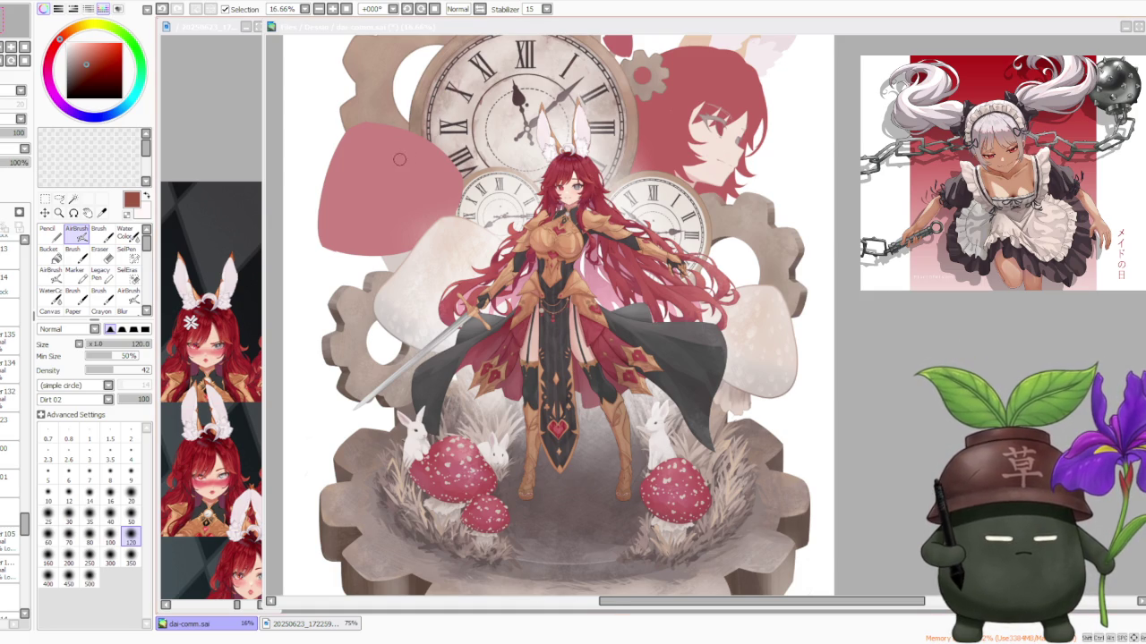
# Step: Zoom the canvas briefly, then make the dai-comm.sai artwork window active
pyautogui.scroll(-2, 399, 159)
pyautogui.scroll(1, 420, 82)
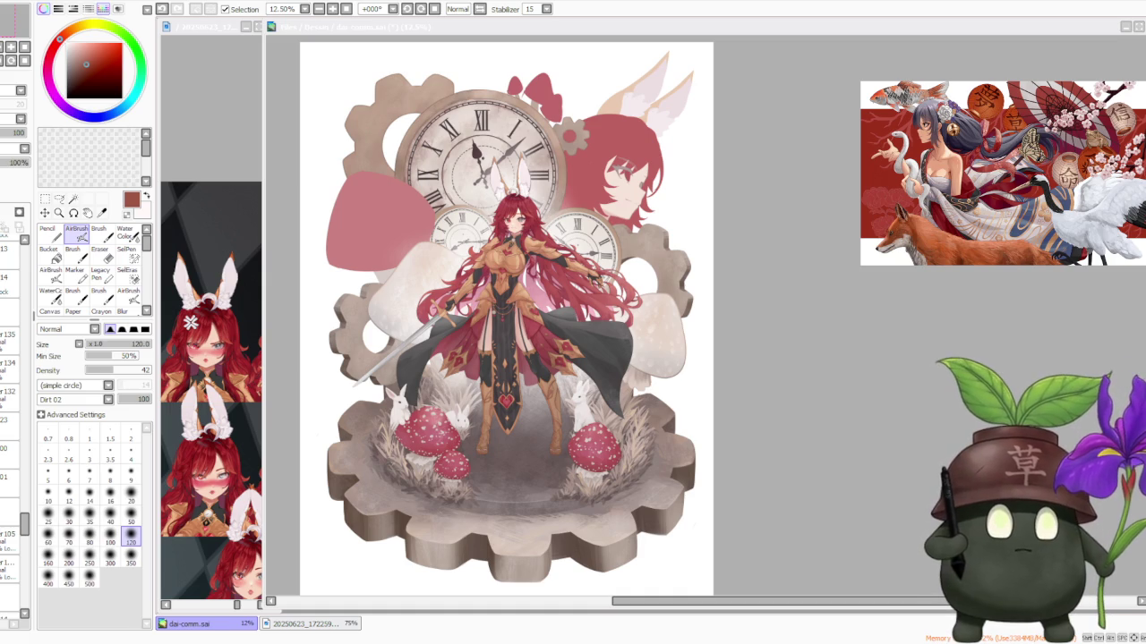
pyautogui.click(786, 406)
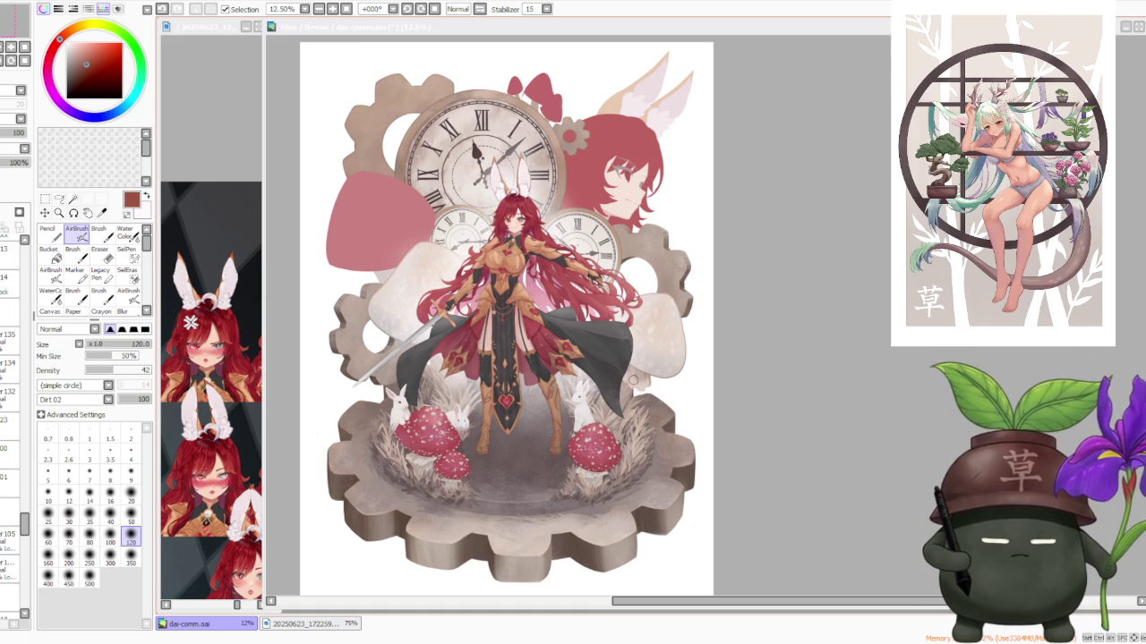
# Step: Activate the artwork window and eyedrop a pale pink from the canvas
pyautogui.click(792, 274)
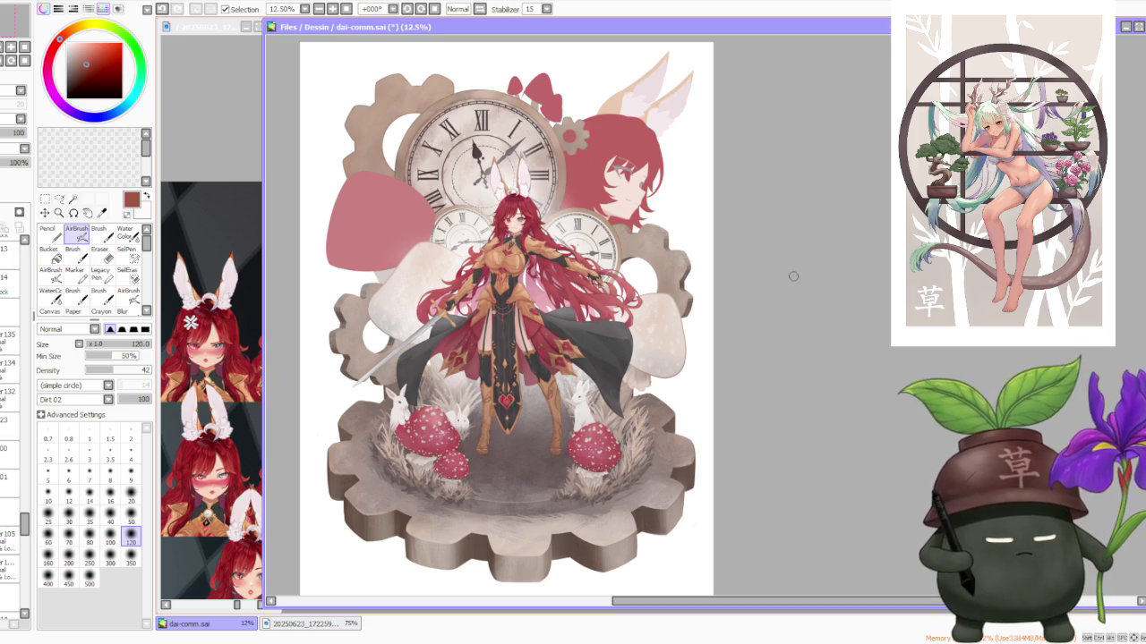
pyautogui.scroll(-2, 787, 284)
pyautogui.scroll(3, 680, 264)
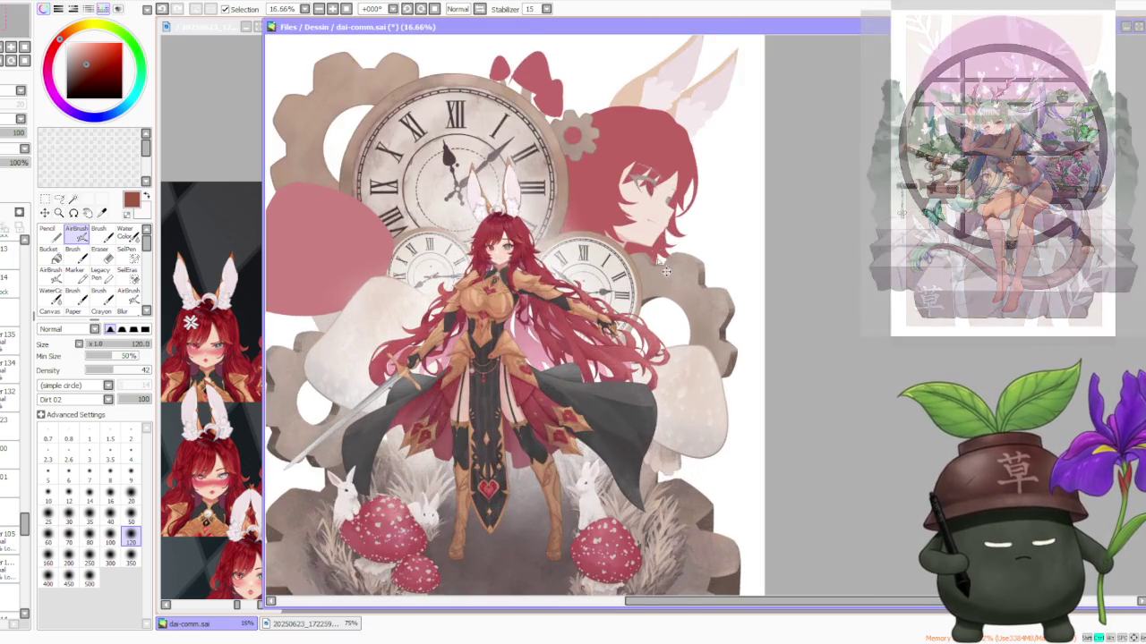
pyautogui.scroll(2, 662, 257)
pyautogui.scroll(-1, 663, 257)
pyautogui.scroll(-1, 663, 257)
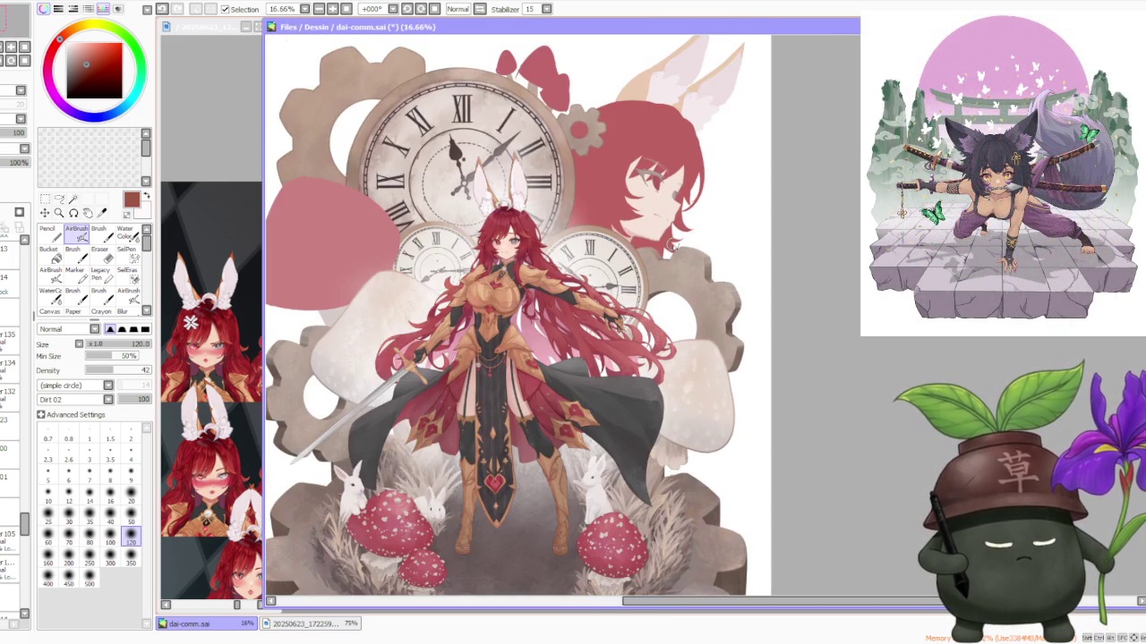
pyautogui.keyDown('alt'); pyautogui.click(679, 163); pyautogui.keyUp('alt')
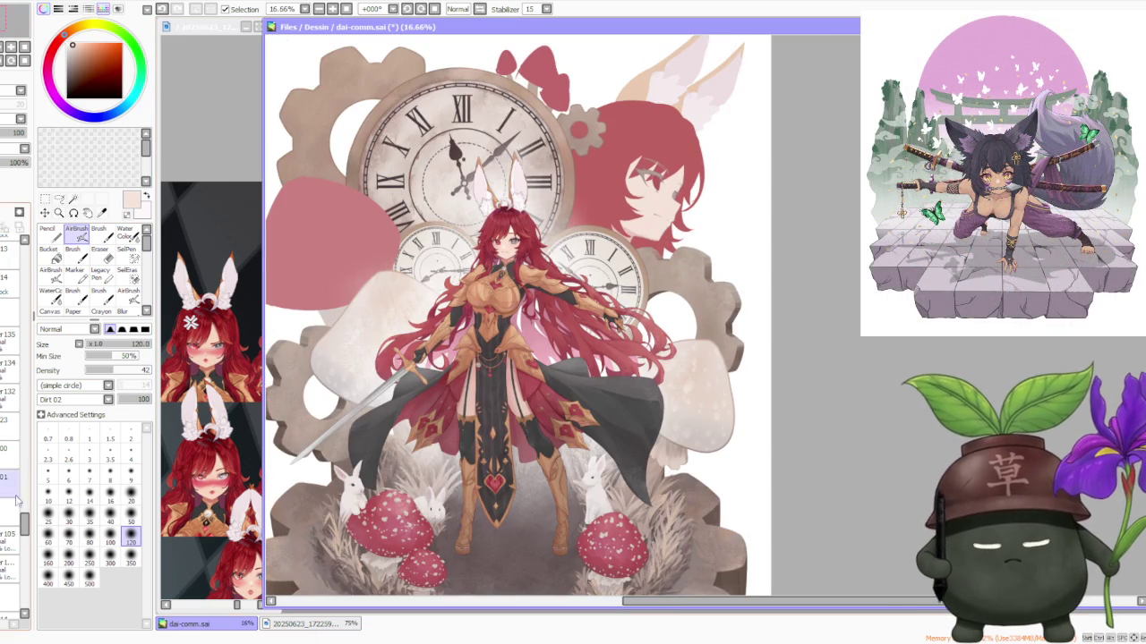
# Step: Select the layer set to 48 opacity in the Layer panel
pyautogui.scroll(-3, 27, 546)
pyautogui.scroll(2, 27, 546)
pyautogui.scroll(2, 26, 537)
pyautogui.scroll(2, 25, 528)
pyautogui.scroll(2, 24, 515)
pyautogui.scroll(-2, 23, 515)
pyautogui.scroll(-2, 20, 516)
pyautogui.scroll(-2, 16, 517)
pyautogui.scroll(-2, 12, 519)
pyautogui.click(9, 419)
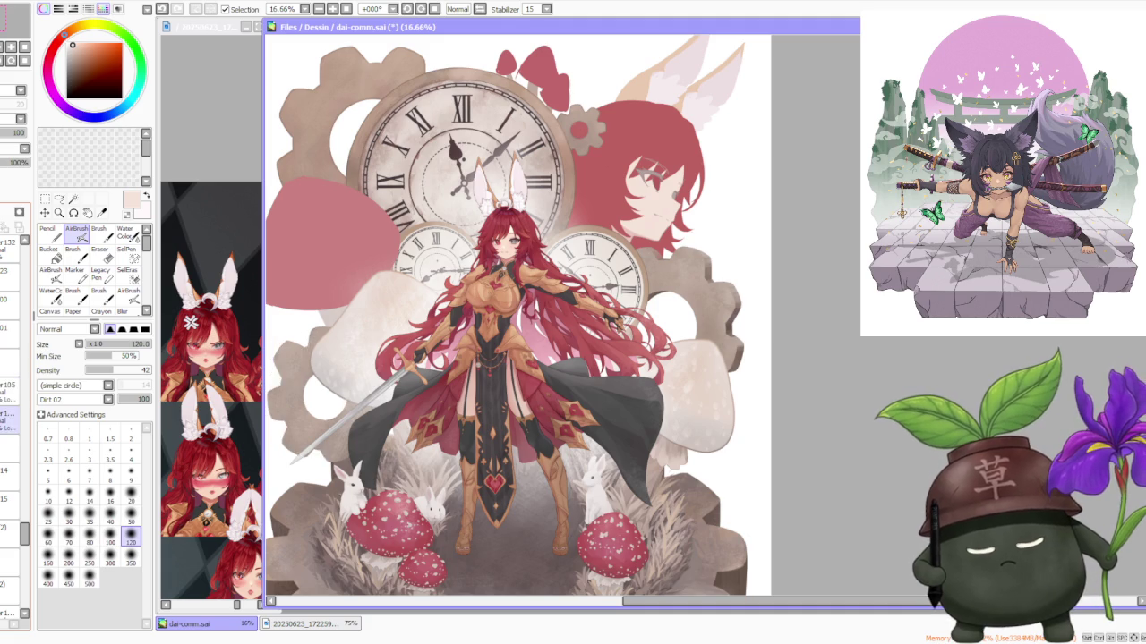
pyautogui.scroll(-1, 661, 242)
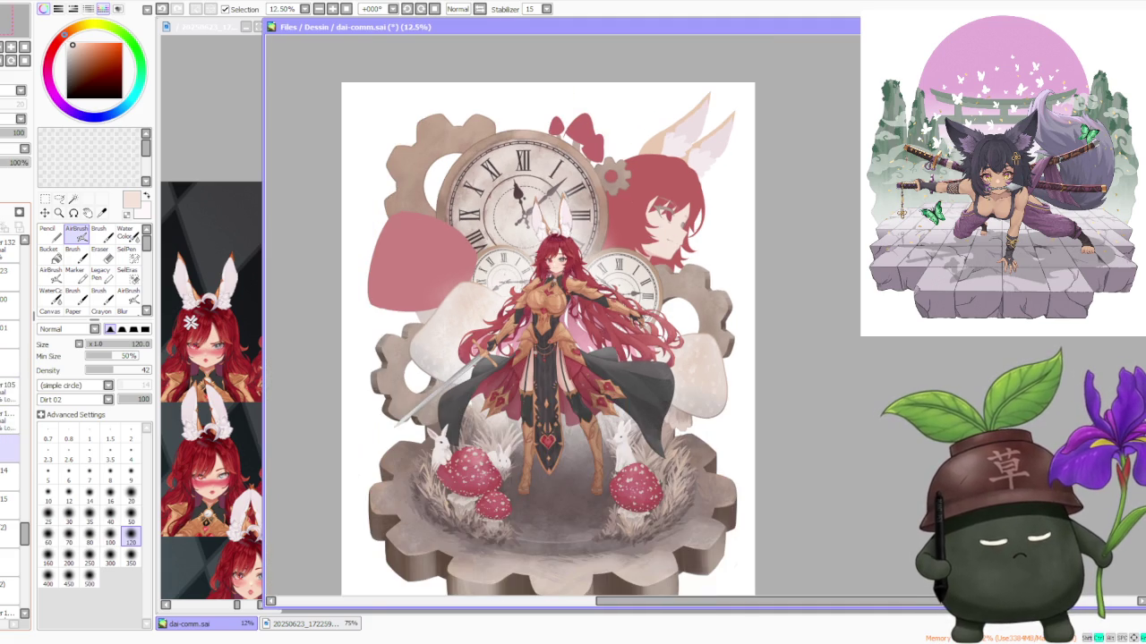
pyautogui.scroll(-2, 13, 474)
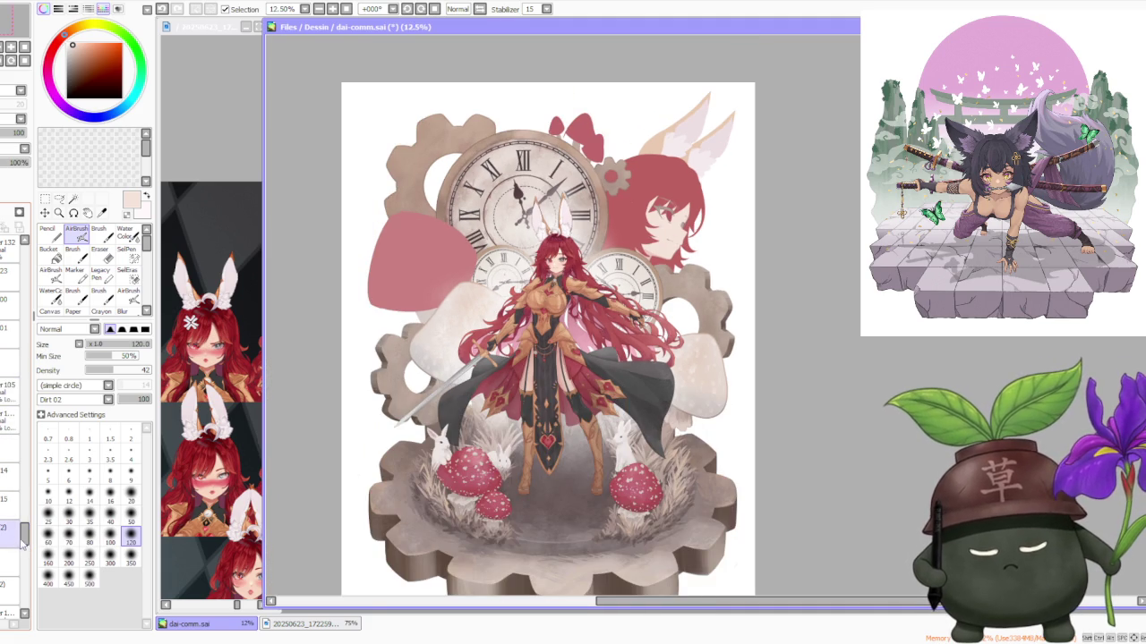
pyautogui.scroll(-2, 20, 555)
pyautogui.click(9, 489)
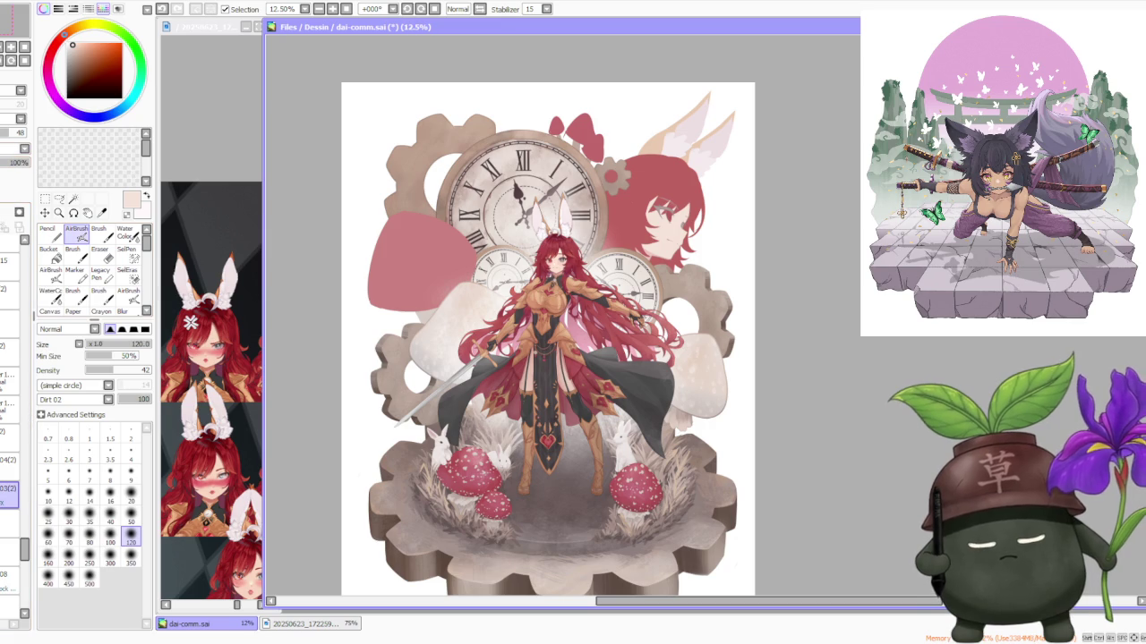
# Step: Eyedrop a dark brown from the artwork with the airbrush
pyautogui.scroll(-1, 718, 269)
pyautogui.scroll(2, 718, 268)
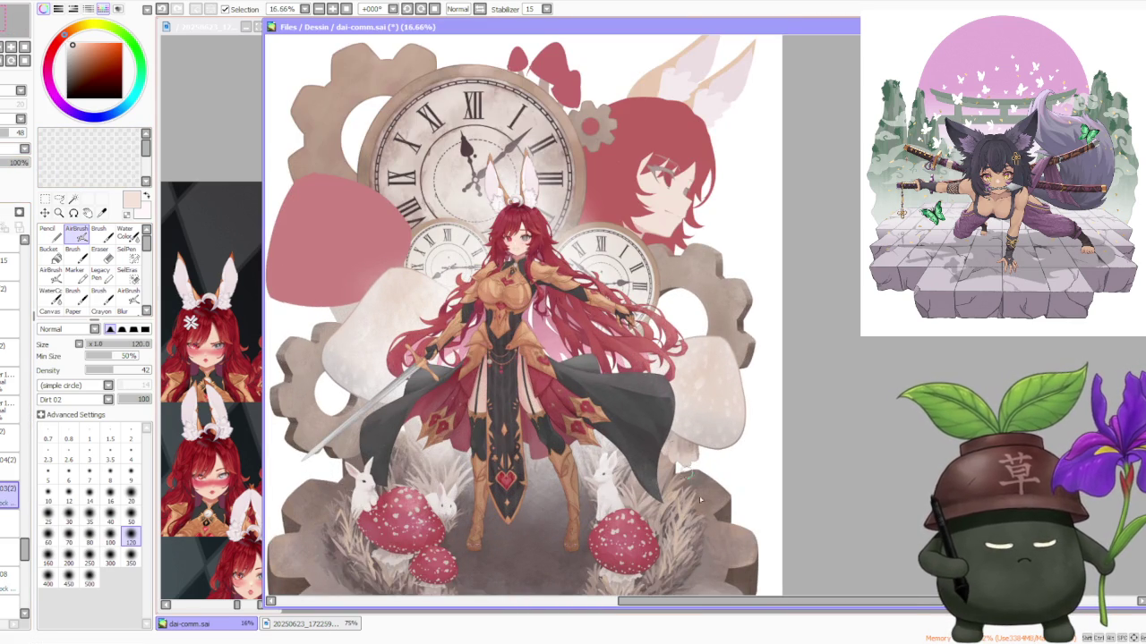
pyautogui.keyDown('alt'); pyautogui.click(739, 578); pyautogui.keyUp('alt')
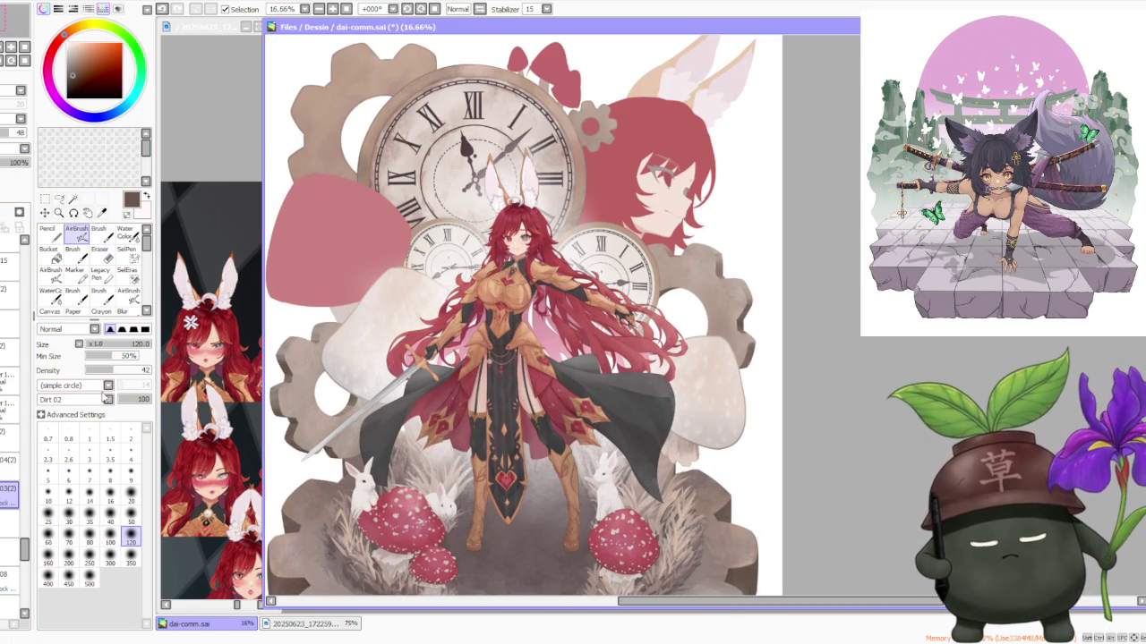
# Step: Set the airbrush size to the 500 preset, then reduce it to 350
pyautogui.click(90, 582)
pyautogui.scroll(2, 627, 336)
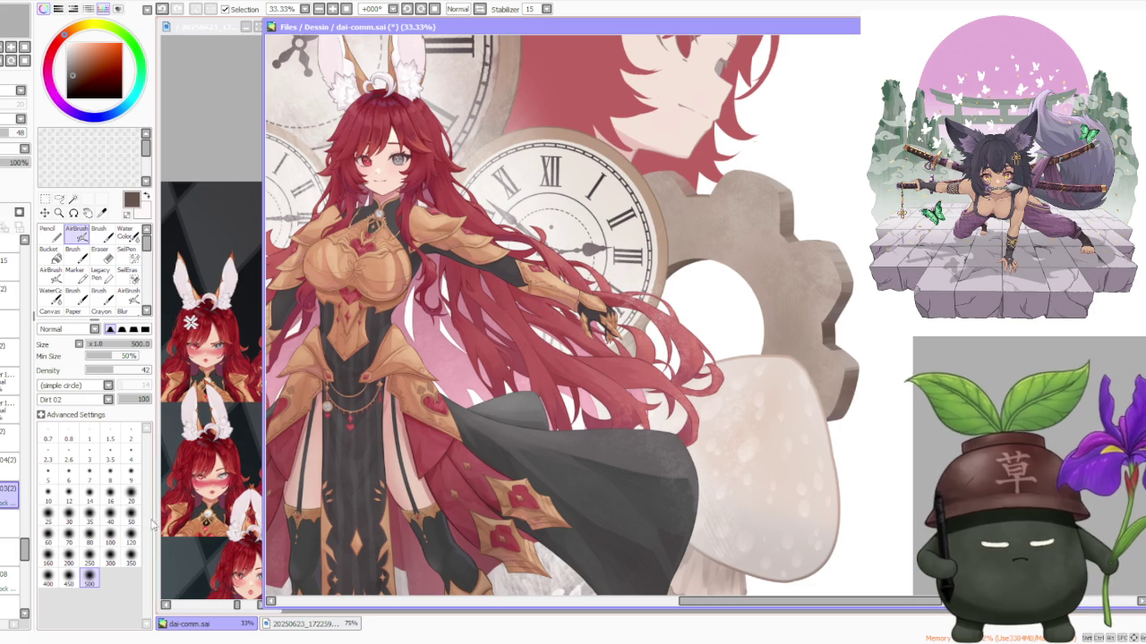
pyautogui.click(131, 556)
pyautogui.scroll(-1, 498, 253)
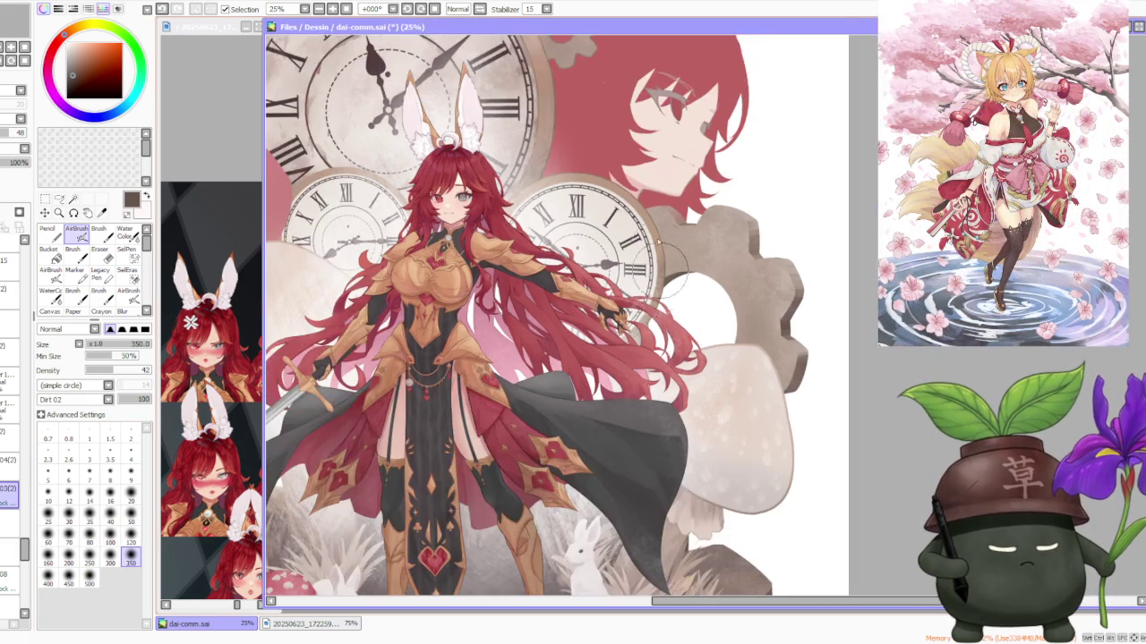
pyautogui.scroll(2, 497, 252)
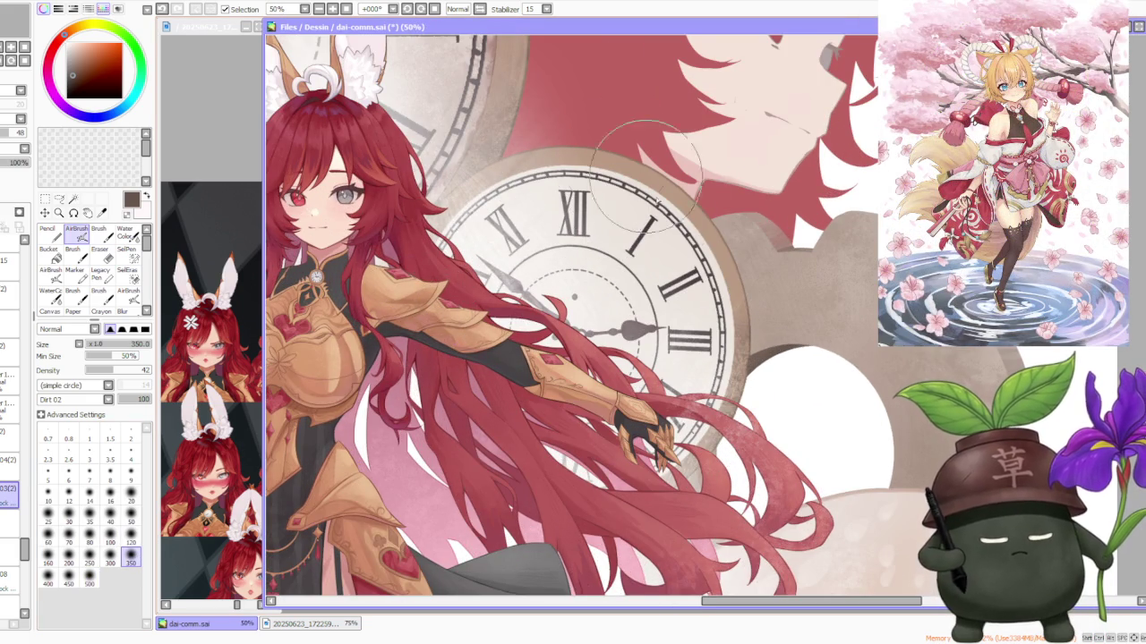
pyautogui.scroll(-1, 716, 244)
pyautogui.scroll(-1, 698, 235)
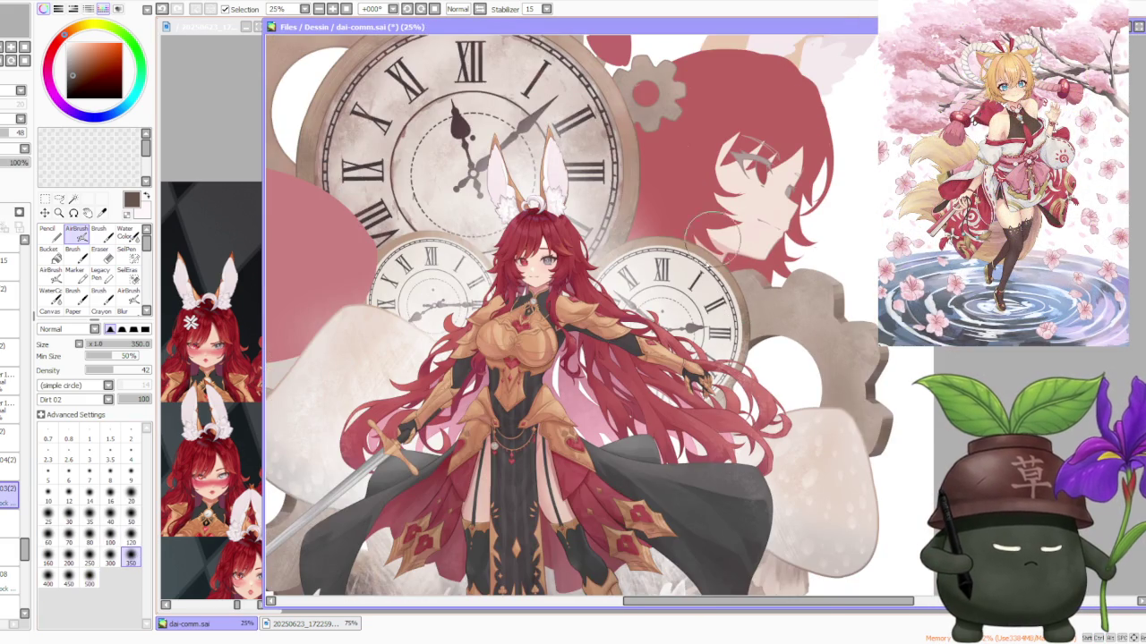
pyautogui.scroll(-1, 661, 222)
pyautogui.scroll(2, 537, 107)
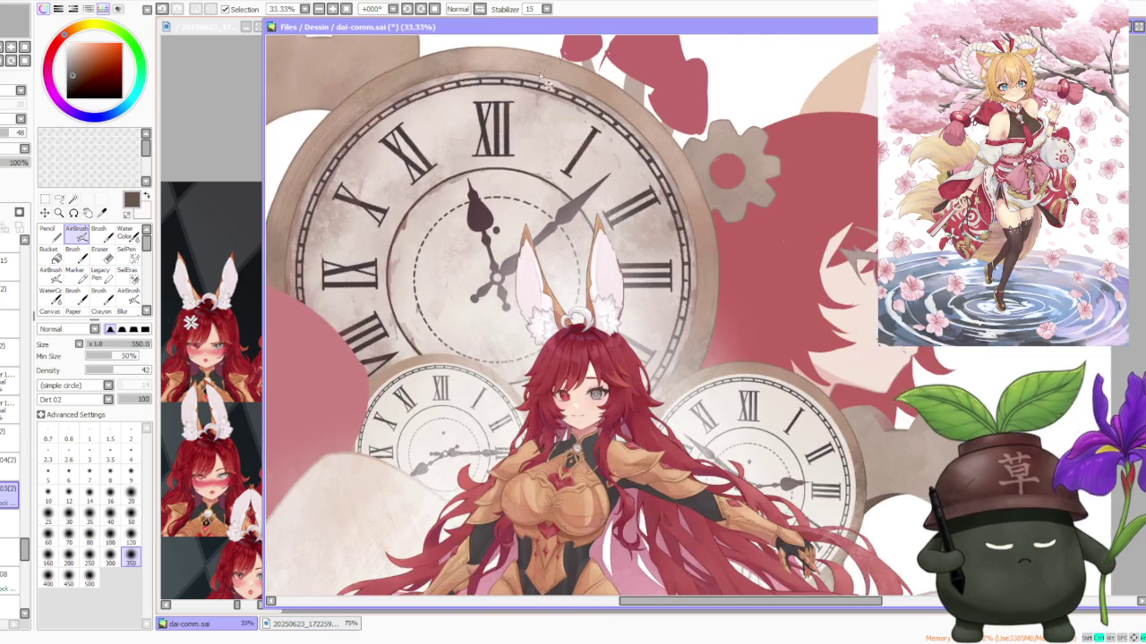
pyautogui.scroll(-1, 507, 62)
pyautogui.scroll(2, 664, 224)
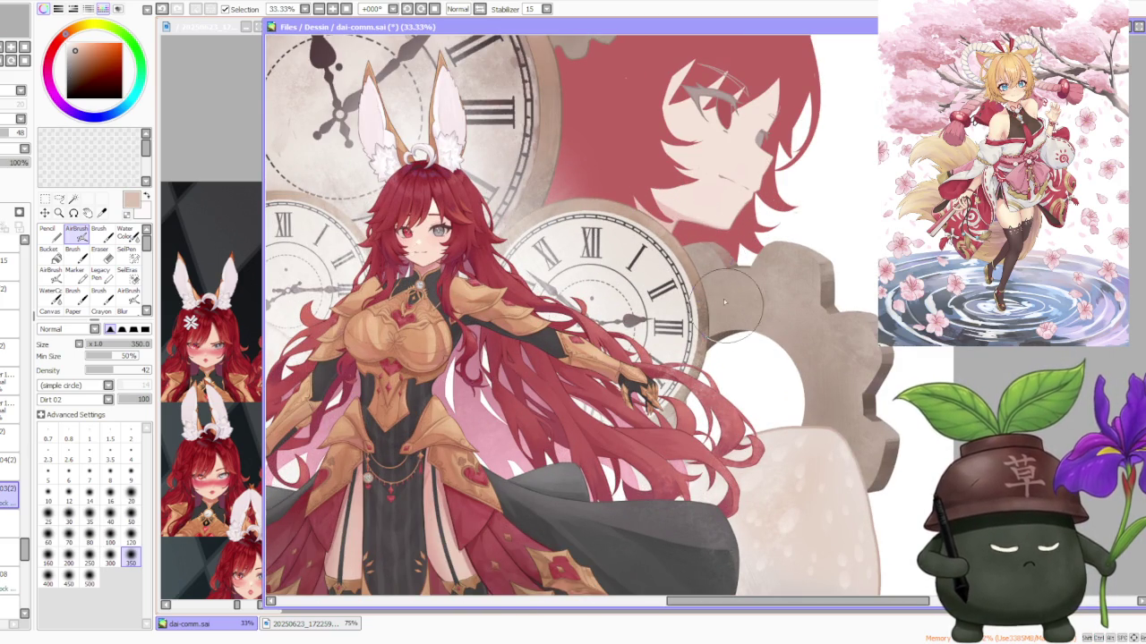
pyautogui.scroll(-1, 701, 244)
pyautogui.scroll(-1, 701, 243)
pyautogui.scroll(1, 678, 128)
pyautogui.scroll(1, 667, 115)
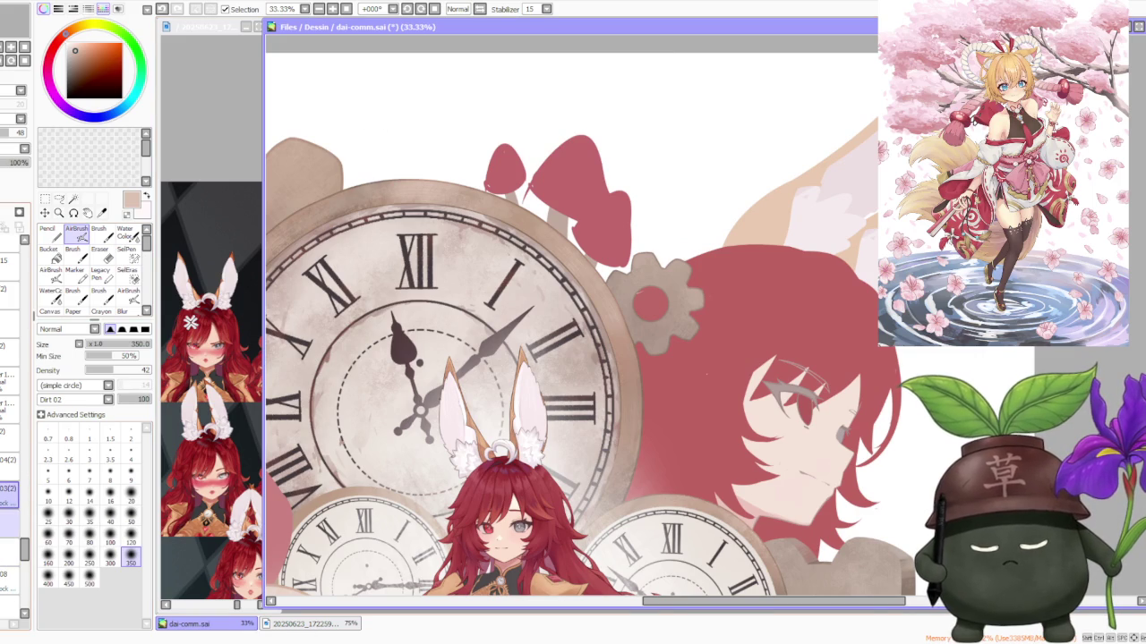
pyautogui.scroll(-2, 9, 537)
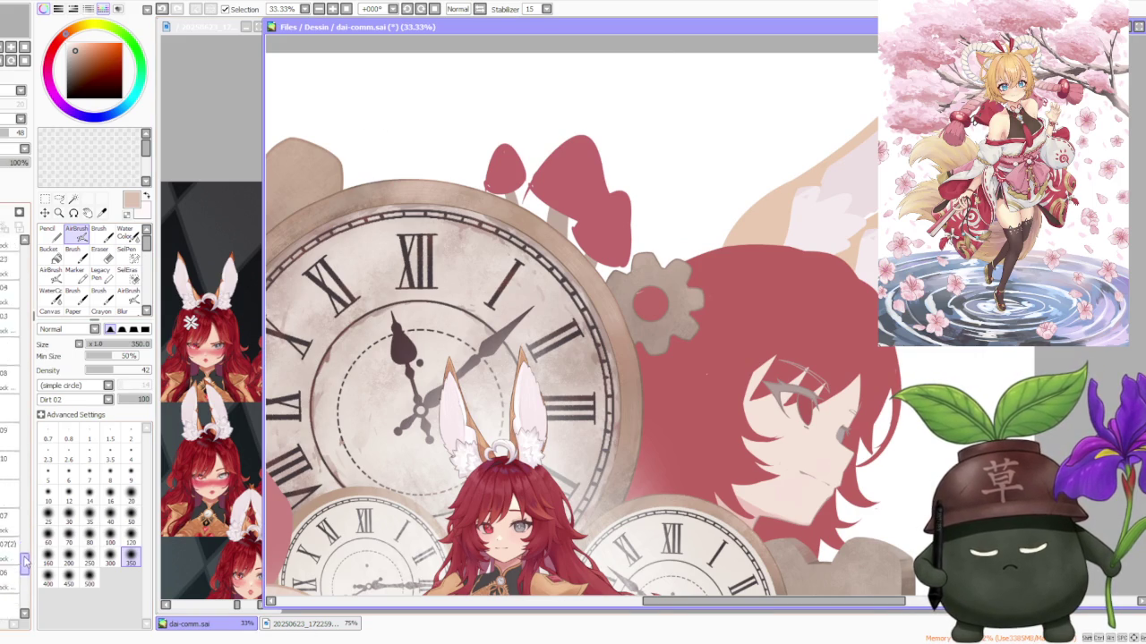
pyautogui.scroll(-2, 24, 537)
pyautogui.scroll(-1, 22, 537)
pyautogui.scroll(-1, 18, 536)
pyautogui.scroll(-1, 15, 536)
# Step: Make layer 03(2) the active layer in the Layers panel
pyautogui.click(11, 543)
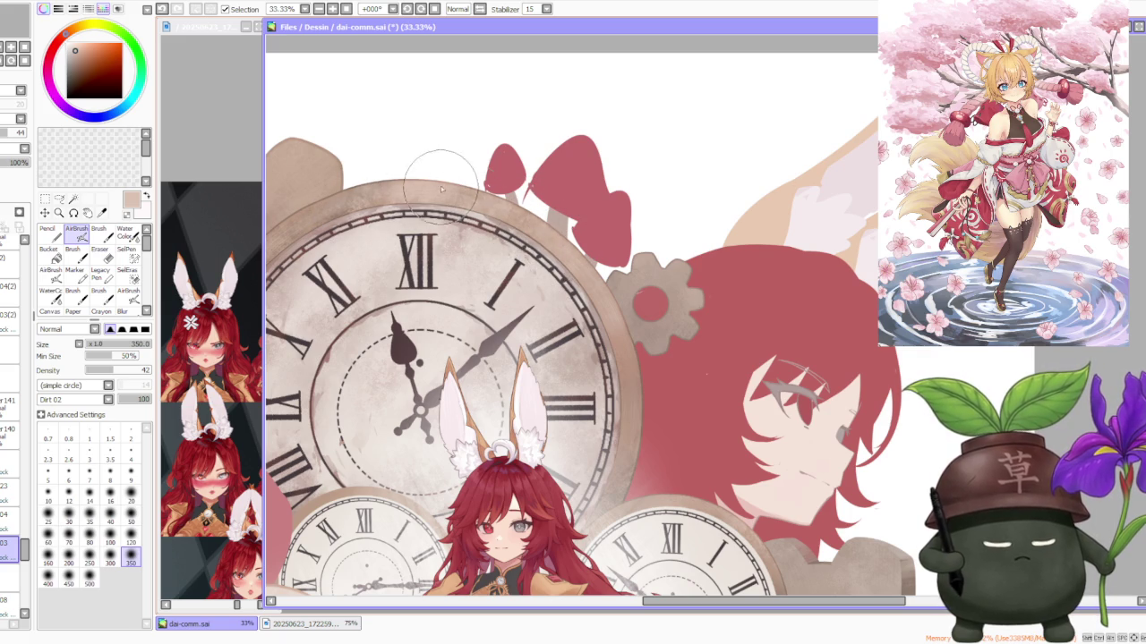
pyautogui.scroll(-3, 629, 332)
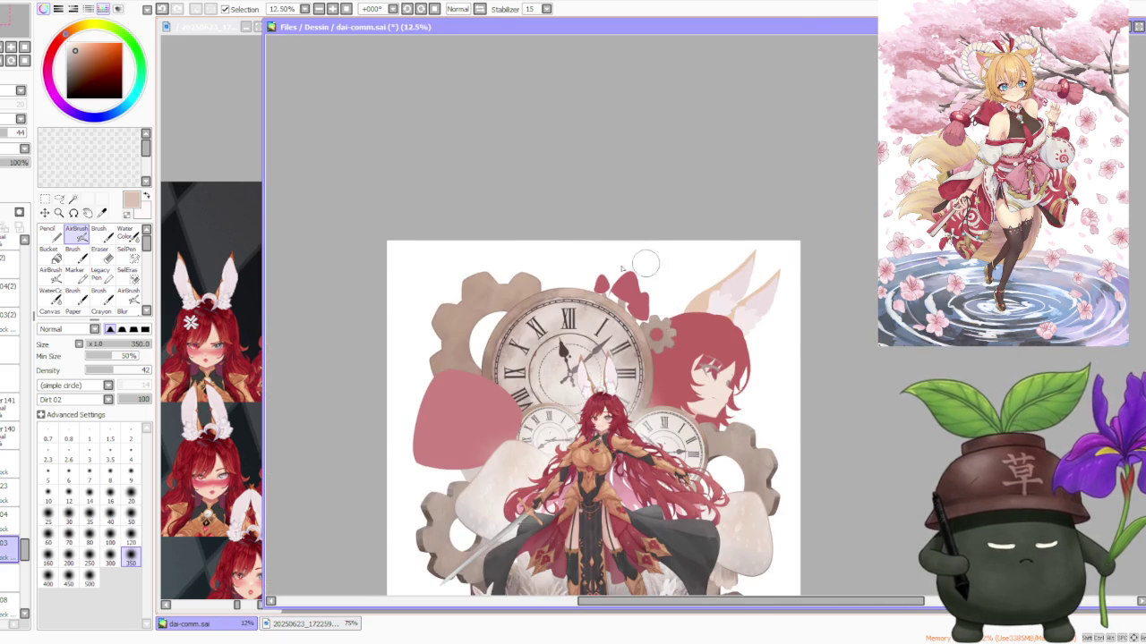
pyautogui.scroll(2, 548, 283)
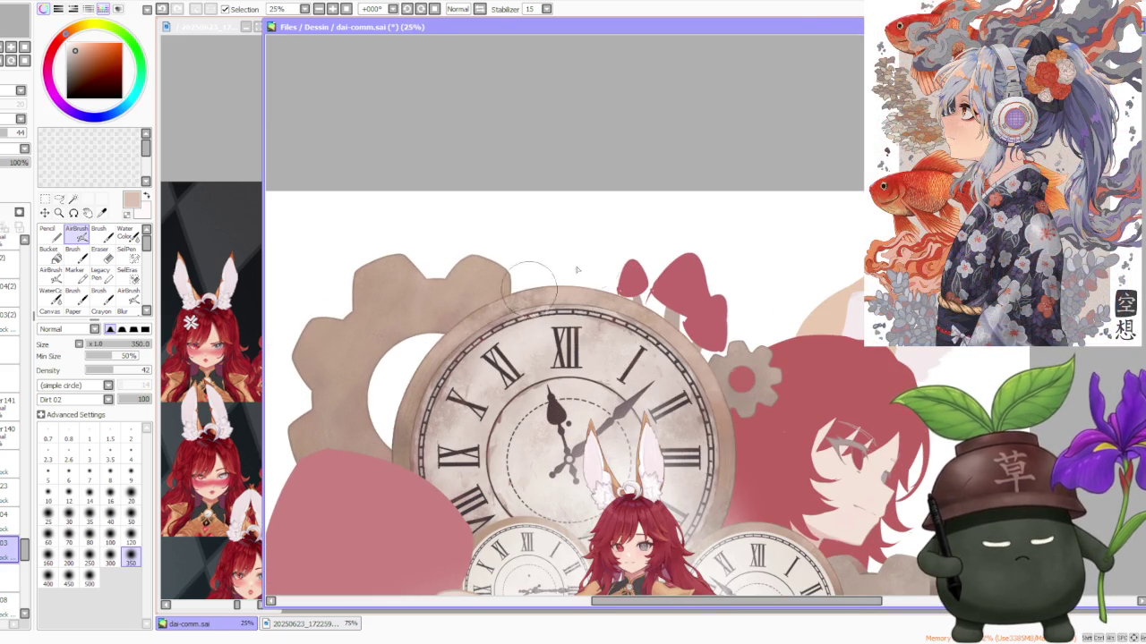
pyautogui.scroll(-2, 631, 256)
pyautogui.scroll(-1, 631, 256)
pyautogui.scroll(-1, 662, 313)
pyautogui.scroll(3, 615, 304)
pyautogui.scroll(2, 615, 297)
pyautogui.scroll(2, 600, 340)
pyautogui.scroll(2, 583, 370)
pyautogui.scroll(-2, 583, 370)
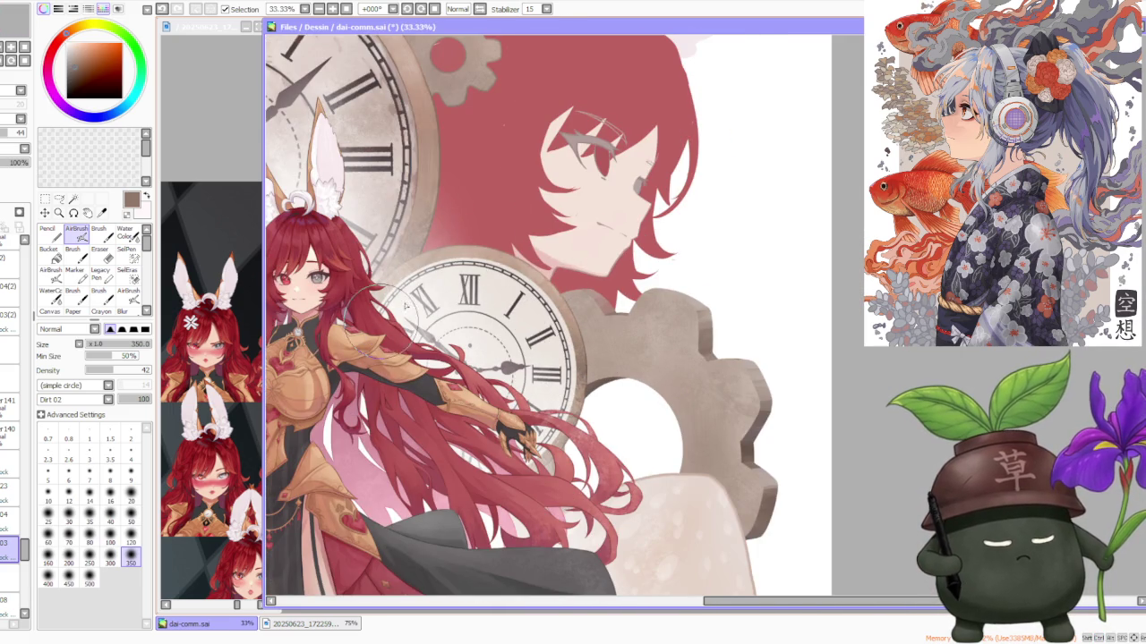
pyautogui.keyDown('ctrl'); pyautogui.keyDown('shift'); pyautogui.click(508, 234); pyautogui.keyUp('shift'); pyautogui.keyUp('ctrl')
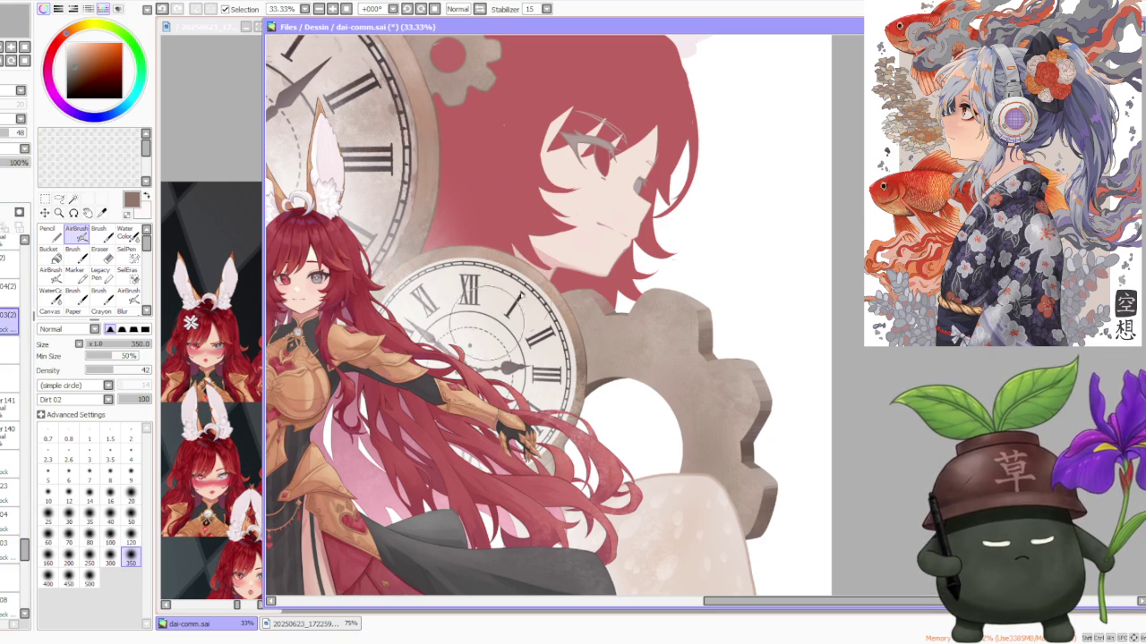
pyautogui.scroll(-2, 569, 242)
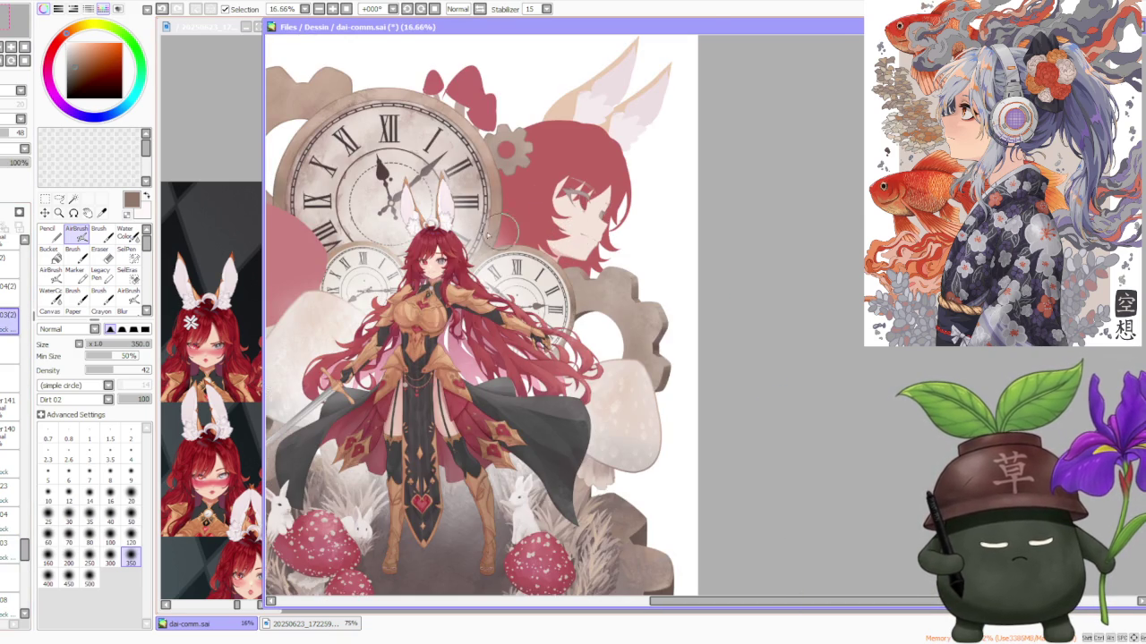
pyautogui.scroll(2, 304, 179)
pyautogui.scroll(2, 313, 233)
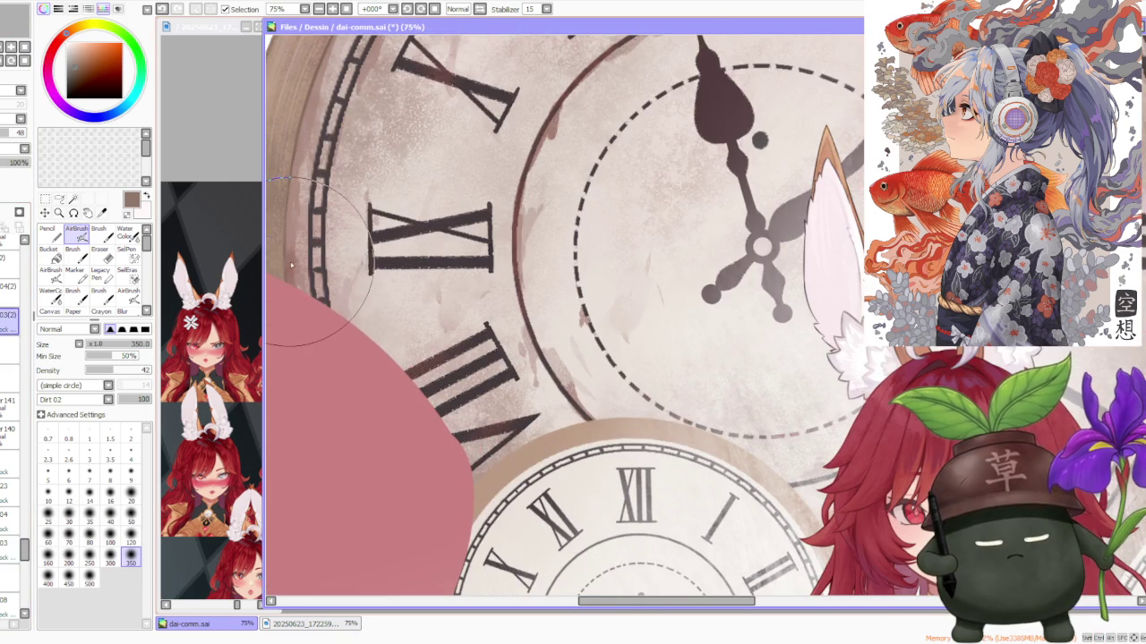
pyautogui.scroll(-3, 288, 262)
pyautogui.scroll(2, 591, 353)
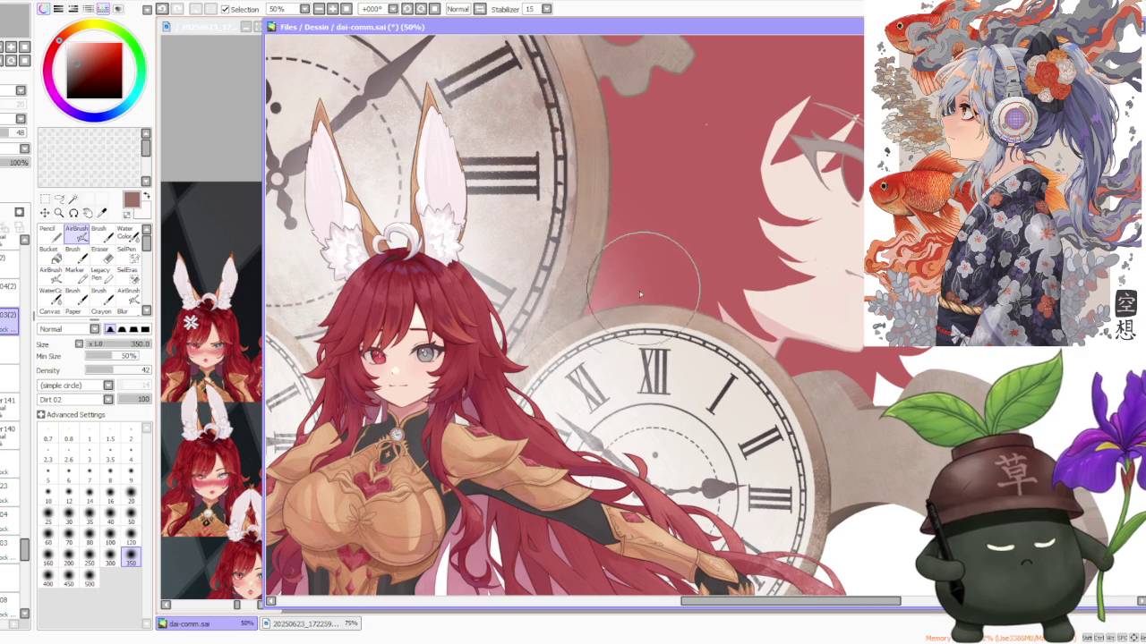
pyautogui.scroll(-1, 627, 358)
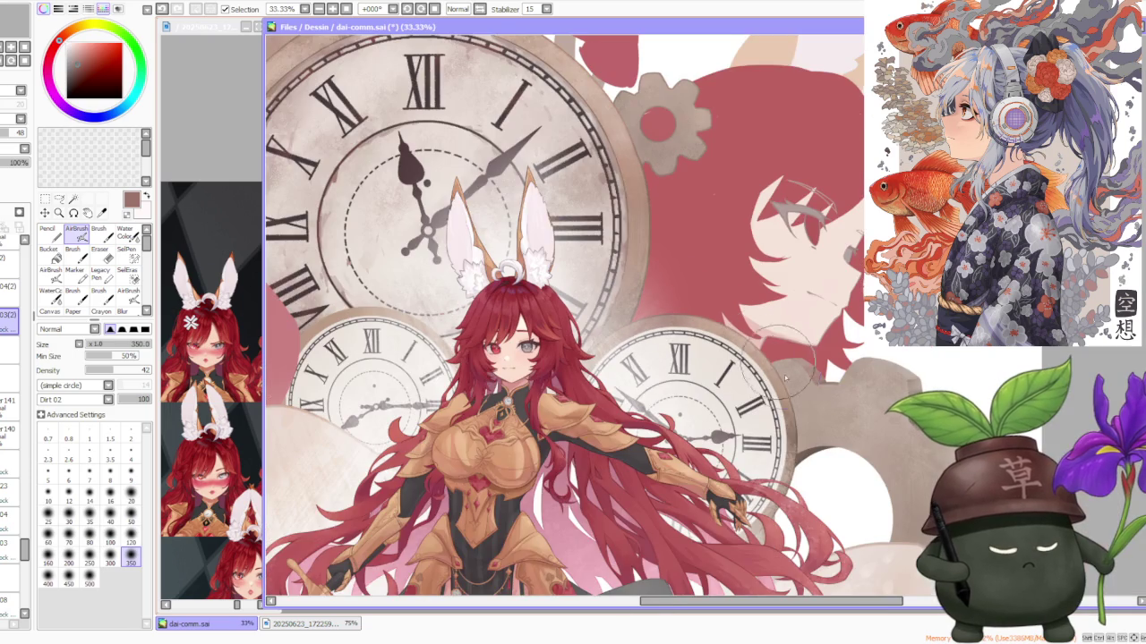
# Step: Eyedrop a light tan brown from the artwork as the paint colour
pyautogui.keyDown('alt'); pyautogui.click(775, 379); pyautogui.keyUp('alt')
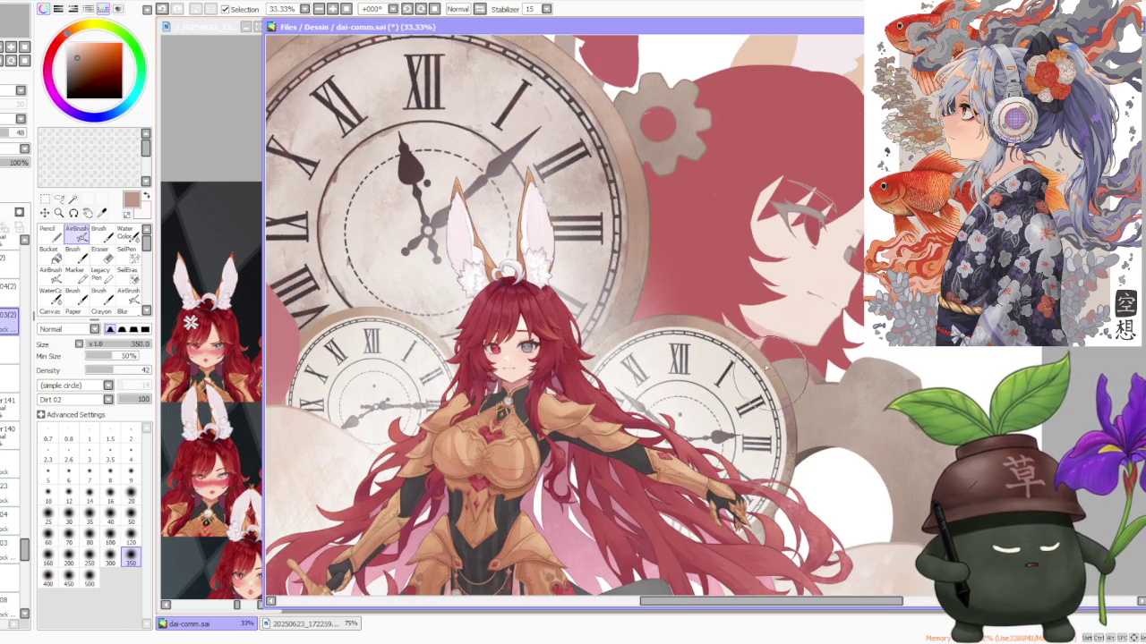
pyautogui.scroll(-1, 682, 340)
pyautogui.scroll(2, 682, 336)
pyautogui.scroll(-2, 787, 322)
pyautogui.scroll(-1, 801, 331)
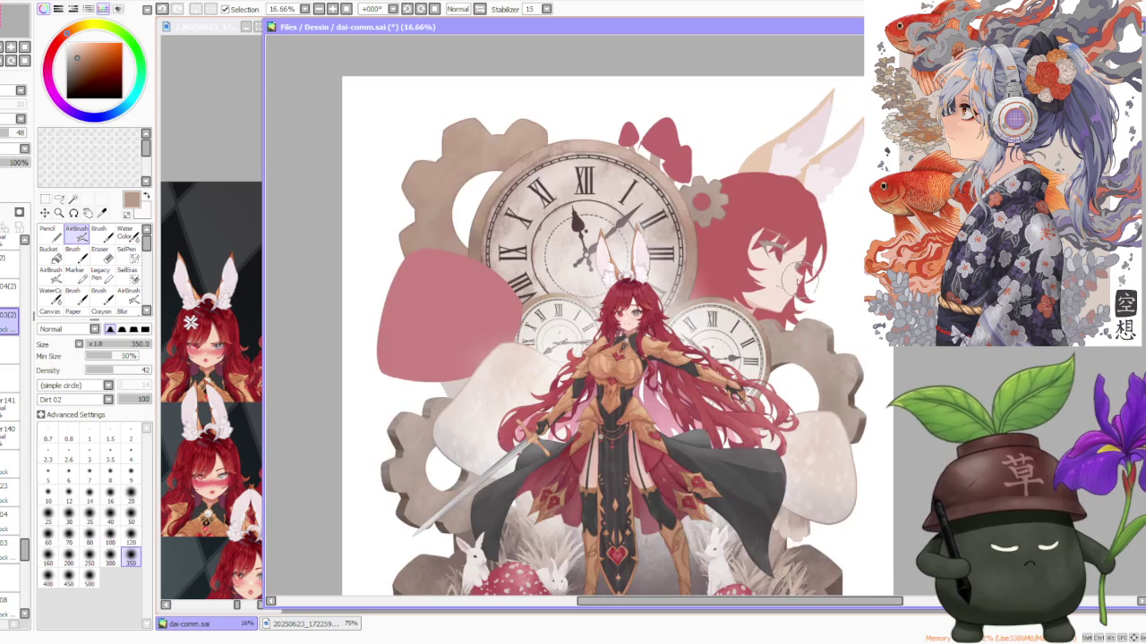
pyautogui.scroll(2, 792, 304)
pyautogui.scroll(1, 792, 305)
pyautogui.scroll(-1, 792, 304)
pyautogui.scroll(2, 752, 517)
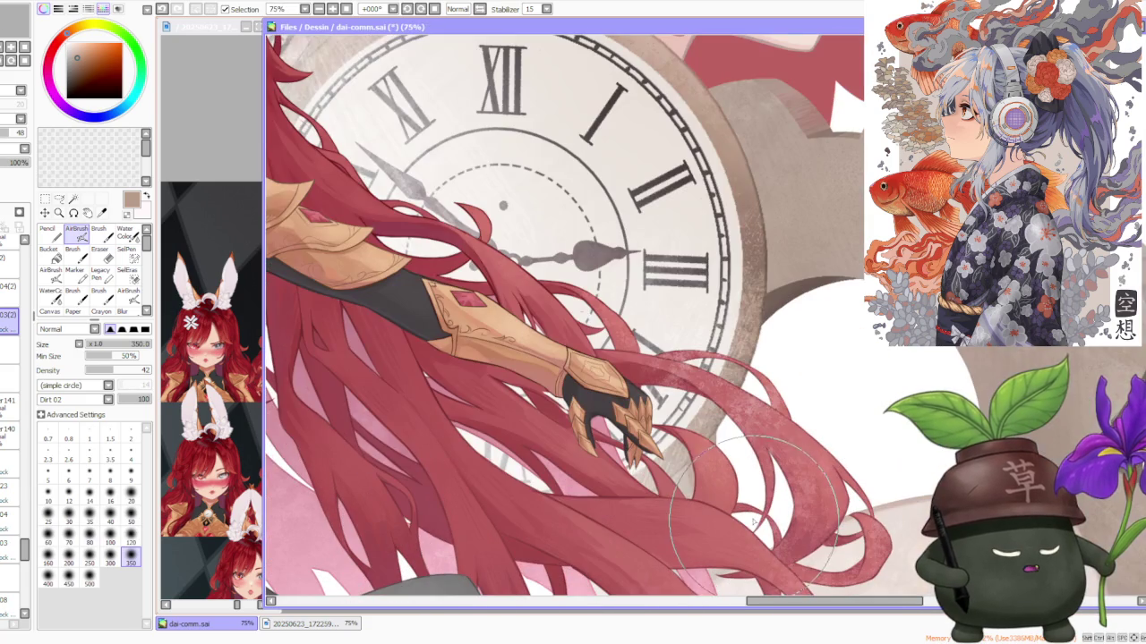
pyautogui.scroll(-5, 752, 517)
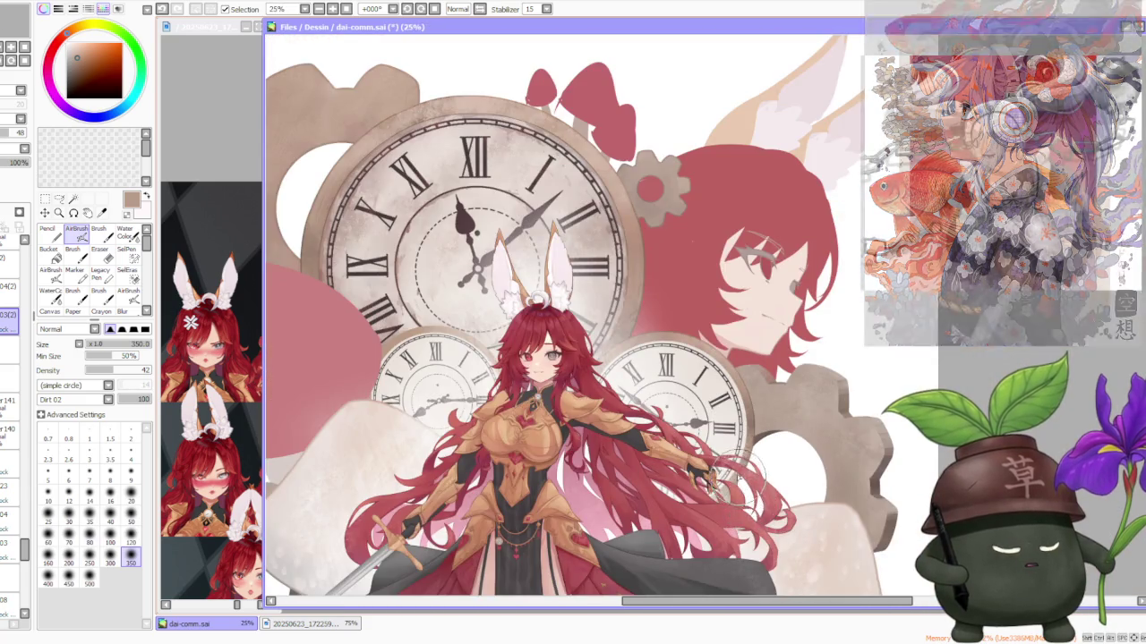
pyautogui.scroll(-2, 727, 255)
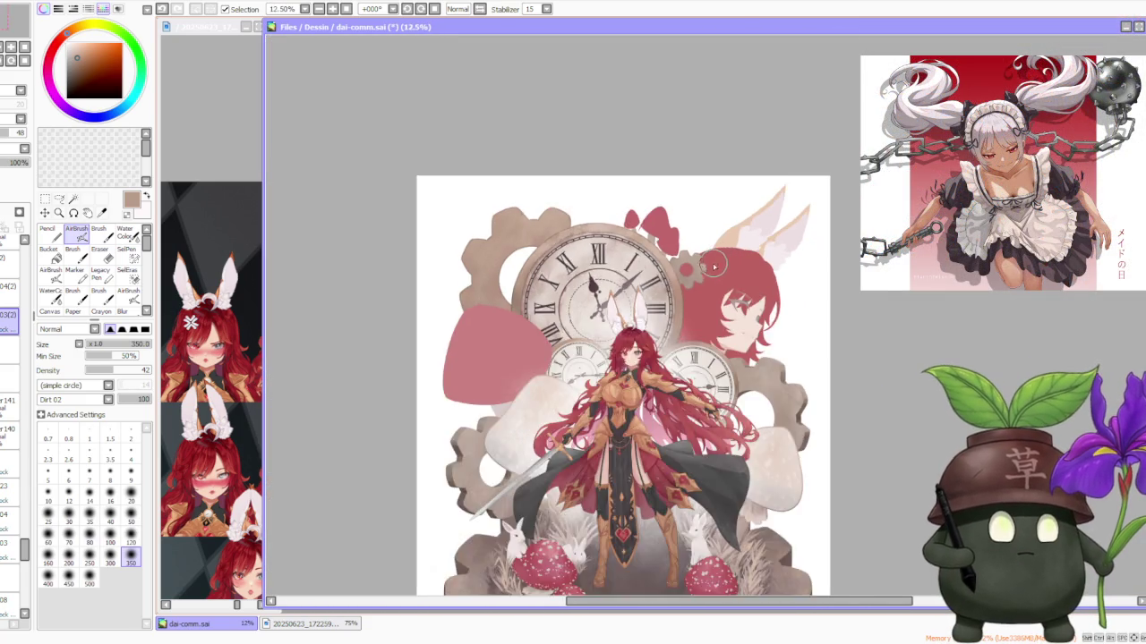
# Step: Eyedrop the dark brown from the canvas as the paint colour
pyautogui.scroll(1, 716, 420)
pyautogui.keyDown('alt'); pyautogui.click(739, 546); pyautogui.keyUp('alt')
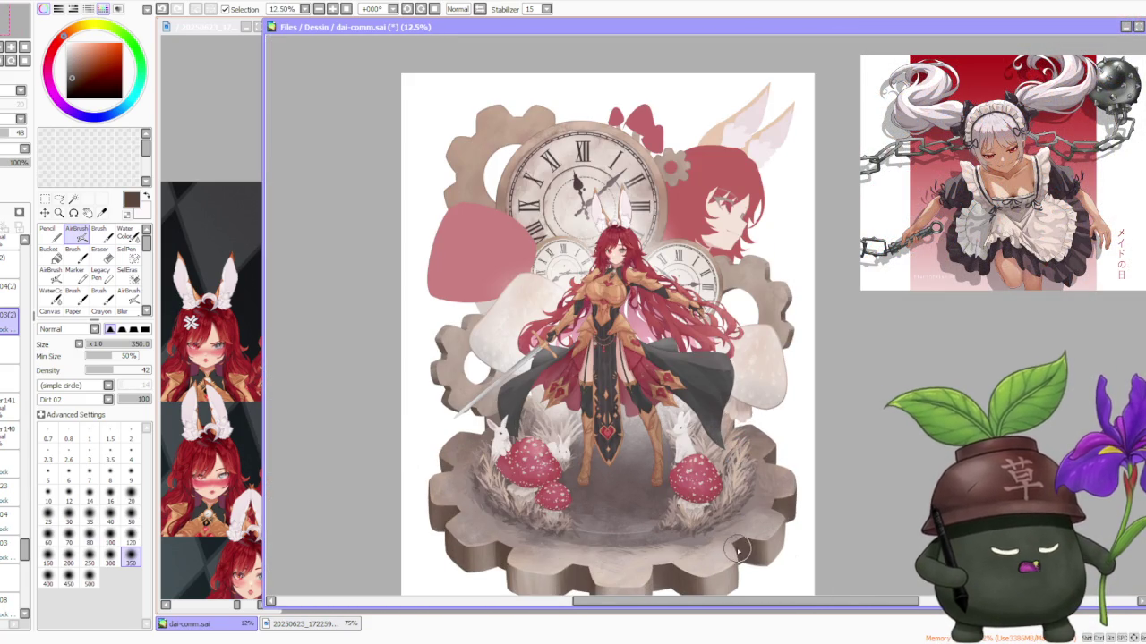
pyautogui.scroll(2, 25, 546)
pyautogui.scroll(1, 23, 542)
pyautogui.scroll(2, 20, 533)
pyautogui.scroll(2, 16, 523)
pyautogui.scroll(2, 12, 510)
pyautogui.scroll(-1, 12, 510)
pyautogui.scroll(-1, 21, 524)
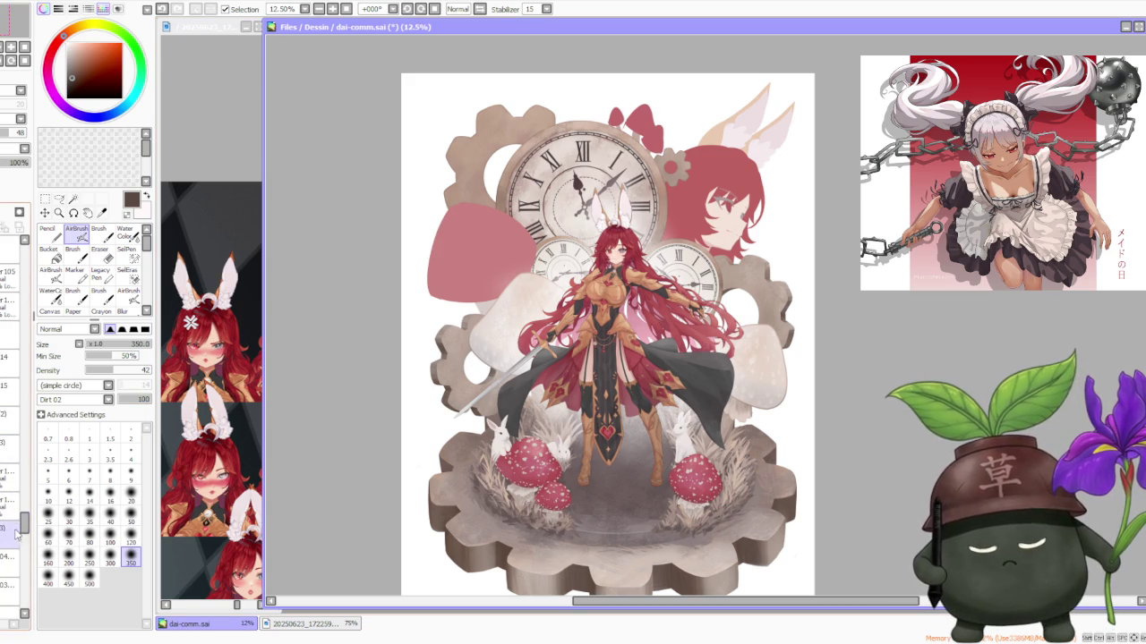
pyautogui.scroll(-2, 27, 530)
pyautogui.scroll(-1, 25, 528)
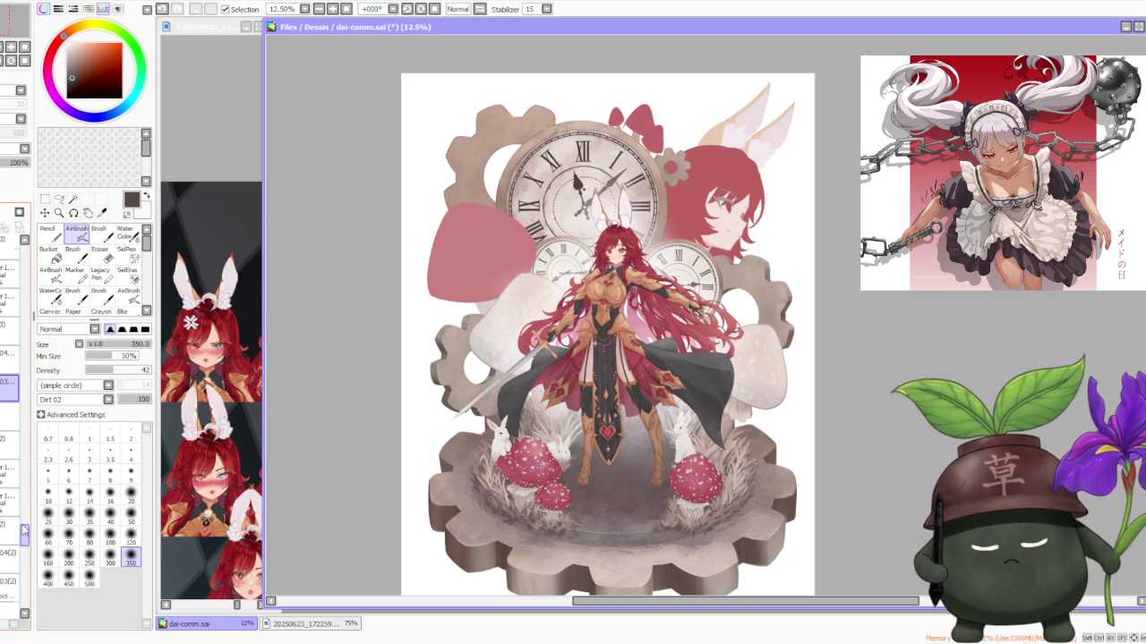
# Step: Switch the active layer from 03(2) to 04(2), then to a higher layer
pyautogui.click(4, 561)
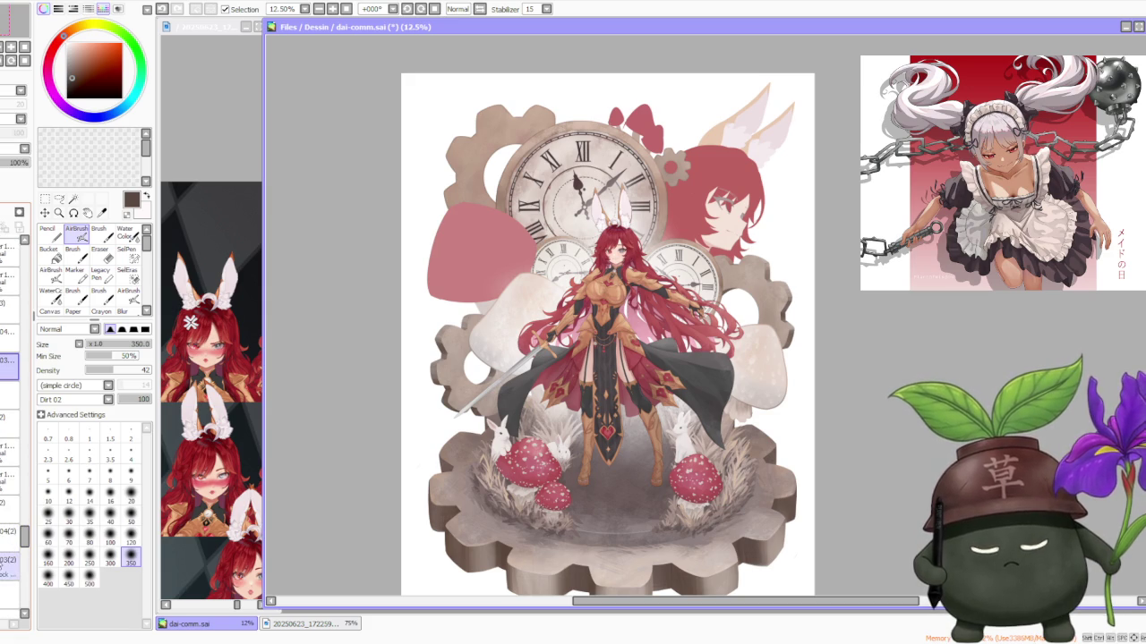
pyautogui.click(13, 534)
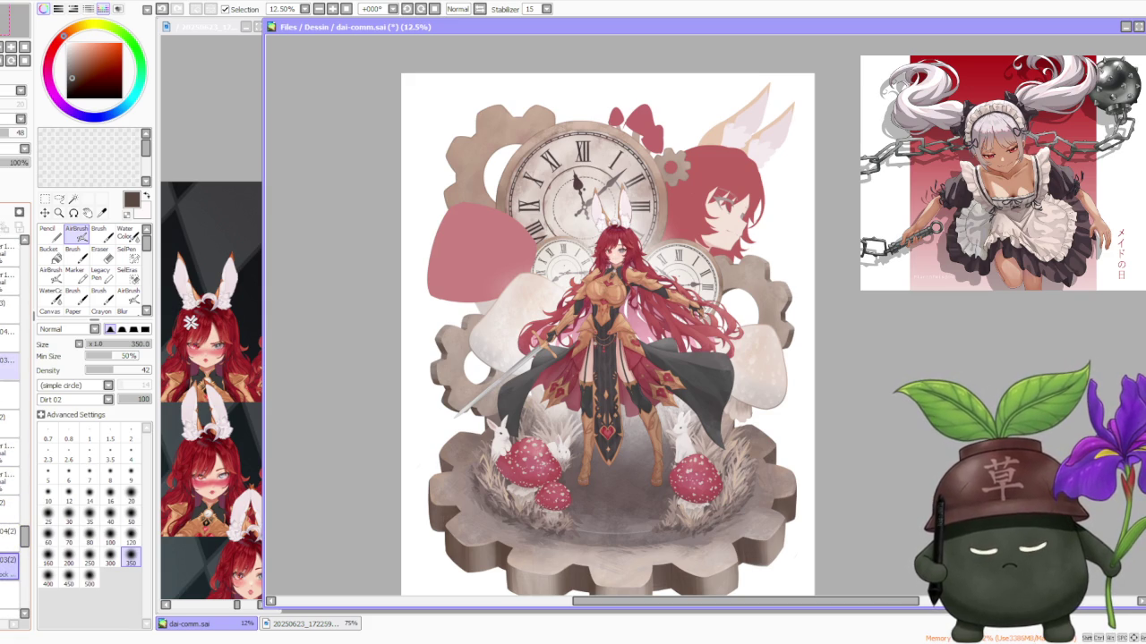
pyautogui.click(11, 367)
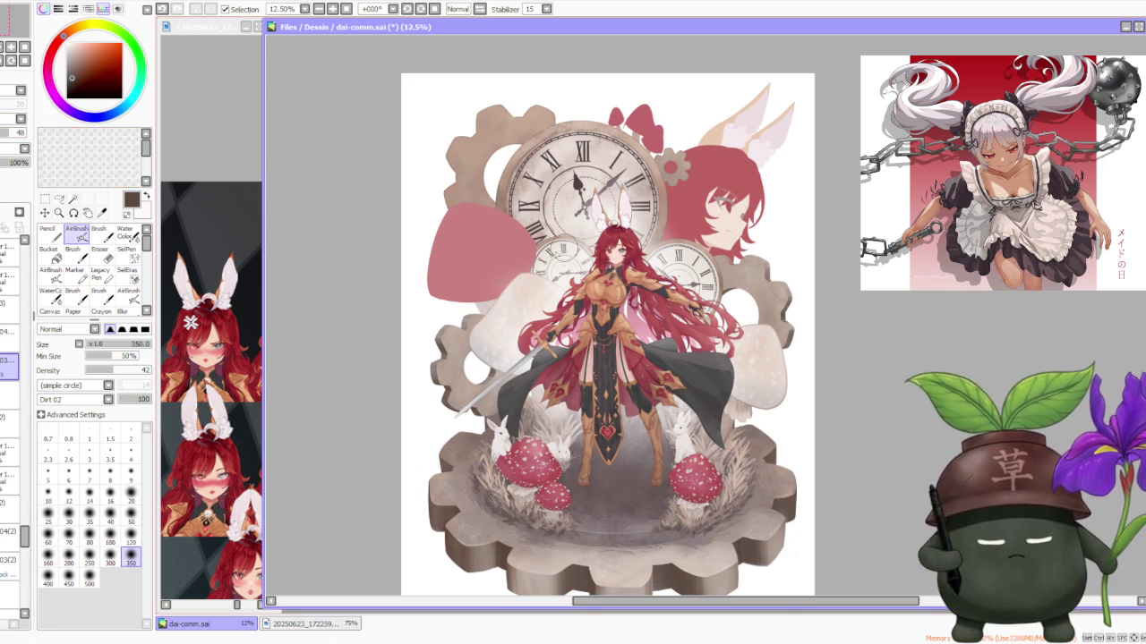
# Step: Set the airbrush size to the 300 preset
pyautogui.scroll(2, 580, 259)
pyautogui.scroll(2, 580, 260)
pyautogui.scroll(-3, 555, 296)
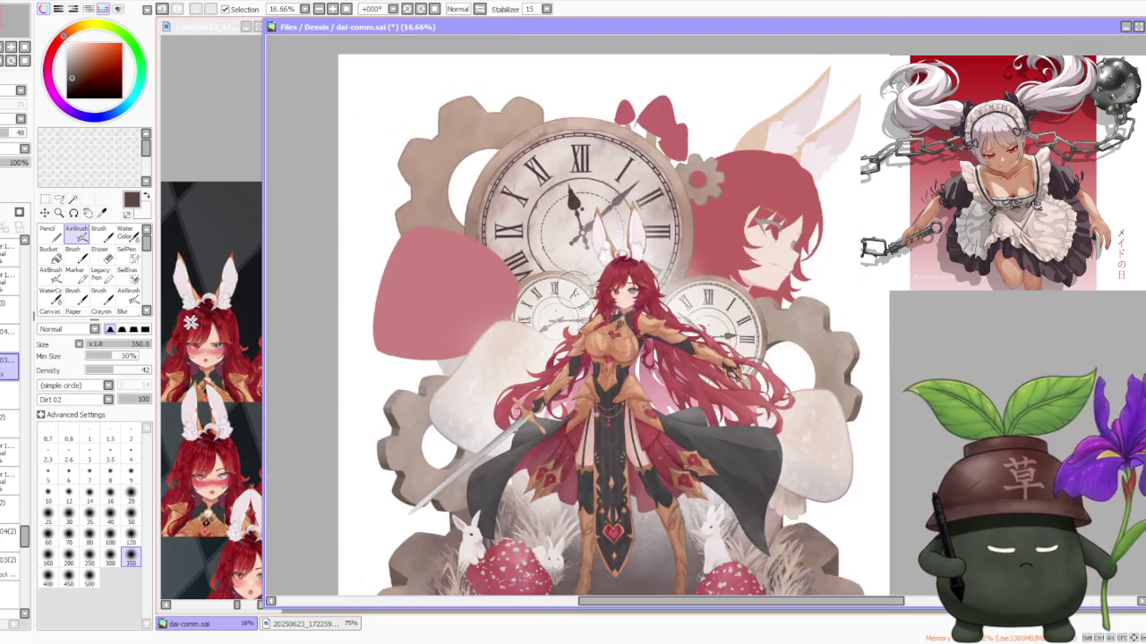
pyautogui.scroll(4, 537, 320)
pyautogui.scroll(-1, 537, 320)
pyautogui.scroll(-4, 537, 320)
pyautogui.scroll(5, 716, 304)
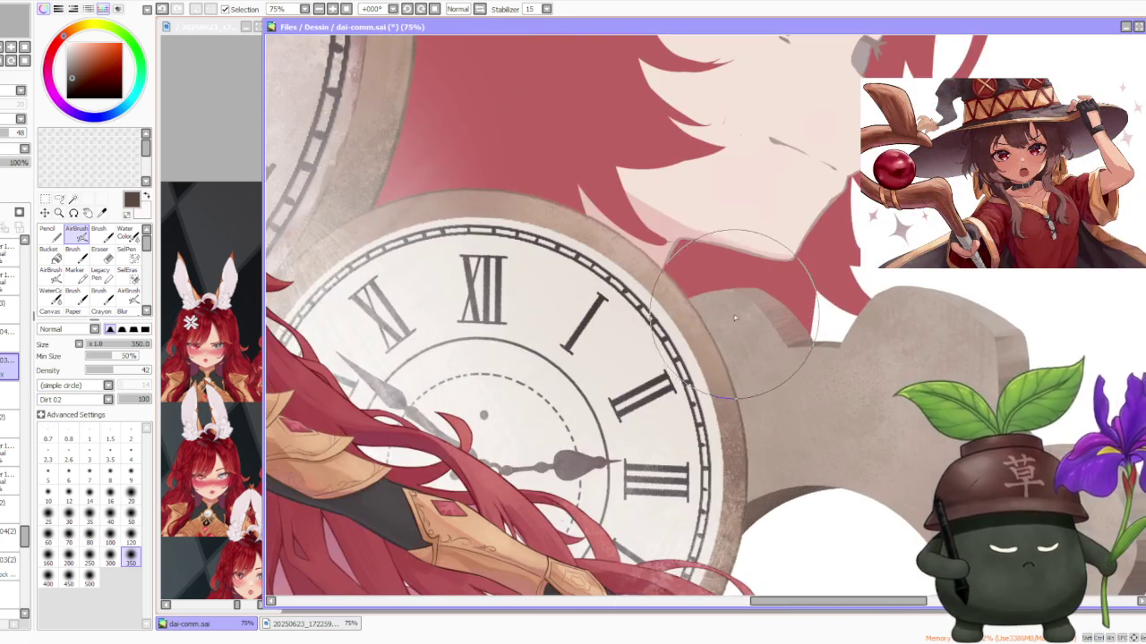
pyautogui.scroll(-3, 726, 305)
pyautogui.scroll(-2, 726, 307)
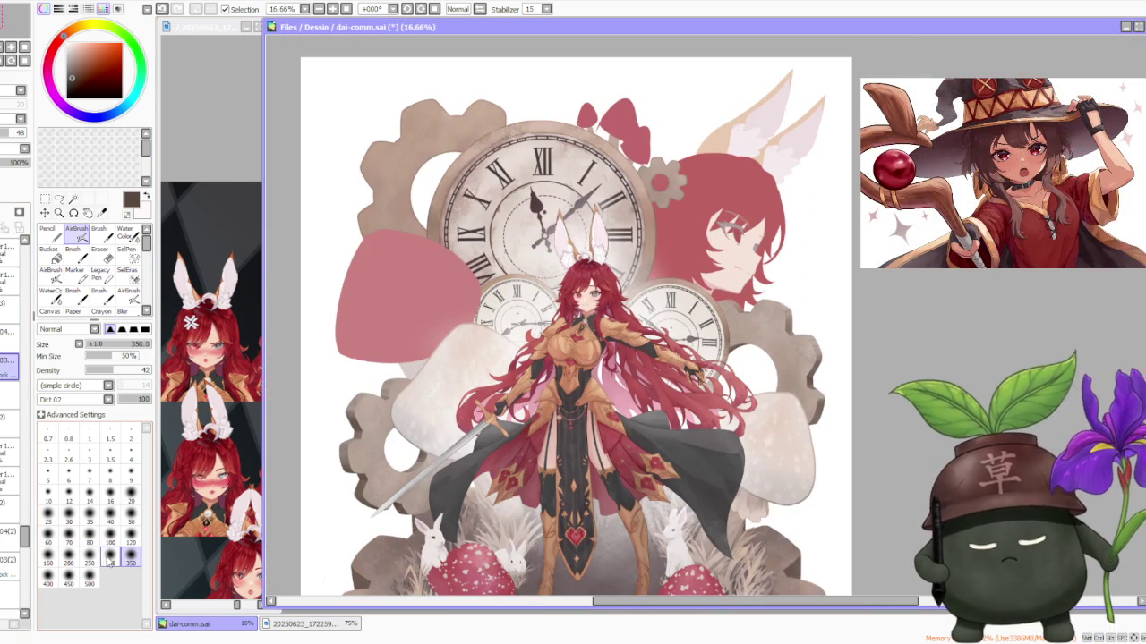
pyautogui.click(110, 559)
pyautogui.scroll(3, 465, 336)
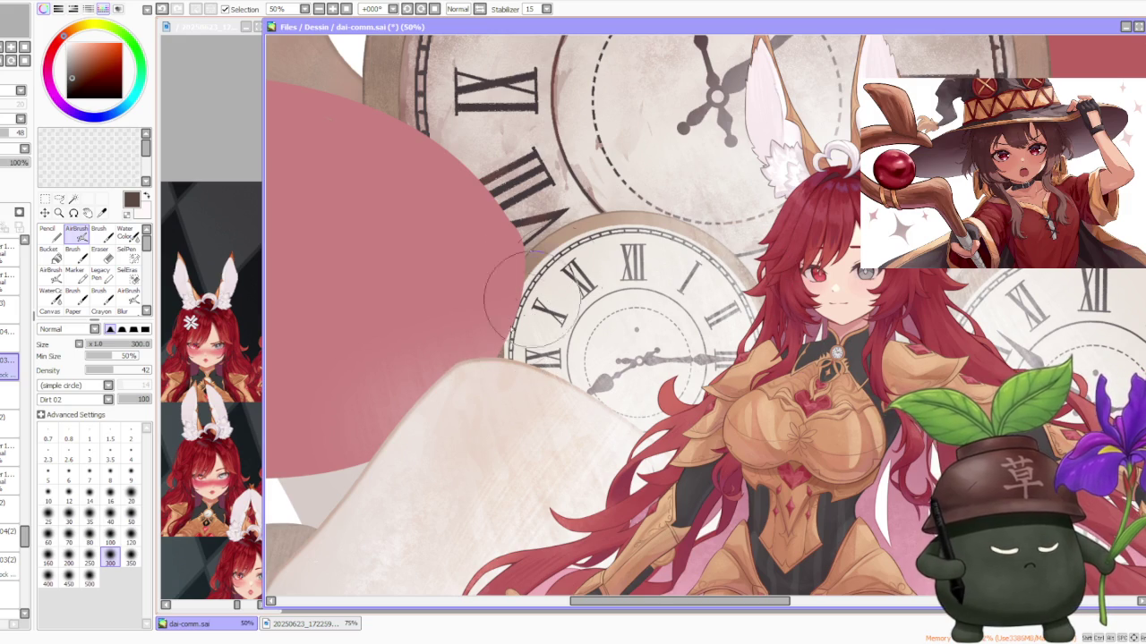
pyautogui.scroll(-1, 655, 195)
pyautogui.scroll(-1, 644, 135)
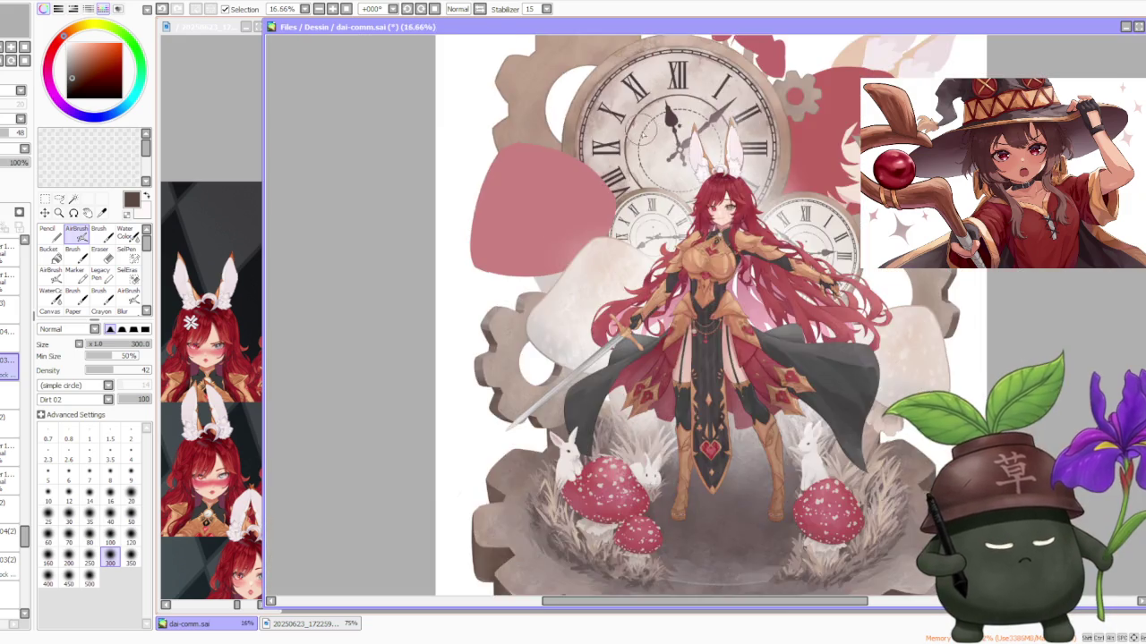
pyautogui.scroll(2, 627, 107)
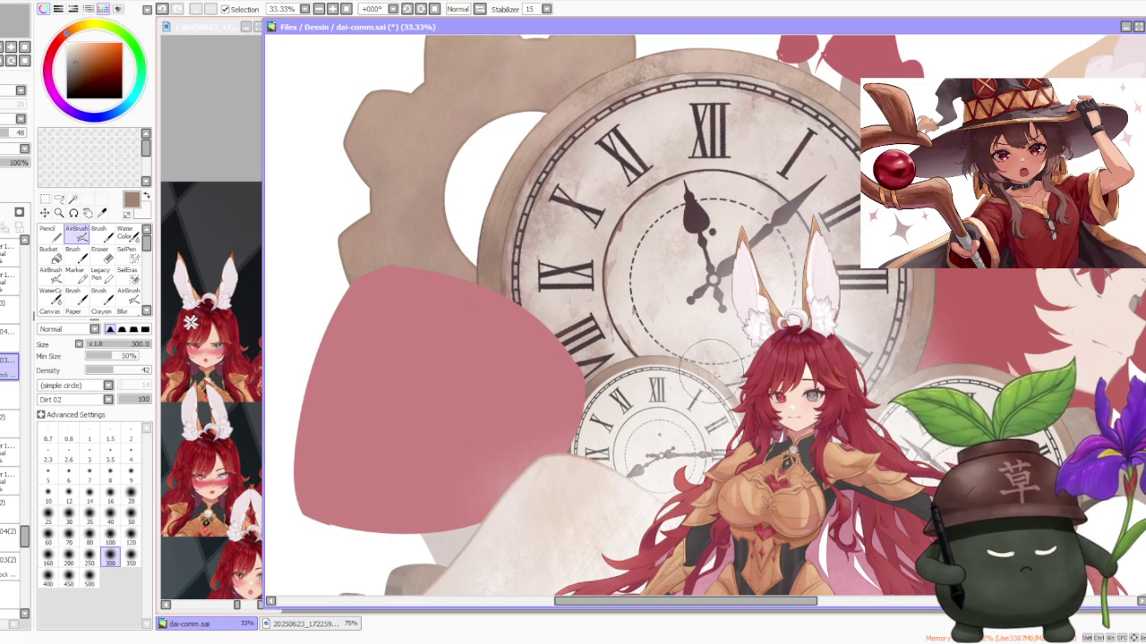
# Step: Sample the clock face's beige, the rim's brown, then a darker red
pyautogui.keyDown('alt'); pyautogui.click(673, 138); pyautogui.keyUp('alt')
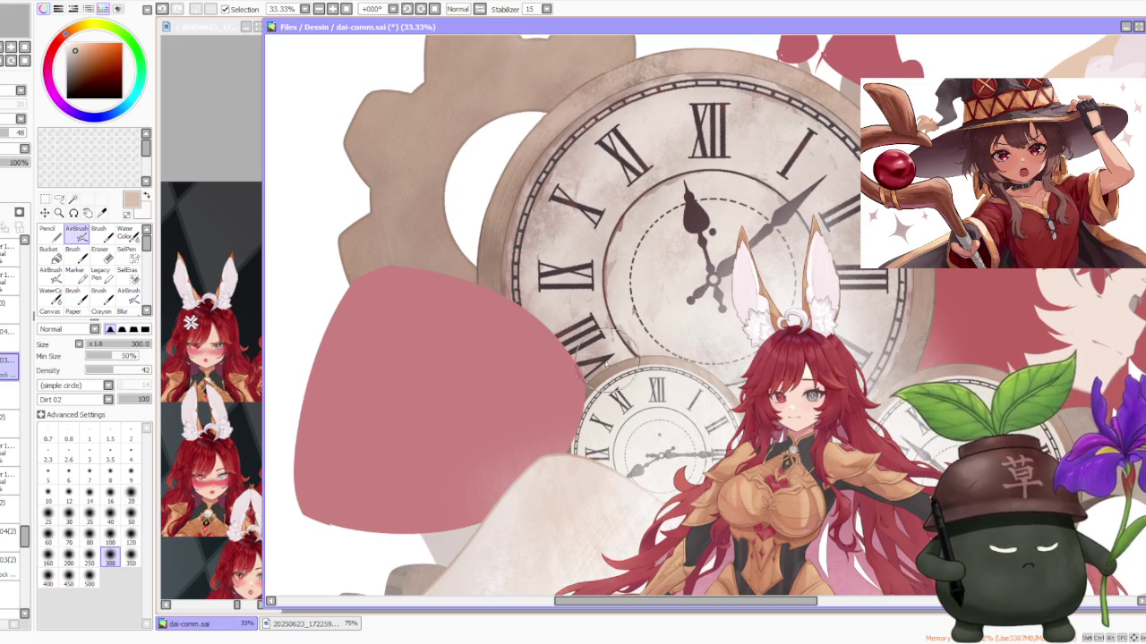
pyautogui.keyDown('alt'); pyautogui.click(583, 372); pyautogui.keyUp('alt')
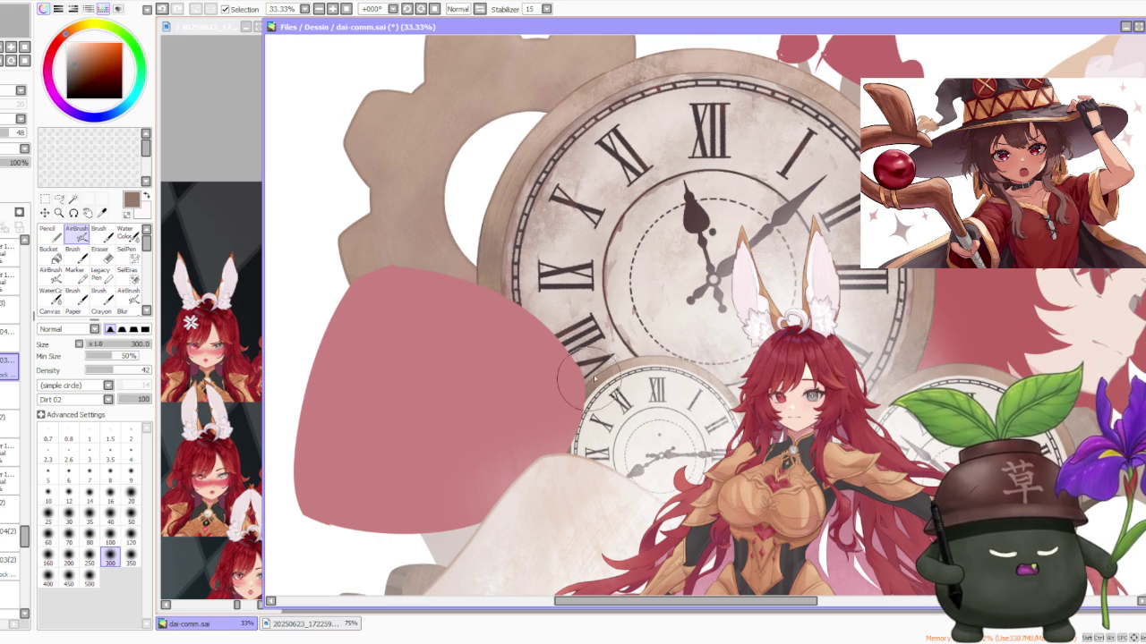
pyautogui.scroll(2, 615, 364)
pyautogui.scroll(2, 615, 364)
pyautogui.scroll(-3, 573, 358)
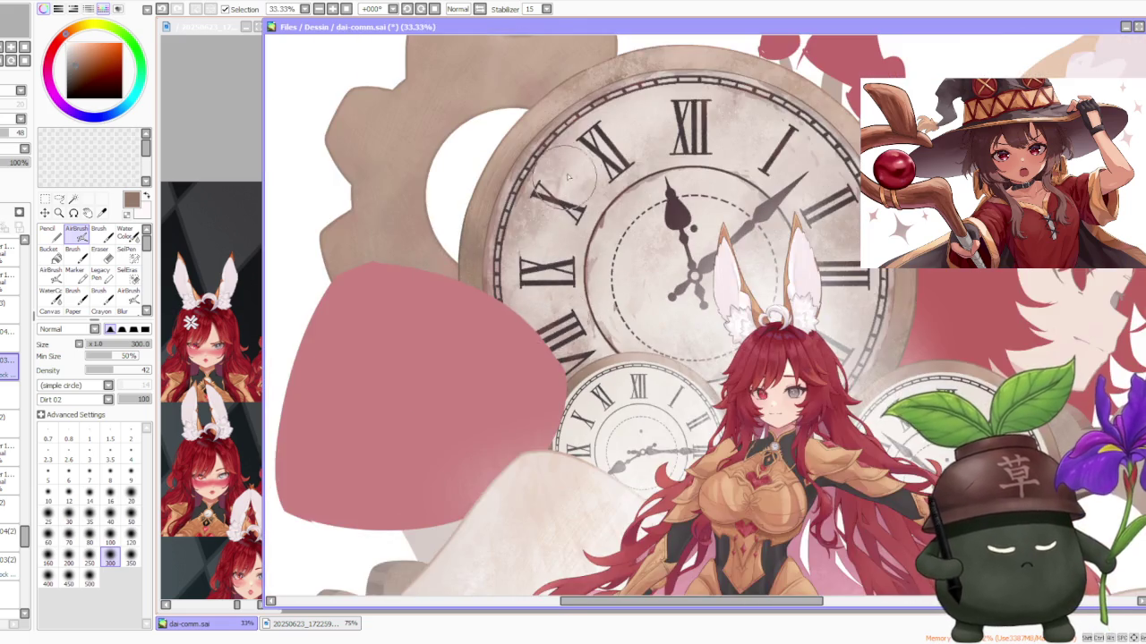
pyautogui.scroll(3, 537, 235)
pyautogui.keyDown('alt'); pyautogui.click(669, 345); pyautogui.keyUp('alt')
pyautogui.scroll(-3, 670, 345)
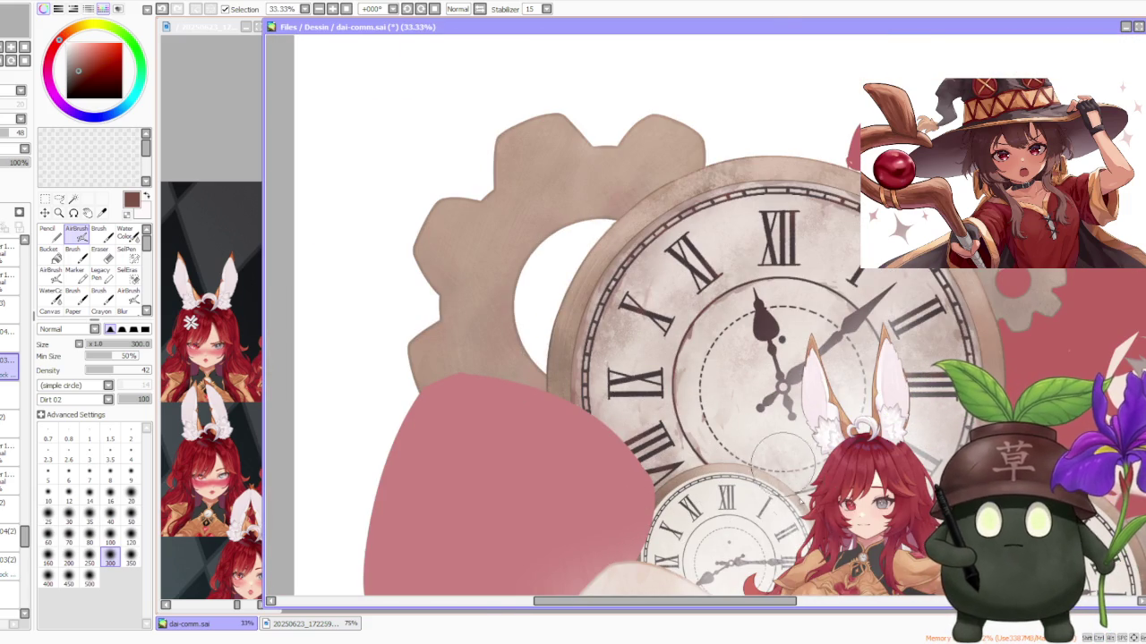
pyautogui.scroll(2, 805, 479)
pyautogui.scroll(-1, 725, 403)
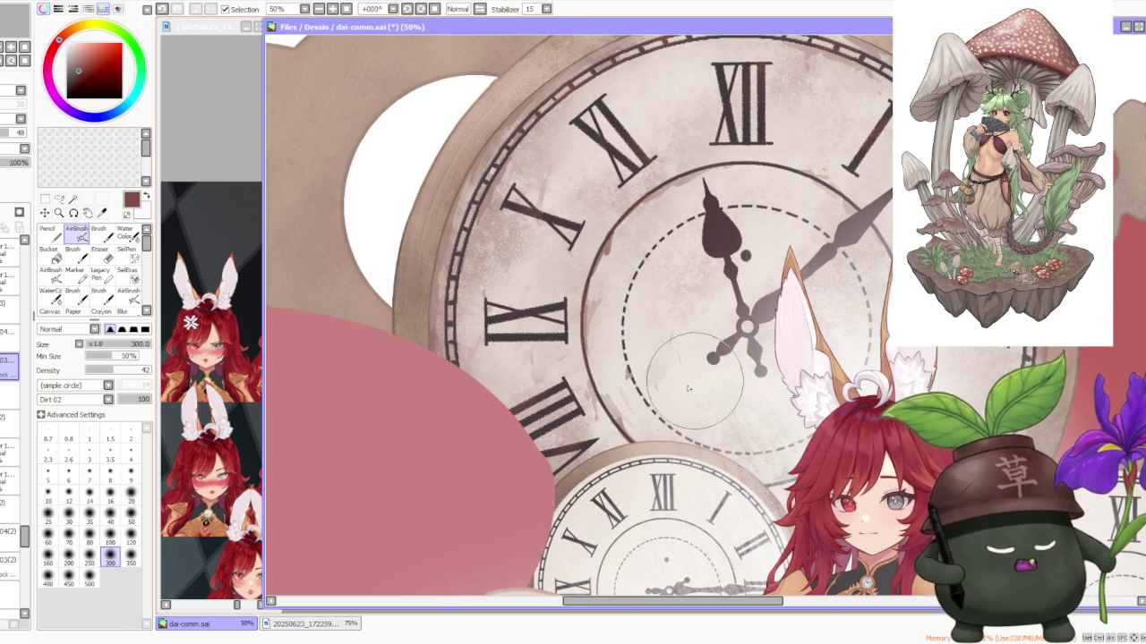
pyautogui.scroll(-2, 671, 394)
pyautogui.scroll(-1, 664, 400)
pyautogui.scroll(-1, 703, 347)
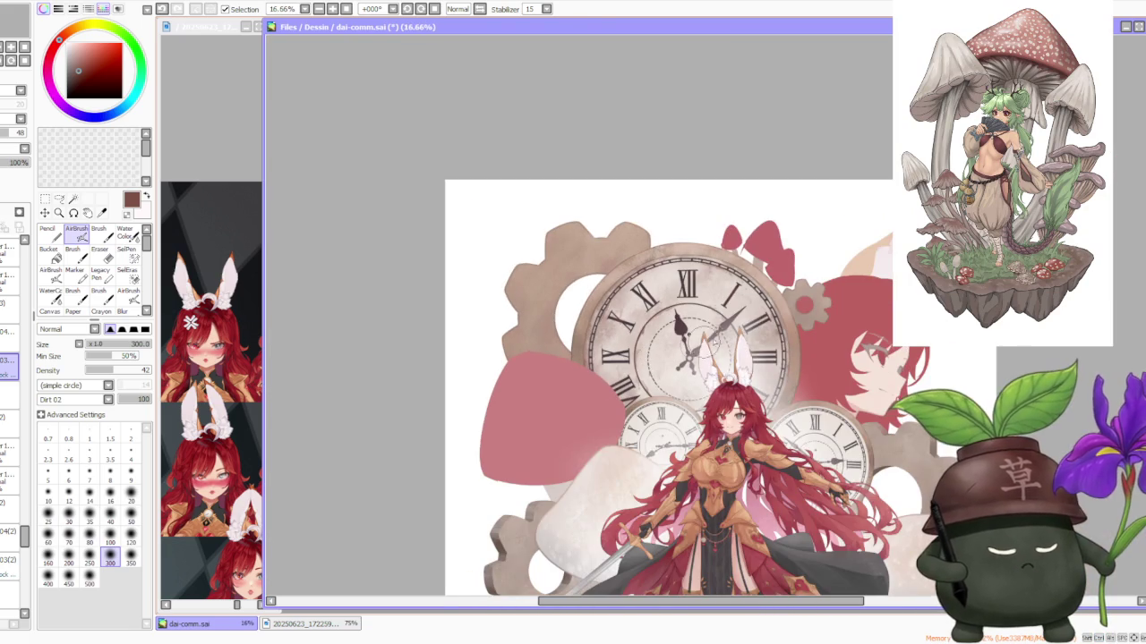
pyautogui.scroll(2, 671, 367)
# Step: Sample a light beige from the clock while zooming around it
pyautogui.keyDown('alt'); pyautogui.click(626, 434); pyautogui.keyUp('alt')
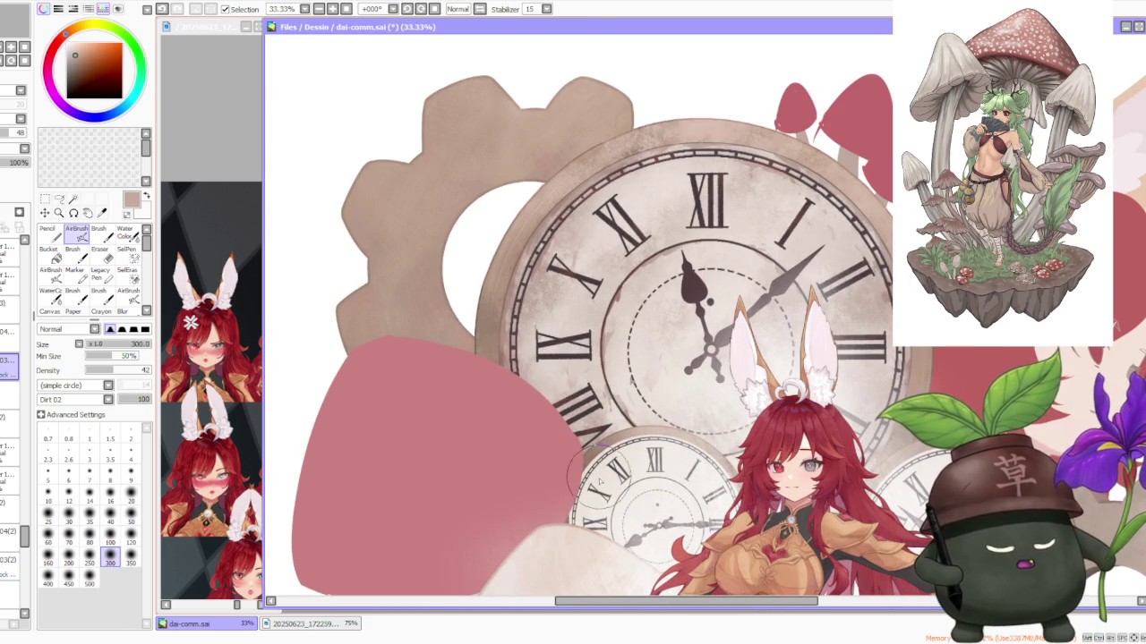
pyautogui.scroll(-2, 641, 455)
pyautogui.scroll(-1, 716, 340)
pyautogui.scroll(-1, 755, 349)
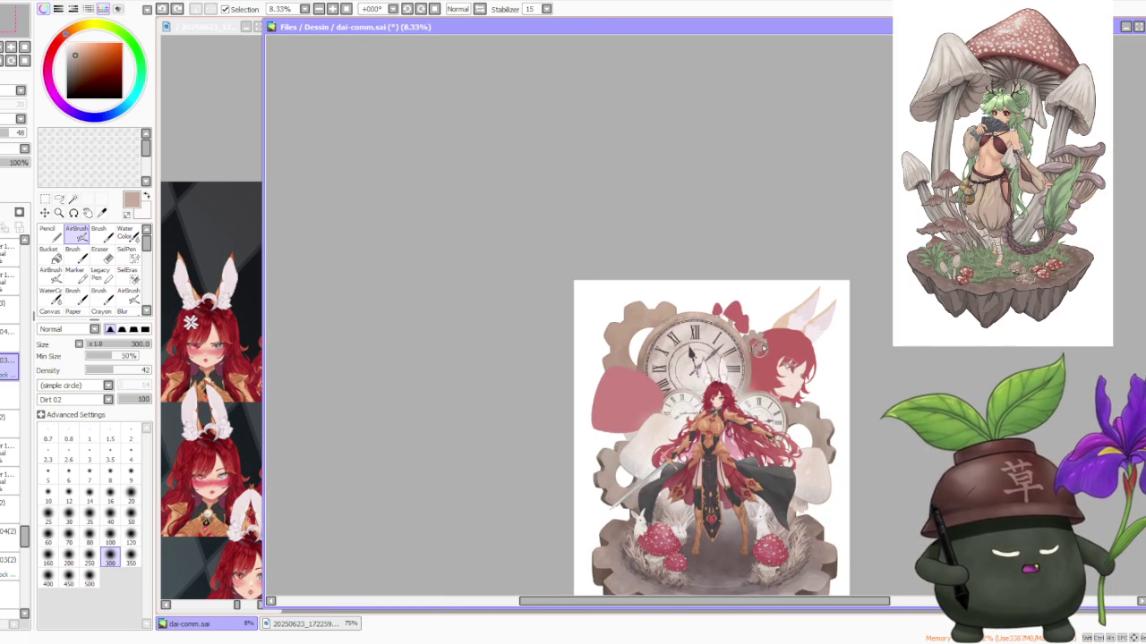
pyautogui.scroll(2, 767, 357)
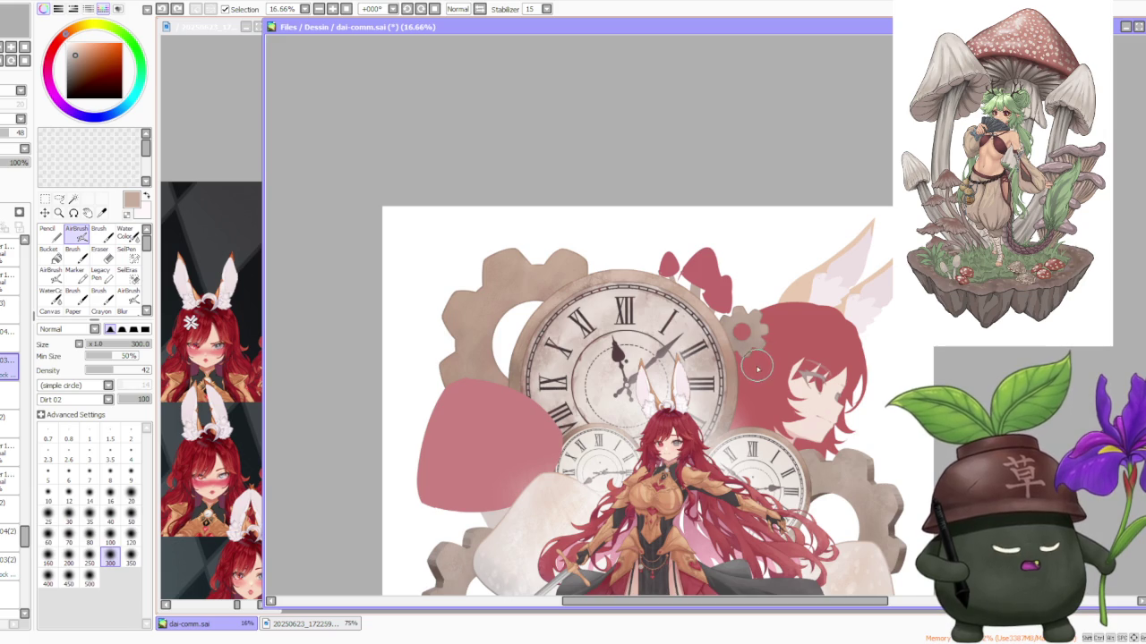
pyautogui.scroll(-2, 757, 369)
pyautogui.scroll(-1, 756, 366)
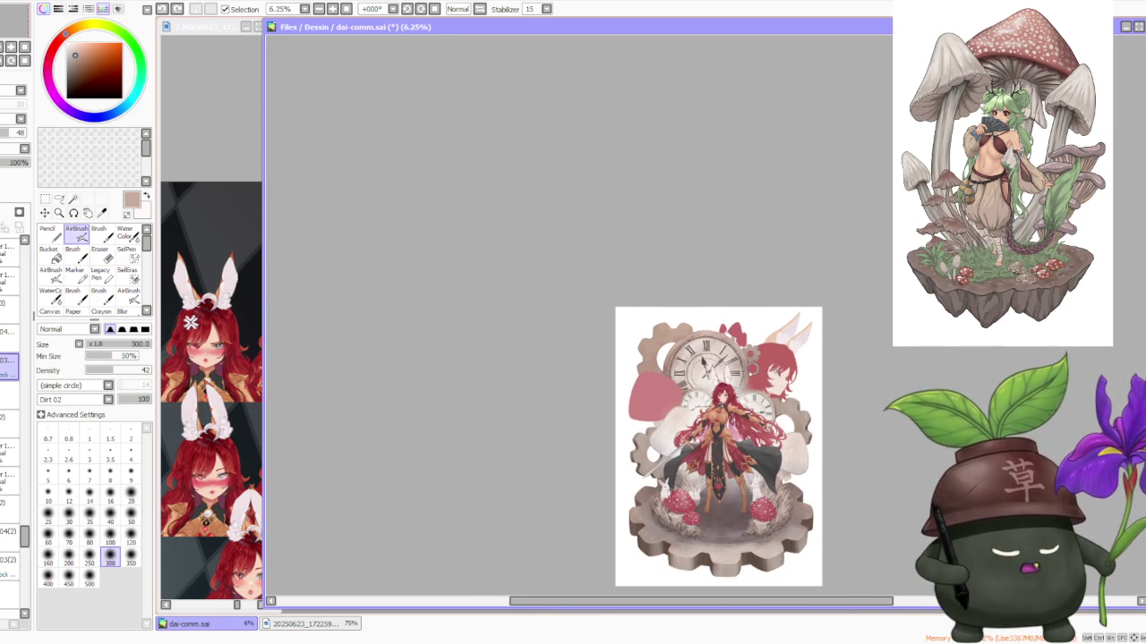
pyautogui.scroll(5, 698, 376)
pyautogui.scroll(3, 698, 376)
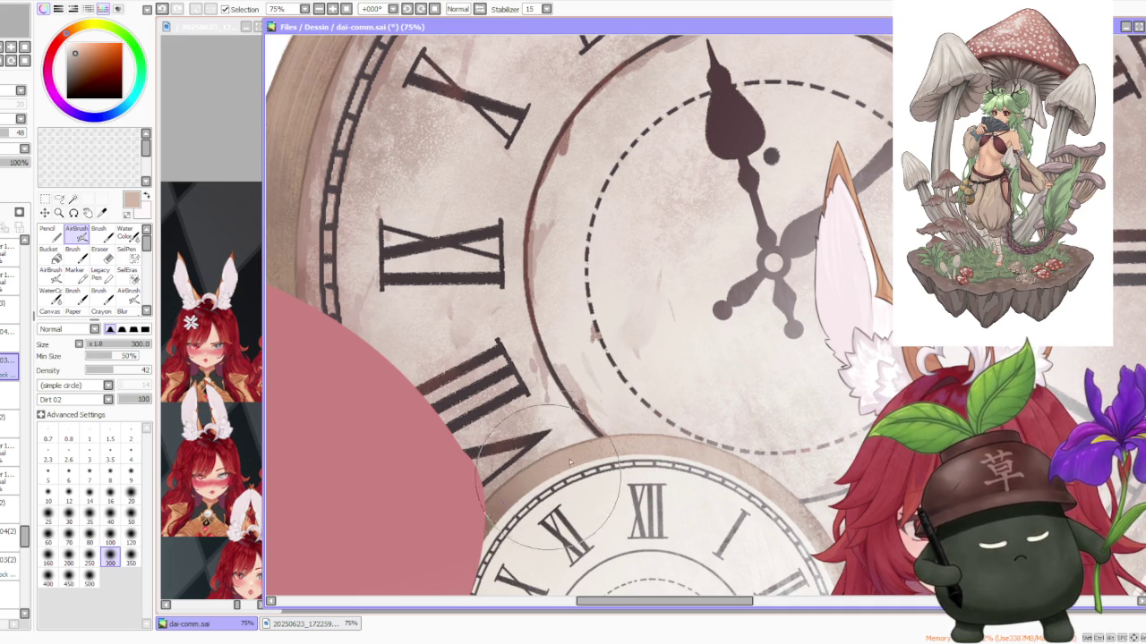
pyautogui.scroll(-1, 770, 362)
pyautogui.scroll(-1, 773, 367)
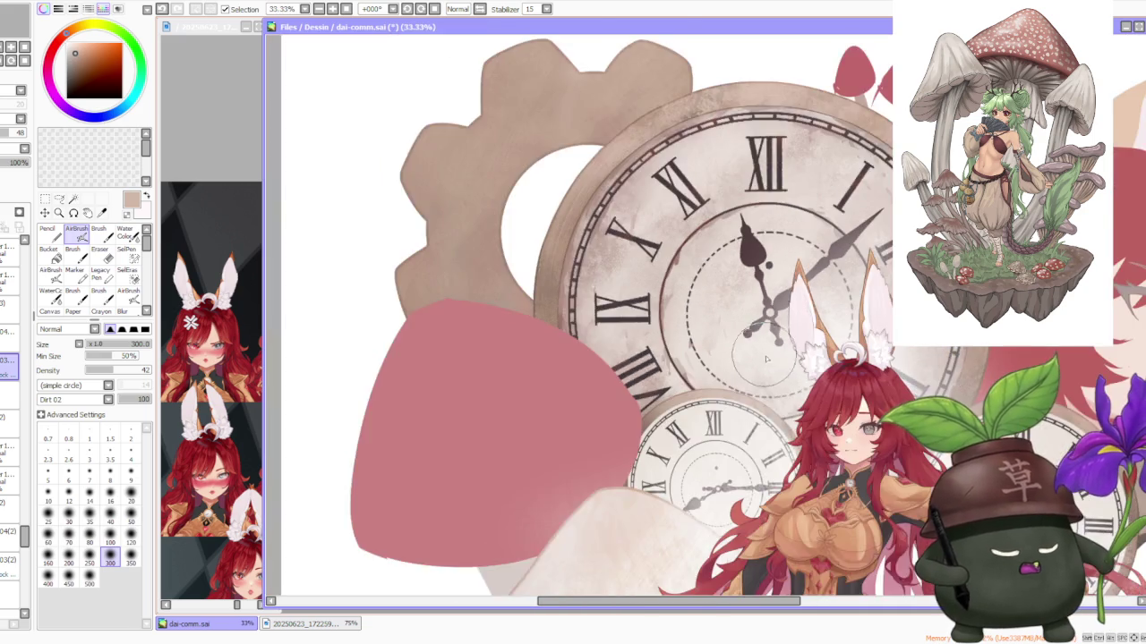
pyautogui.scroll(-1, 772, 365)
pyautogui.scroll(-1, 792, 384)
pyautogui.scroll(-1, 848, 358)
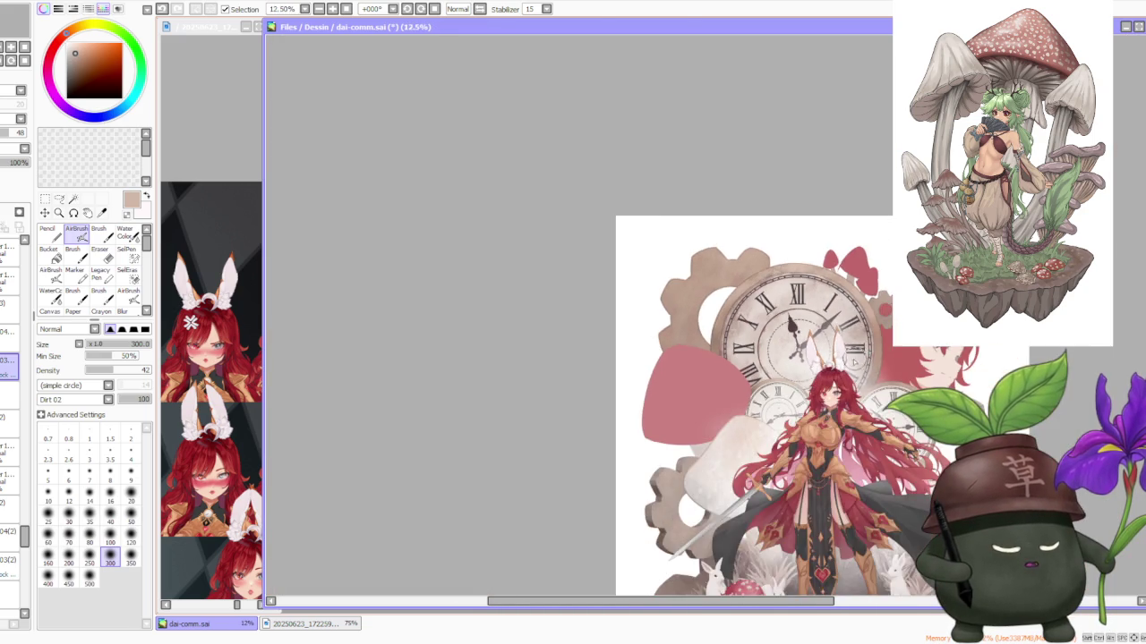
pyautogui.scroll(-1, 855, 361)
pyautogui.scroll(4, 841, 374)
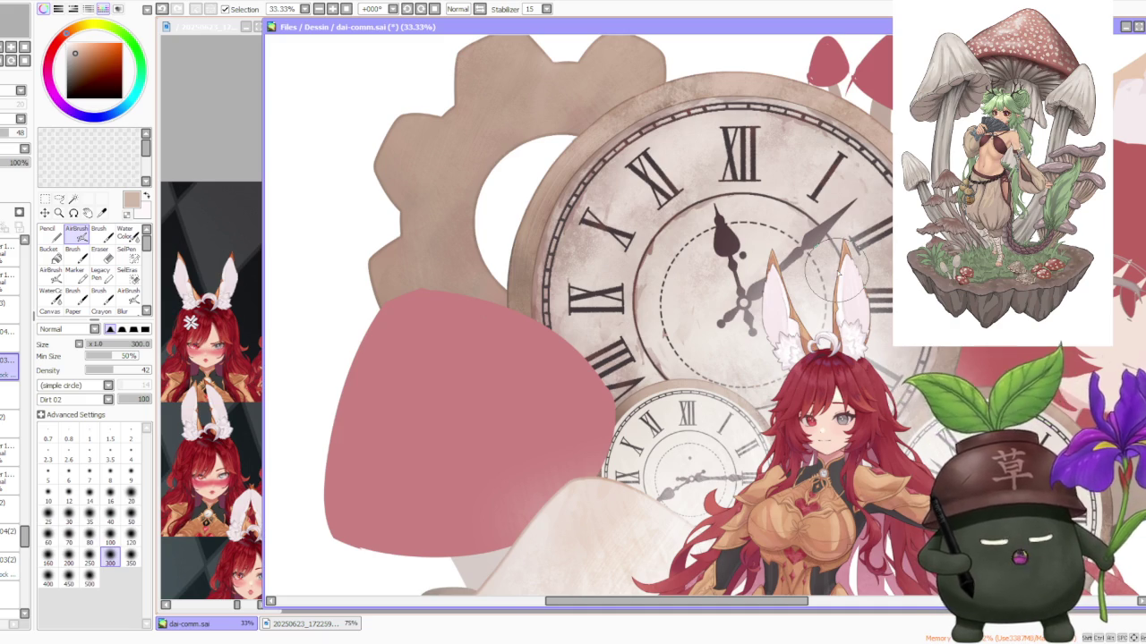
pyautogui.scroll(-1, 834, 267)
pyautogui.scroll(-2, 806, 295)
pyautogui.scroll(3, 743, 350)
pyautogui.scroll(1, 709, 380)
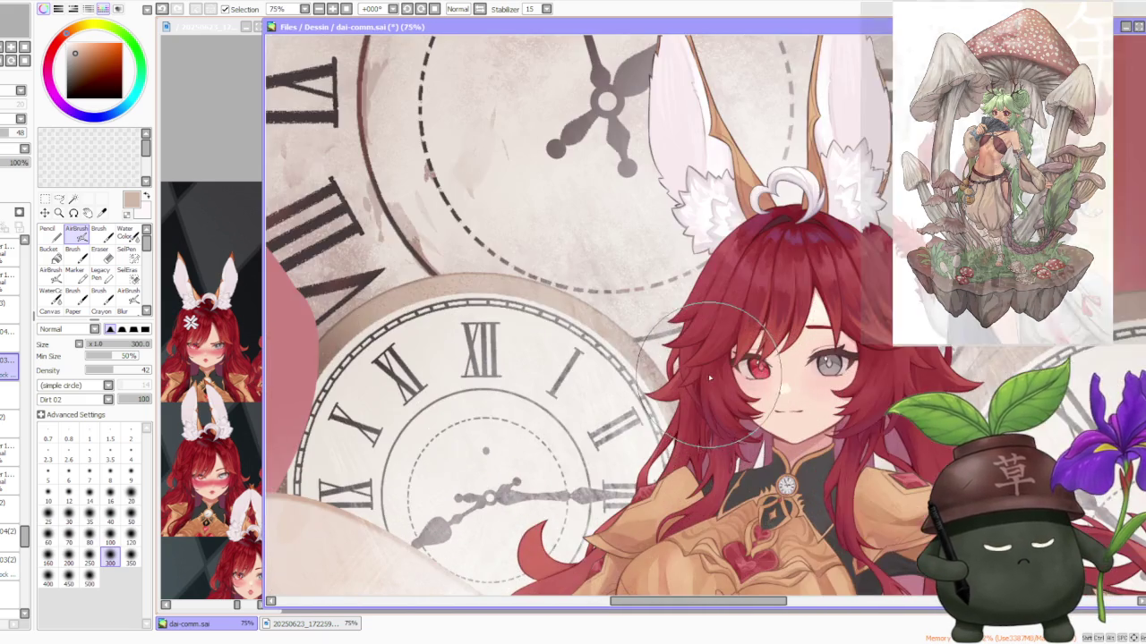
pyautogui.scroll(-1, 710, 380)
pyautogui.scroll(-1, 626, 376)
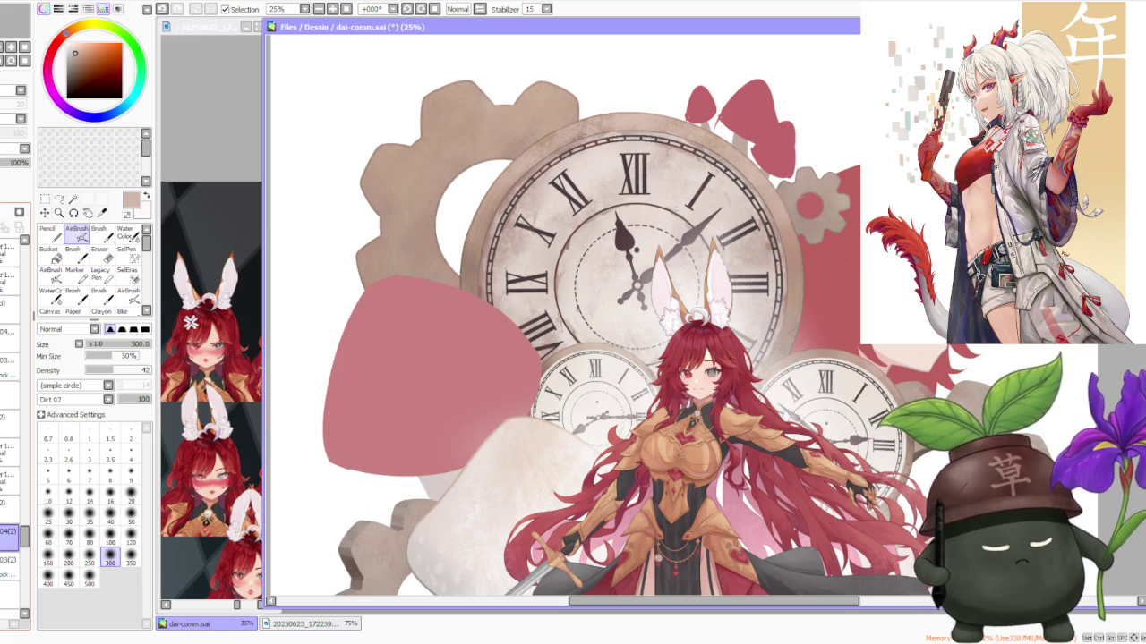
# Step: Add a new empty layer above layer 04(2)
pyautogui.hotkey('ctrl', 'shift', 'n')
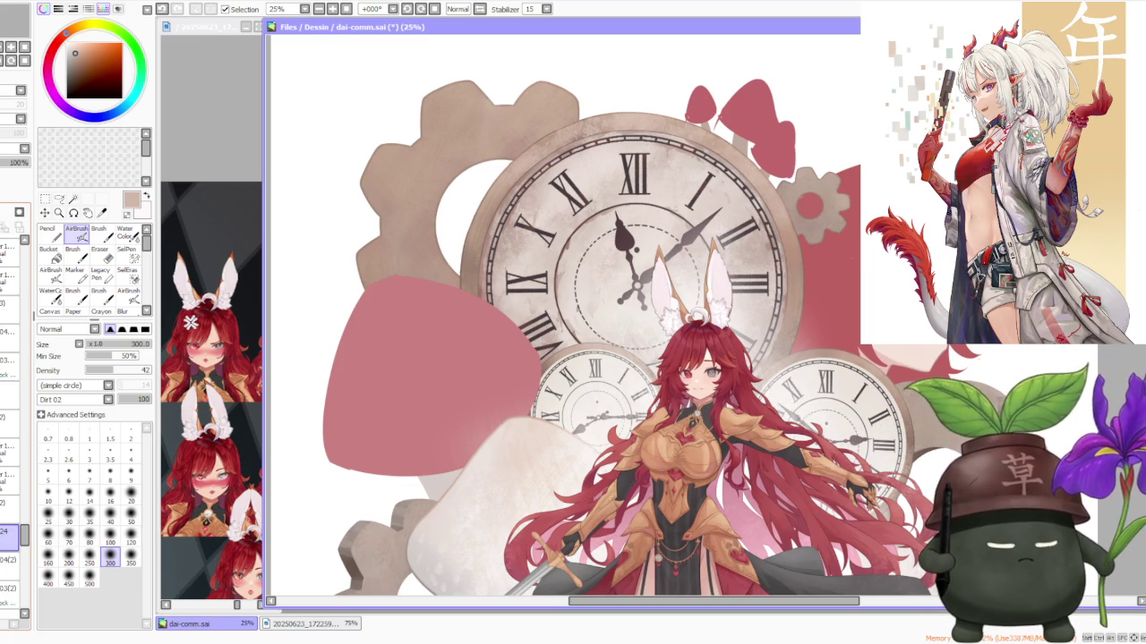
pyautogui.scroll(2, 775, 304)
pyautogui.scroll(2, 775, 305)
pyautogui.scroll(1, 775, 304)
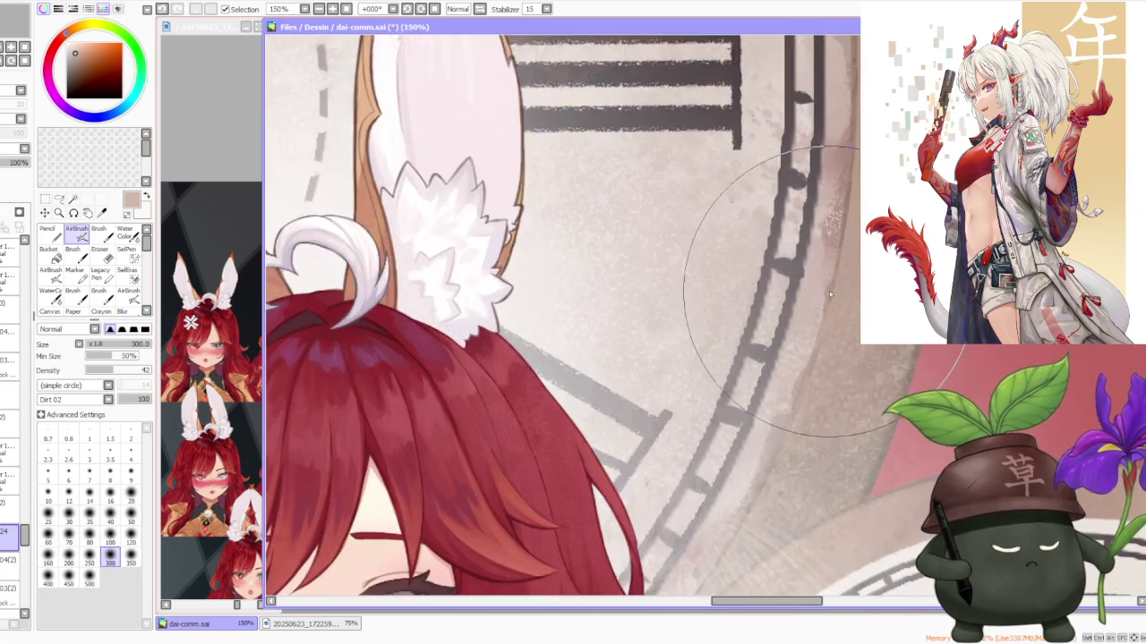
pyautogui.scroll(-5, 829, 291)
pyautogui.scroll(2, 456, 120)
pyautogui.scroll(3, 457, 121)
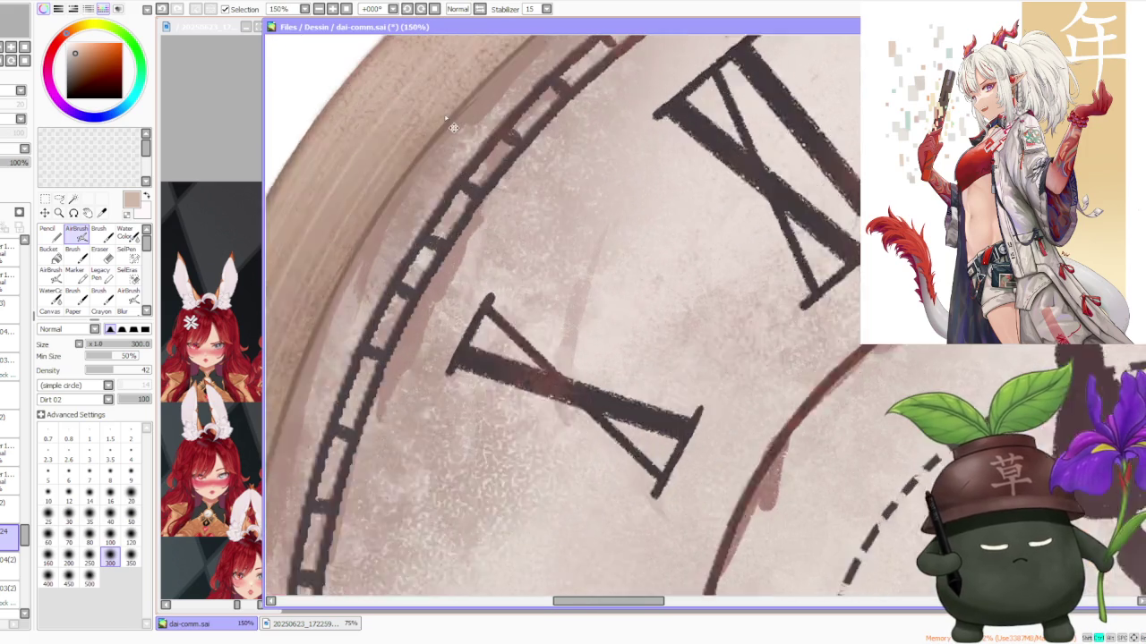
pyautogui.scroll(-1, 456, 121)
pyautogui.scroll(-3, 537, 179)
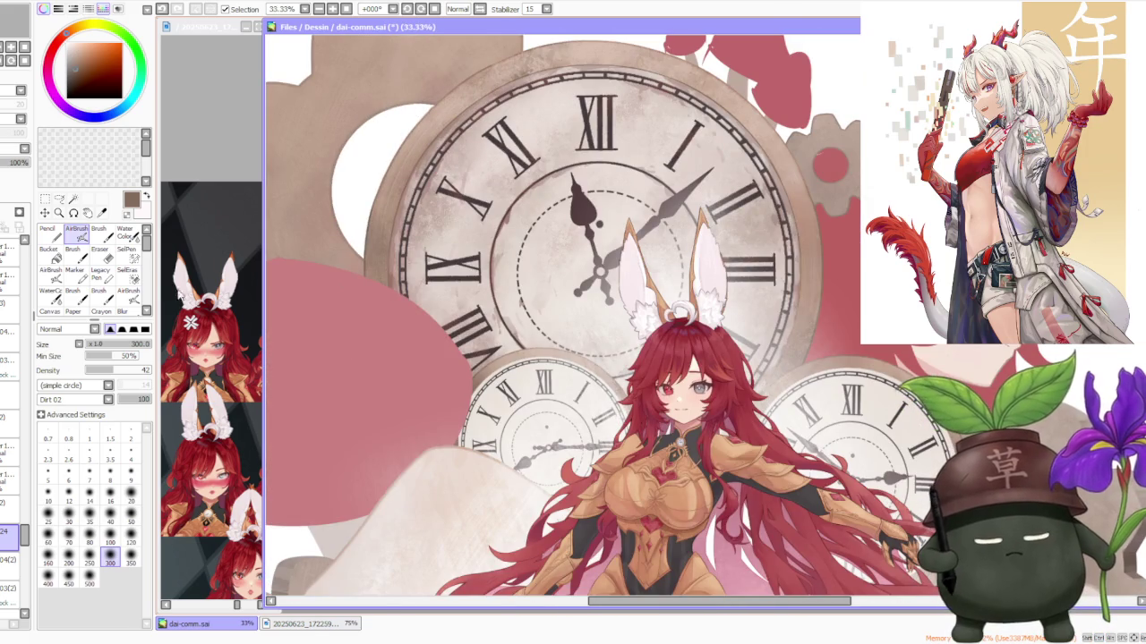
pyautogui.click(100, 231)
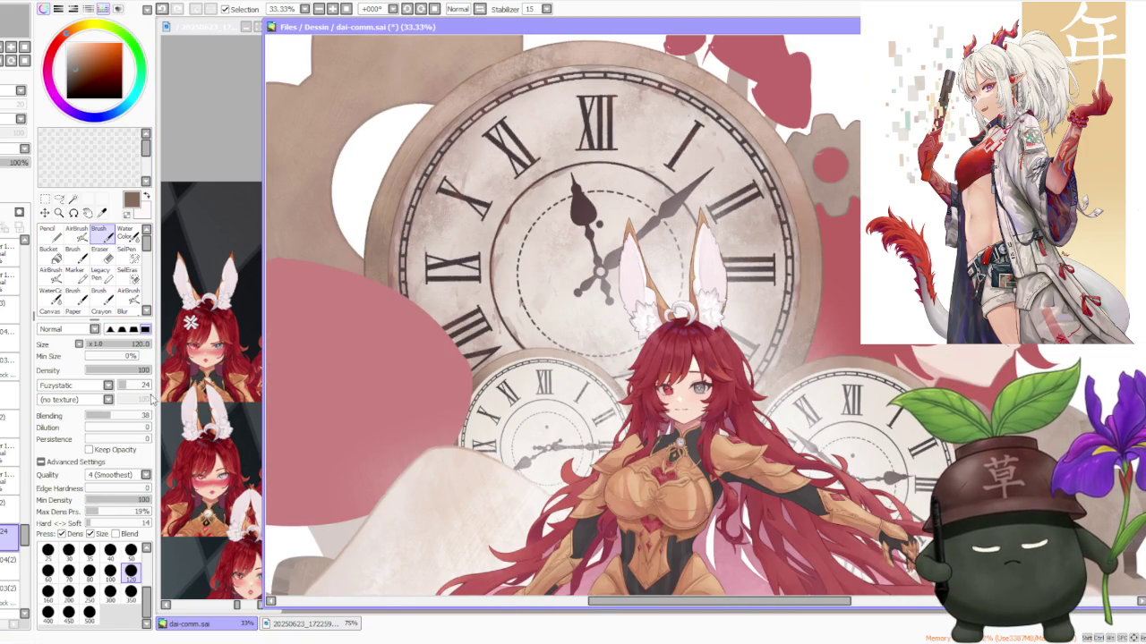
# Step: Shrink the brush to size 120 and eyedrop the light pinkish white of the clock face
pyautogui.scroll(2, 103, 386)
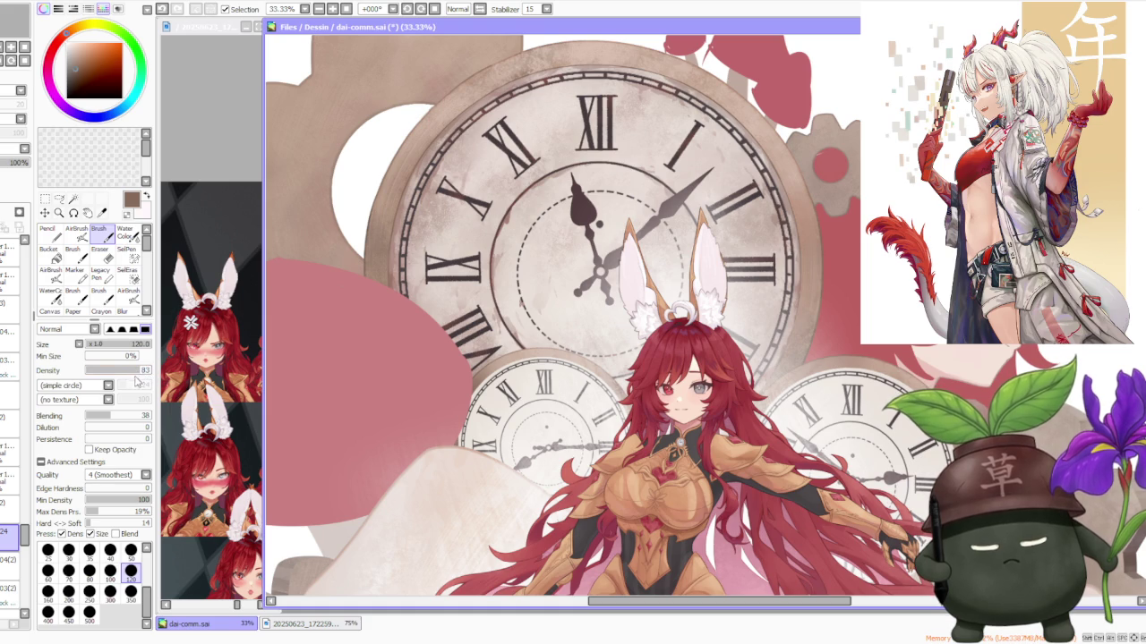
pyautogui.scroll(-1, 805, 304)
pyautogui.scroll(2, 473, 474)
pyautogui.scroll(1, 473, 475)
pyautogui.scroll(1, 473, 474)
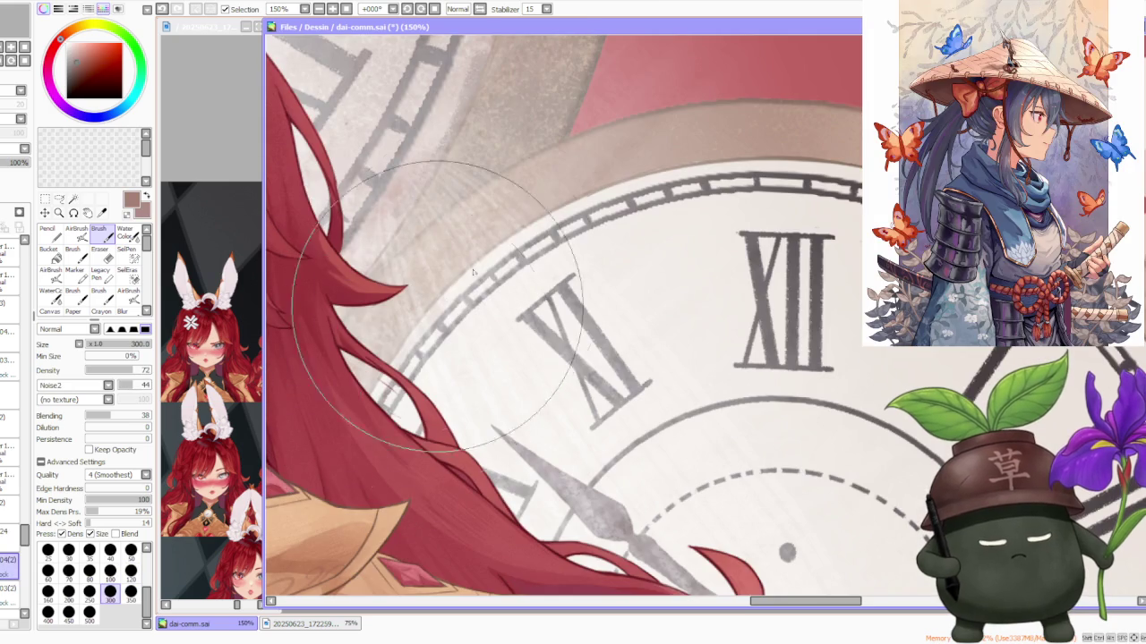
pyautogui.click(131, 570)
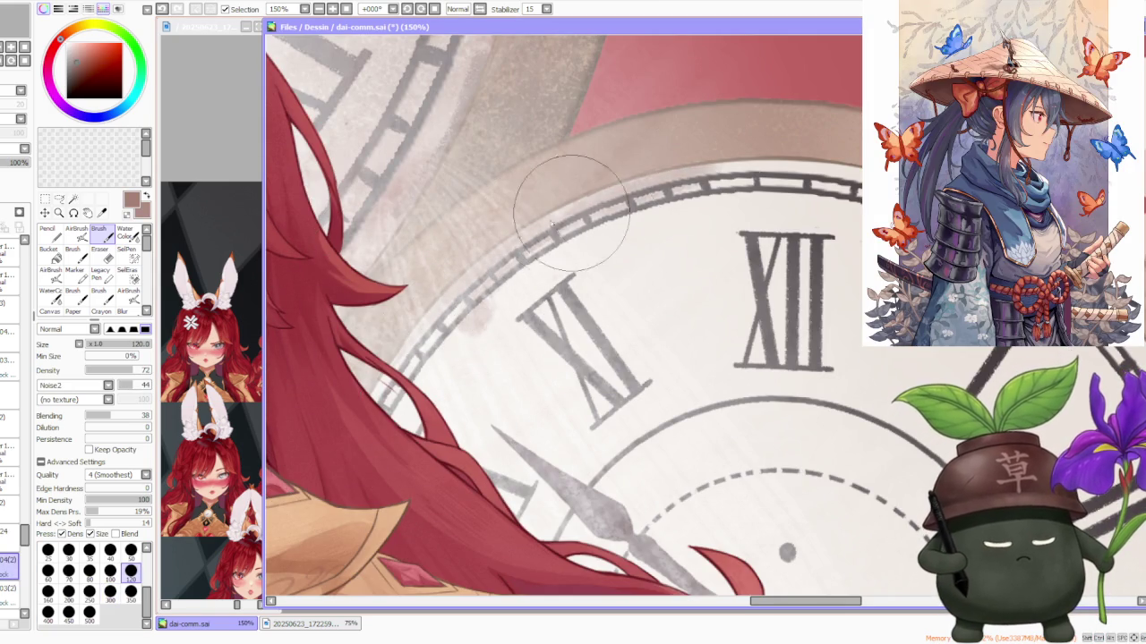
pyautogui.scroll(-2, 740, 163)
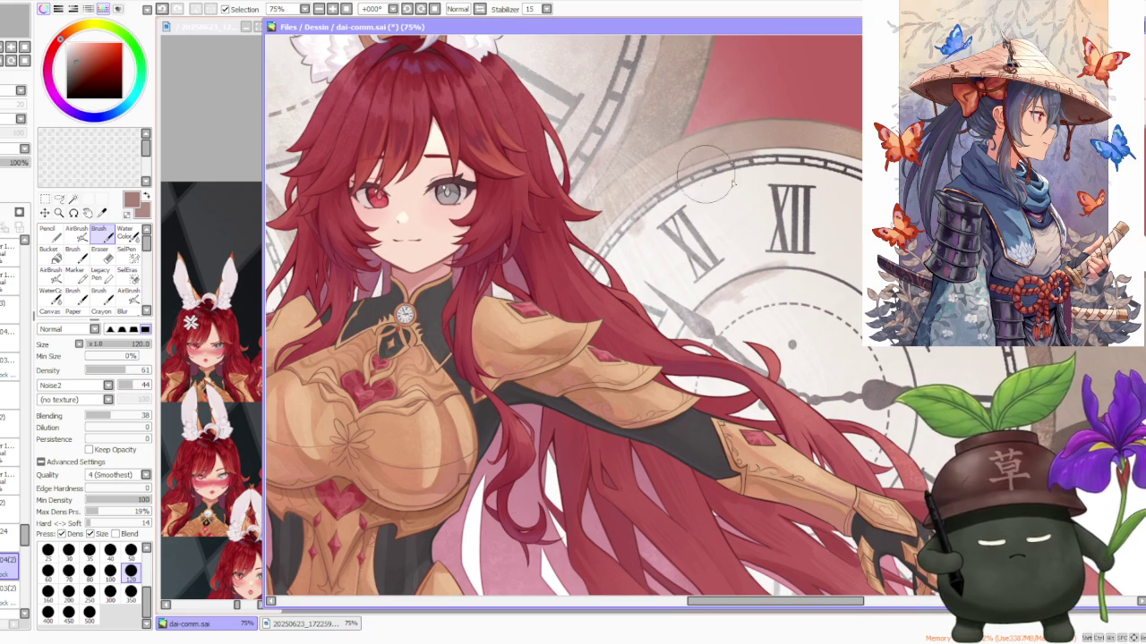
pyautogui.keyDown('alt'); pyautogui.click(729, 257); pyautogui.keyUp('alt')
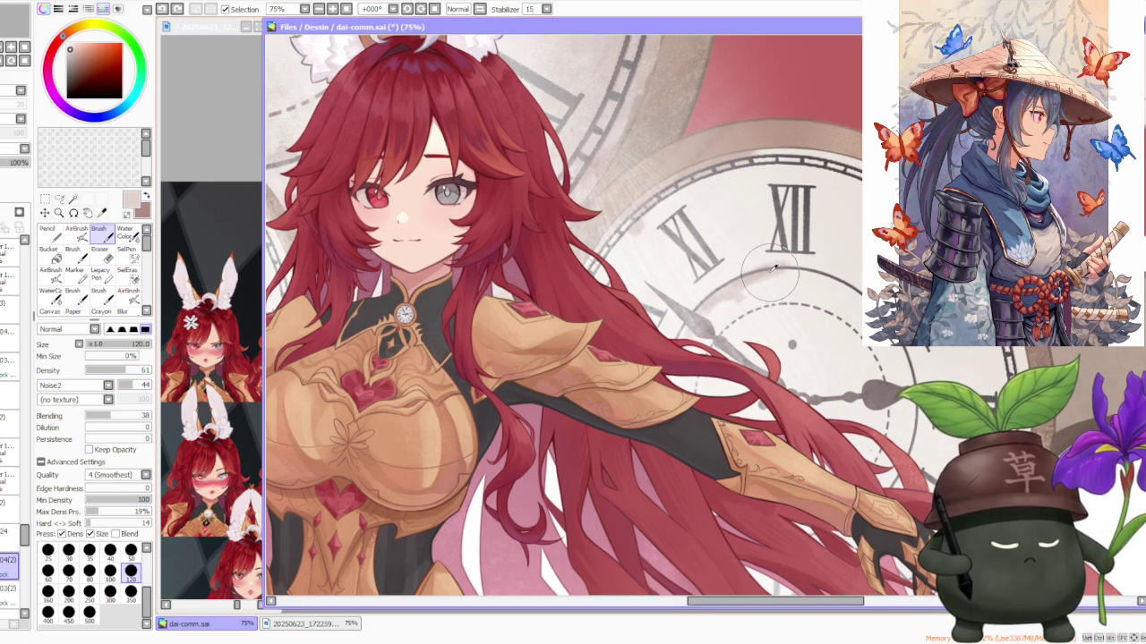
pyautogui.scroll(-5, 746, 217)
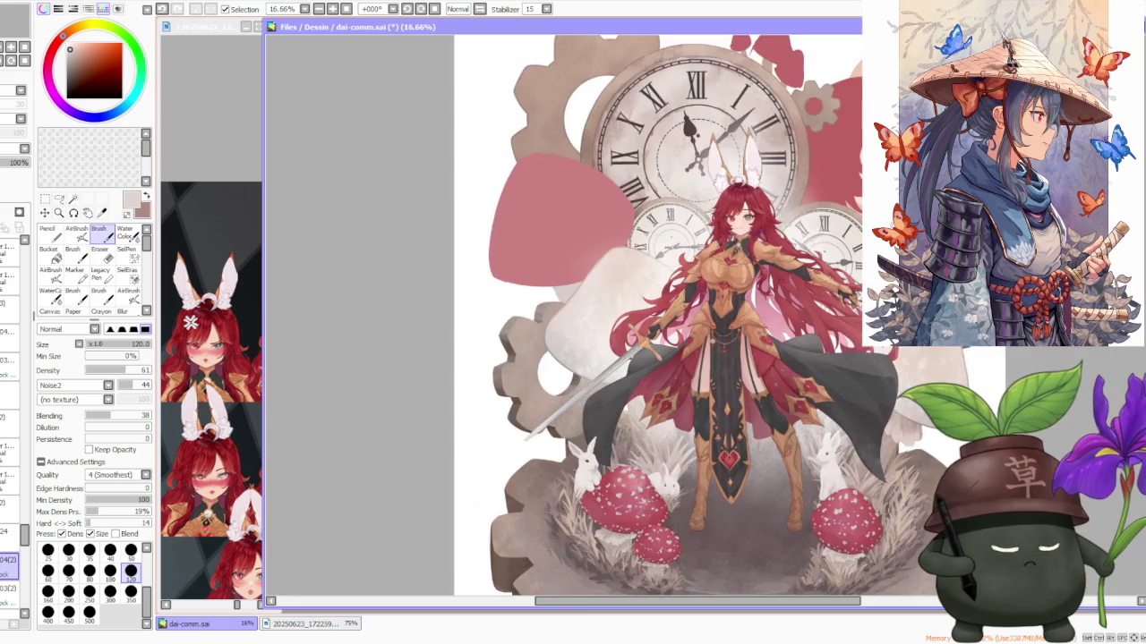
# Step: Swap back to the darker red-brown colour and set the brush size to 40
pyautogui.scroll(3, 555, 161)
pyautogui.scroll(-2, 553, 157)
pyautogui.scroll(-1, 555, 158)
pyautogui.scroll(2, 501, 121)
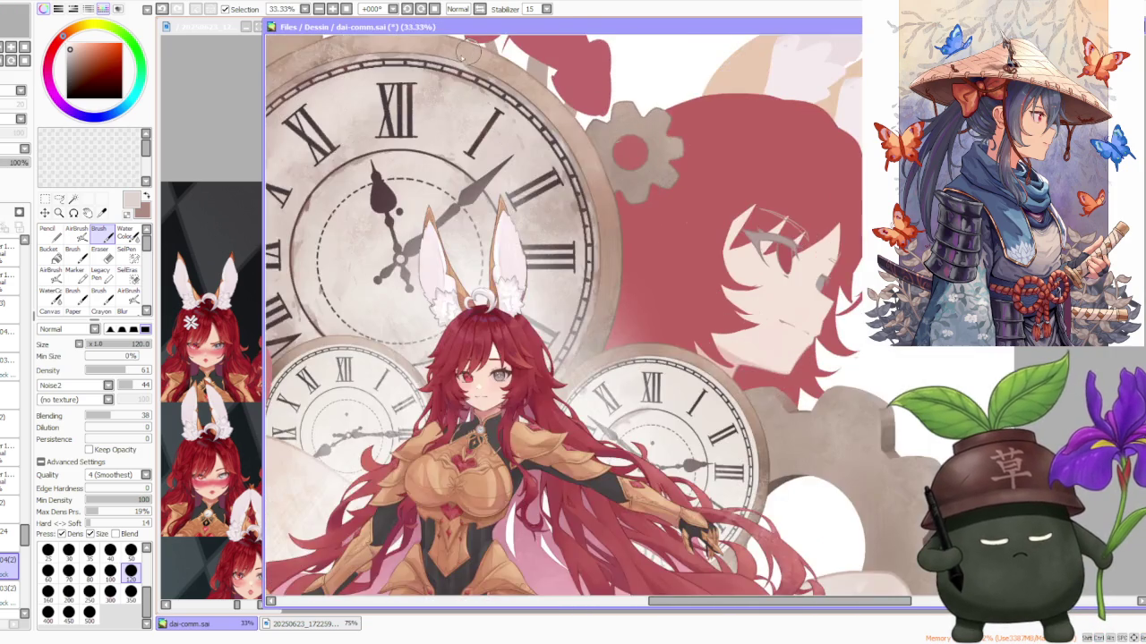
pyautogui.scroll(1, 445, 84)
pyautogui.scroll(-1, 528, 159)
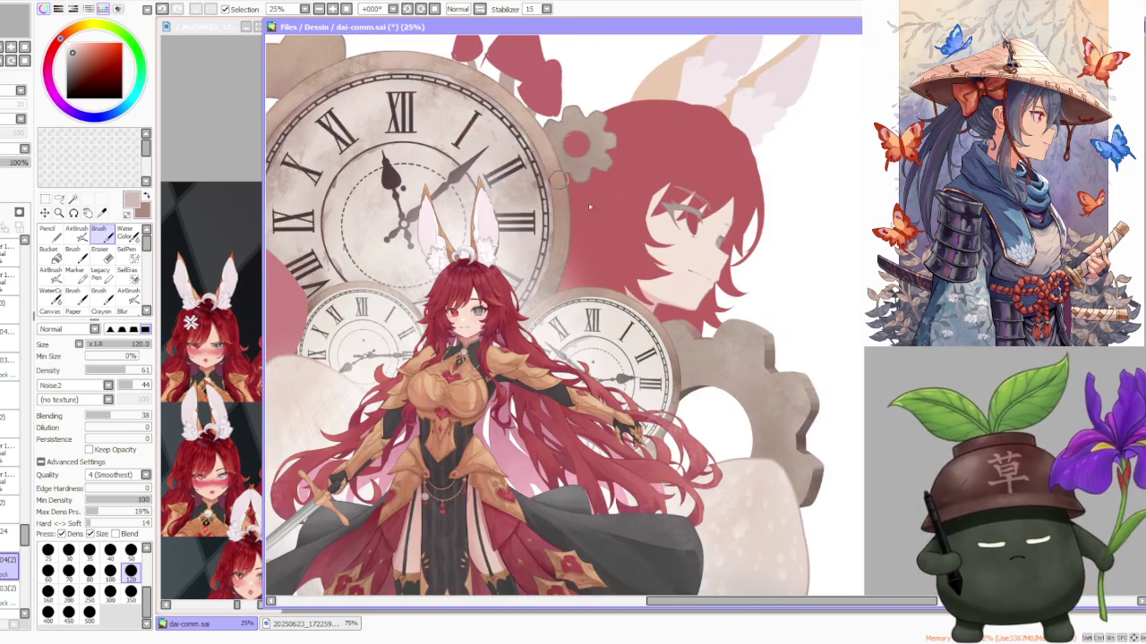
pyautogui.scroll(1, 657, 358)
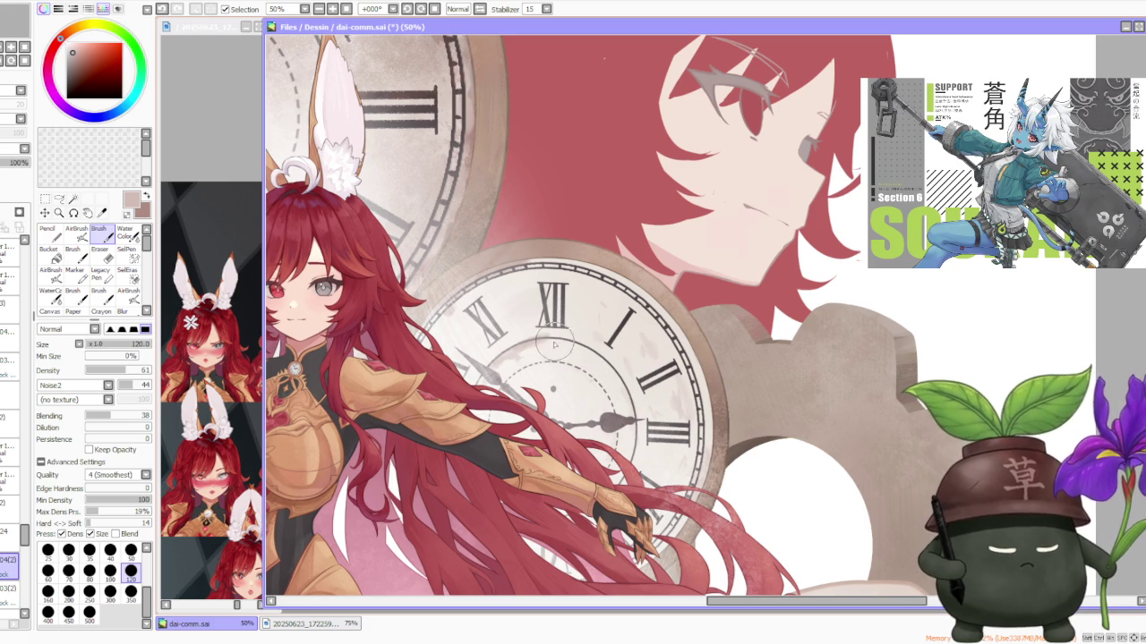
pyautogui.press('x')
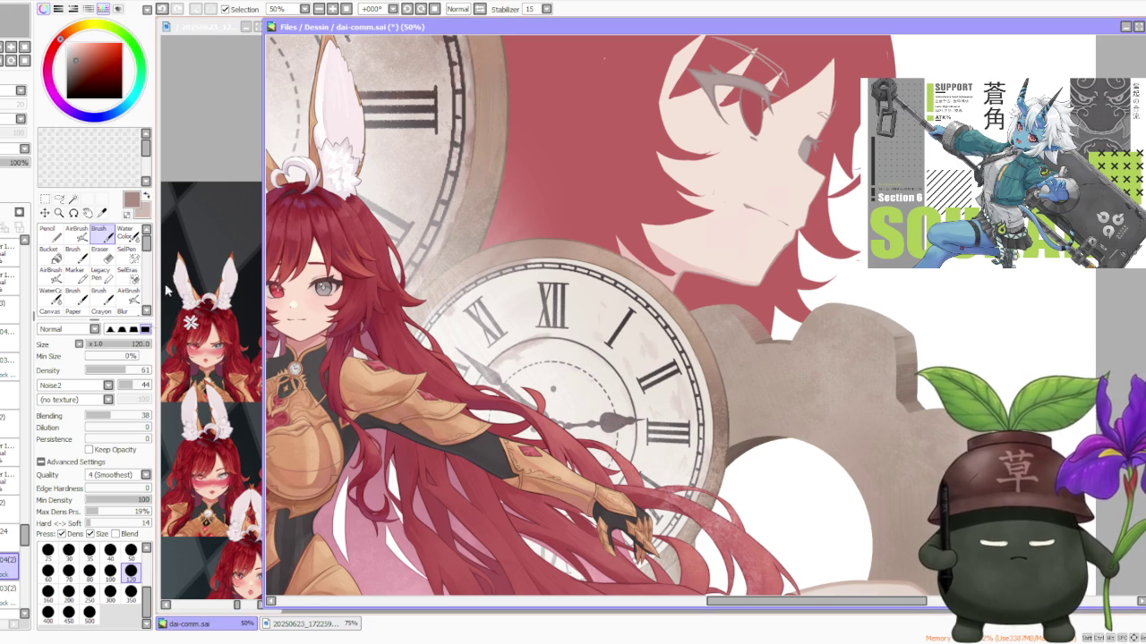
pyautogui.click(110, 553)
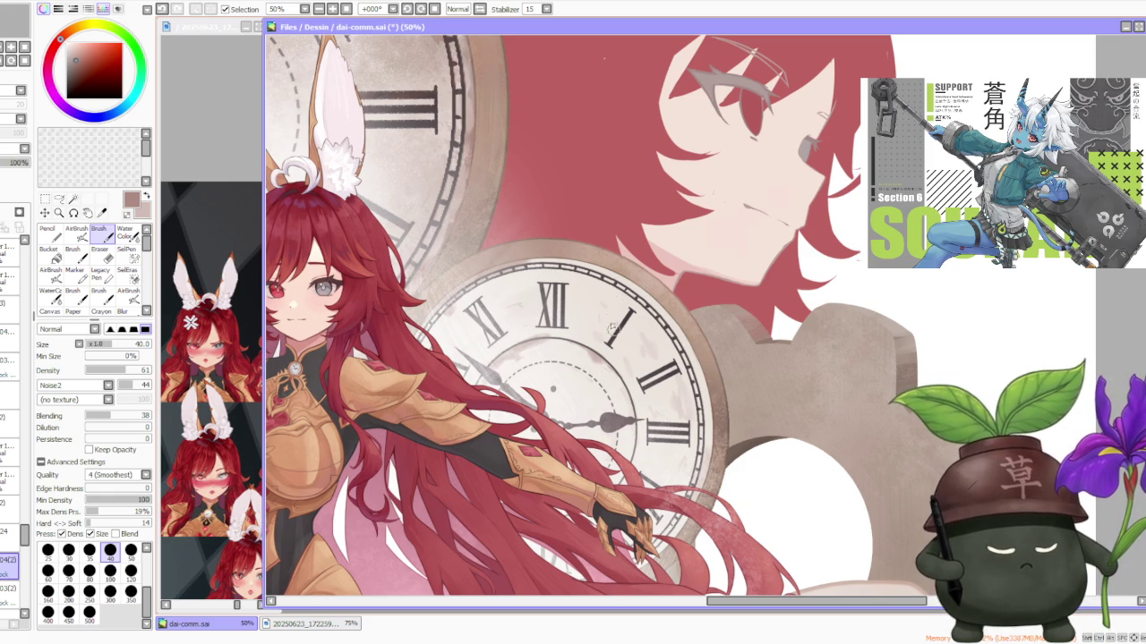
# Step: Undo the last brush stroke and sample light beige shades from the clock face
pyautogui.hotkey('ctrl', 'z')
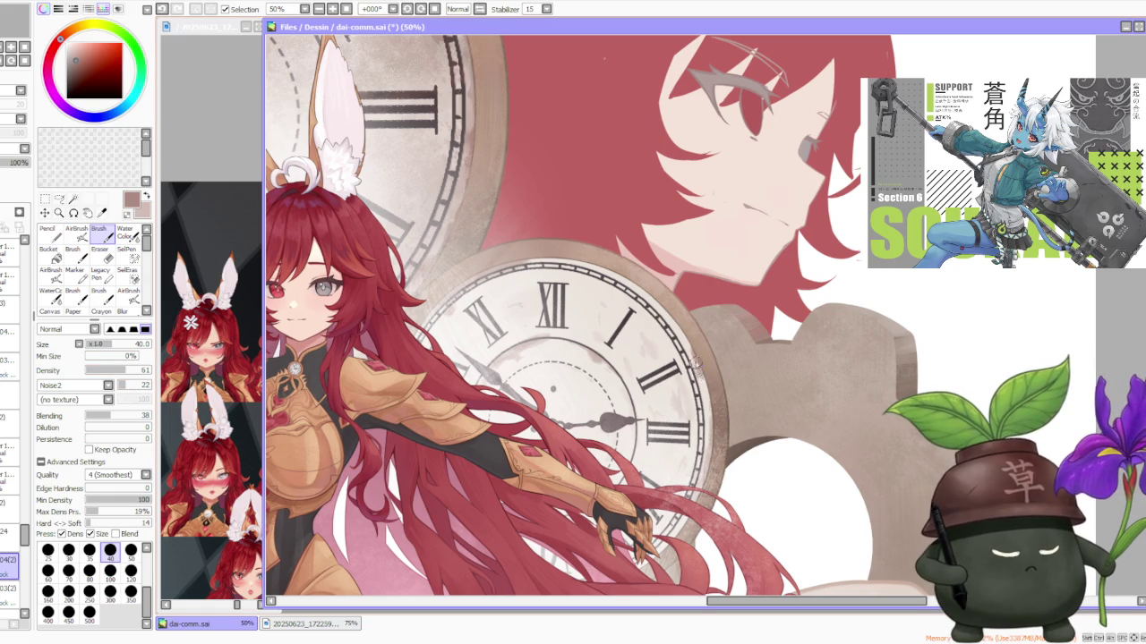
pyautogui.scroll(-2, 709, 402)
pyautogui.scroll(-1, 681, 376)
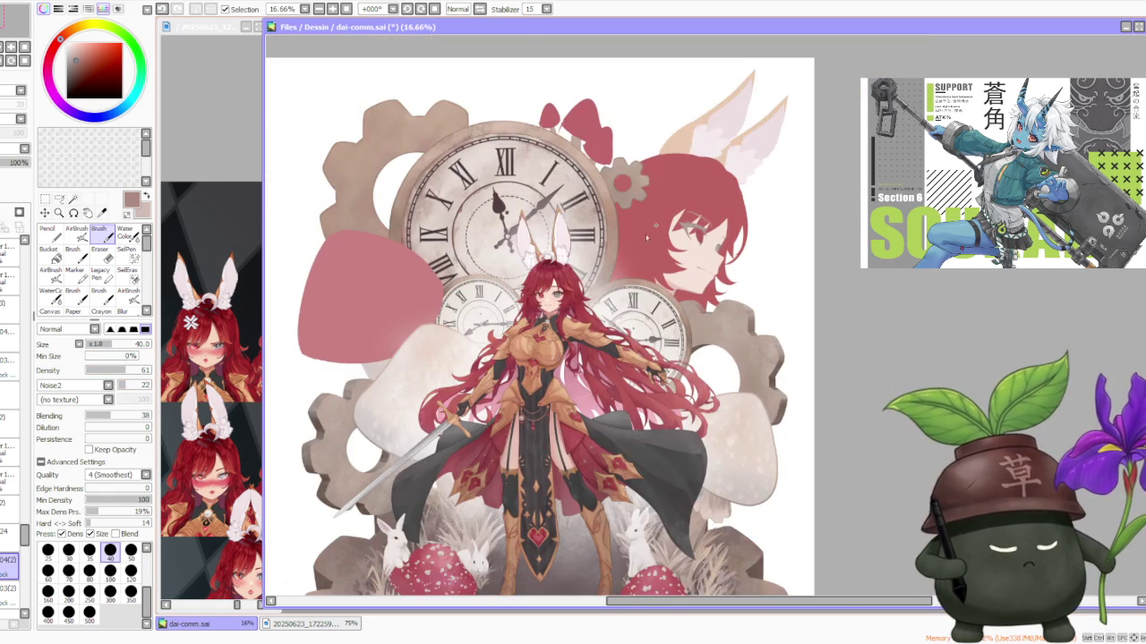
pyautogui.scroll(3, 596, 328)
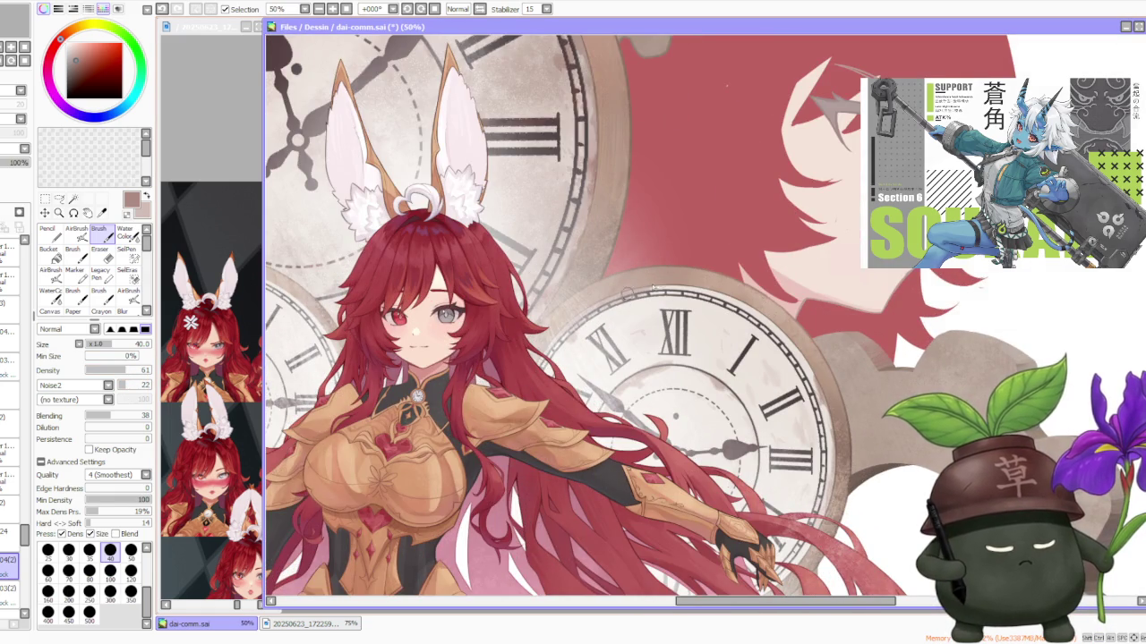
pyautogui.scroll(-3, 658, 265)
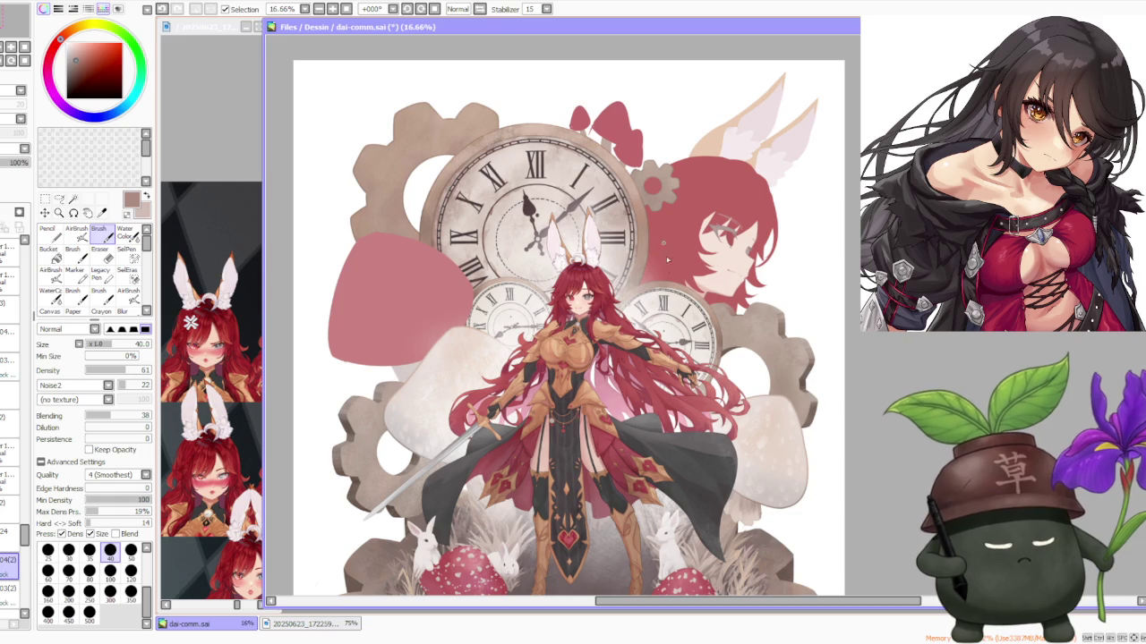
pyautogui.scroll(3, 681, 290)
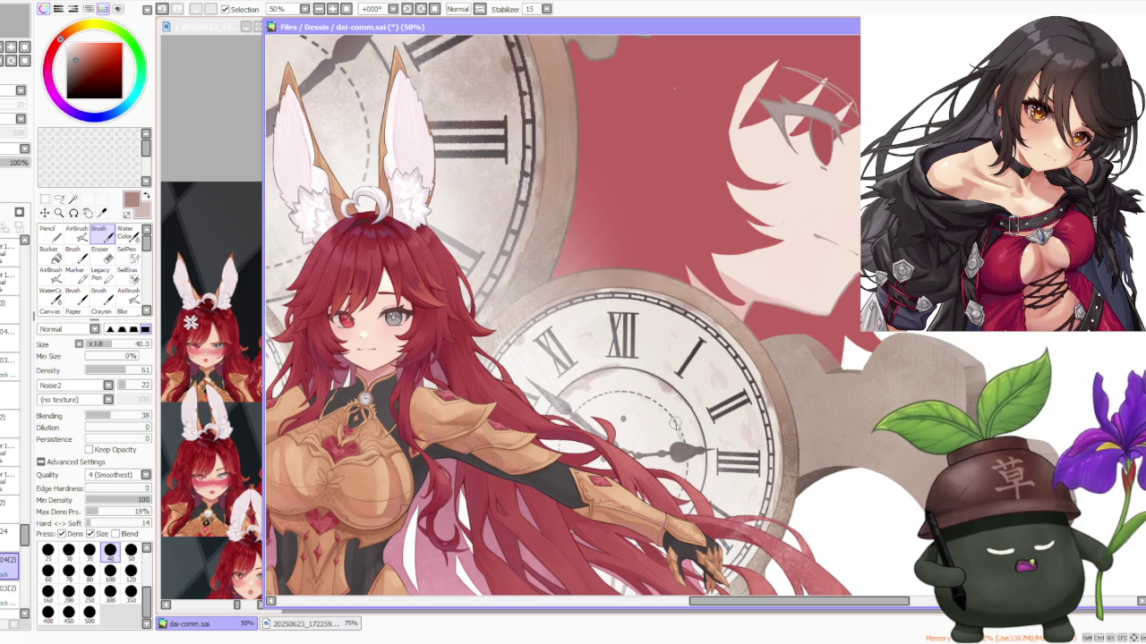
pyautogui.scroll(-2, 697, 404)
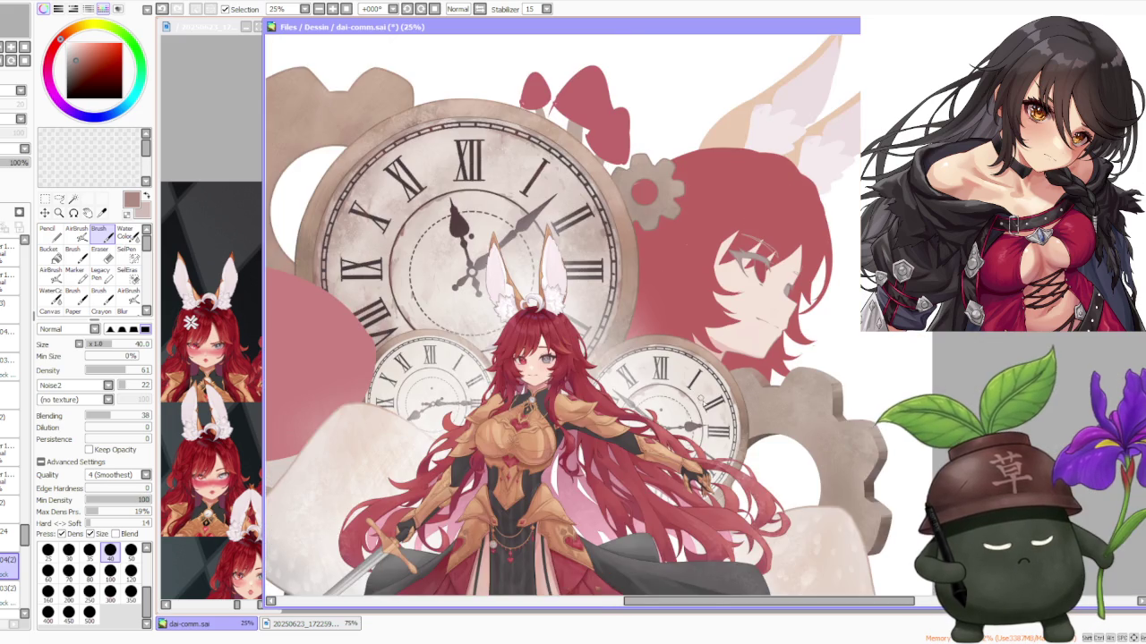
pyautogui.scroll(2, 689, 401)
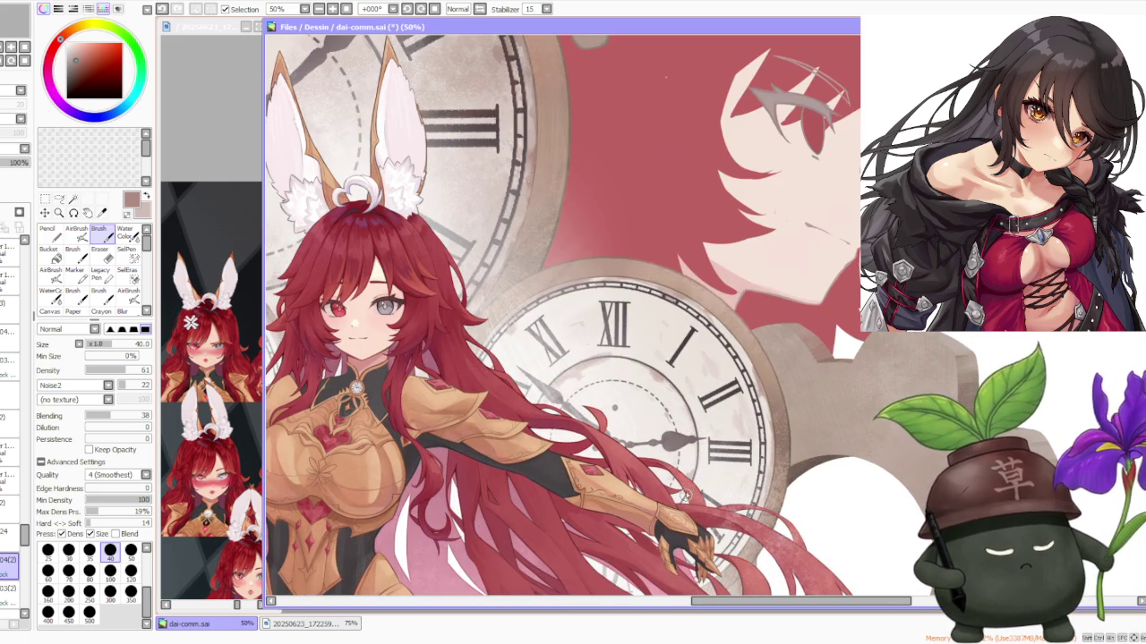
pyautogui.scroll(-2, 676, 452)
pyautogui.scroll(2, 632, 380)
pyautogui.keyDown('alt'); pyautogui.click(643, 366); pyautogui.keyUp('alt')
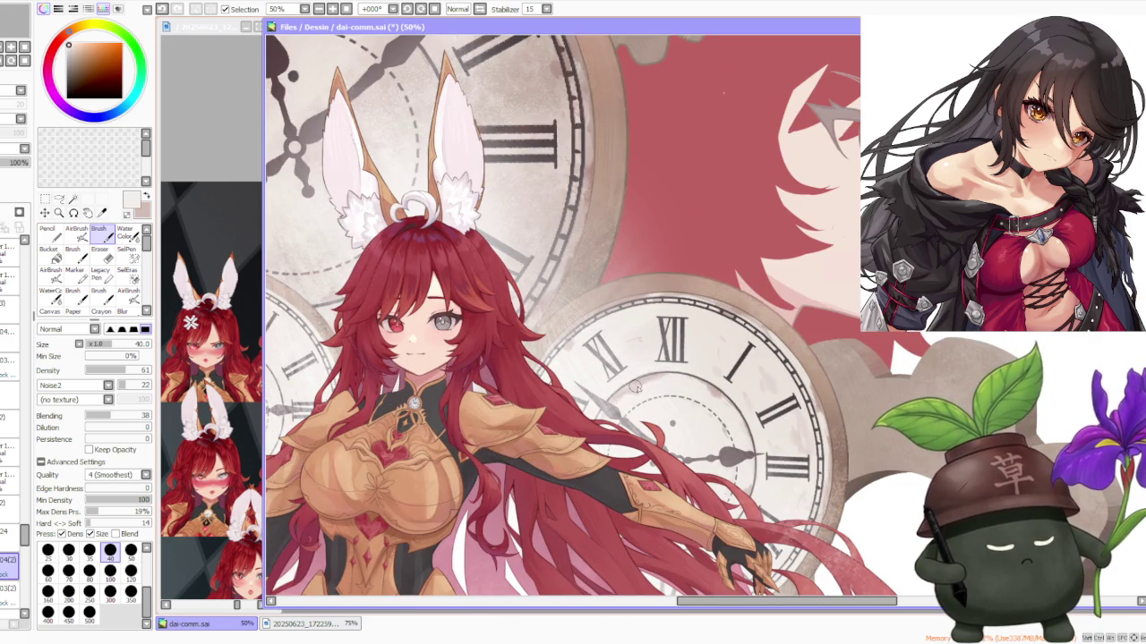
pyautogui.keyDown('alt'); pyautogui.click(634, 385); pyautogui.keyUp('alt')
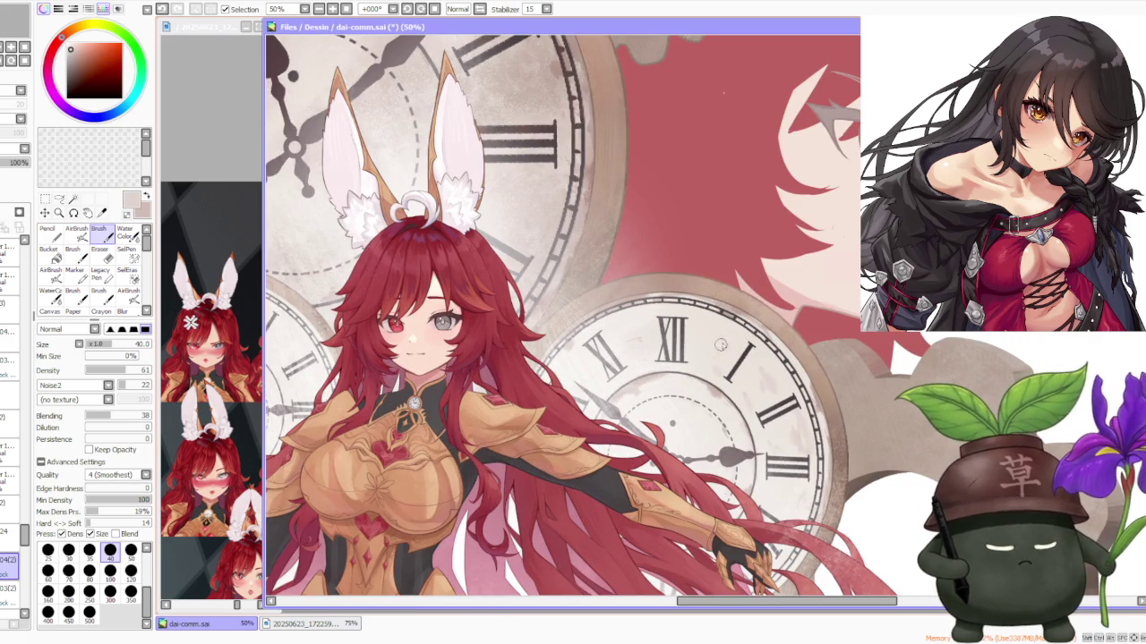
# Step: Pick a dark red, sample the clock face's grey-beige, then return to dark red
pyautogui.scroll(-1, 708, 332)
pyautogui.scroll(-1, 815, 342)
pyautogui.scroll(3, 814, 342)
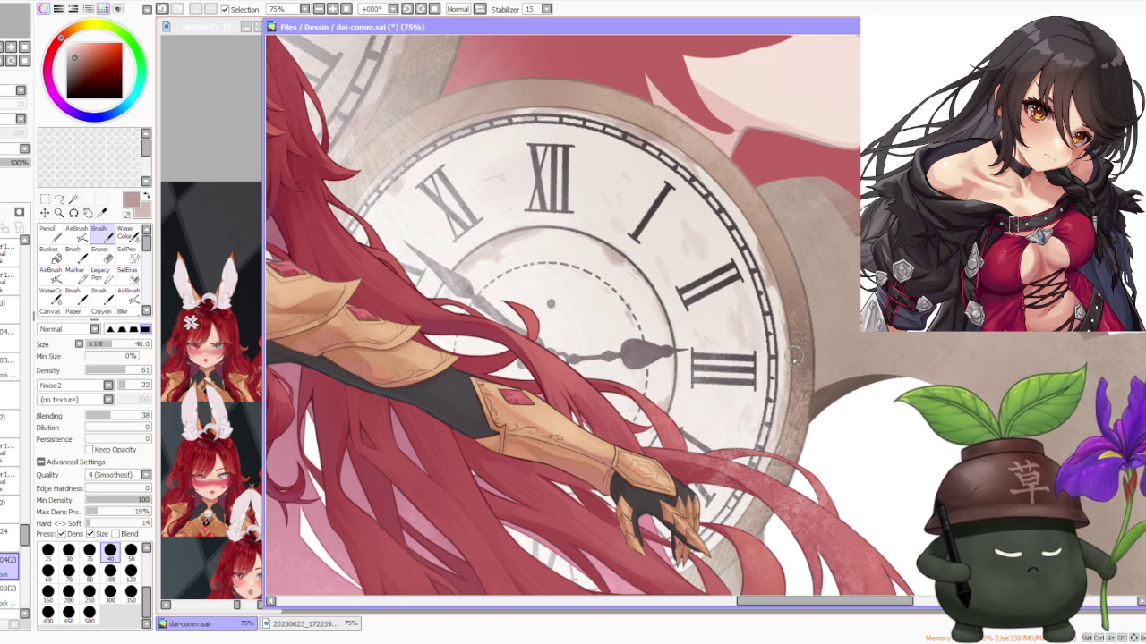
pyautogui.scroll(-1, 540, 426)
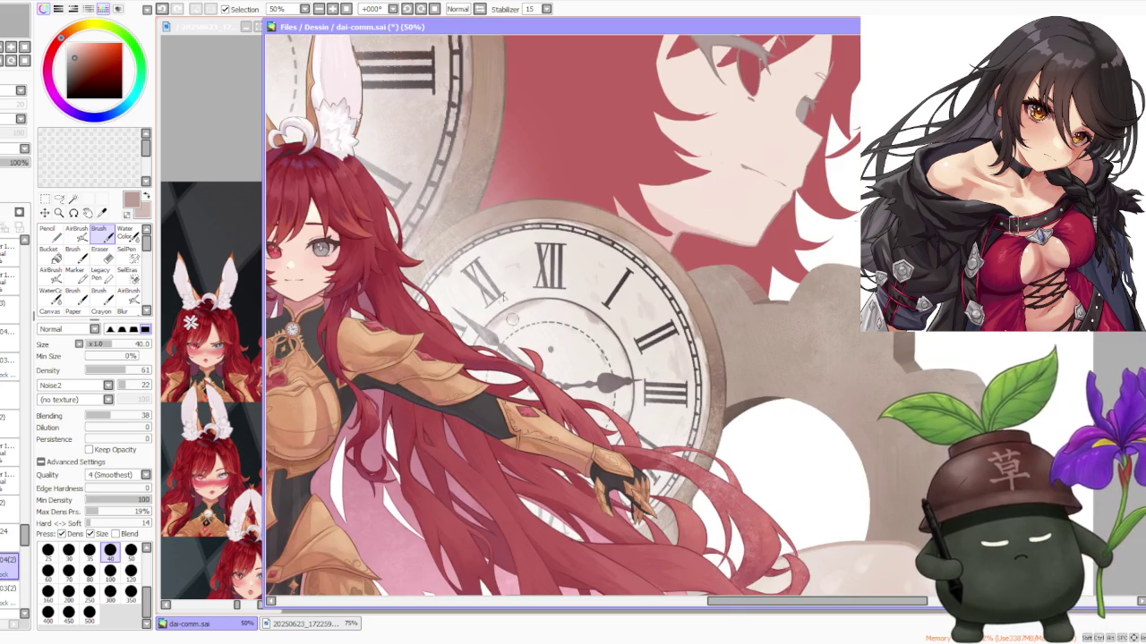
pyautogui.scroll(1, 460, 254)
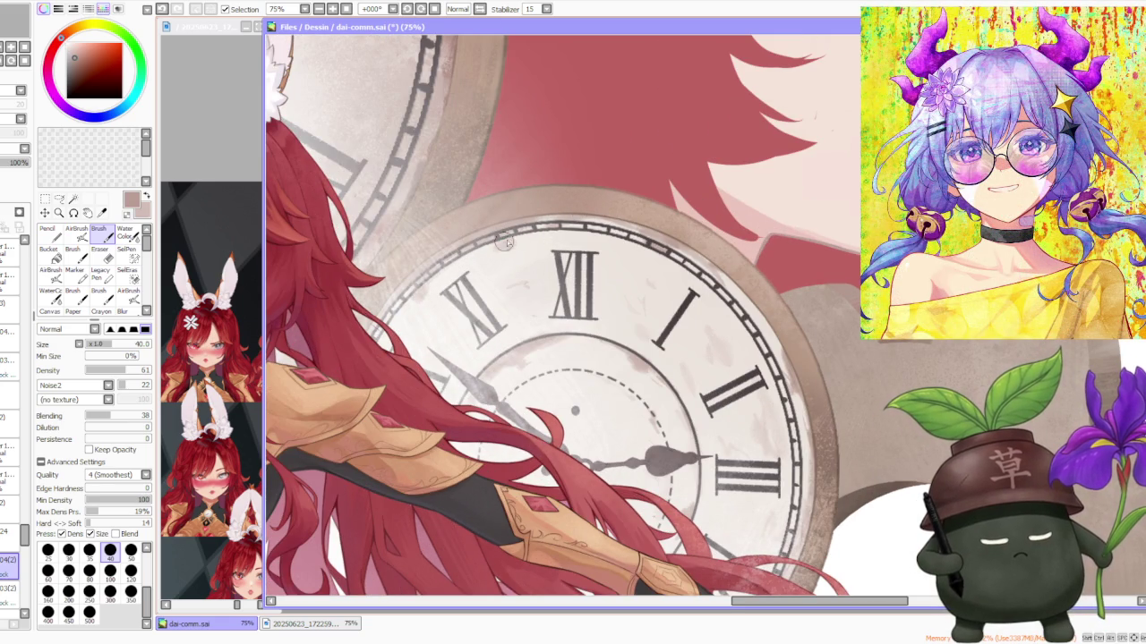
pyautogui.scroll(-2, 576, 244)
pyautogui.scroll(-1, 575, 243)
pyautogui.scroll(-1, 576, 233)
pyautogui.scroll(3, 537, 207)
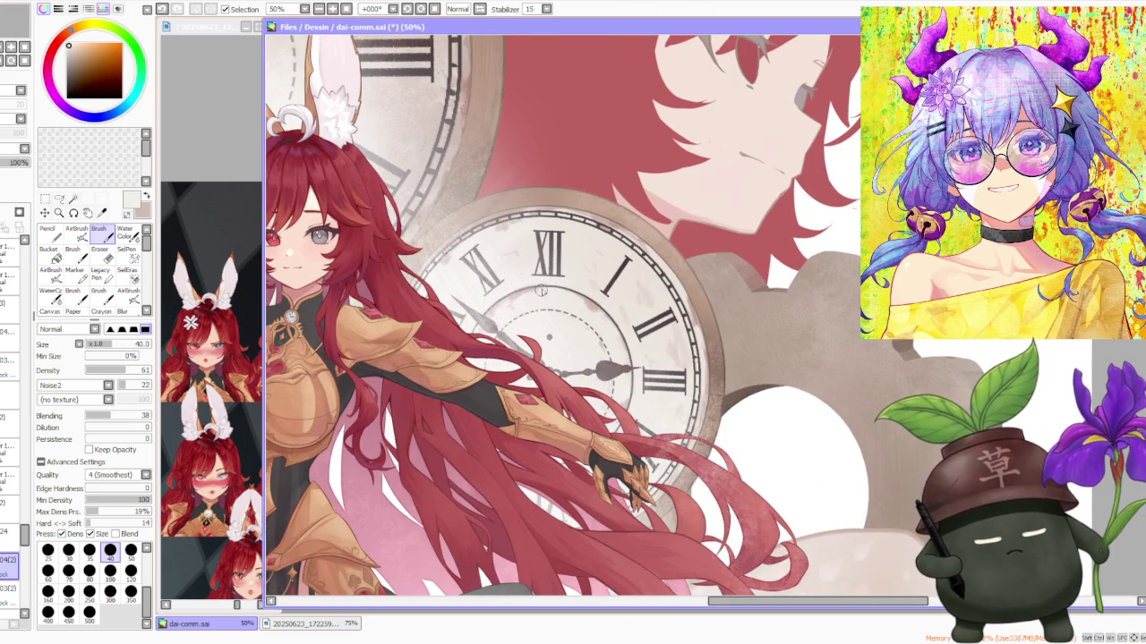
pyautogui.scroll(-3, 555, 285)
pyautogui.scroll(1, 576, 215)
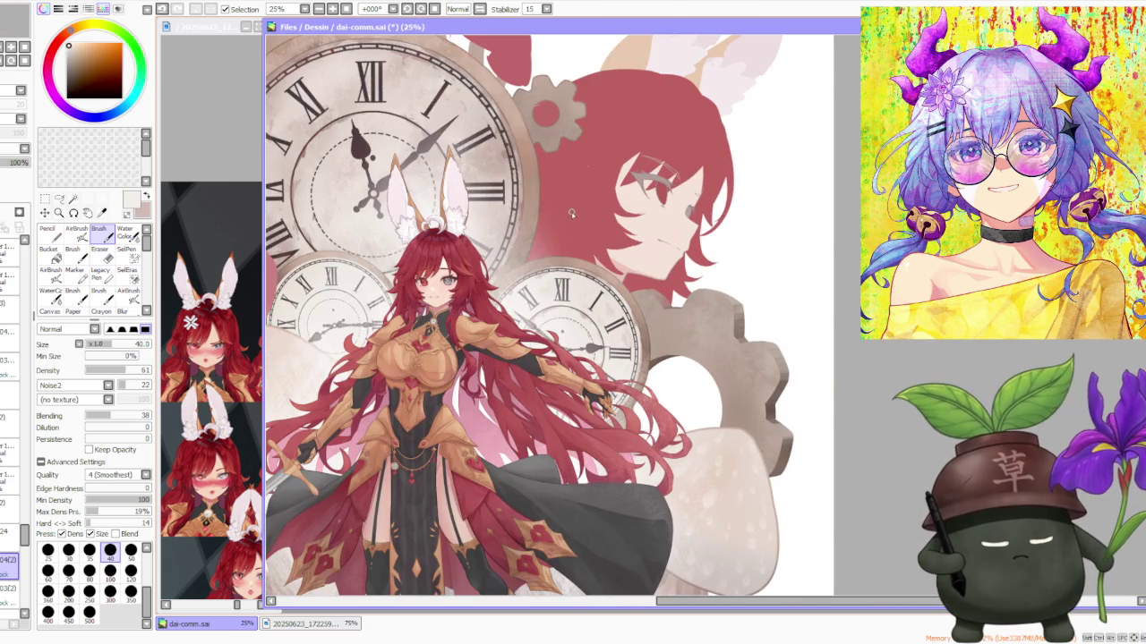
pyautogui.keyDown('alt'); pyautogui.click(309, 154); pyautogui.keyUp('alt')
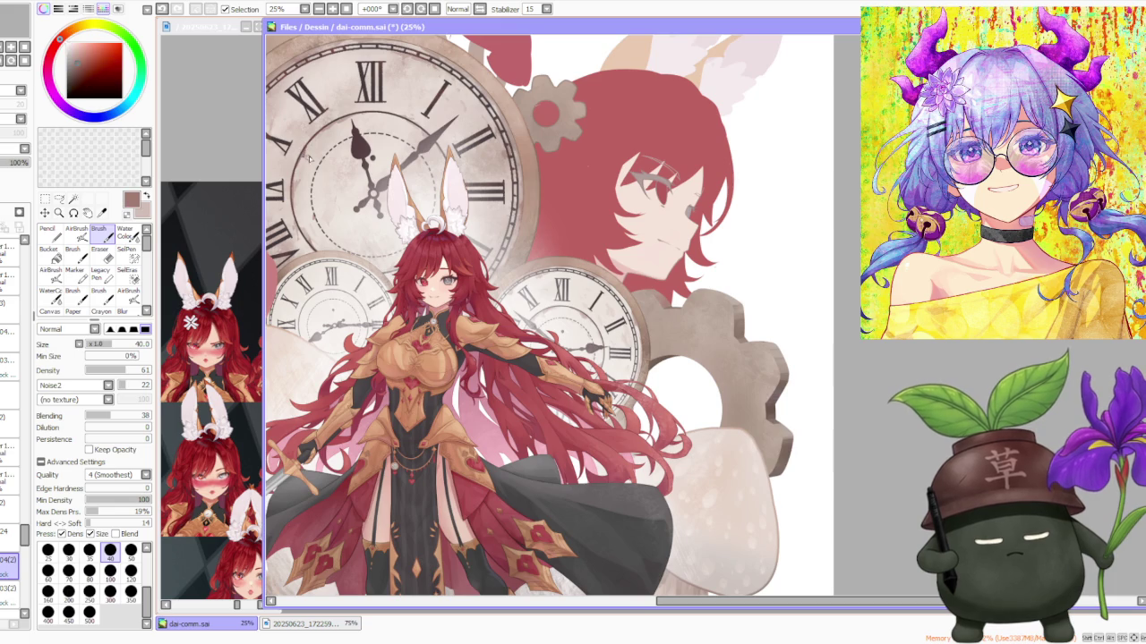
pyautogui.scroll(2, 305, 154)
pyautogui.scroll(1, 305, 156)
pyautogui.keyDown('alt'); pyautogui.click(303, 157); pyautogui.keyUp('alt')
pyautogui.keyDown('alt'); pyautogui.click(303, 157); pyautogui.keyUp('alt')
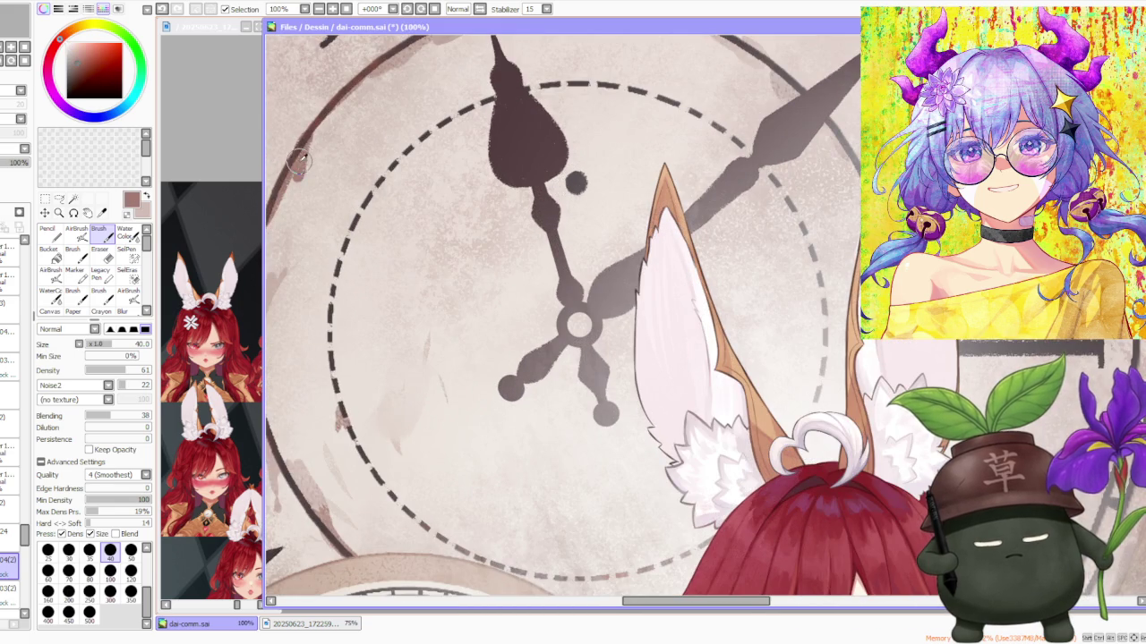
# Step: Rotate the canvas view counterclockwise and enlarge the brush to size 70
pyautogui.scroll(-3, 304, 156)
pyautogui.scroll(2, 506, 257)
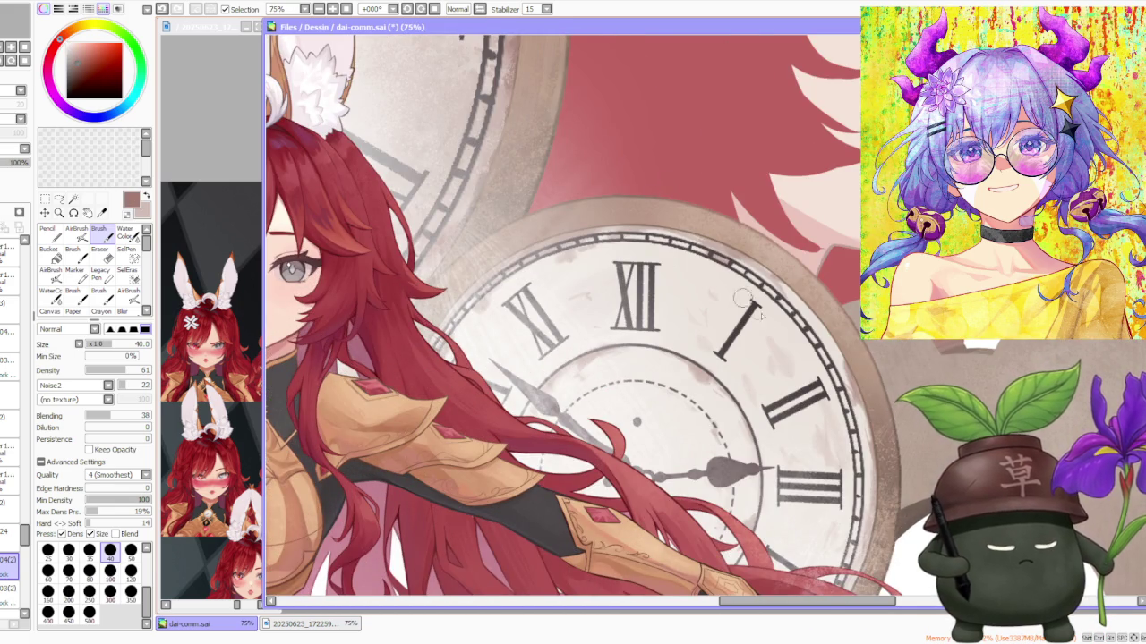
pyautogui.scroll(-3, 726, 288)
pyautogui.scroll(-1, 796, 467)
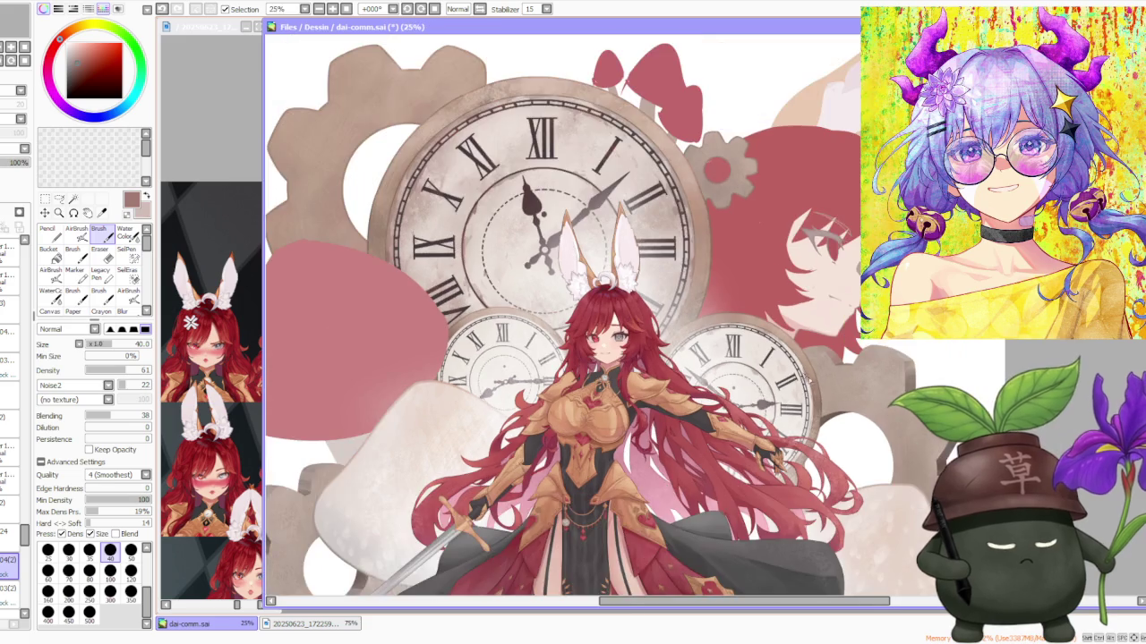
pyautogui.scroll(2, 801, 381)
pyautogui.scroll(2, 801, 363)
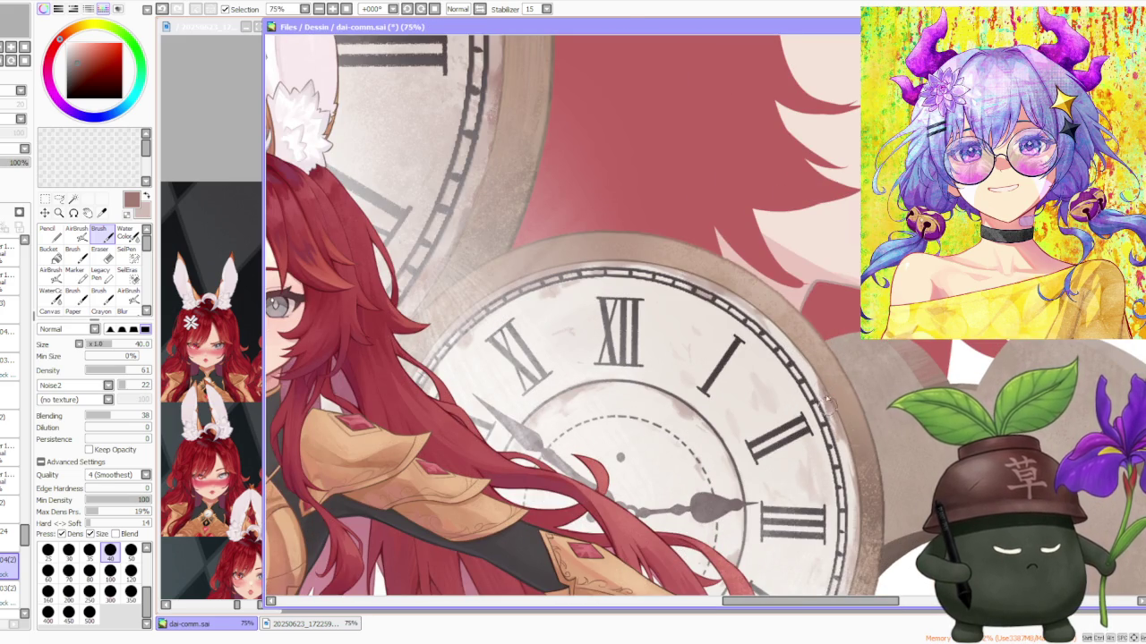
pyautogui.scroll(-1, 839, 415)
pyautogui.scroll(-1, 819, 367)
pyautogui.scroll(2, 799, 322)
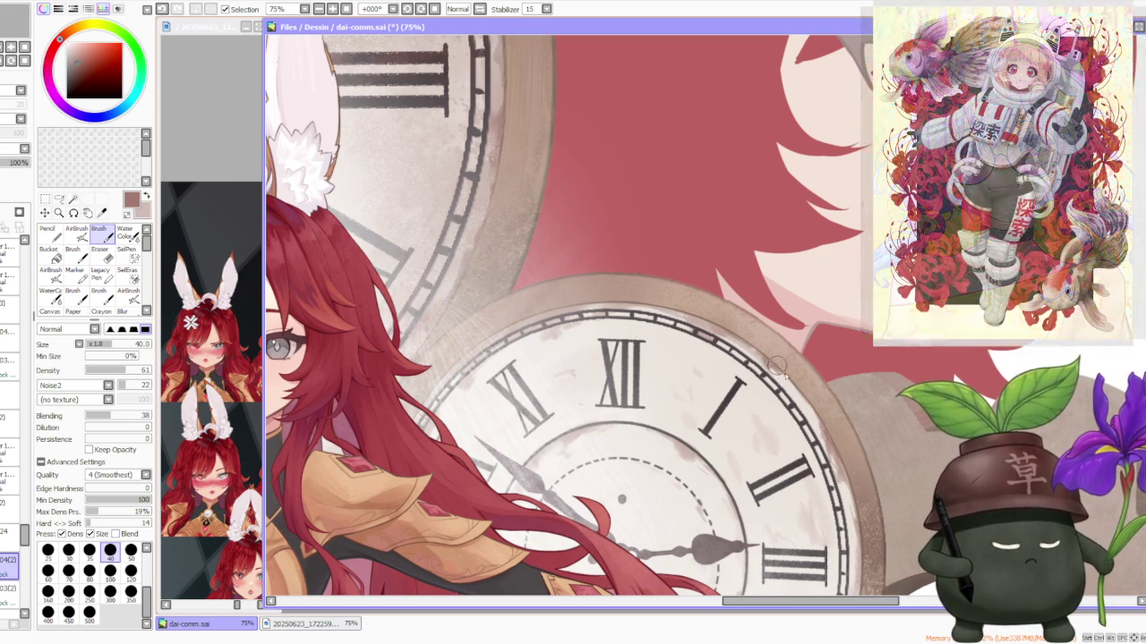
pyautogui.scroll(-2, 771, 366)
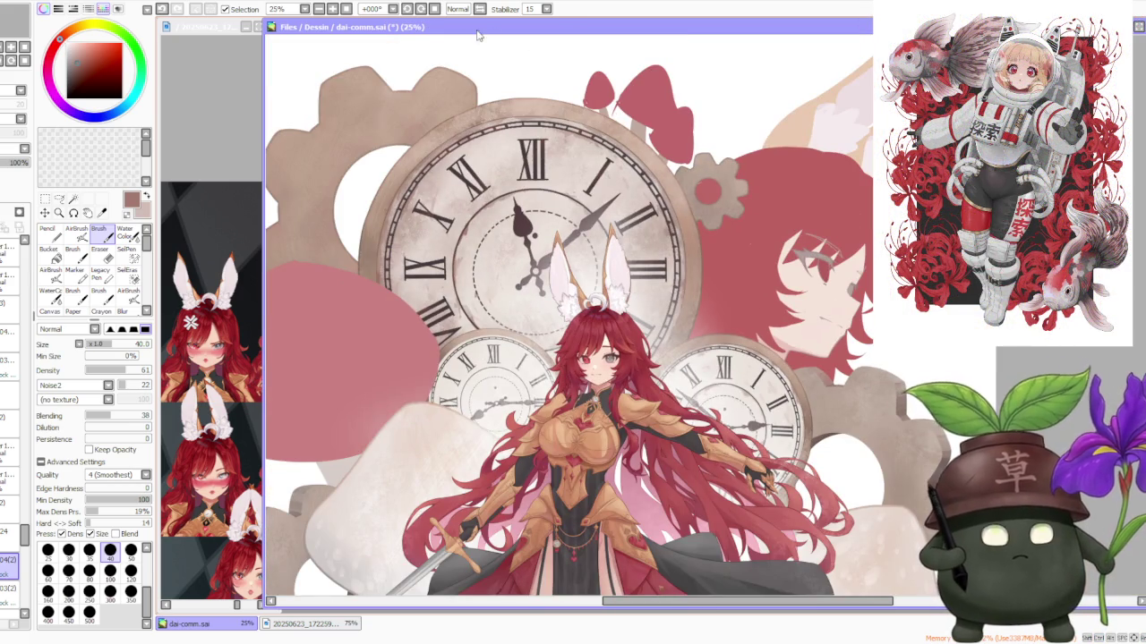
pyautogui.click(406, 9)
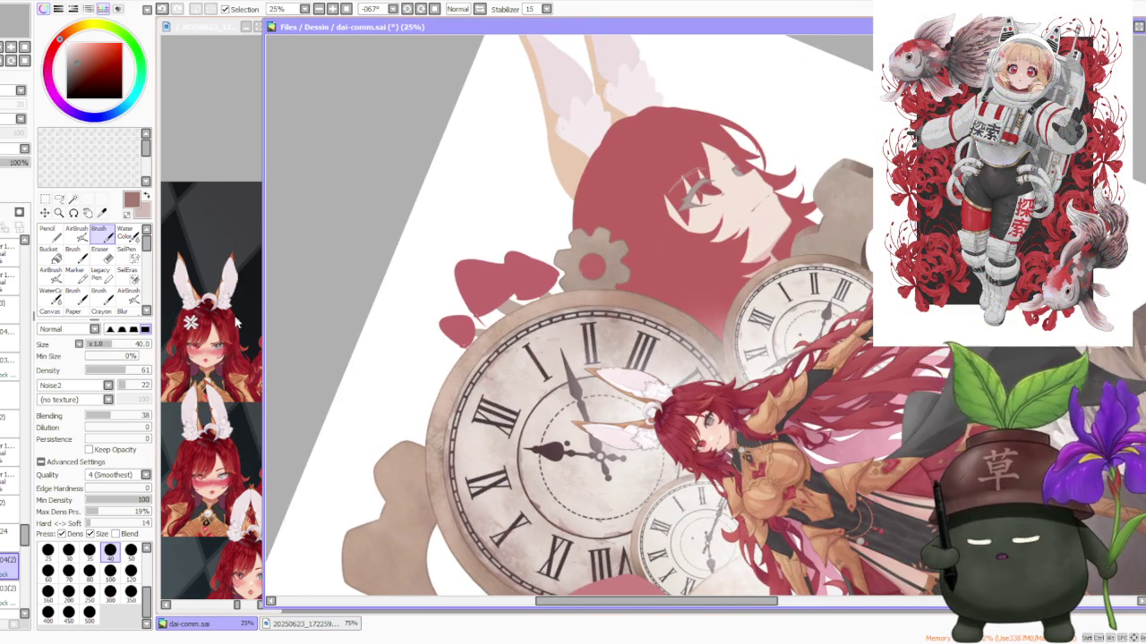
pyautogui.click(68, 570)
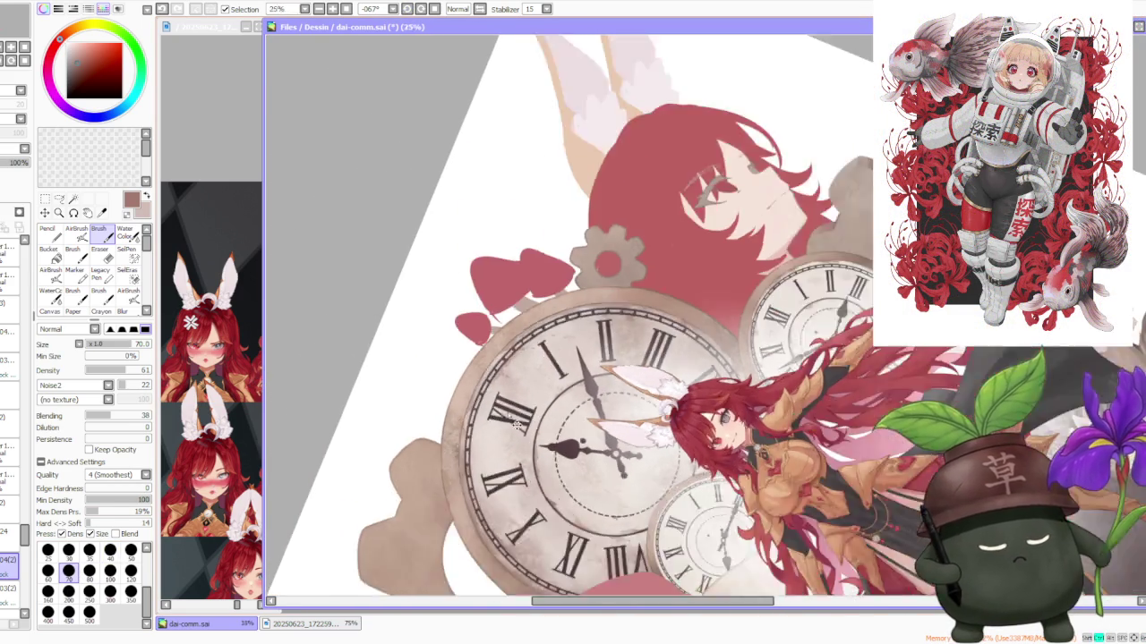
# Step: Sample the clock-face beige, then a darker red-brown, and select the Dirt 02 textured airbrush
pyautogui.scroll(3, 541, 508)
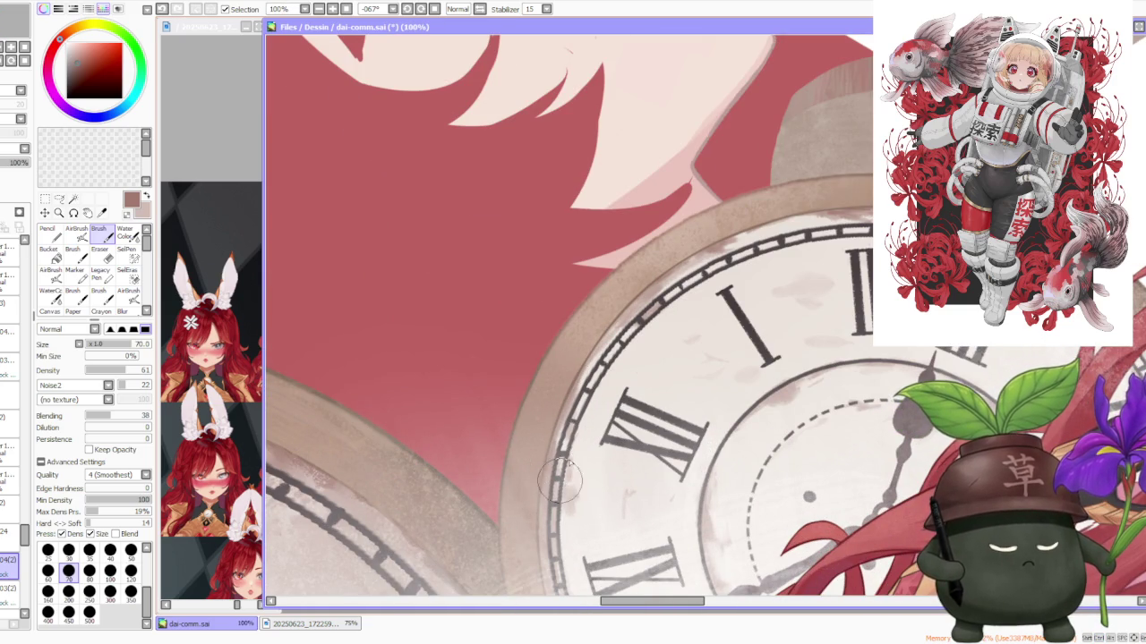
pyautogui.scroll(-2, 632, 337)
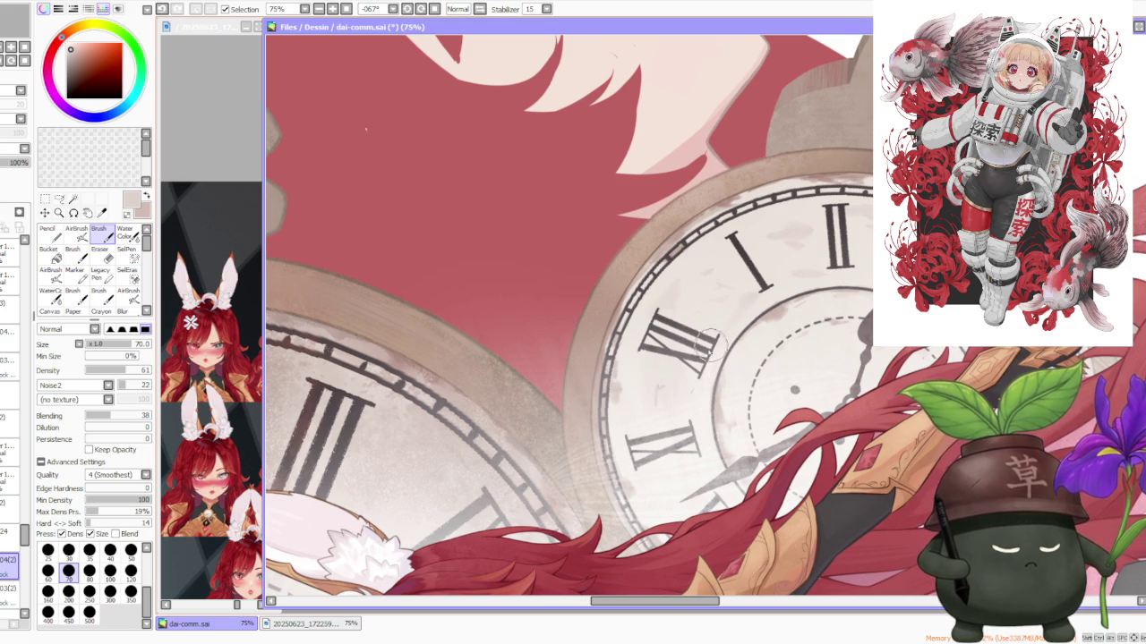
pyautogui.scroll(-1, 740, 297)
pyautogui.scroll(-1, 743, 300)
pyautogui.scroll(-1, 745, 300)
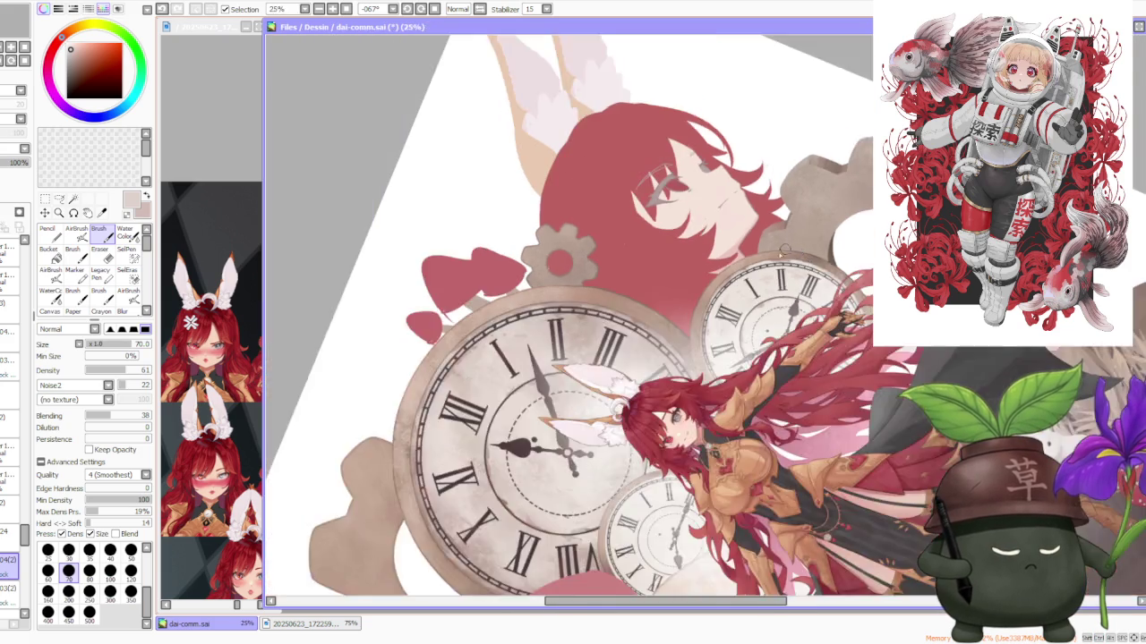
pyautogui.scroll(2, 749, 303)
pyautogui.rightClick(748, 301)
pyautogui.scroll(-1, 778, 268)
pyautogui.scroll(-1, 801, 258)
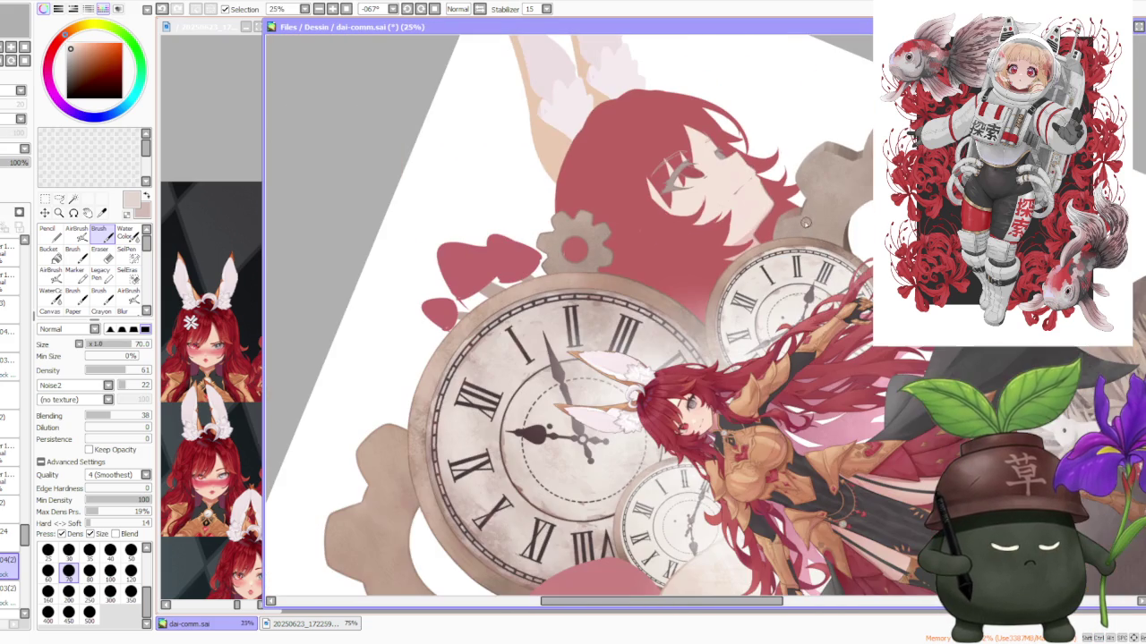
pyautogui.scroll(1, 456, 363)
pyautogui.rightClick(456, 367)
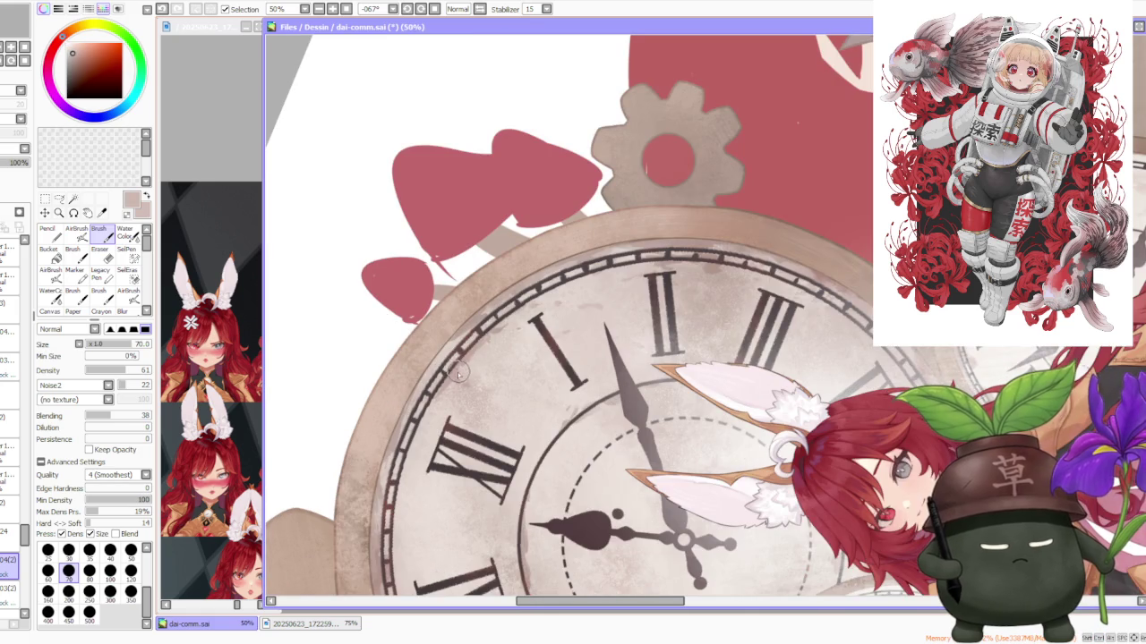
pyautogui.scroll(-1, 455, 375)
pyautogui.click(77, 234)
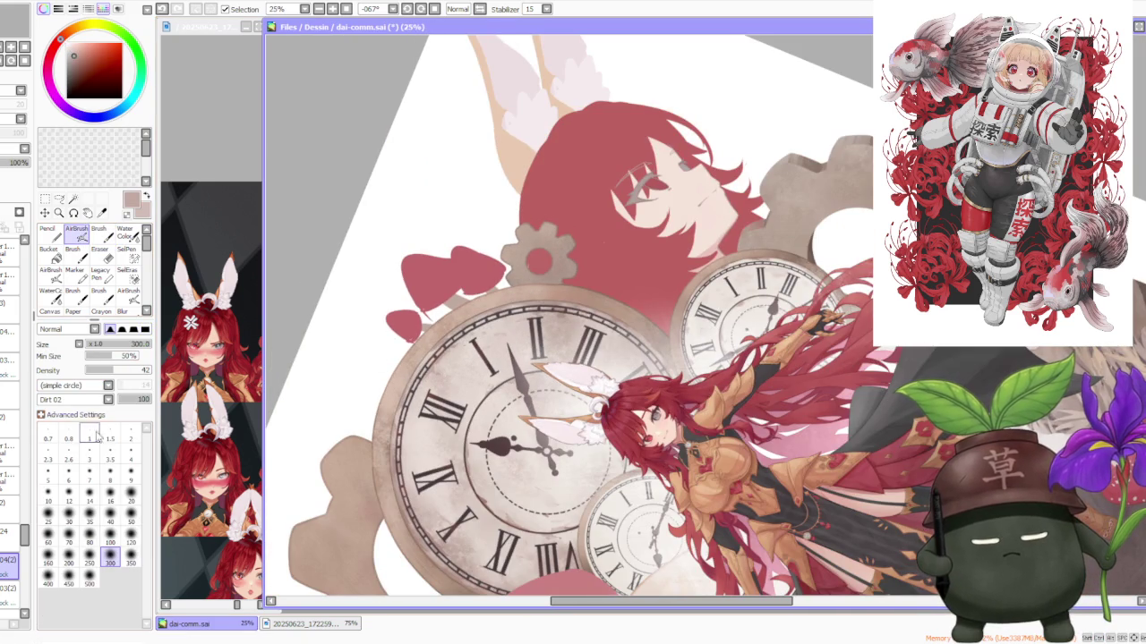
# Step: Resize the airbrush to 350, starting from the 500 preset
pyautogui.click(89, 580)
pyautogui.scroll(2, 703, 300)
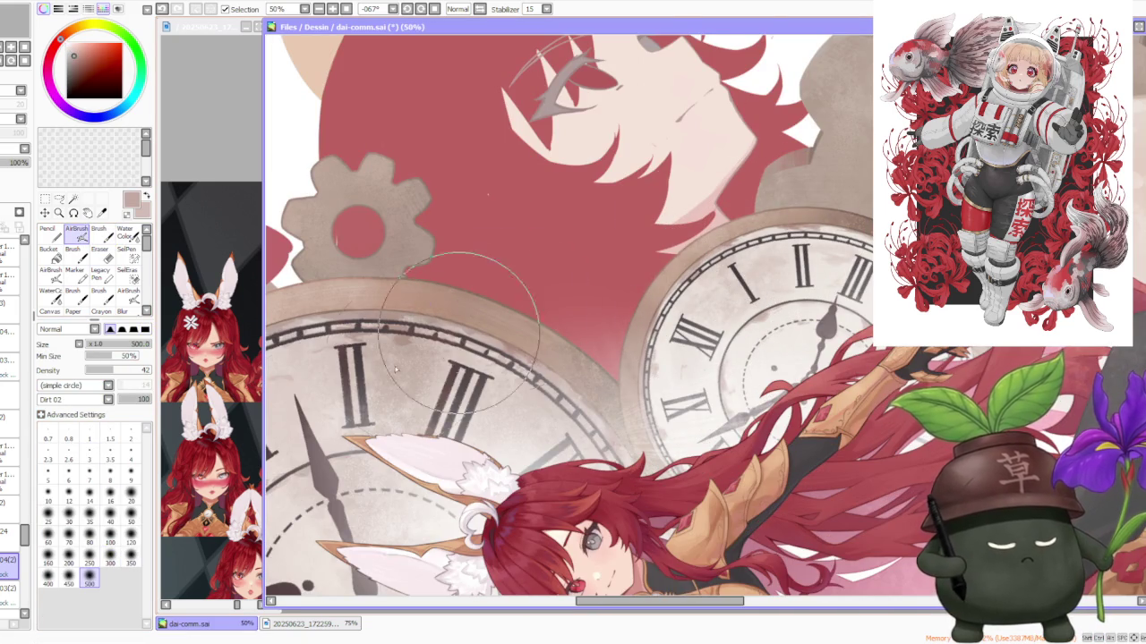
pyautogui.press('[')
pyautogui.press('[')
pyautogui.press('[')
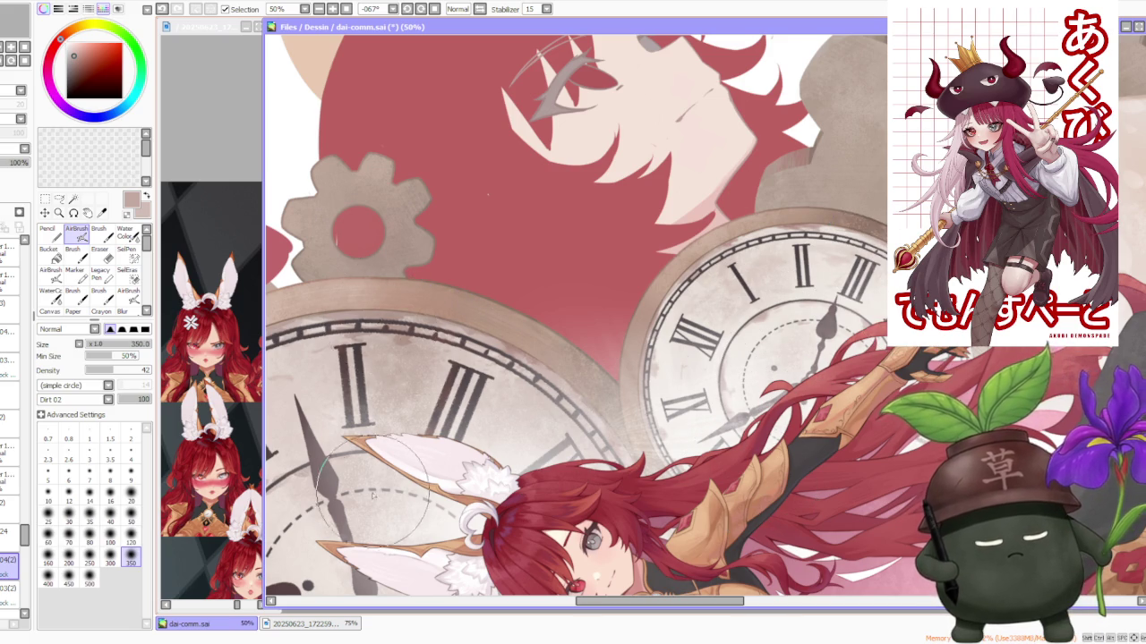
# Step: Reset the canvas rotation to 0° and sample the near-white of the clock face
pyautogui.scroll(-3, 374, 495)
pyautogui.scroll(2, 303, 553)
pyautogui.scroll(2, 309, 548)
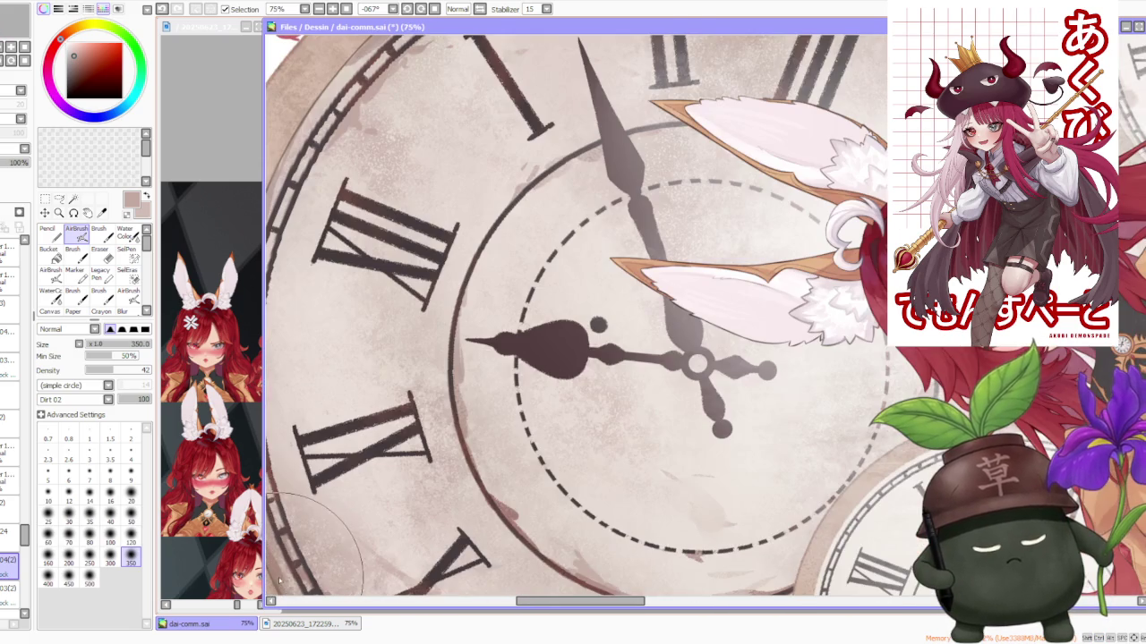
pyautogui.scroll(-3, 313, 546)
pyautogui.scroll(2, 313, 537)
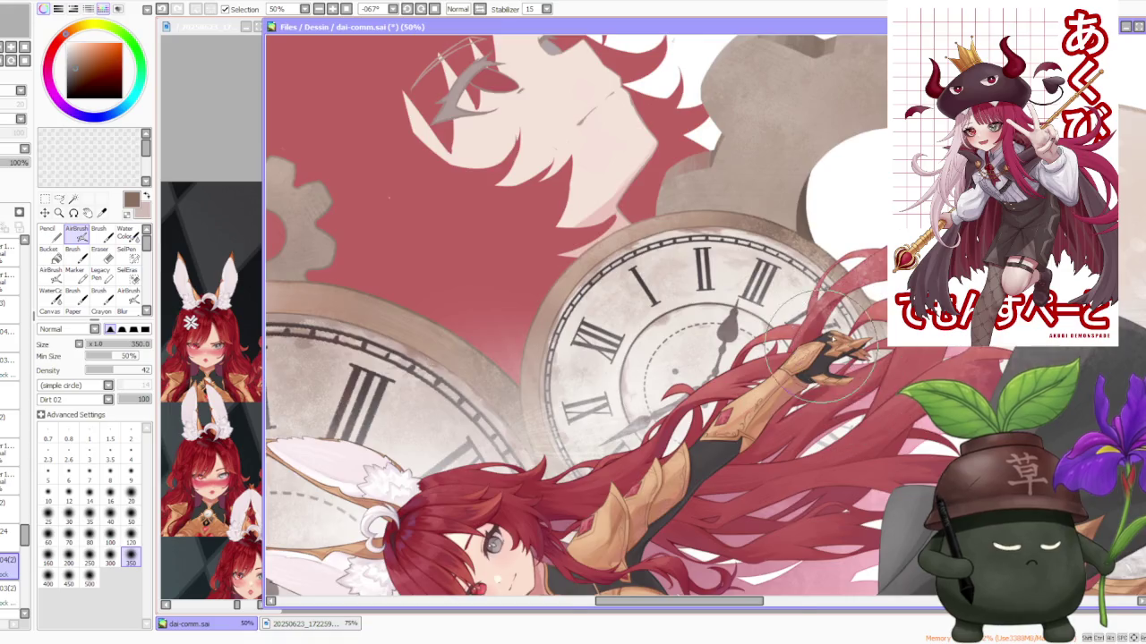
pyautogui.scroll(-2, 323, 519)
pyautogui.click(435, 9)
pyautogui.scroll(-1, 752, 367)
pyautogui.scroll(2, 752, 367)
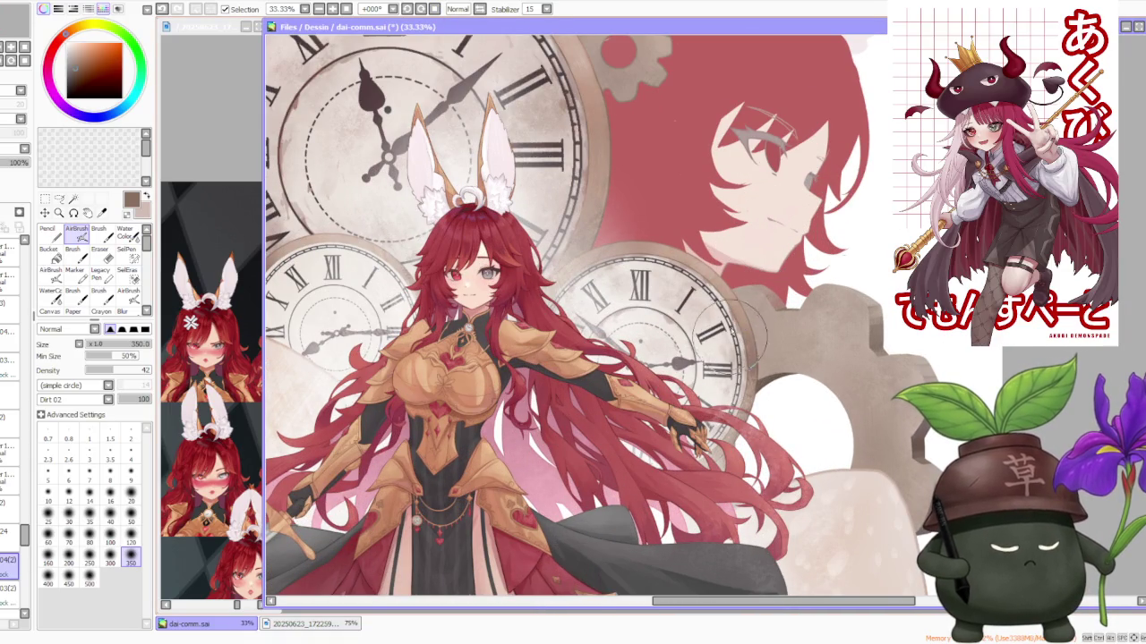
pyautogui.keyDown('alt'); pyautogui.click(667, 338); pyautogui.keyUp('alt')
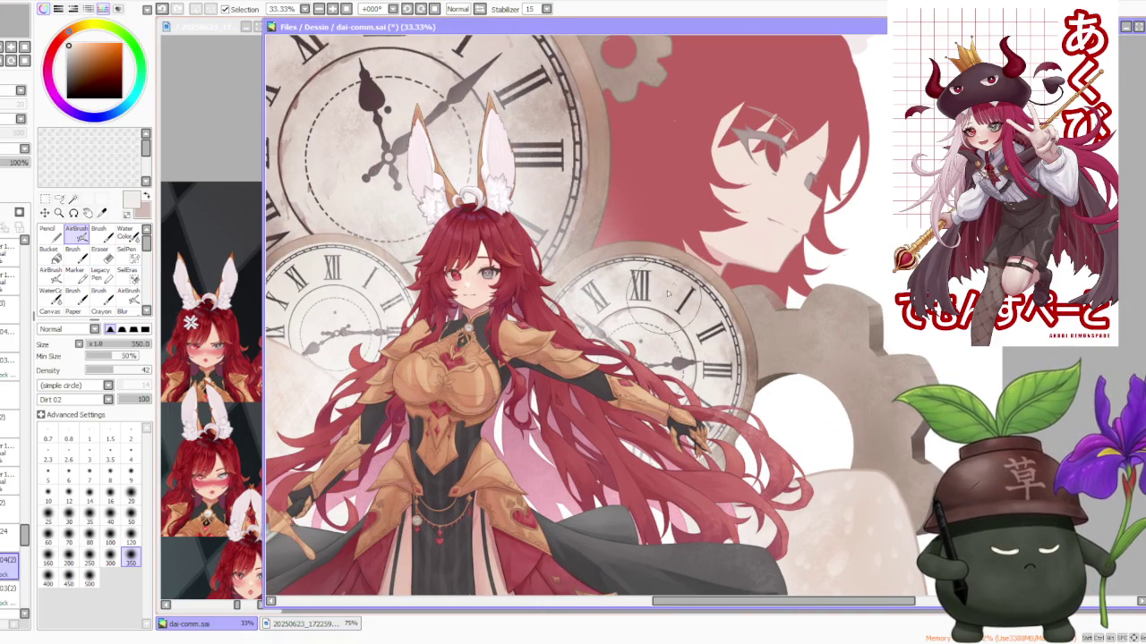
# Step: Inspect the clocks while zooming and set the airbrush size to 250
pyautogui.scroll(2, 737, 303)
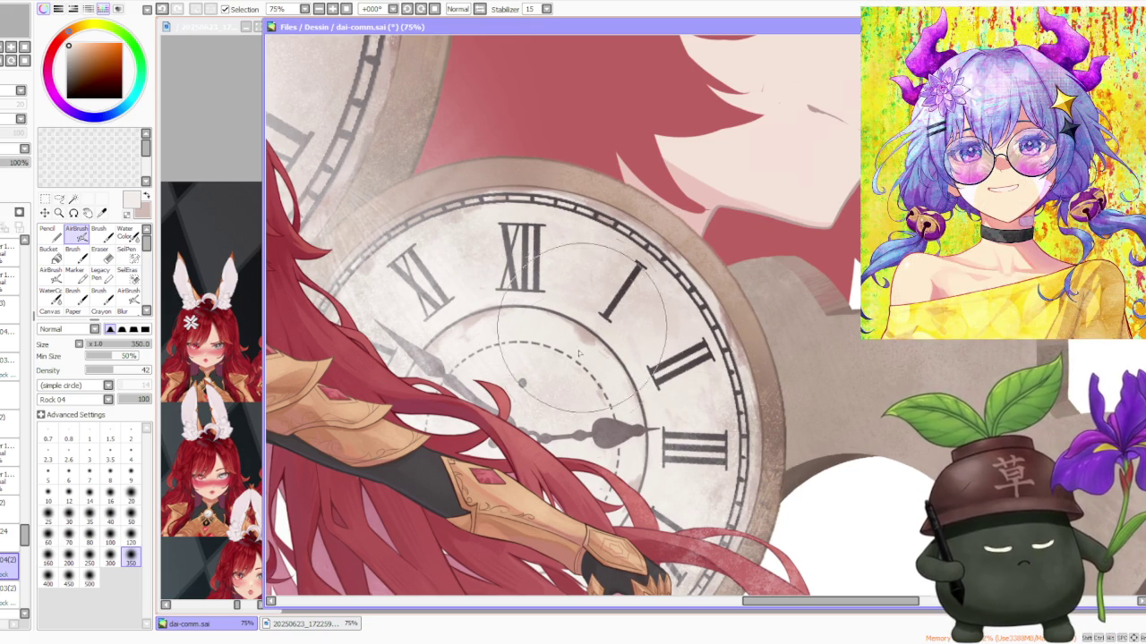
pyautogui.scroll(-3, 662, 412)
pyautogui.scroll(3, 667, 399)
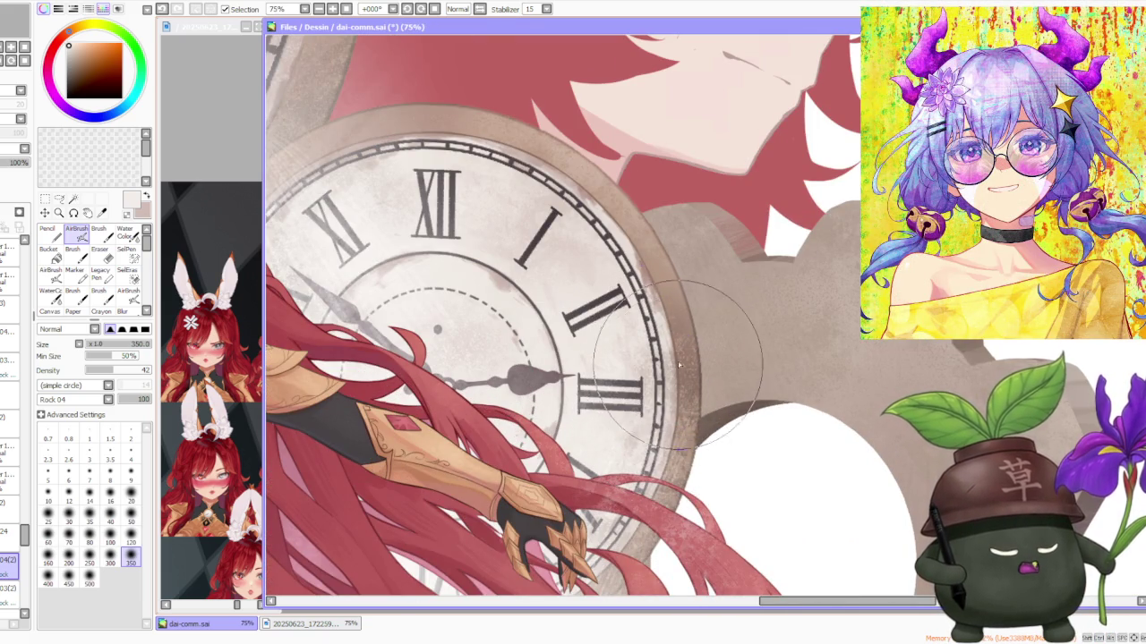
pyautogui.scroll(-3, 675, 366)
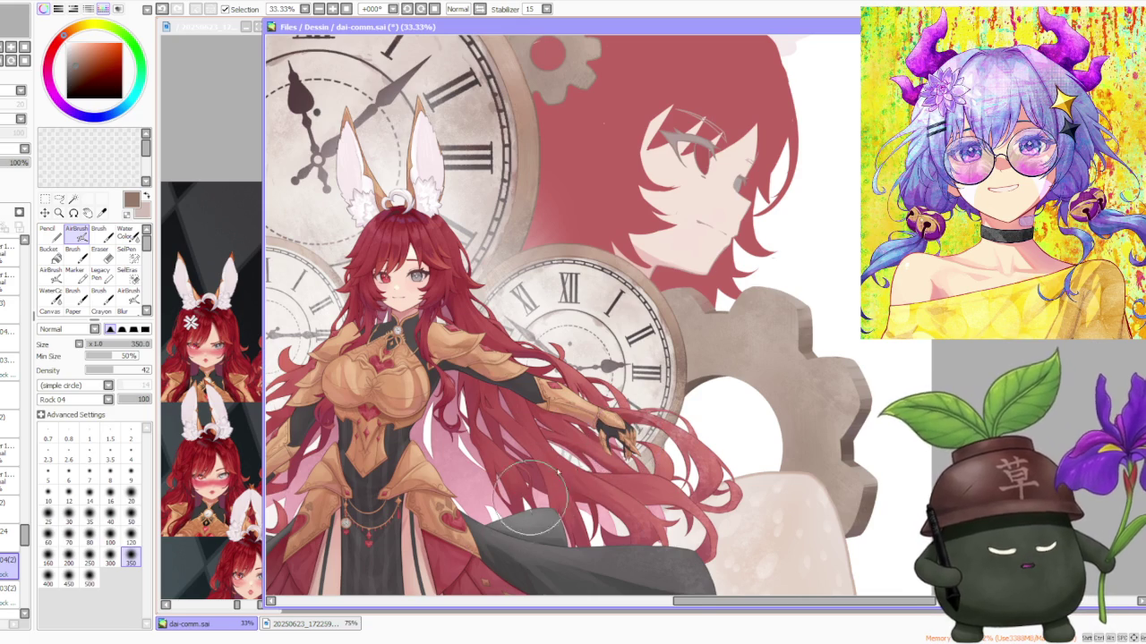
pyautogui.scroll(1, 571, 439)
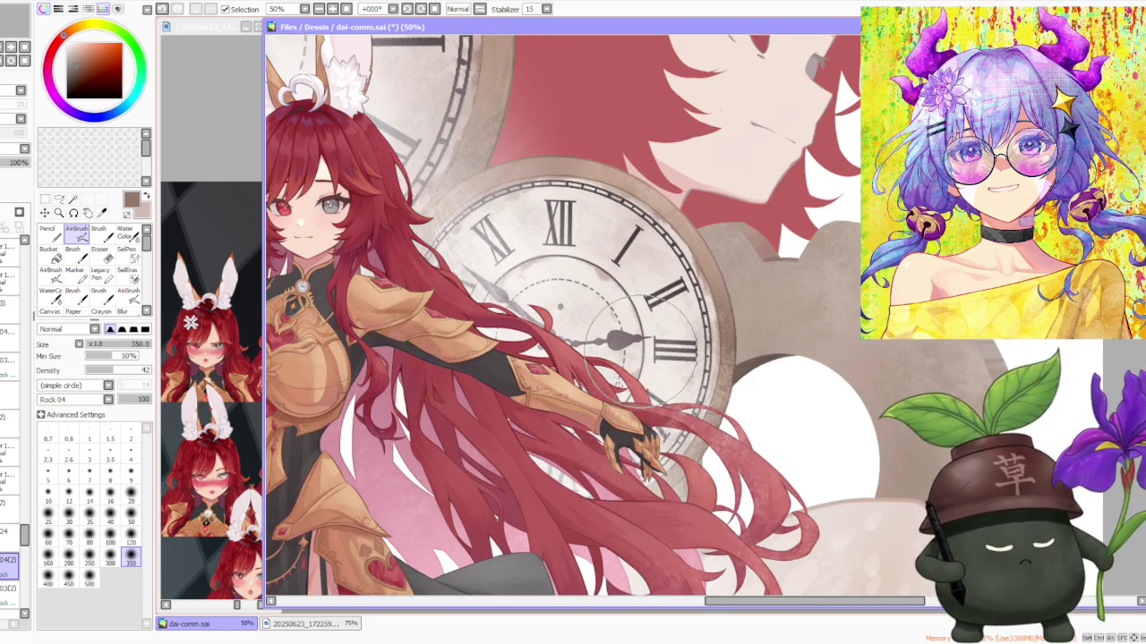
pyautogui.scroll(1, 649, 340)
pyautogui.scroll(1, 649, 340)
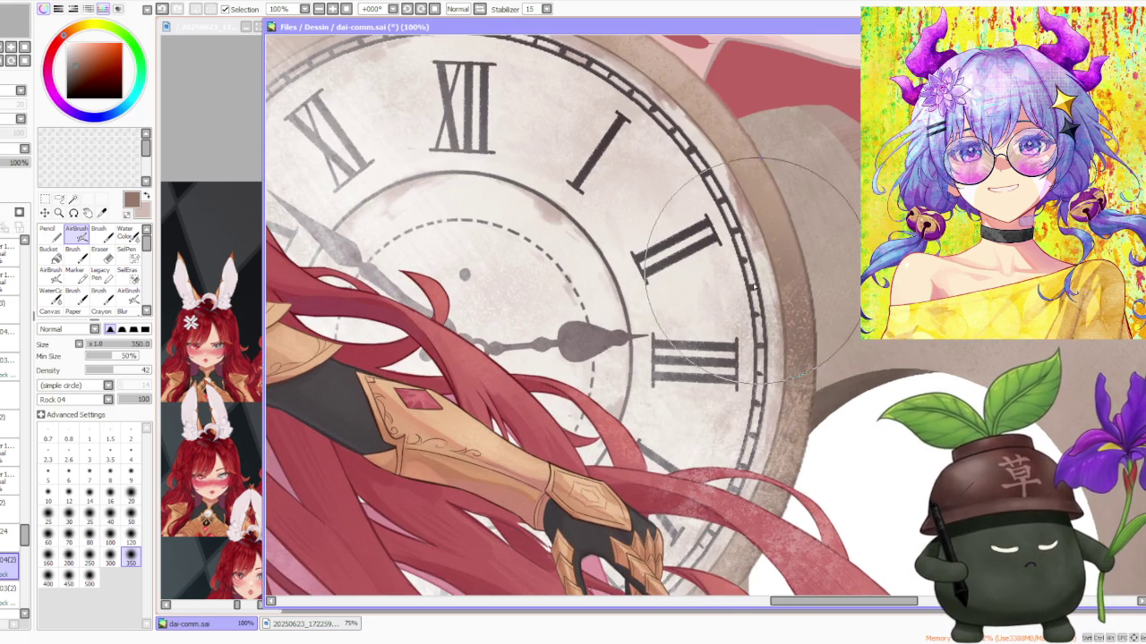
pyautogui.scroll(-1, 798, 274)
pyautogui.scroll(-1, 798, 274)
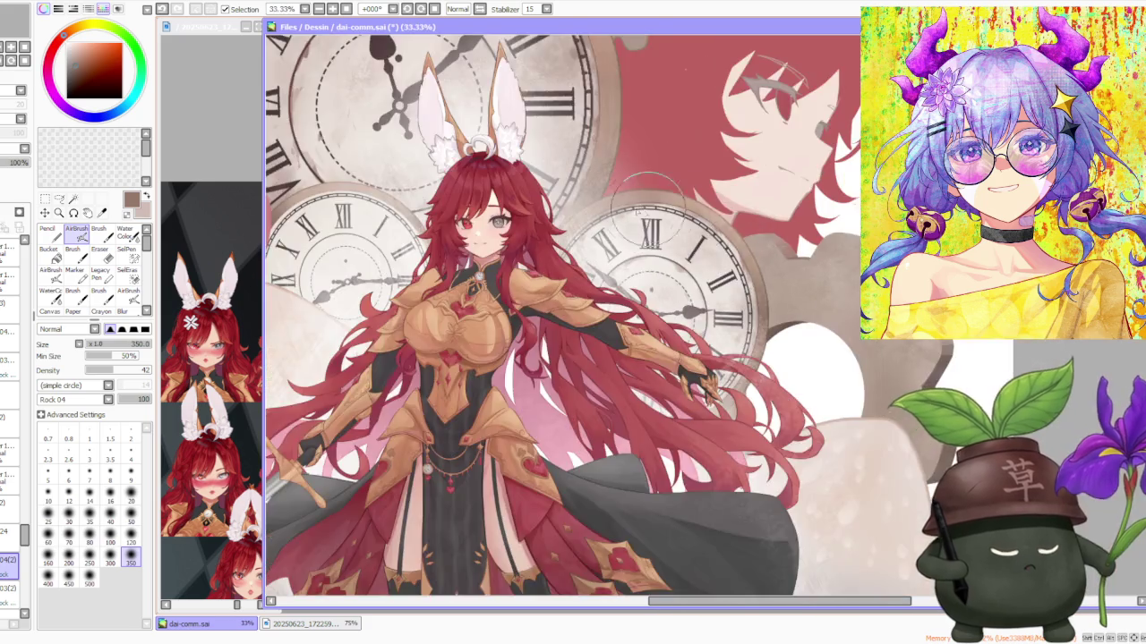
pyautogui.scroll(2, 586, 227)
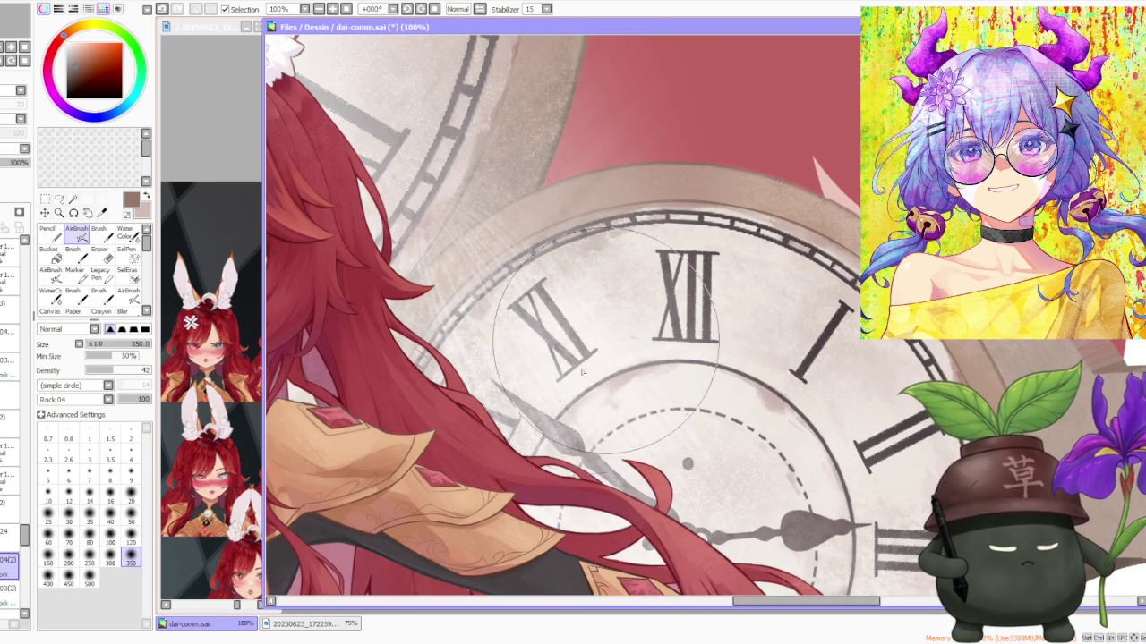
pyautogui.scroll(-1, 582, 354)
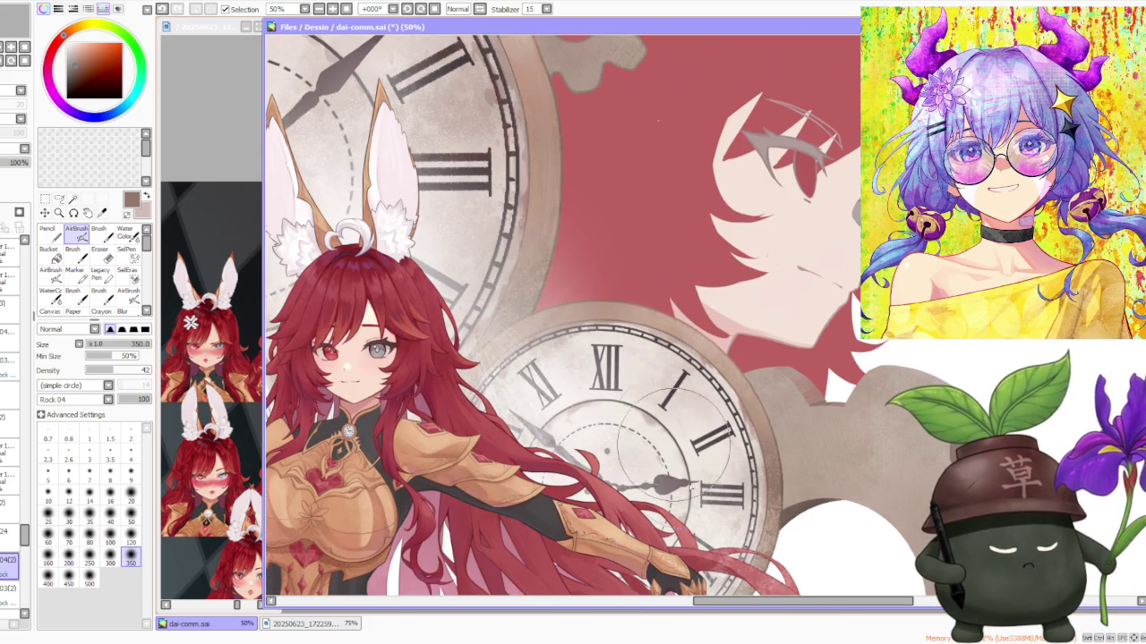
pyautogui.scroll(-1, 671, 315)
pyautogui.scroll(-1, 672, 315)
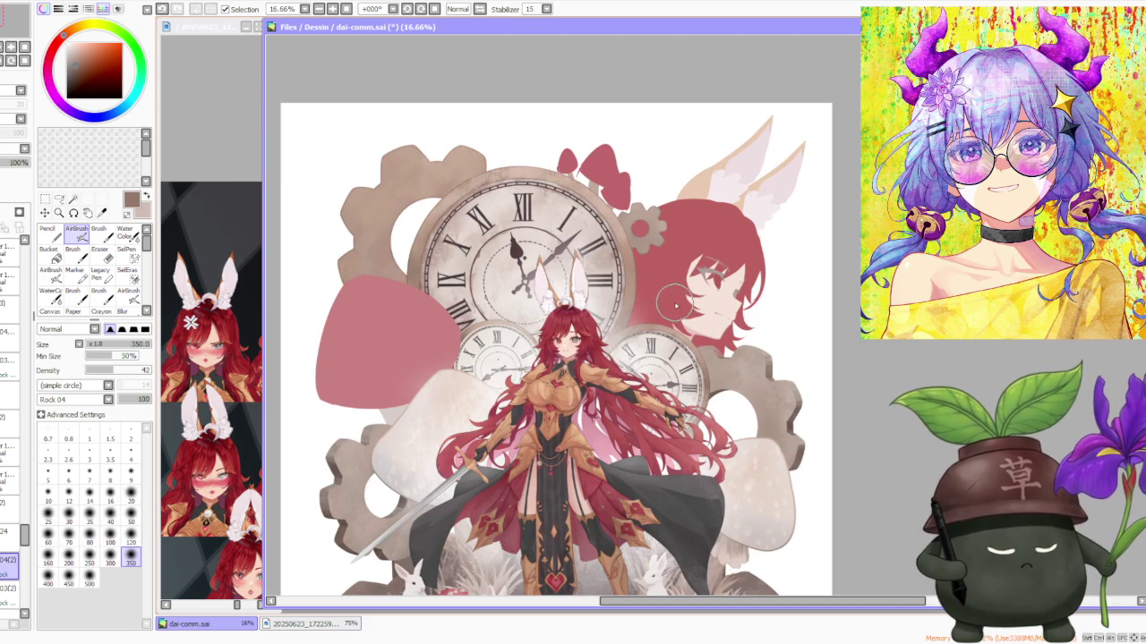
pyautogui.scroll(1, 667, 297)
pyautogui.click(90, 559)
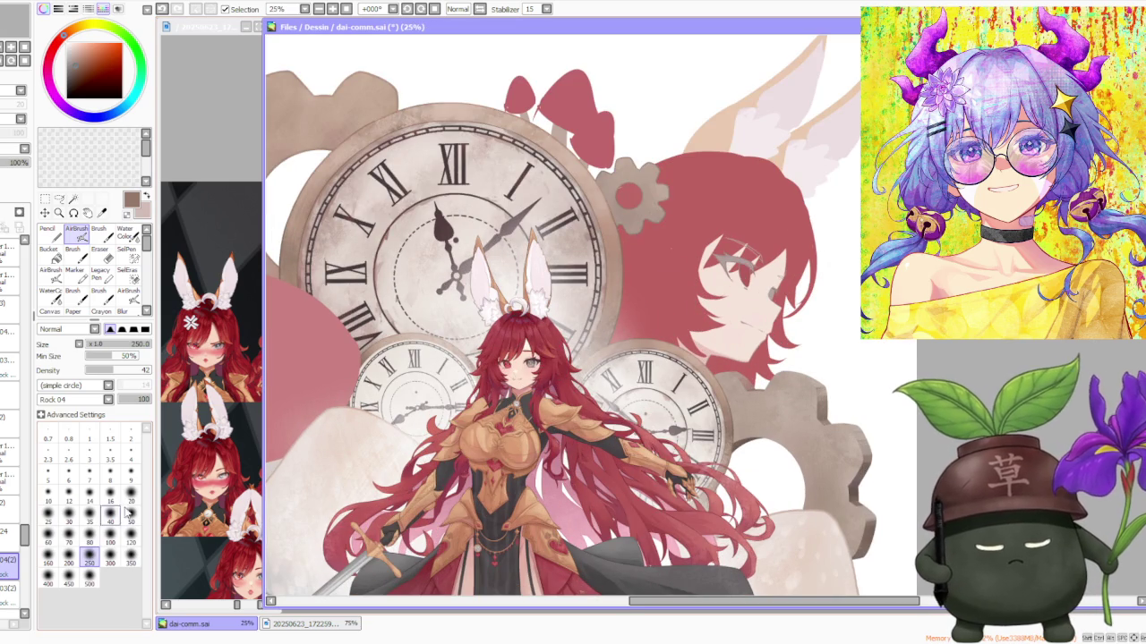
# Step: Sample a light cream colour from the pale clock face
pyautogui.scroll(2, 393, 229)
pyautogui.scroll(-2, 392, 240)
pyautogui.scroll(1, 716, 407)
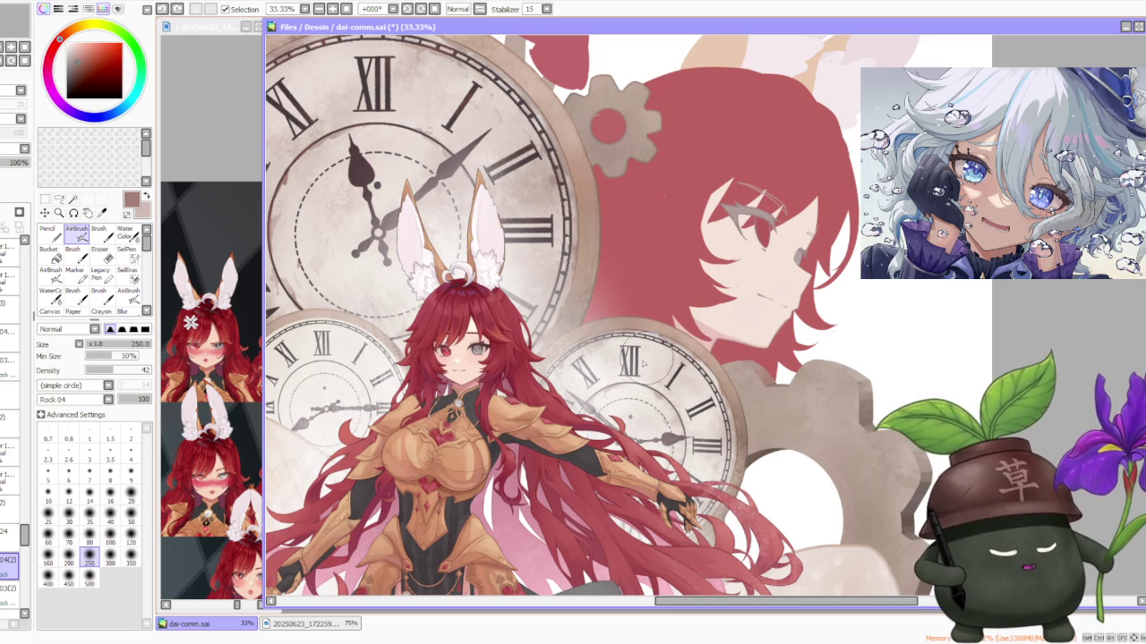
pyautogui.keyDown('alt'); pyautogui.click(628, 387); pyautogui.keyUp('alt')
pyautogui.moveTo(685, 414); pyautogui.dragTo(647, 374)
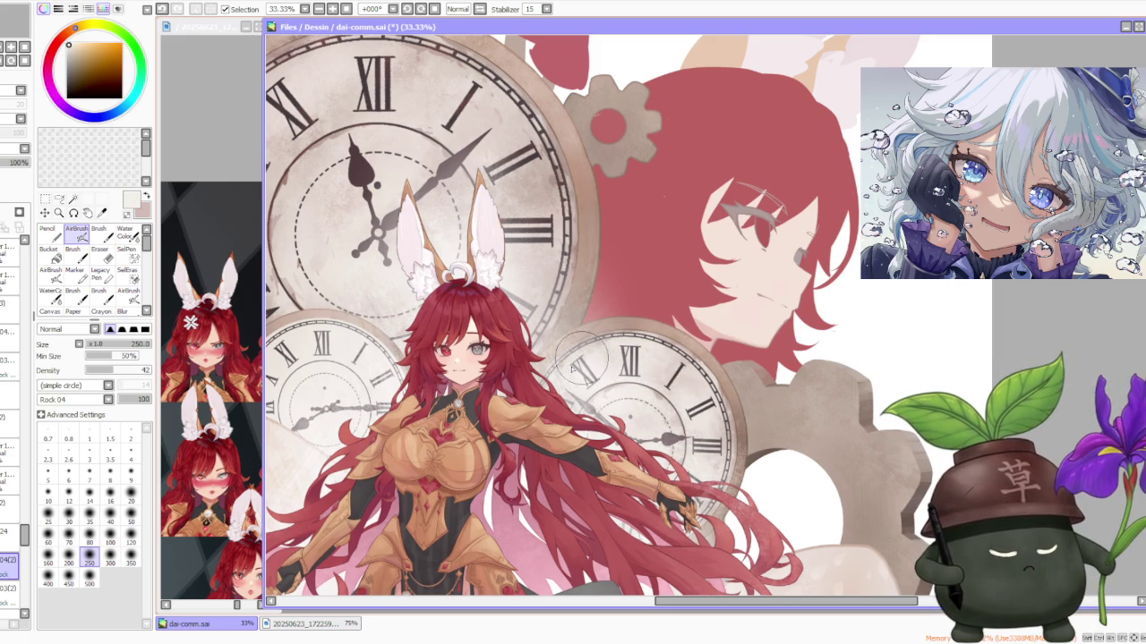
pyautogui.scroll(-1, 685, 313)
pyautogui.scroll(-2, 690, 311)
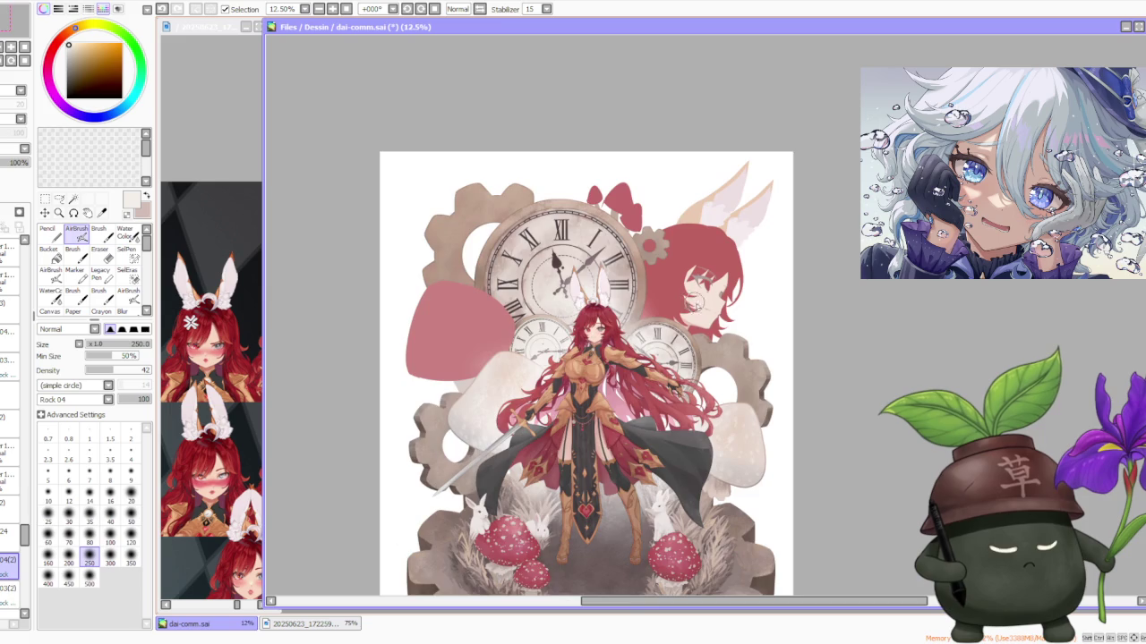
pyautogui.scroll(-1, 702, 309)
pyautogui.scroll(3, 716, 313)
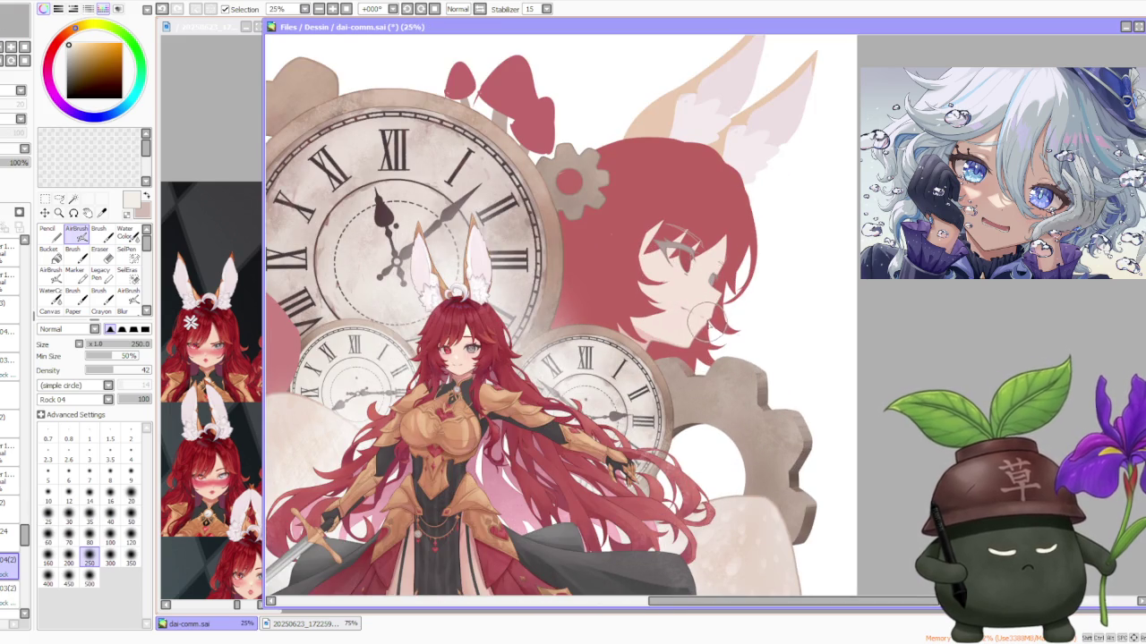
pyautogui.scroll(2, 710, 328)
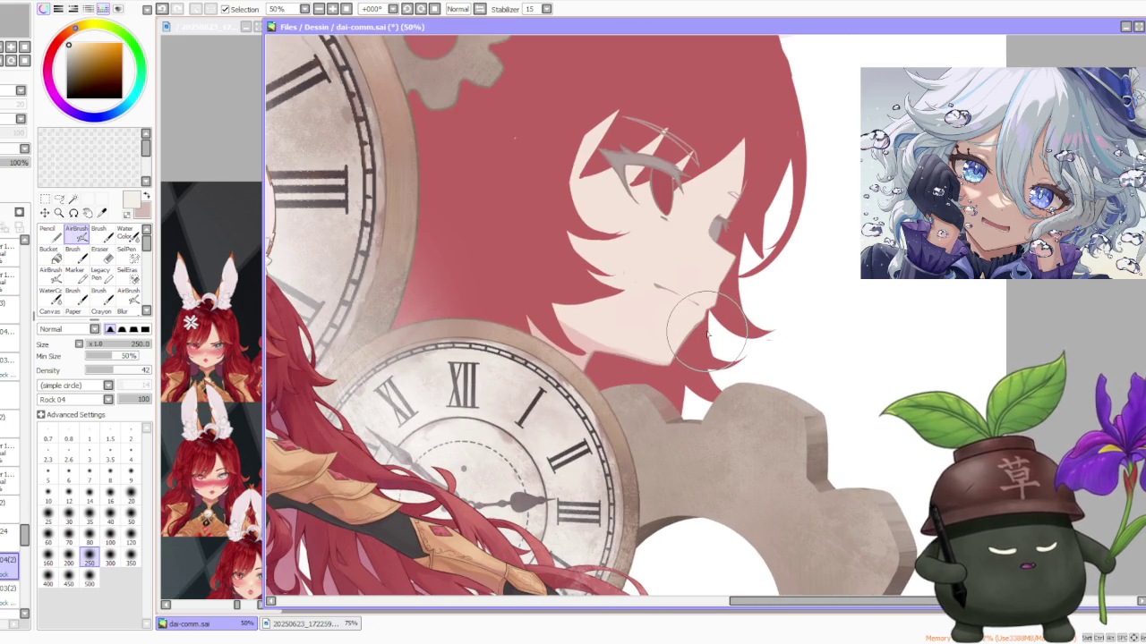
pyautogui.scroll(-2, 707, 332)
pyautogui.scroll(-1, 707, 331)
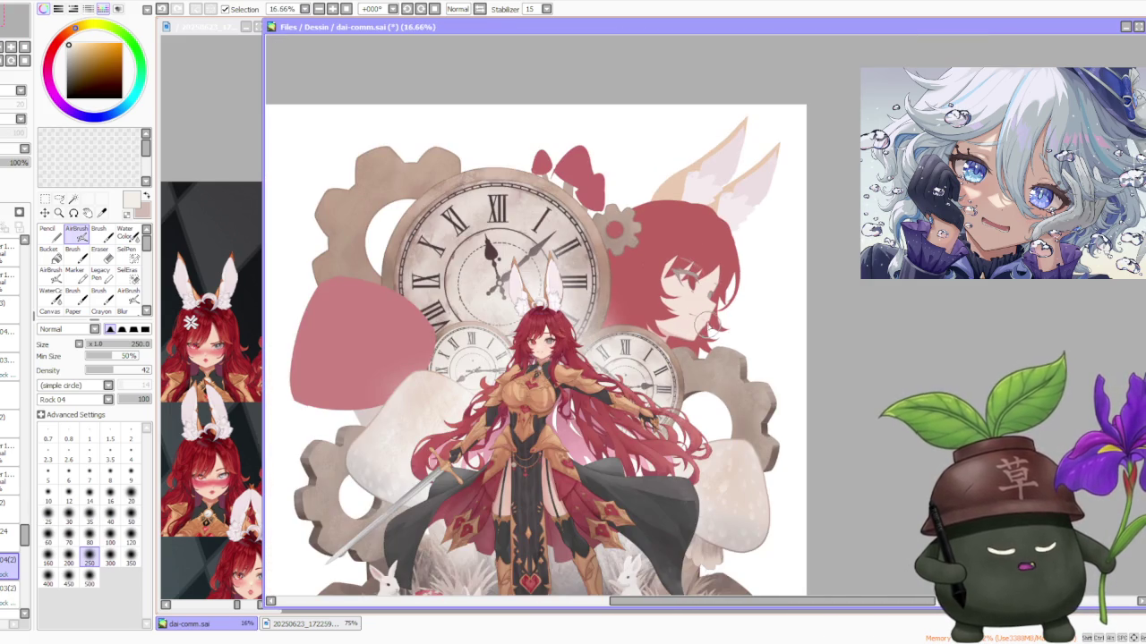
pyautogui.scroll(-1, 707, 328)
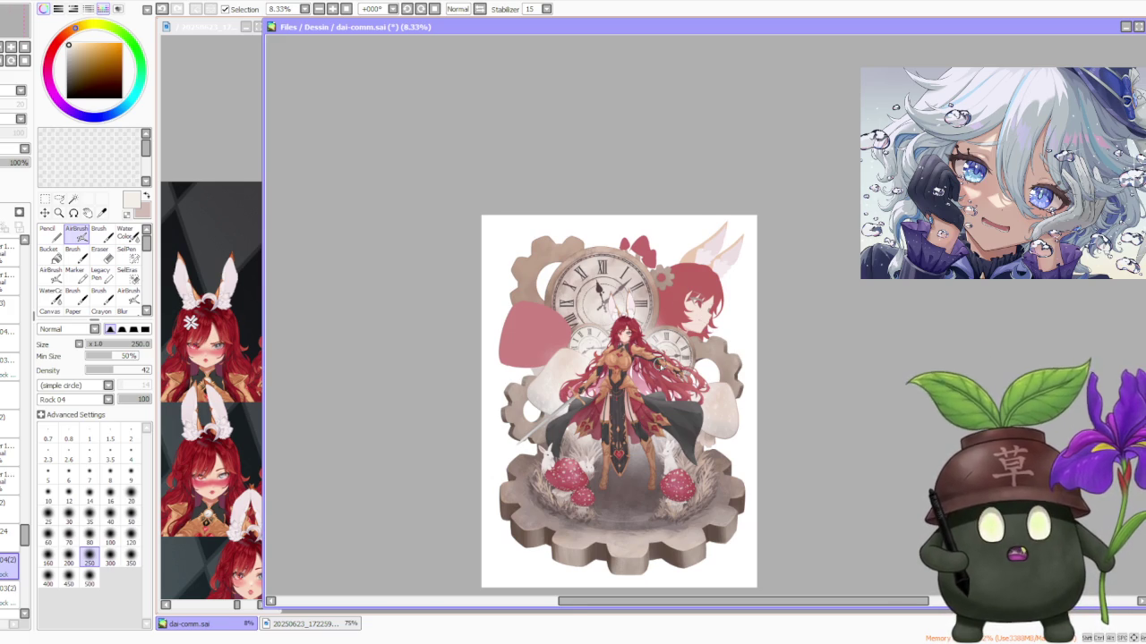
pyautogui.scroll(1, 660, 365)
pyautogui.scroll(1, 593, 288)
pyautogui.scroll(1, 577, 291)
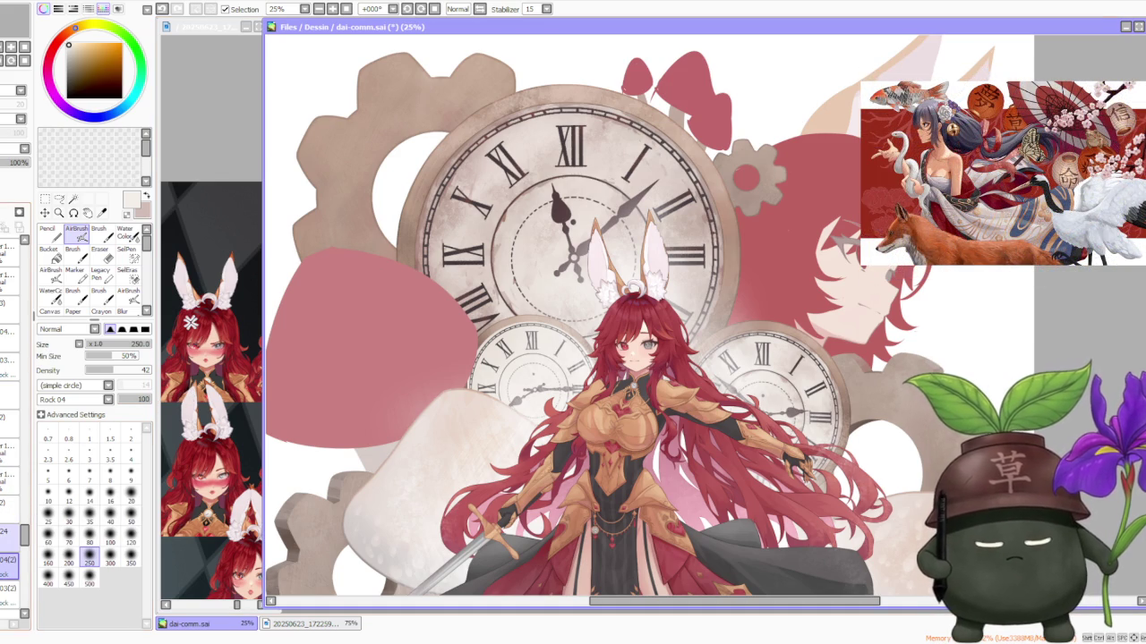
pyautogui.click(9, 506)
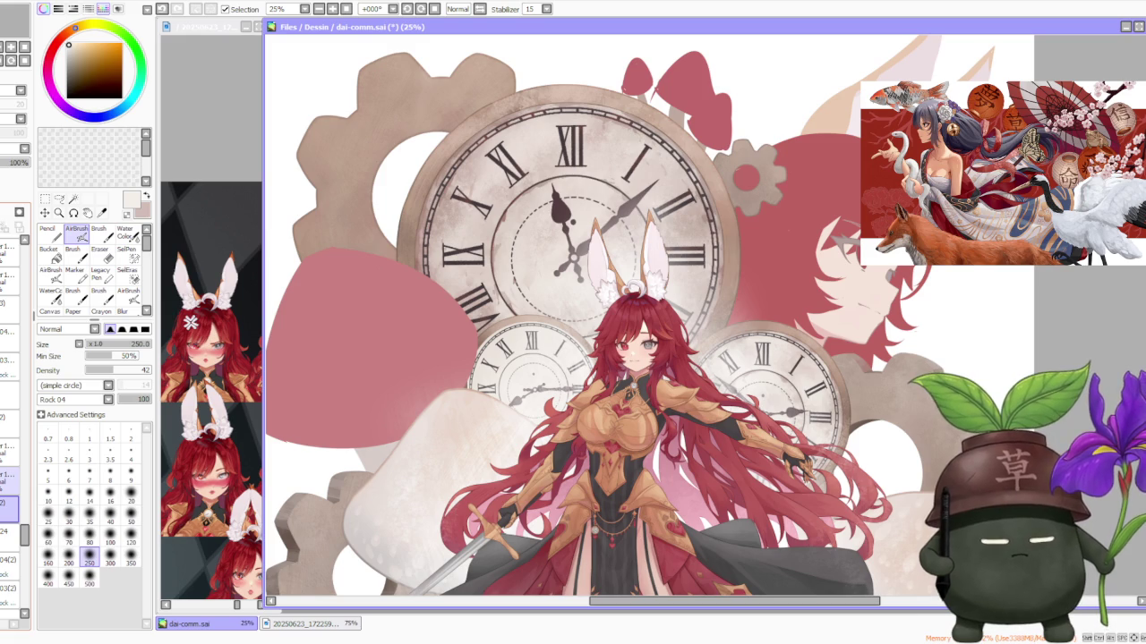
pyautogui.scroll(1, 498, 255)
pyautogui.scroll(3, 499, 255)
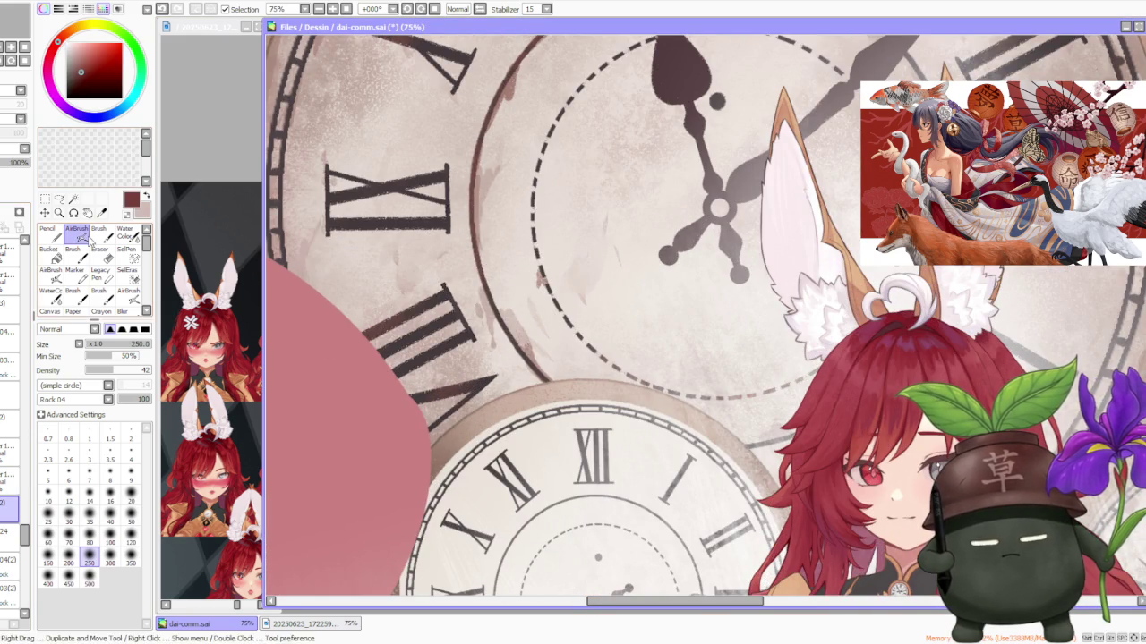
# Step: Set the brush size to 50 and zoom the canvas out a step
pyautogui.click(130, 519)
pyautogui.hotkey('ctrl', '-')
pyautogui.scroll(-2, 895, 407)
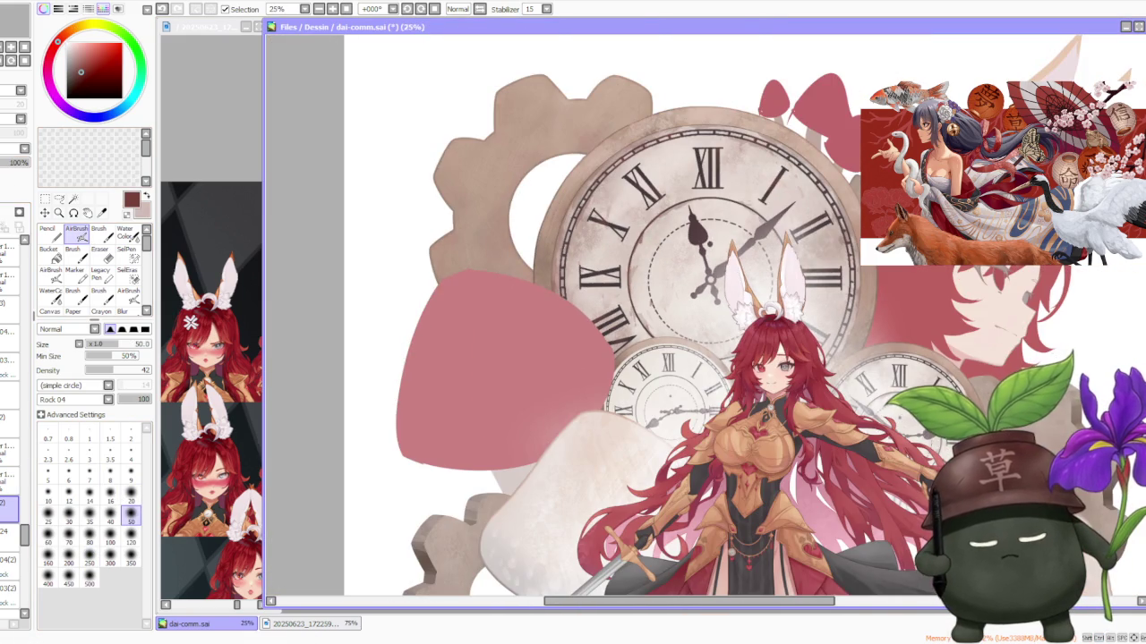
pyautogui.scroll(2, 881, 358)
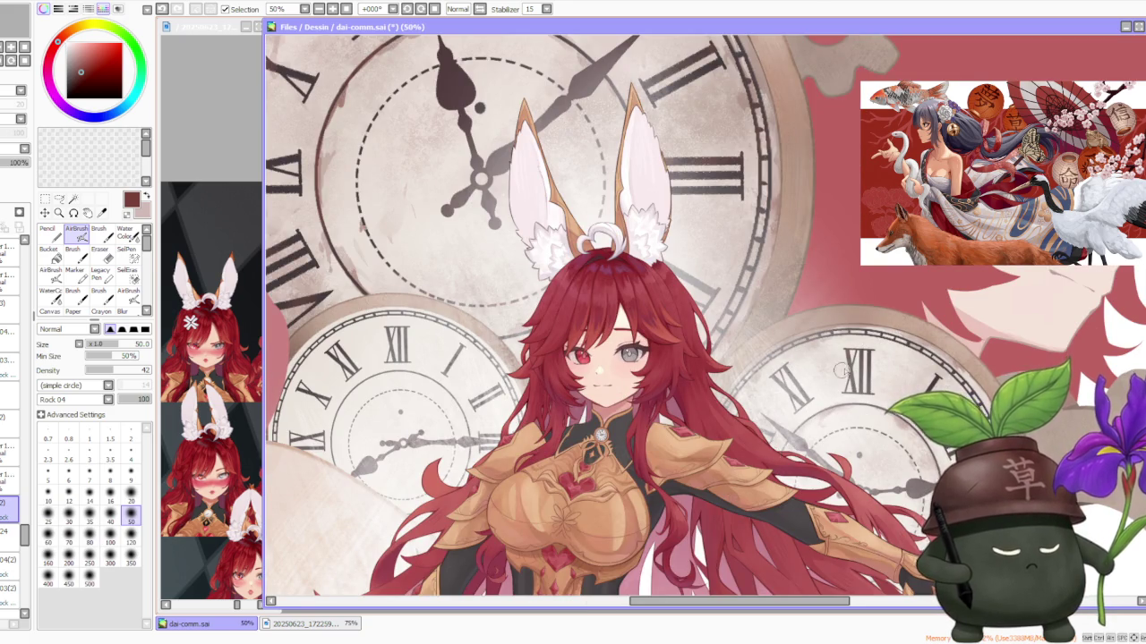
pyautogui.scroll(-2, 841, 373)
pyautogui.scroll(2, 904, 412)
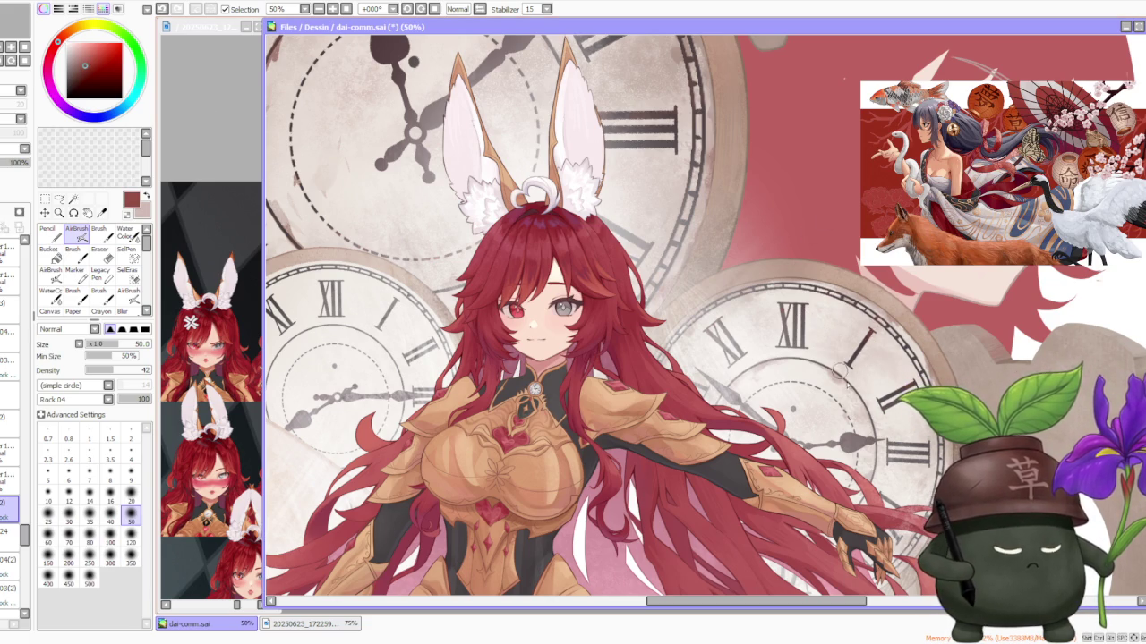
pyautogui.scroll(-3, 573, 313)
pyautogui.scroll(2, 572, 313)
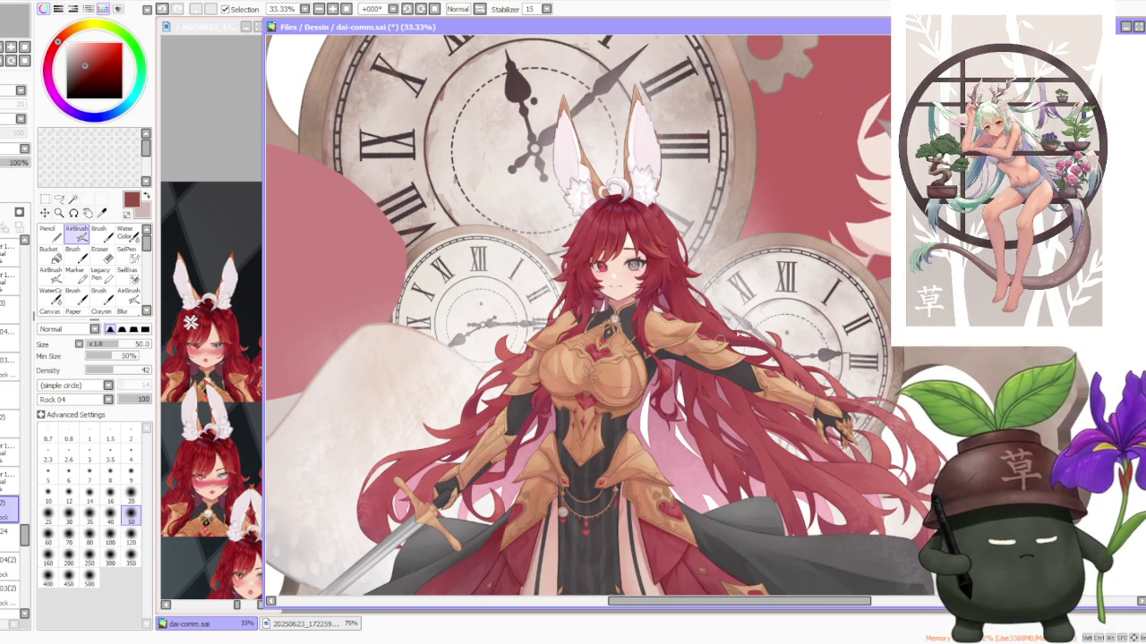
# Step: Zoom in and out to review the whole illustration, then scroll the Layers panel
pyautogui.scroll(1, 765, 261)
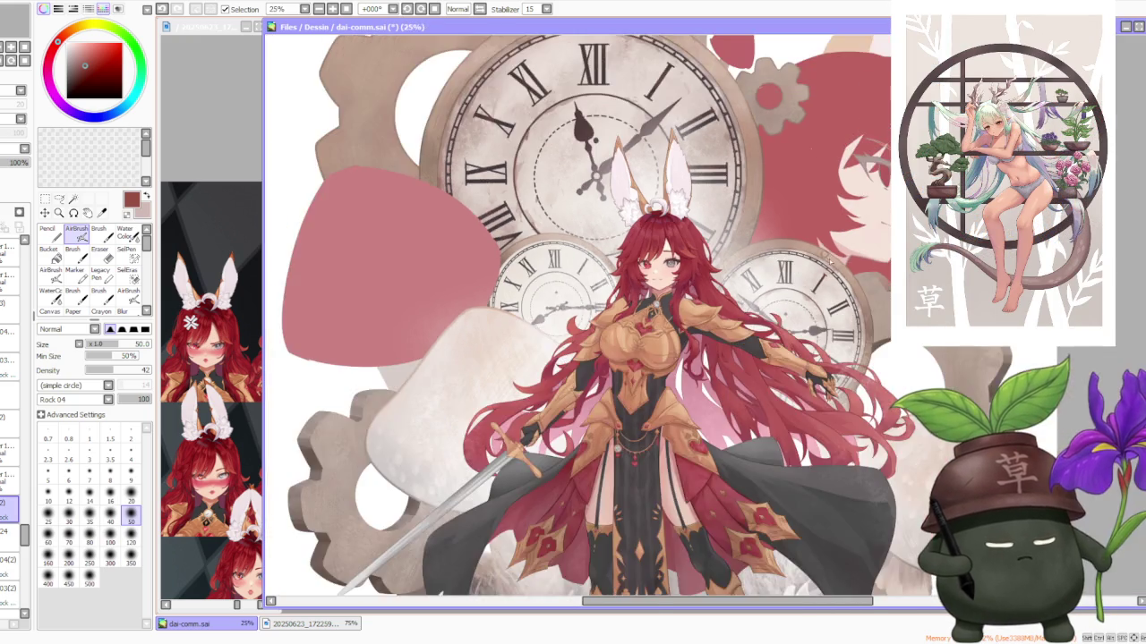
pyautogui.scroll(1, 836, 255)
pyautogui.scroll(1, 832, 231)
pyautogui.scroll(1, 881, 256)
pyautogui.scroll(-3, 881, 256)
pyautogui.scroll(-1, 877, 242)
pyautogui.scroll(4, 874, 227)
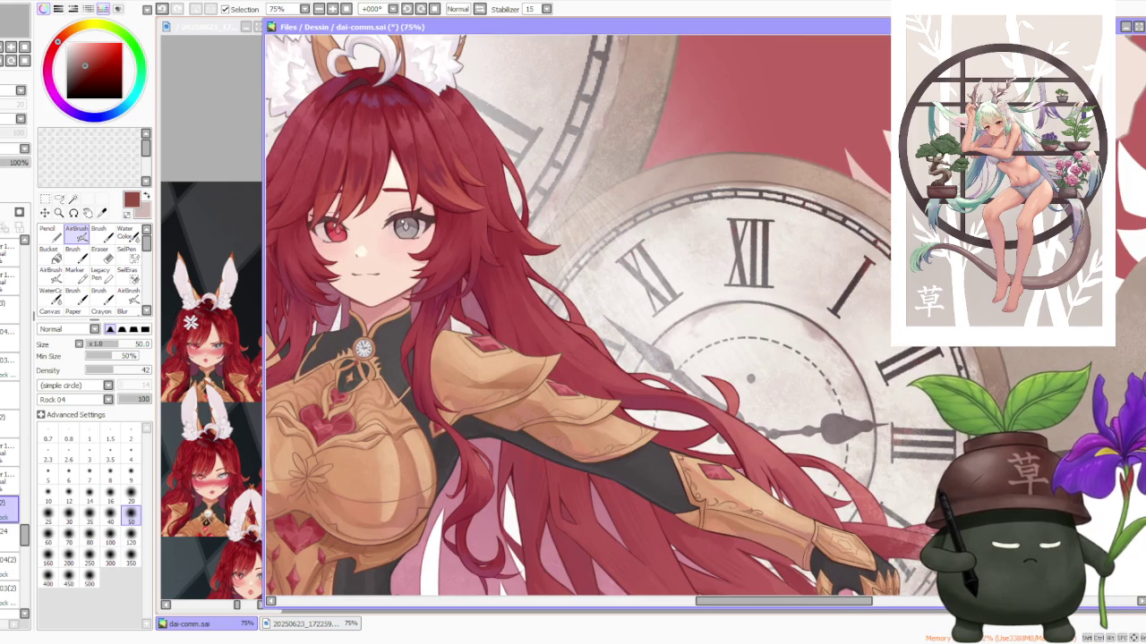
pyautogui.scroll(-3, 785, 239)
pyautogui.scroll(2, 784, 239)
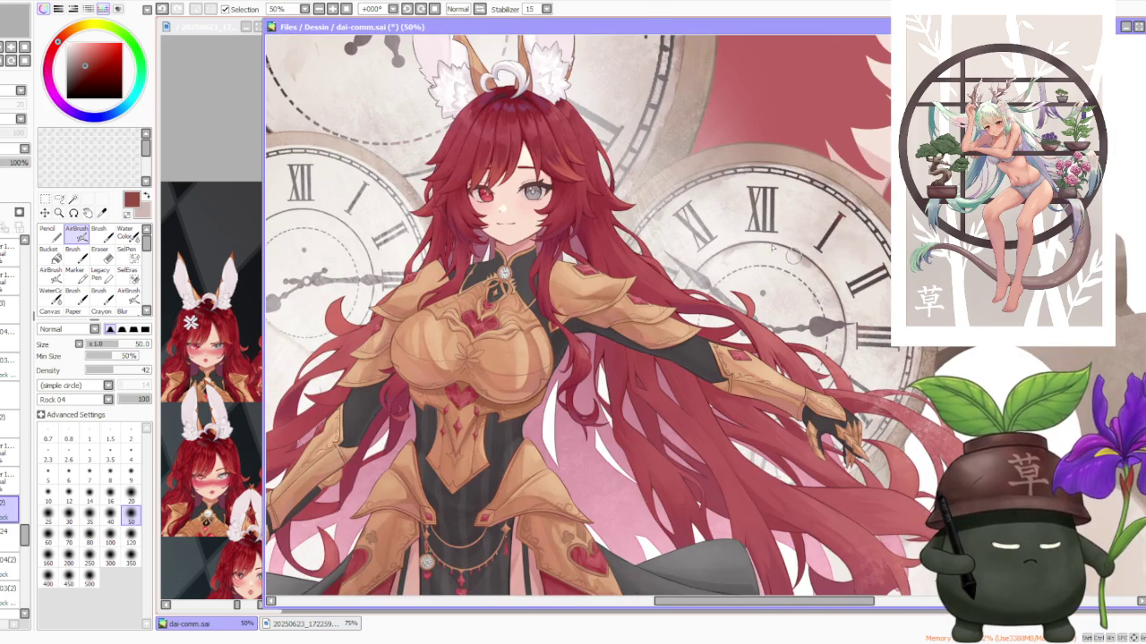
pyautogui.scroll(-2, 843, 358)
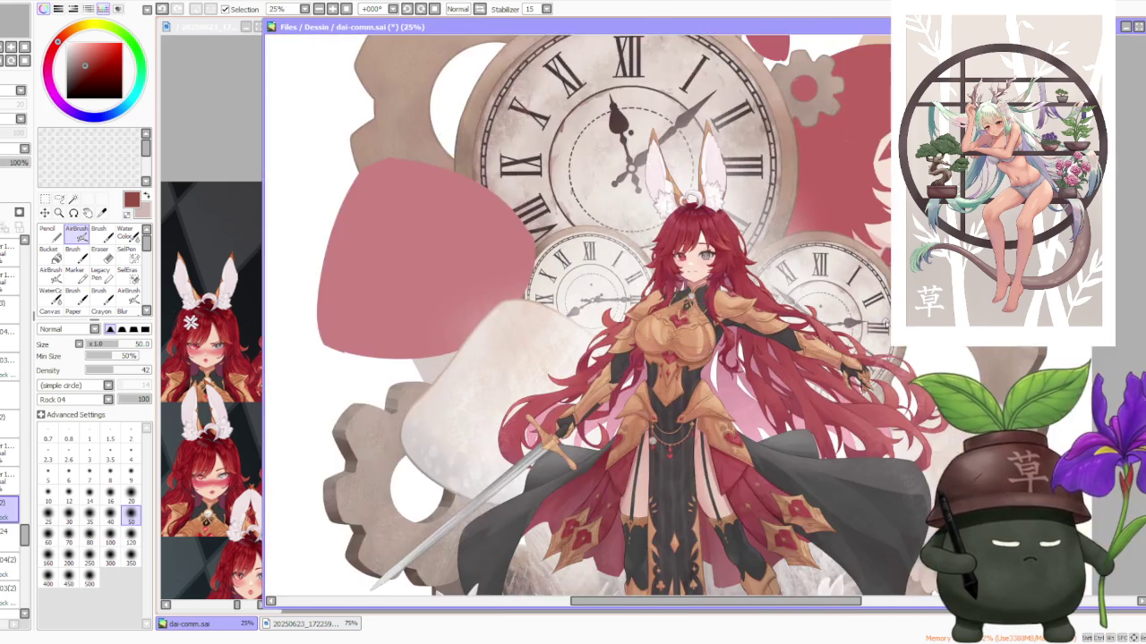
pyautogui.scroll(1, 886, 324)
pyautogui.scroll(-2, 922, 246)
pyautogui.scroll(-2, 922, 246)
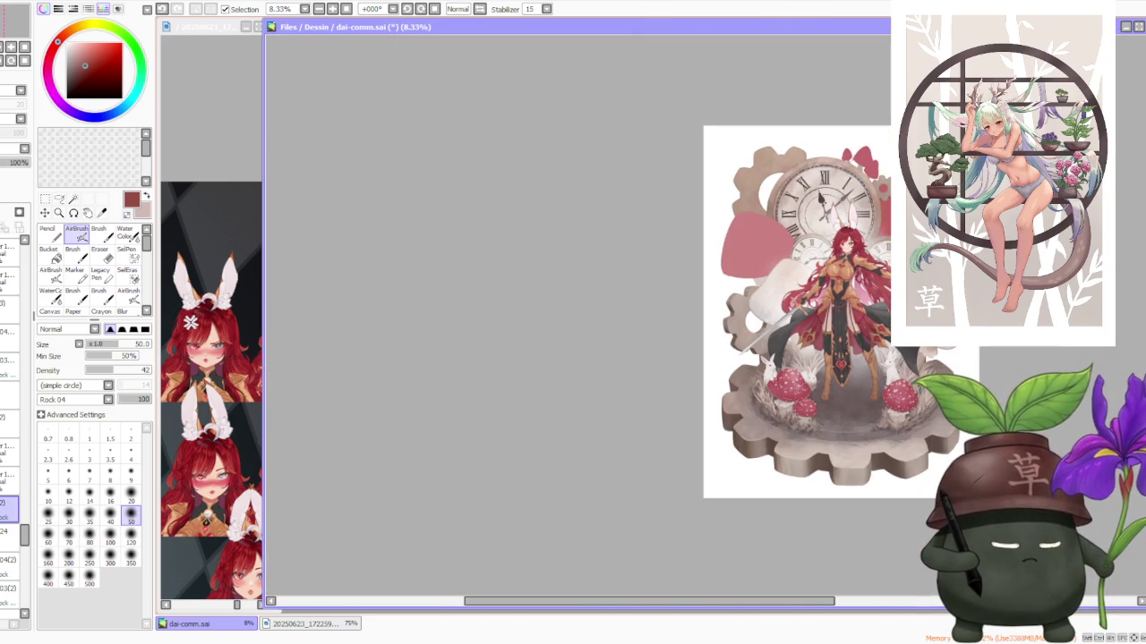
pyautogui.scroll(-1, 895, 286)
pyautogui.scroll(1, 940, 228)
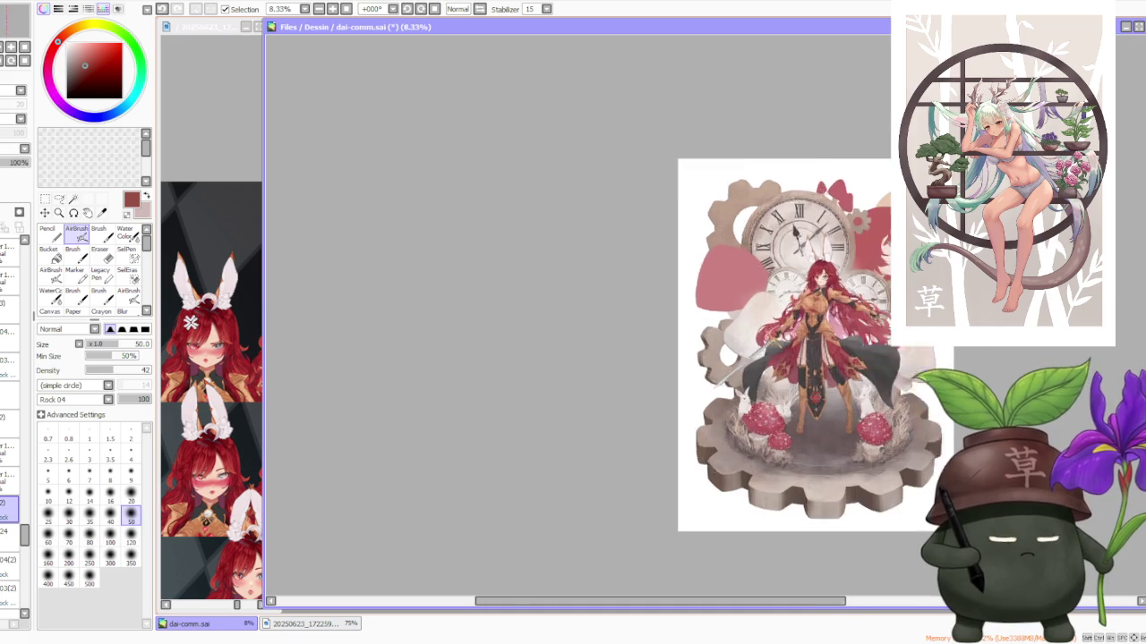
pyautogui.scroll(1, 943, 225)
pyautogui.scroll(1, 955, 265)
pyautogui.scroll(1, 955, 266)
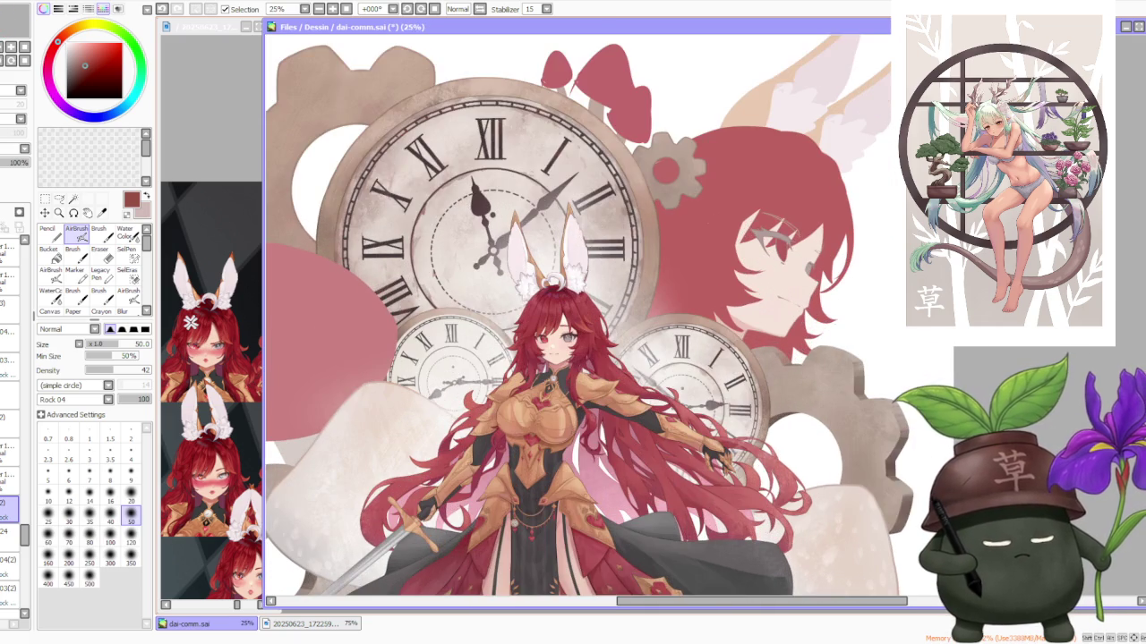
pyautogui.scroll(-2, 819, 217)
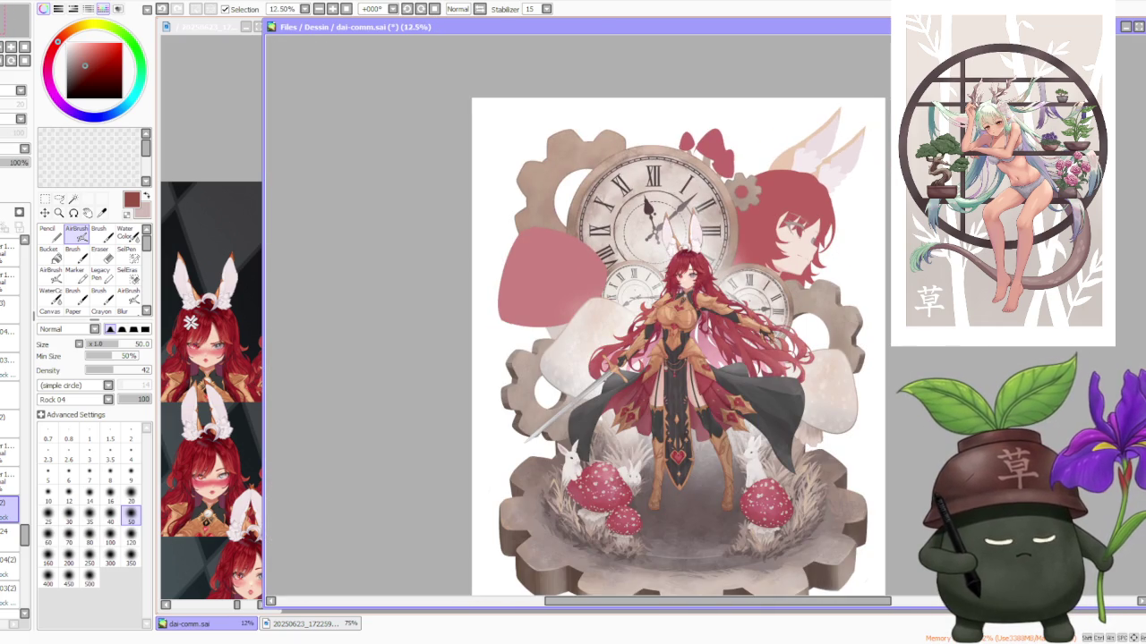
pyautogui.scroll(-1, 884, 294)
pyautogui.scroll(1, 885, 293)
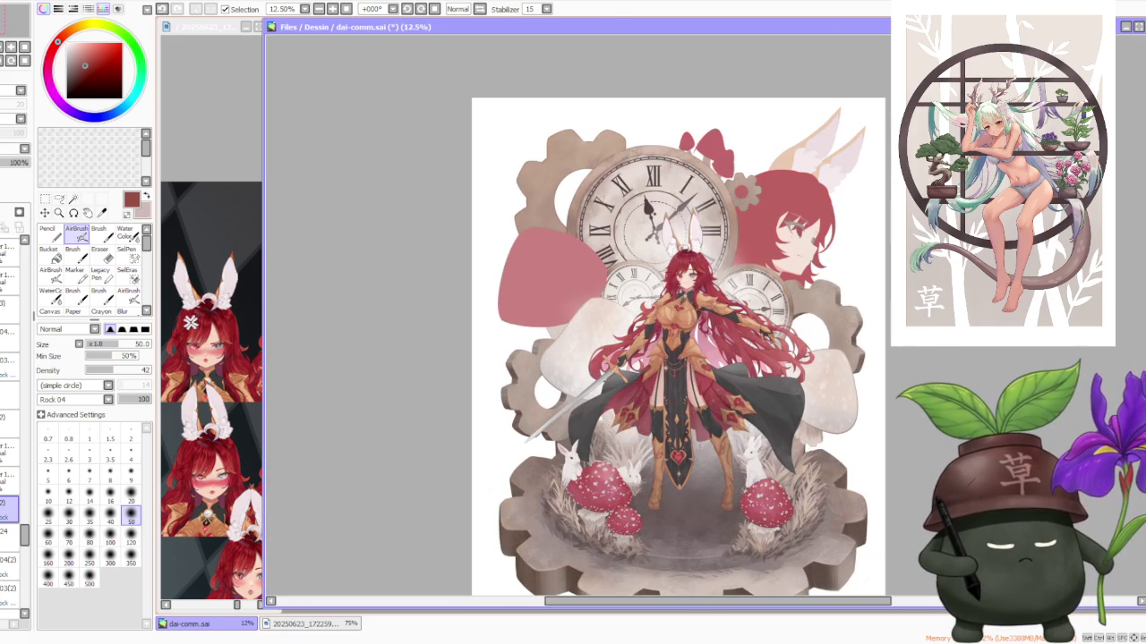
pyautogui.scroll(1, 817, 266)
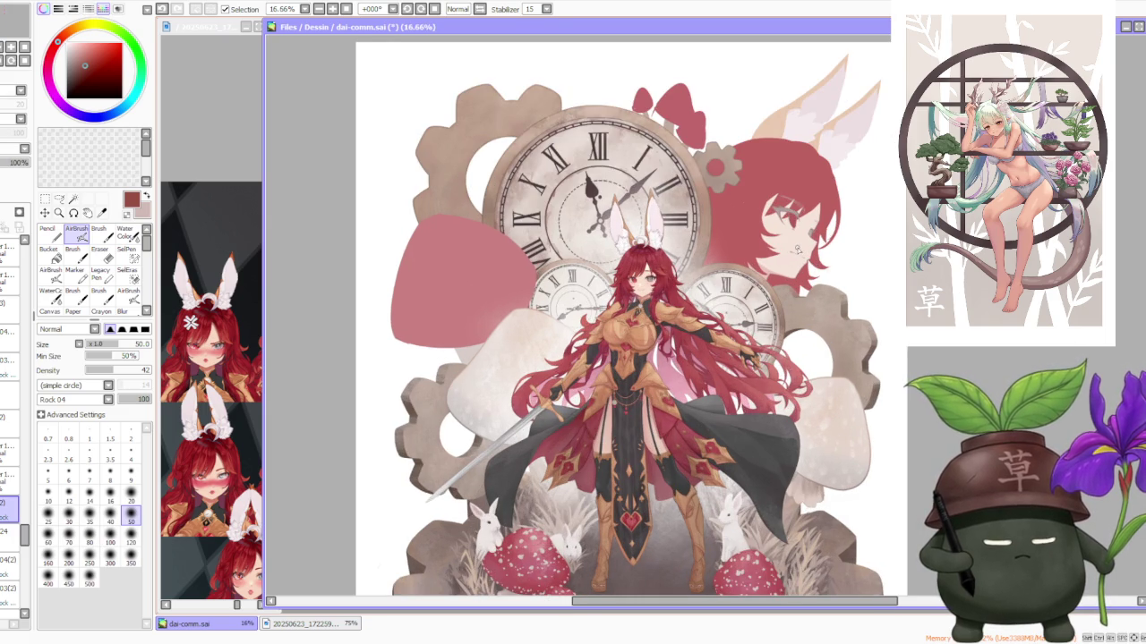
pyautogui.scroll(1, 797, 248)
pyautogui.scroll(-1, 794, 247)
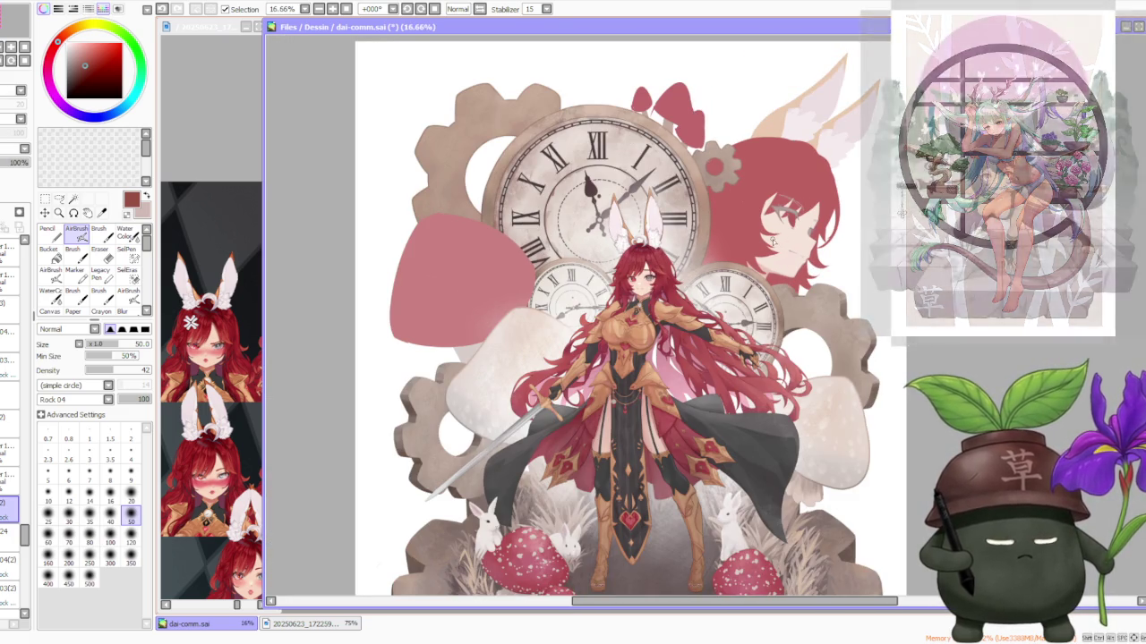
pyautogui.scroll(1, 525, 267)
pyautogui.scroll(-3, 525, 266)
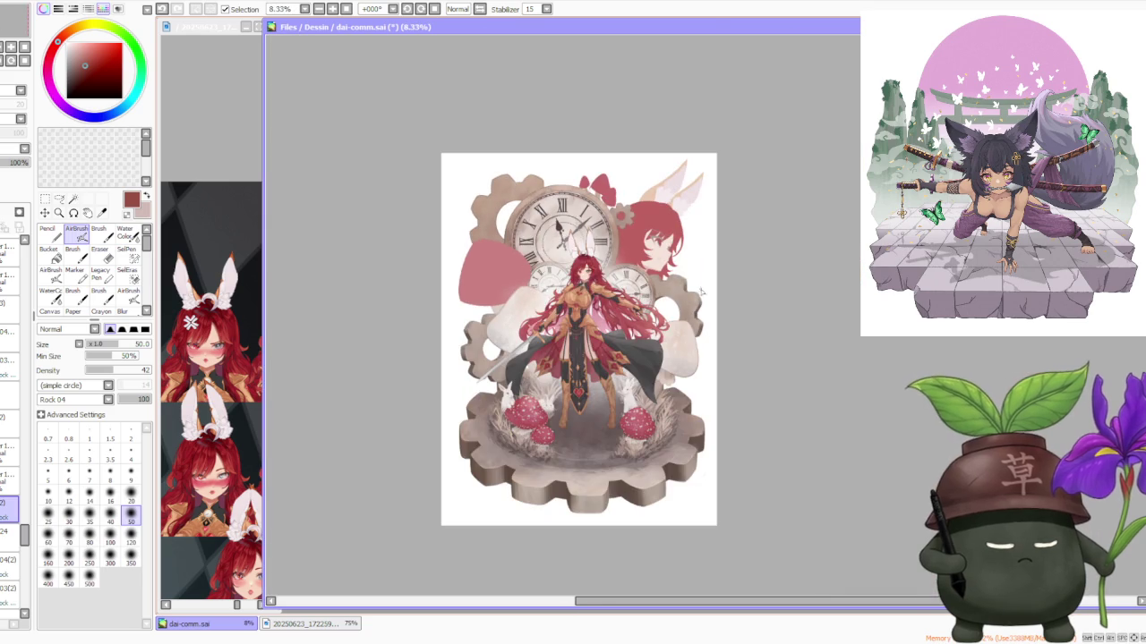
pyautogui.scroll(1, 709, 276)
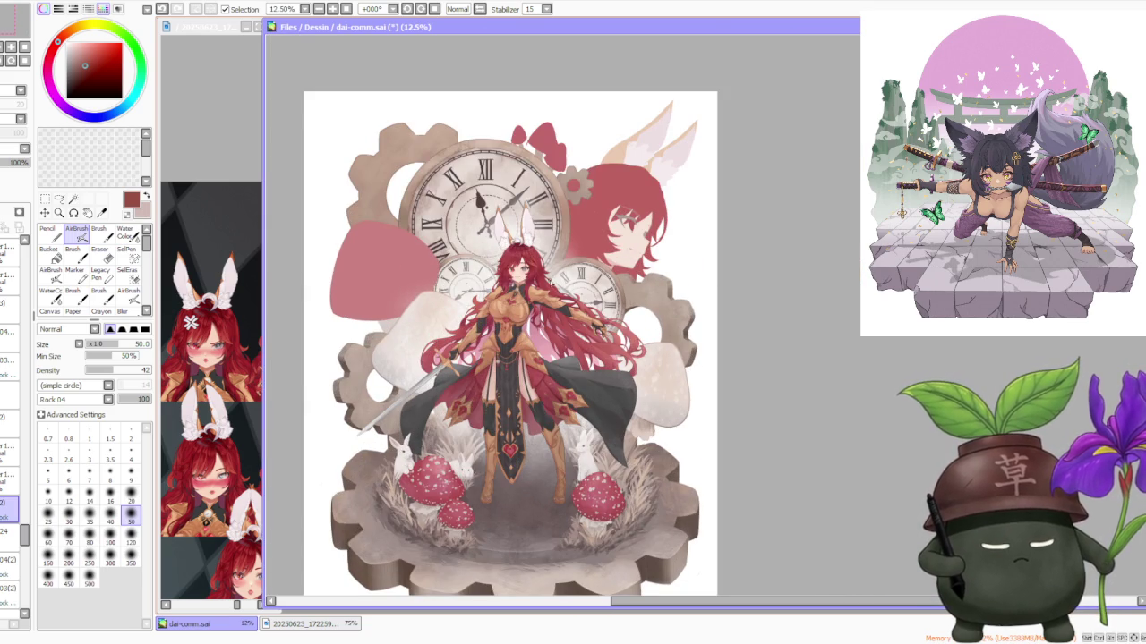
pyautogui.moveTo(25, 535); pyautogui.dragTo(16, 466)
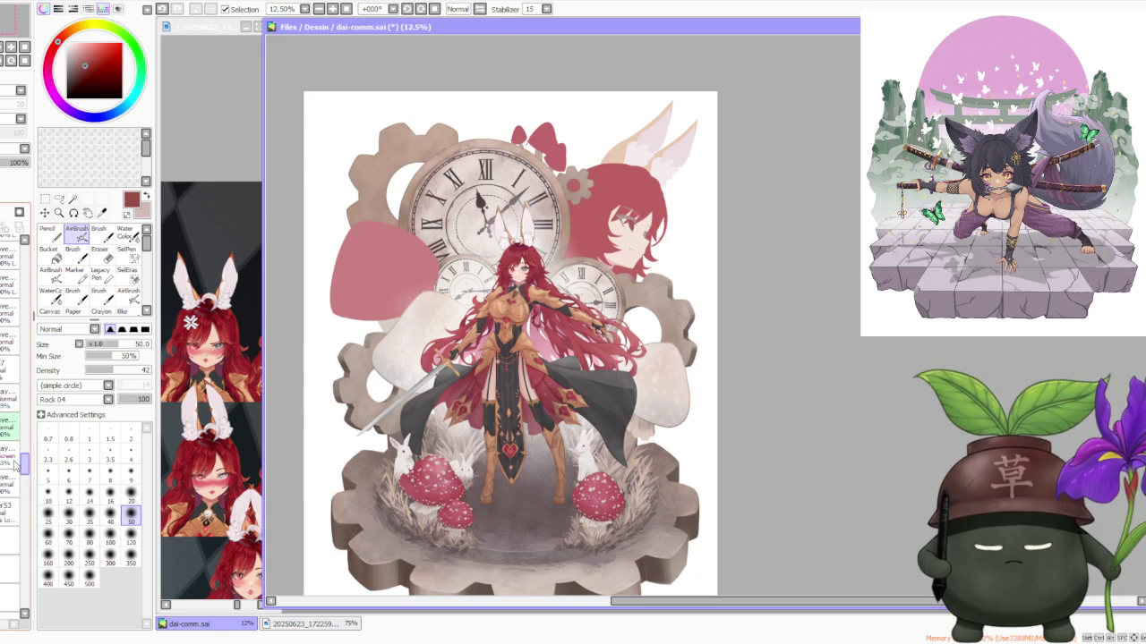
# Step: Select the Screen-mode layer and raise its opacity from 33% to 46%
pyautogui.click(11, 455)
pyautogui.moveTo(16, 162); pyautogui.dragTo(2, 178)
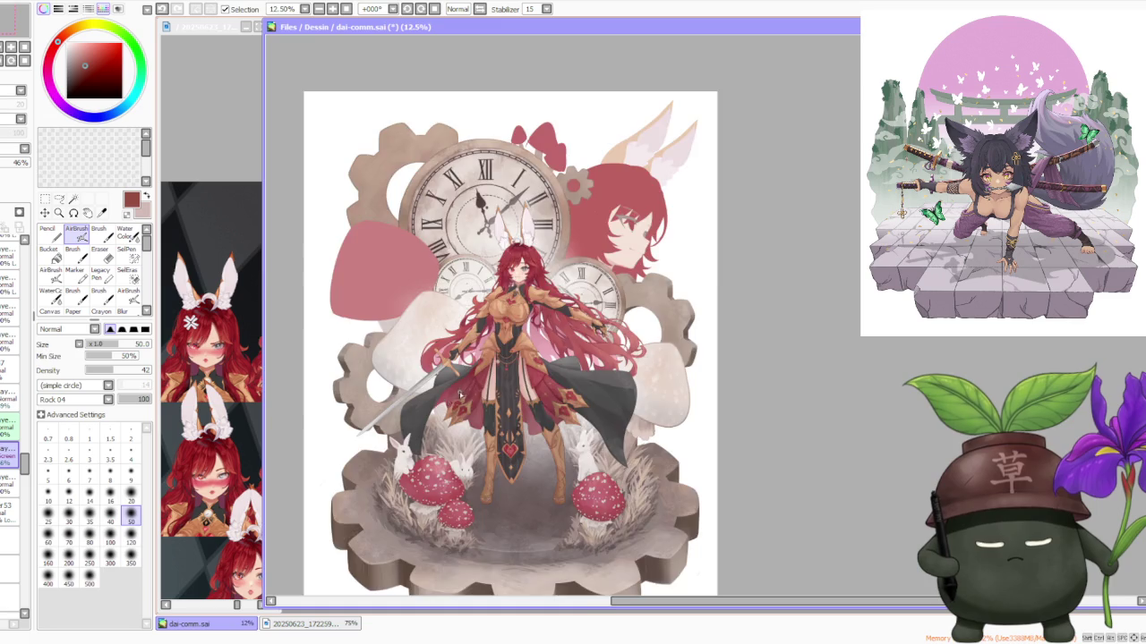
pyautogui.scroll(1, 477, 341)
pyautogui.scroll(1, 569, 347)
pyautogui.scroll(-1, 570, 347)
pyautogui.scroll(-1, 571, 349)
pyautogui.scroll(-1, 571, 349)
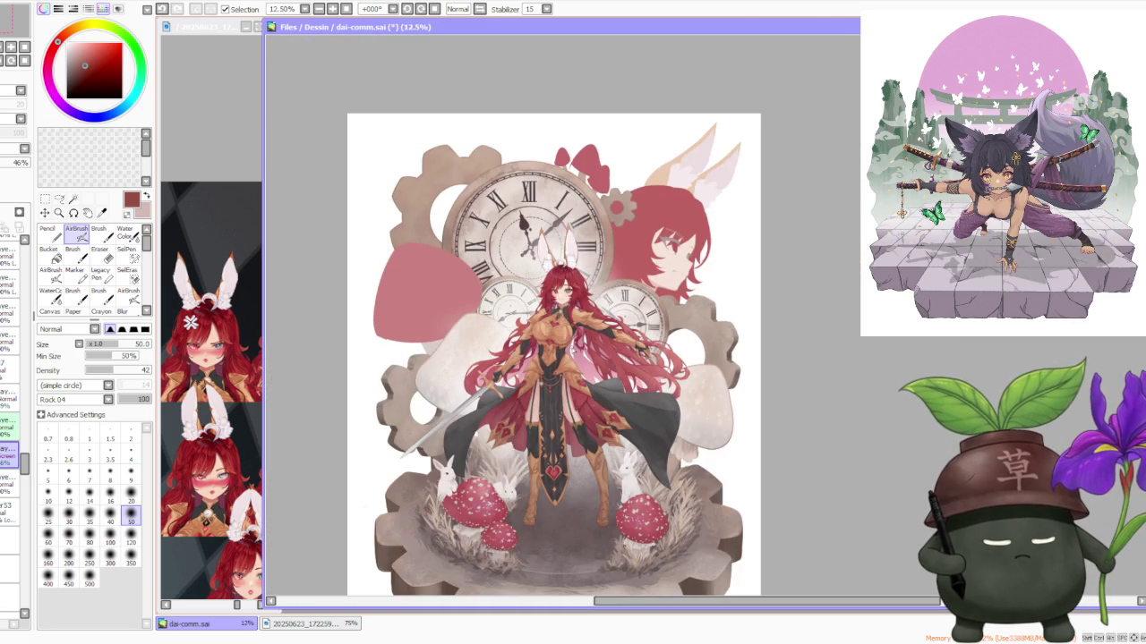
pyautogui.scroll(1, 429, 217)
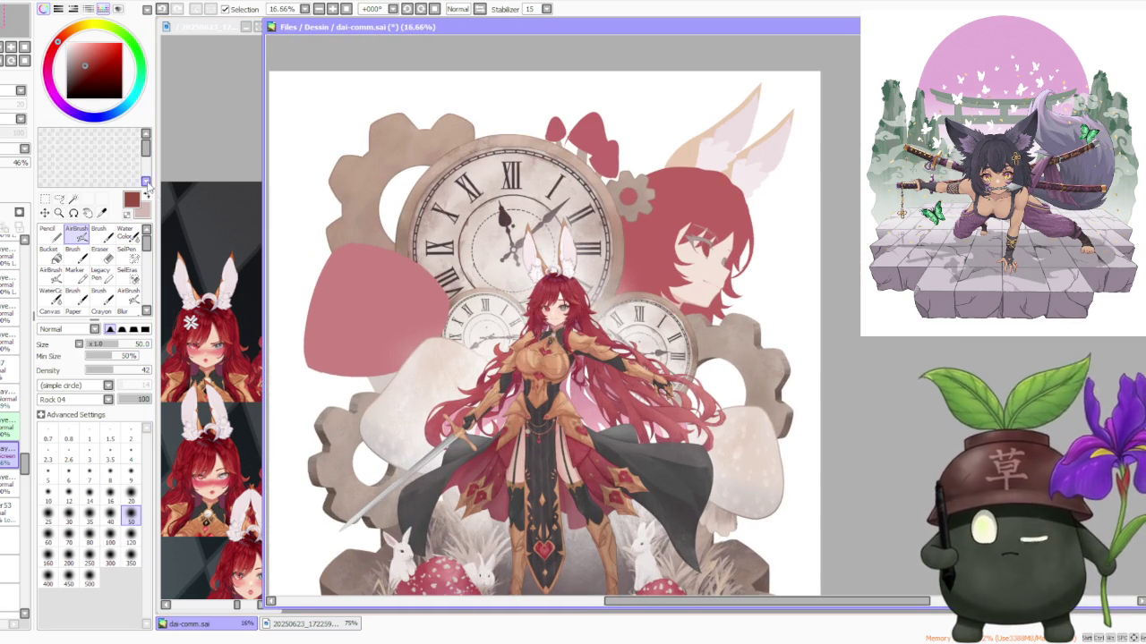
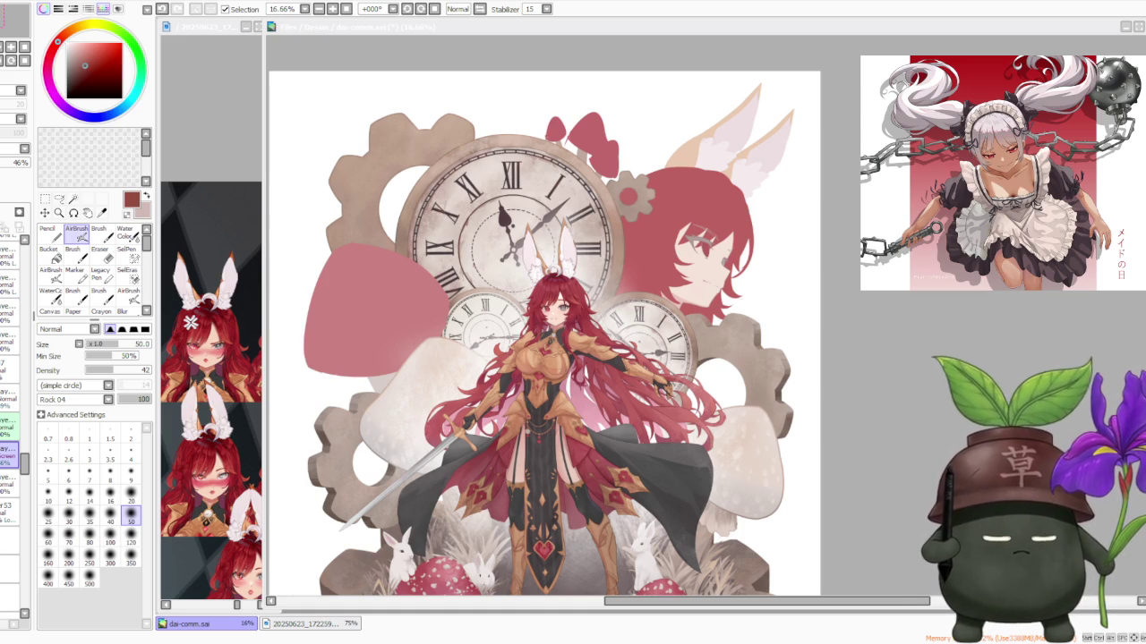
# Step: Browse the Layer panel and try selecting a couple of different layers
pyautogui.scroll(4, 618, 290)
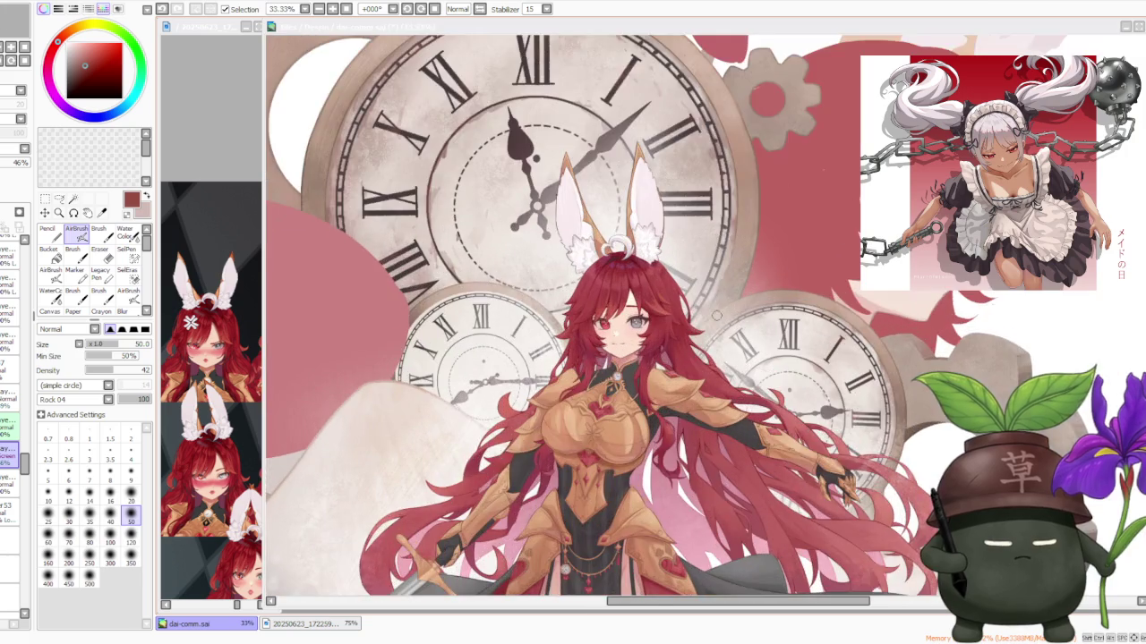
pyautogui.scroll(2, 651, 303)
pyautogui.scroll(2, 651, 303)
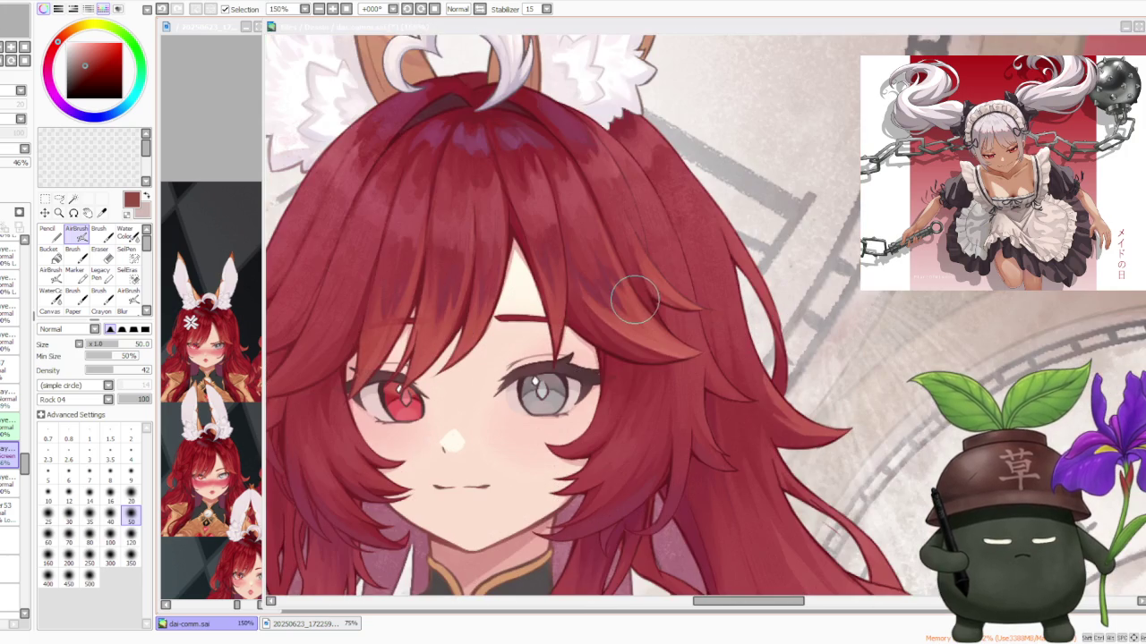
pyautogui.scroll(-2, 631, 300)
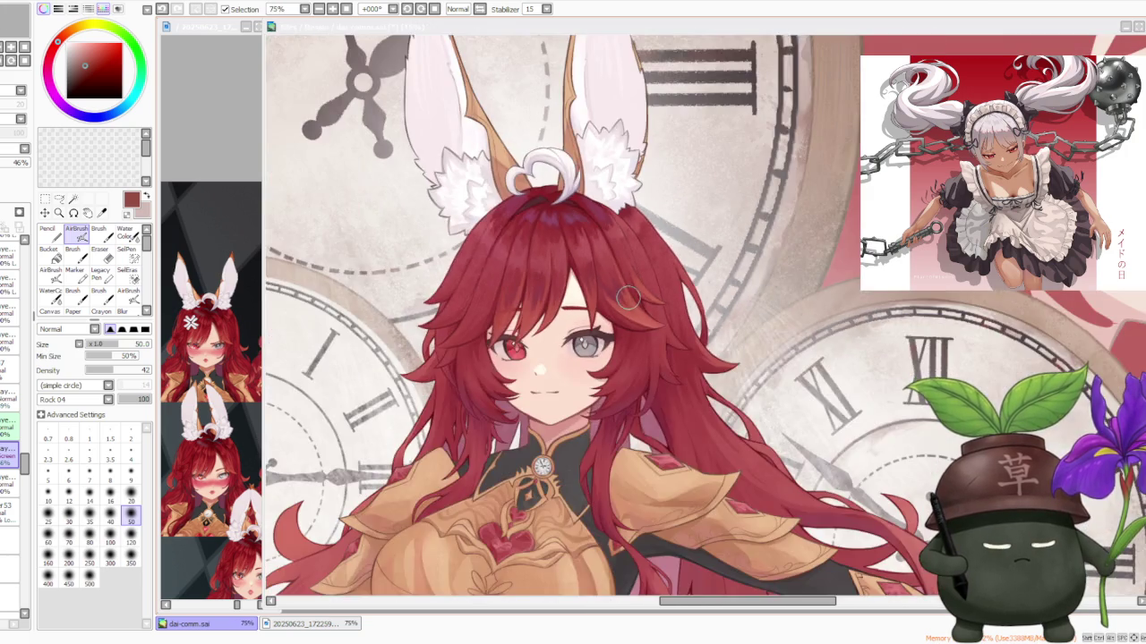
pyautogui.scroll(3, 438, 315)
pyautogui.scroll(-3, 532, 389)
pyautogui.scroll(4, 550, 358)
pyautogui.scroll(-4, 507, 346)
pyautogui.scroll(-1, 483, 347)
pyautogui.scroll(-1, 483, 346)
pyautogui.scroll(-1, 482, 346)
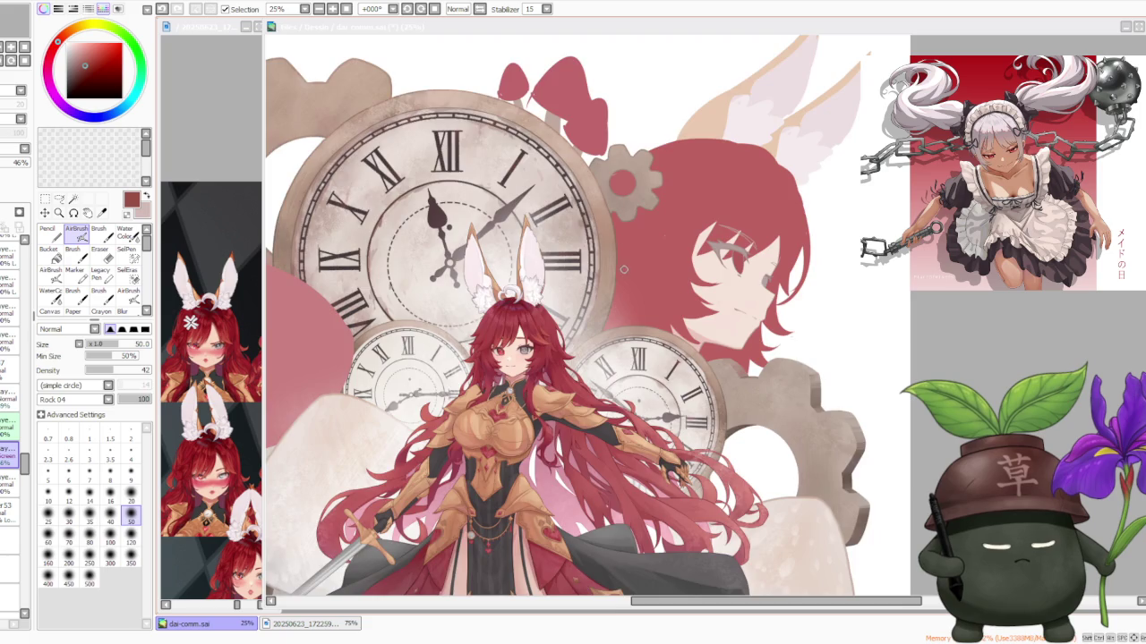
pyautogui.scroll(-1, 627, 267)
pyautogui.scroll(-1, 570, 376)
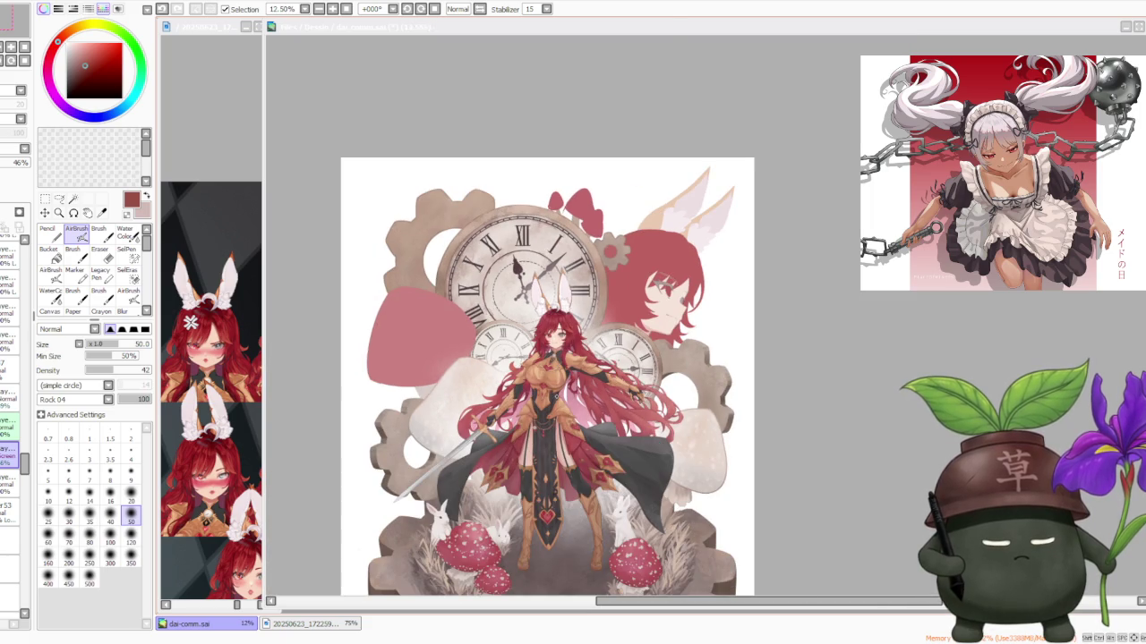
pyautogui.scroll(4, 543, 417)
pyautogui.scroll(2, 546, 416)
pyautogui.scroll(1, 551, 415)
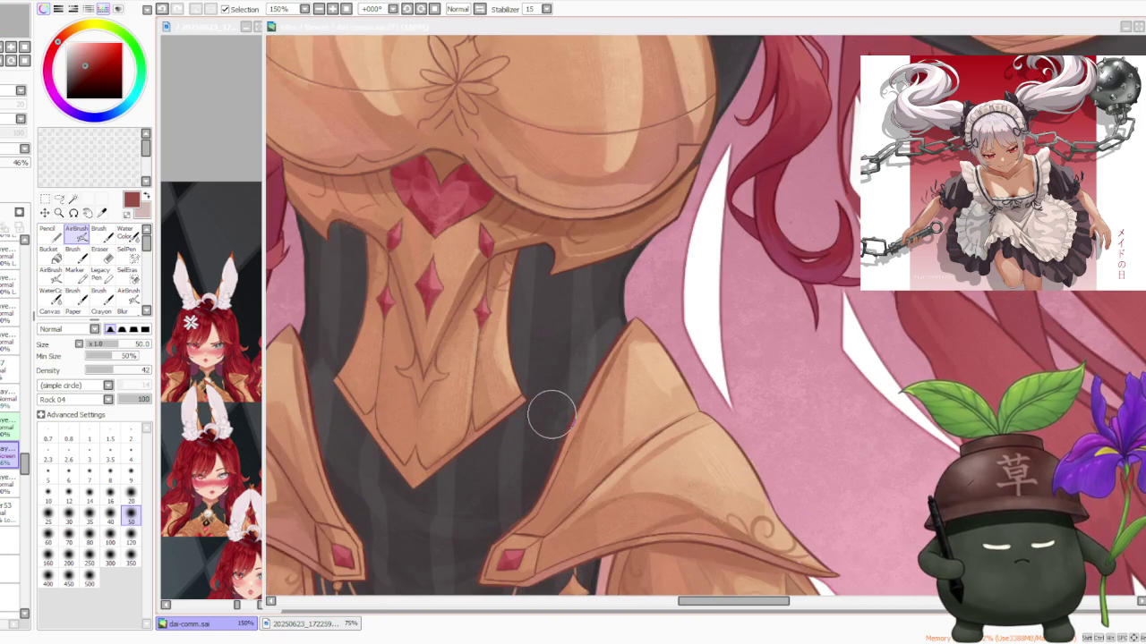
pyautogui.scroll(-3, 552, 415)
pyautogui.scroll(-1, 542, 403)
pyautogui.scroll(4, 437, 412)
pyautogui.scroll(2, 437, 407)
pyautogui.scroll(-2, 437, 407)
pyautogui.scroll(-2, 448, 394)
pyautogui.scroll(-1, 466, 376)
pyautogui.scroll(-1, 489, 357)
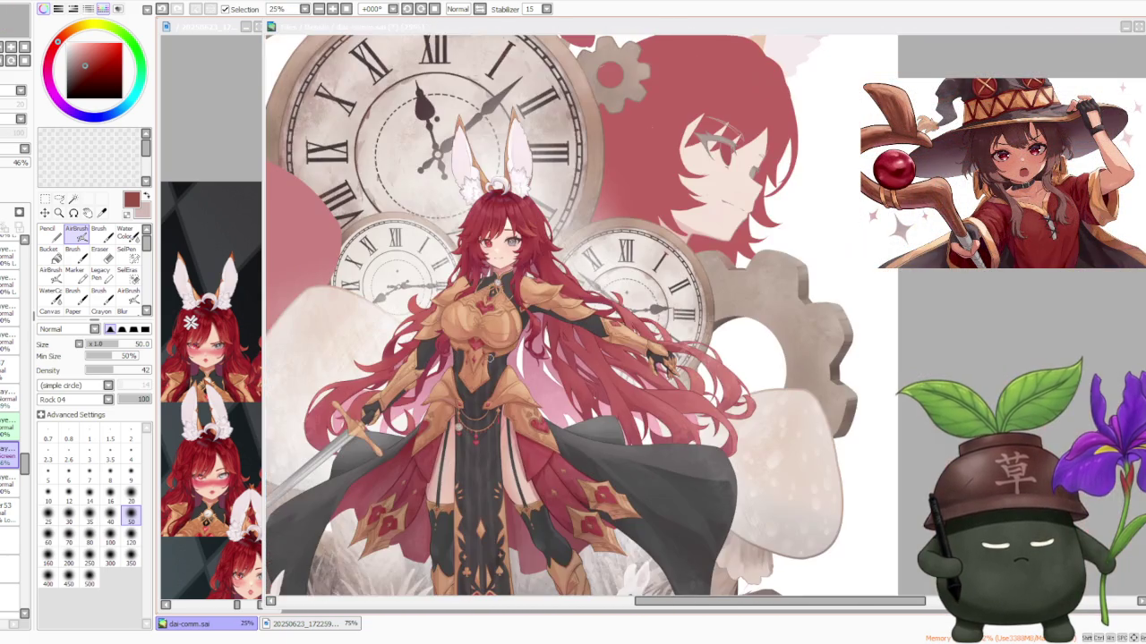
pyautogui.scroll(2, 490, 357)
pyautogui.scroll(2, 456, 389)
pyautogui.scroll(-1, 456, 385)
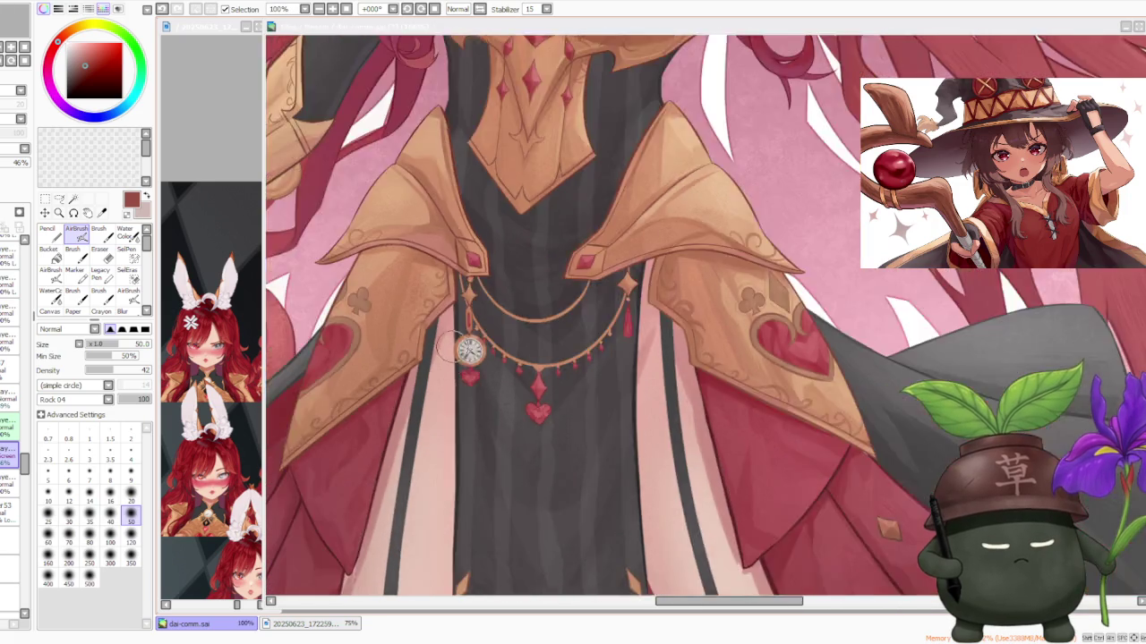
pyautogui.scroll(1, 450, 353)
pyautogui.scroll(-1, 443, 345)
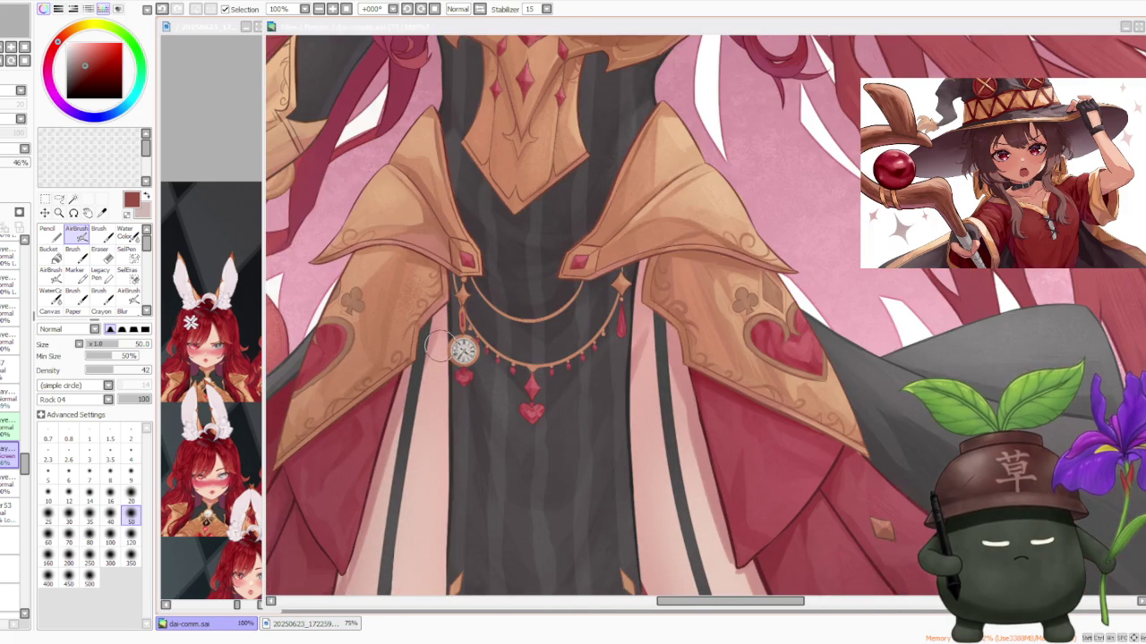
pyautogui.scroll(-1, 443, 344)
pyautogui.scroll(-1, 483, 327)
pyautogui.scroll(-1, 512, 313)
pyautogui.scroll(-1, 528, 313)
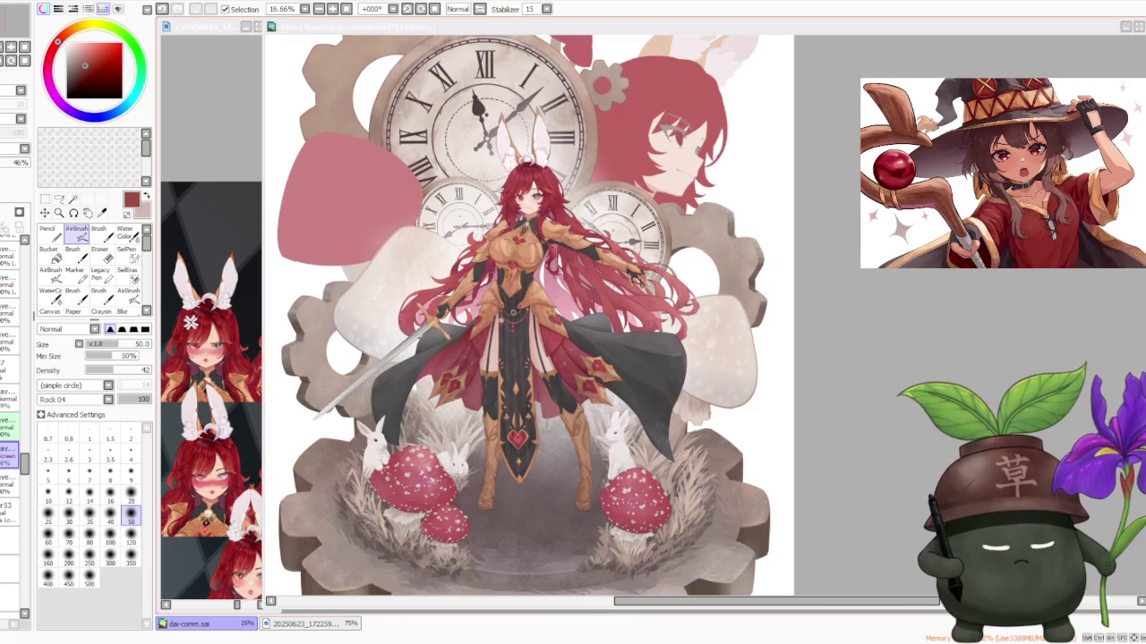
pyautogui.scroll(1, 512, 161)
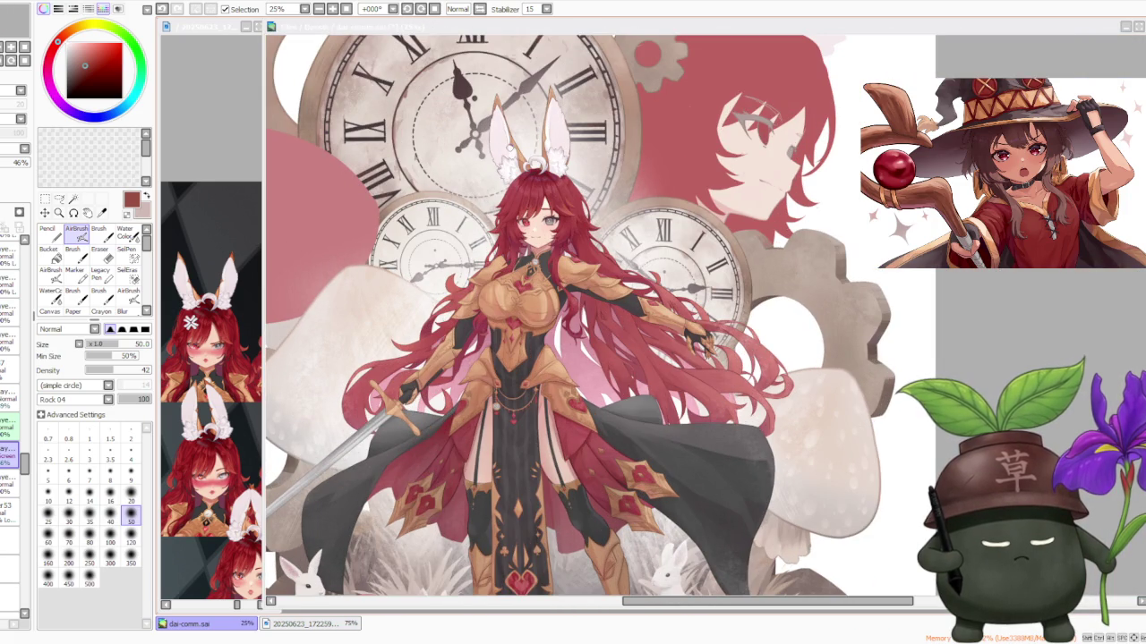
pyautogui.scroll(-1, 512, 152)
pyautogui.scroll(3, 587, 340)
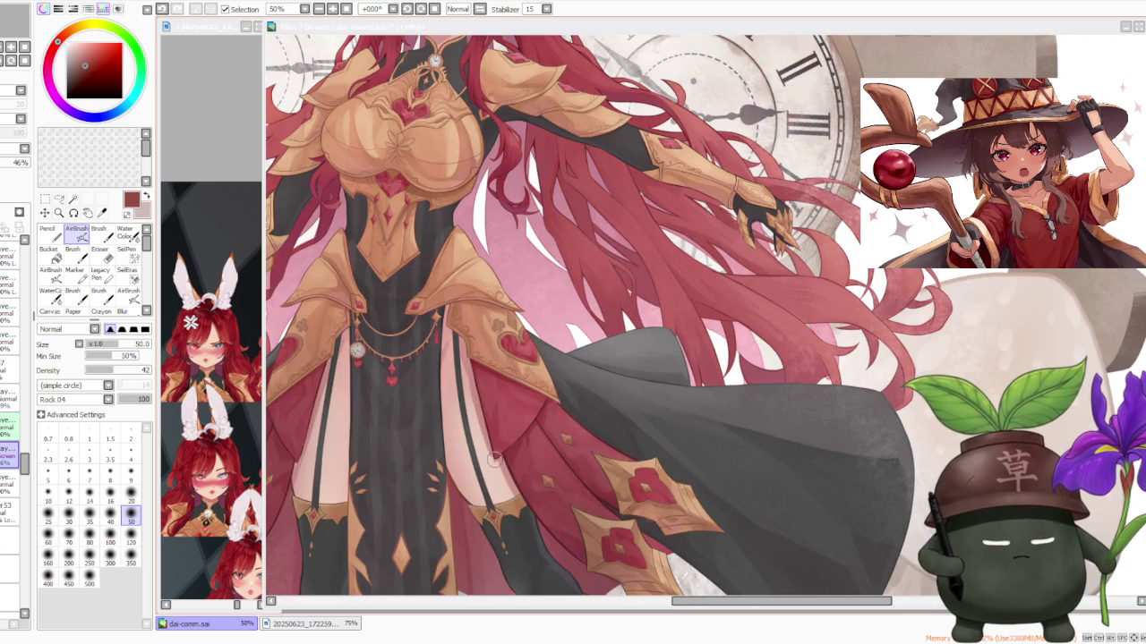
pyautogui.scroll(-3, 578, 406)
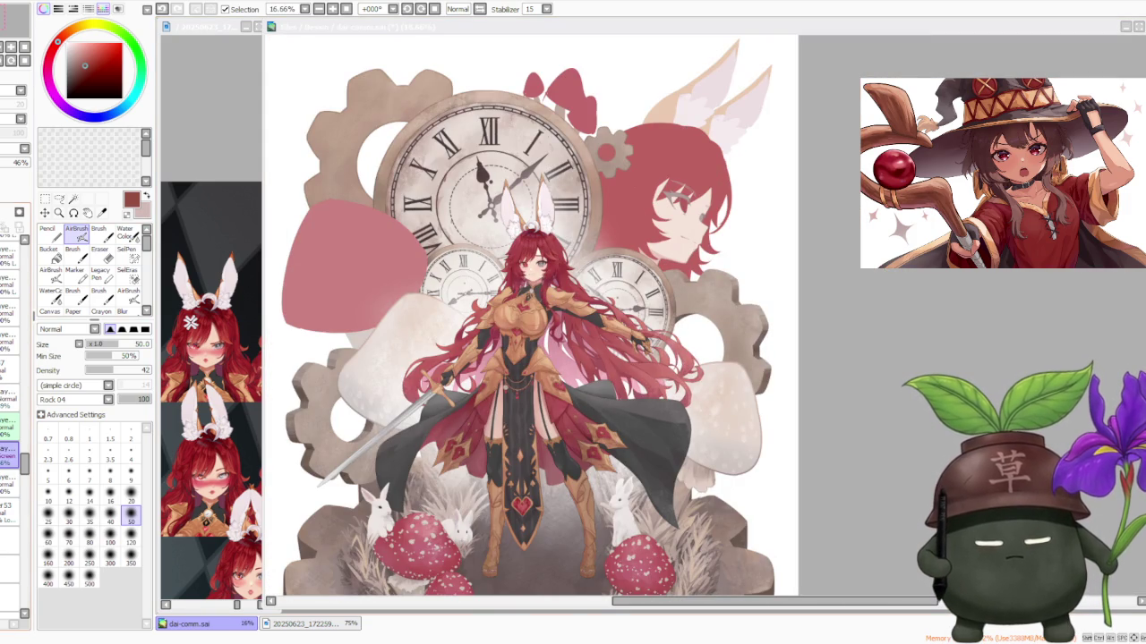
pyautogui.scroll(-3, 18, 483)
pyautogui.scroll(-2, 18, 492)
pyautogui.scroll(-2, 18, 501)
pyautogui.scroll(-2, 18, 509)
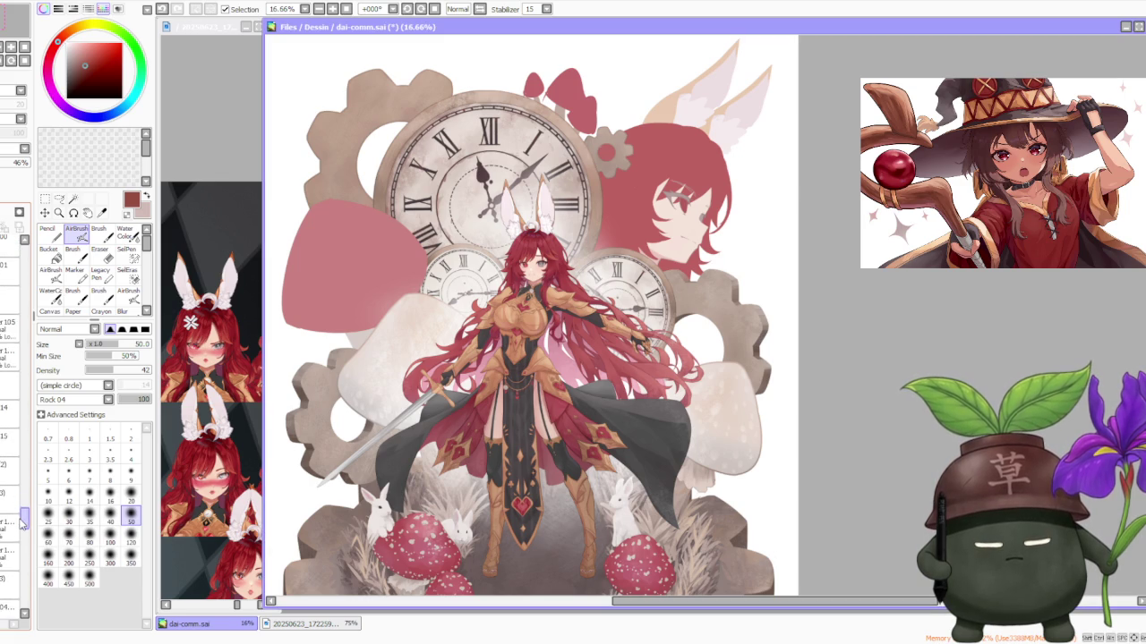
pyautogui.scroll(1, 18, 510)
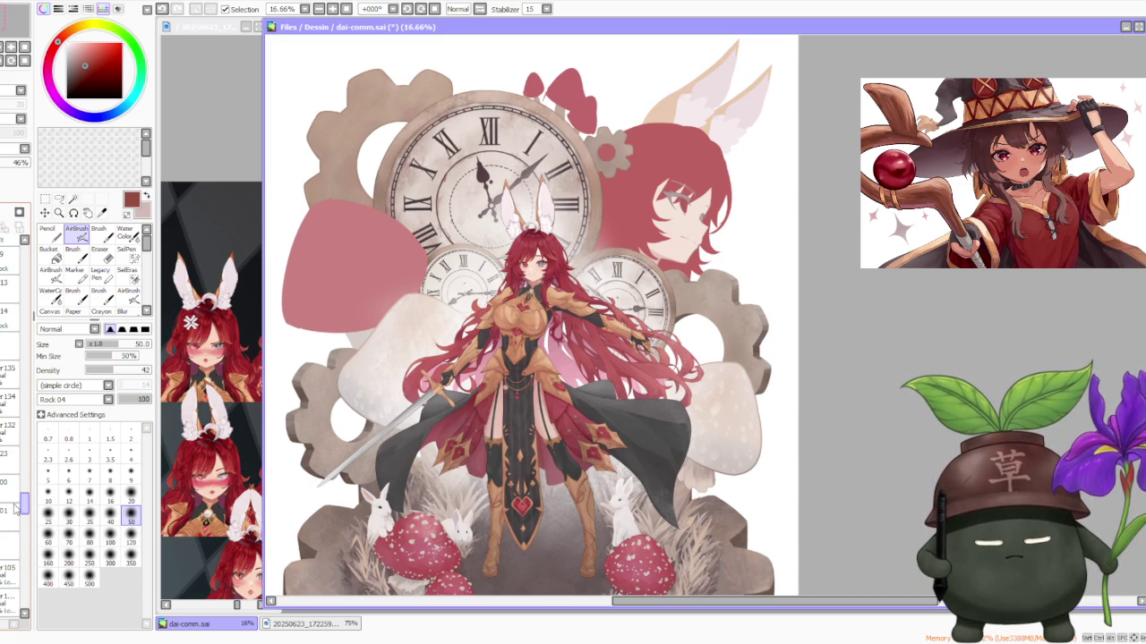
pyautogui.scroll(2, 14, 506)
pyautogui.scroll(2, 14, 497)
pyautogui.scroll(2, 14, 488)
pyautogui.scroll(3, 12, 479)
pyautogui.scroll(-2, 12, 476)
pyautogui.scroll(-2, 13, 479)
pyautogui.scroll(-1, 12, 482)
pyautogui.scroll(-2, 13, 484)
pyautogui.scroll(-1, 13, 483)
pyautogui.scroll(-1, 13, 483)
pyautogui.scroll(-1, 12, 483)
pyautogui.click(10, 542)
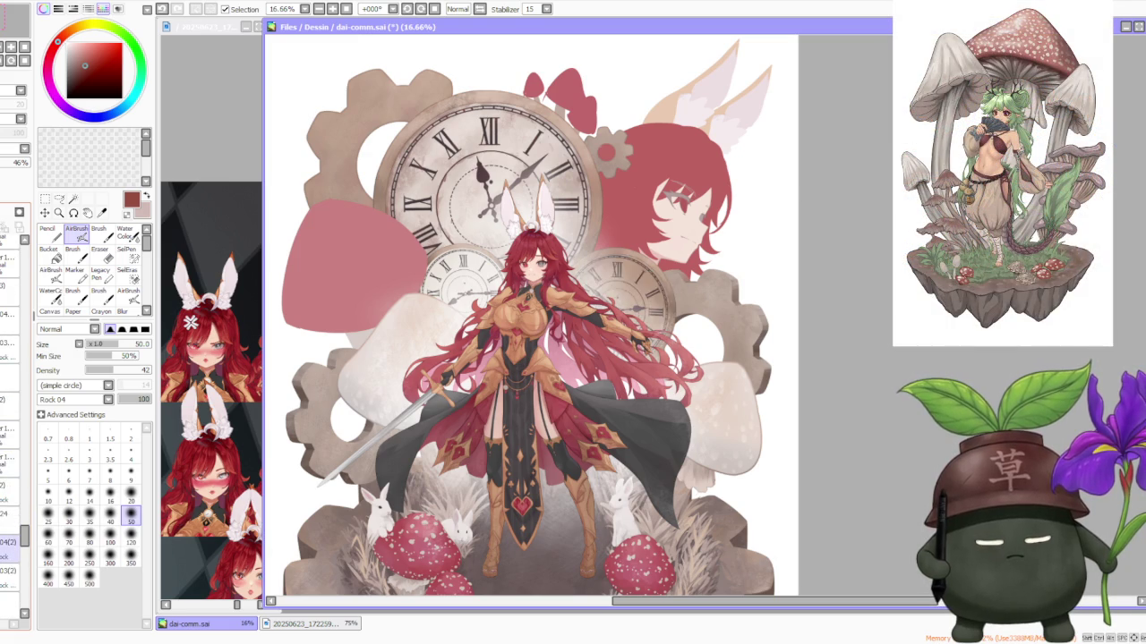
pyautogui.scroll(-1, 11, 541)
pyautogui.scroll(-2, 11, 542)
pyautogui.scroll(-2, 11, 542)
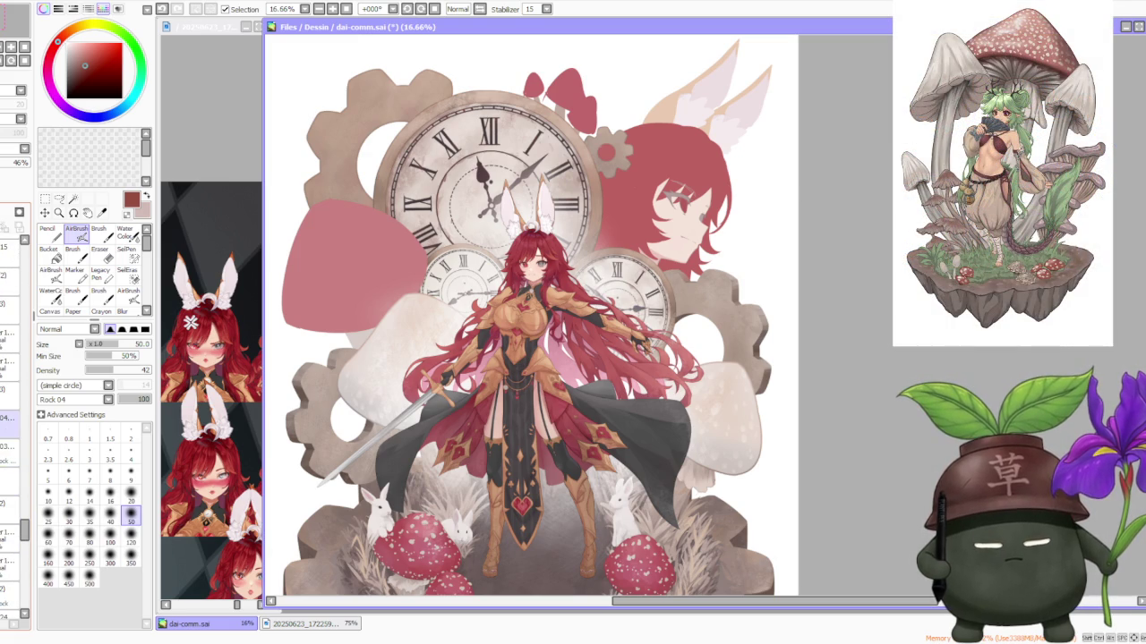
pyautogui.click(10, 420)
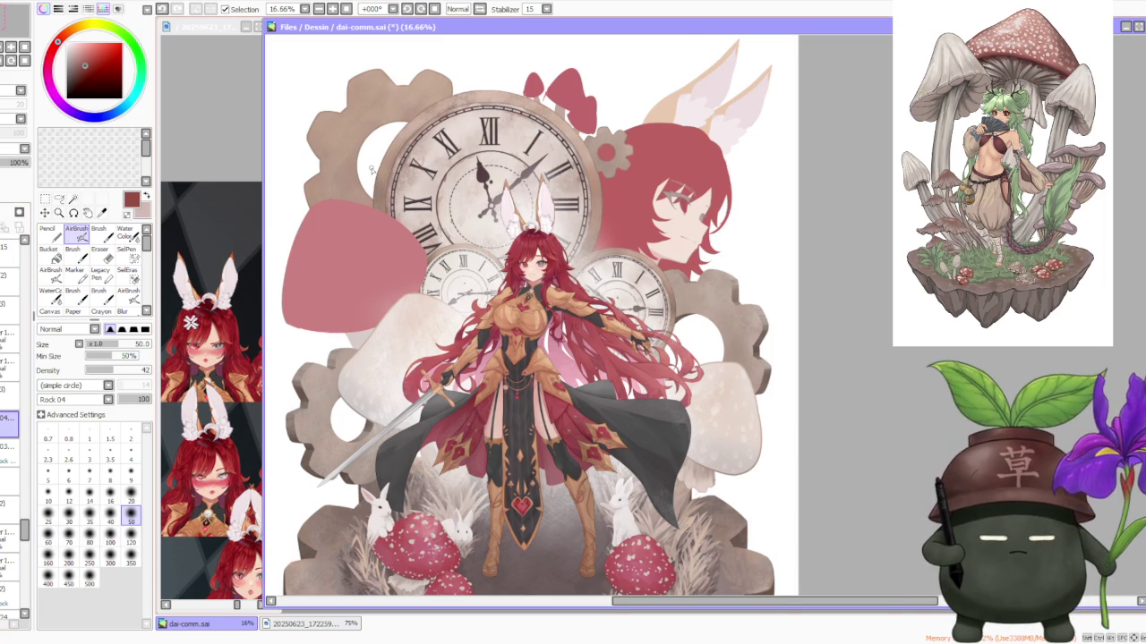
# Step: Select layer 04 and hide, then reshow, the small lower-left clock to compare
pyautogui.scroll(1, 371, 172)
pyautogui.scroll(2, 368, 177)
pyautogui.scroll(-2, 391, 364)
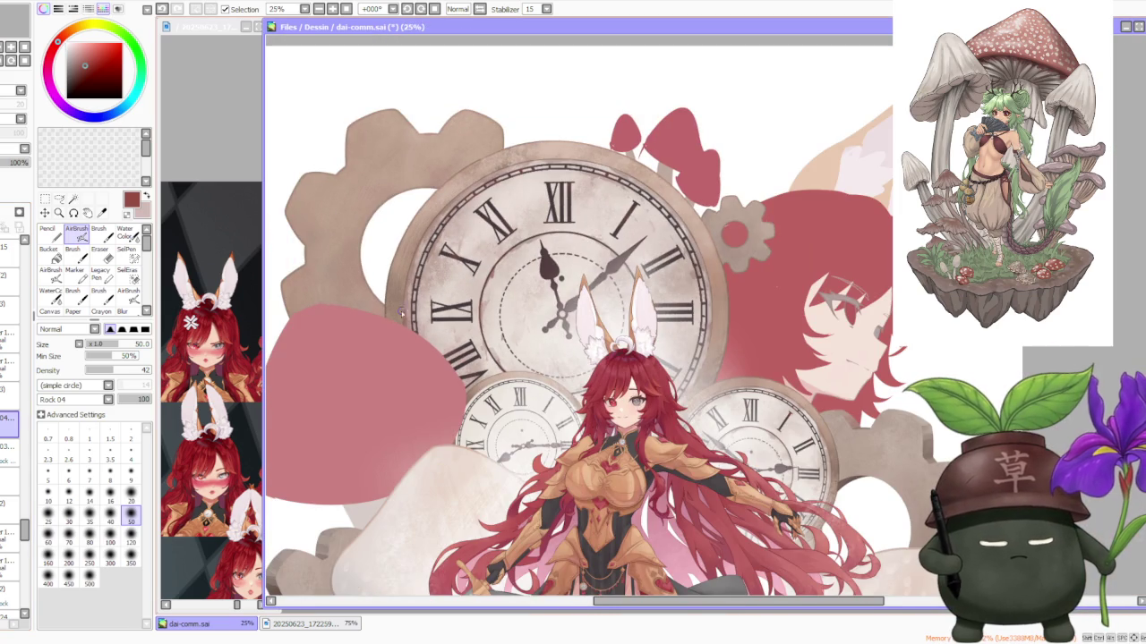
pyautogui.click(11, 391)
pyautogui.click(4, 391)
pyautogui.click(4, 391)
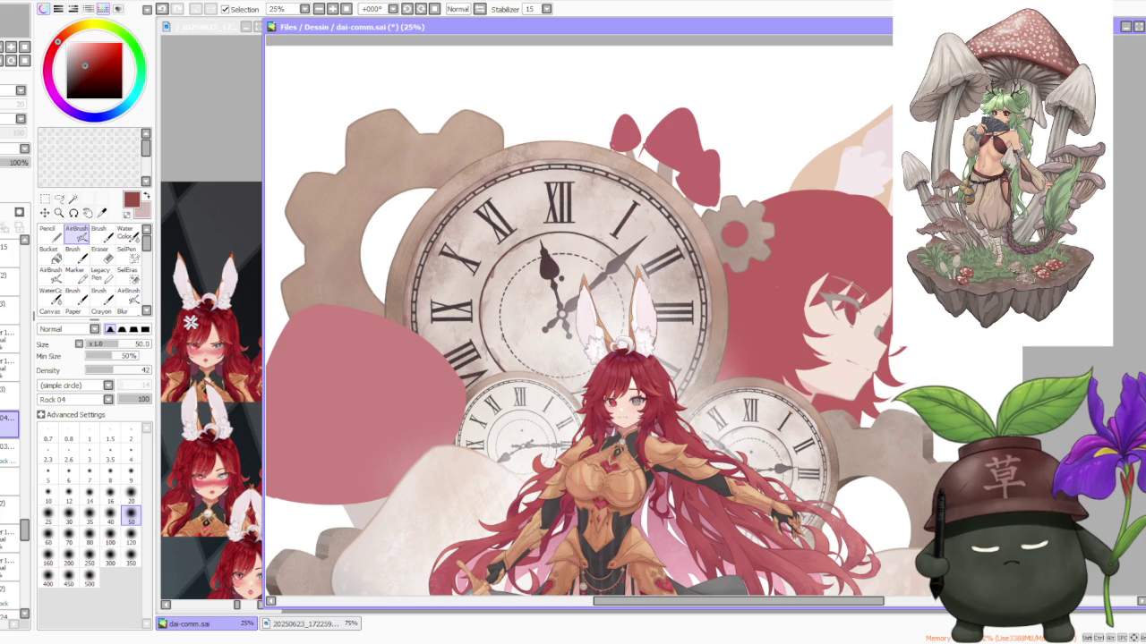
# Step: Add new empty layer 25 directly above layer 04
pyautogui.hotkey('ctrl', 'shift', 'n')
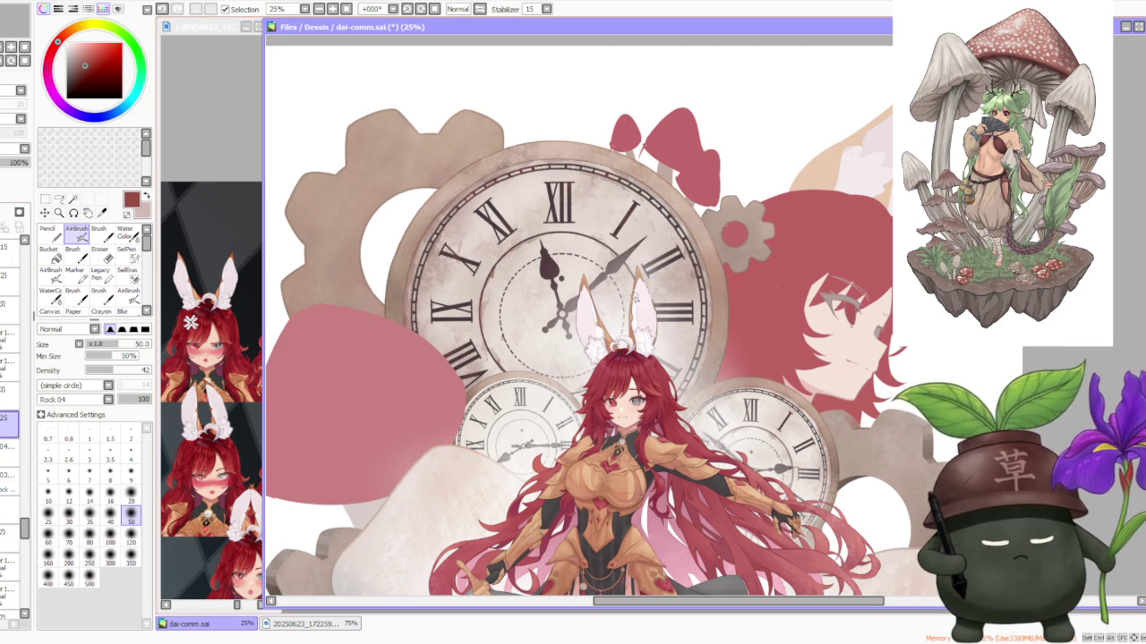
pyautogui.scroll(5, 697, 254)
pyautogui.scroll(1, 678, 231)
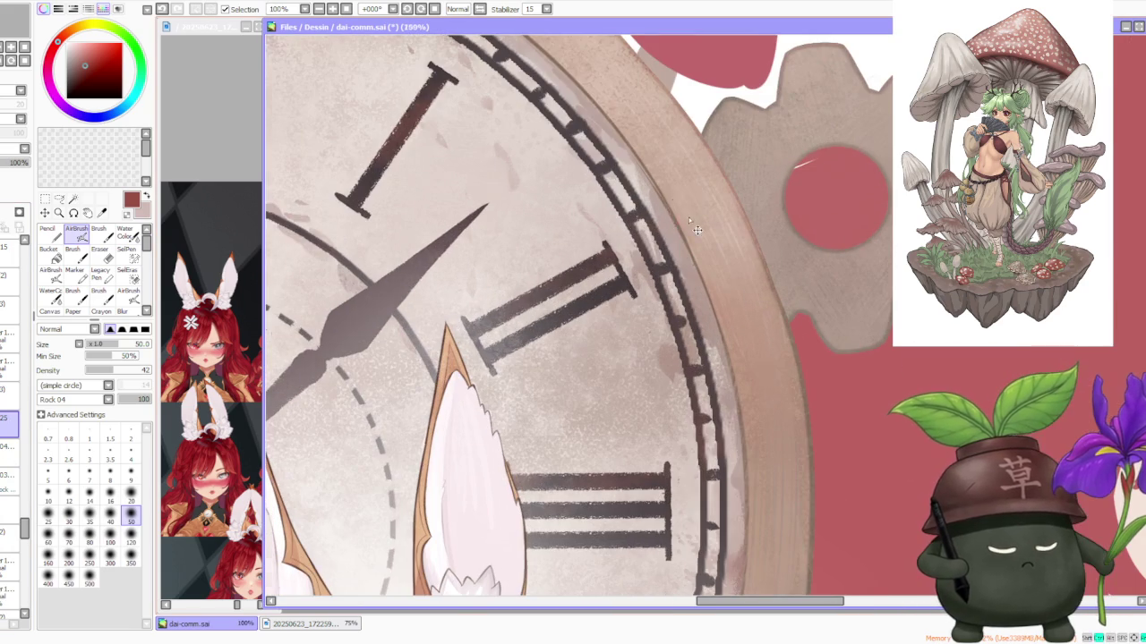
pyautogui.scroll(-1, 677, 231)
pyautogui.scroll(-2, 680, 228)
pyautogui.scroll(-1, 680, 229)
pyautogui.scroll(-1, 680, 229)
# Step: Switch to the Brush and change its shape from Noise2 to a simple round tip
pyautogui.press('b')
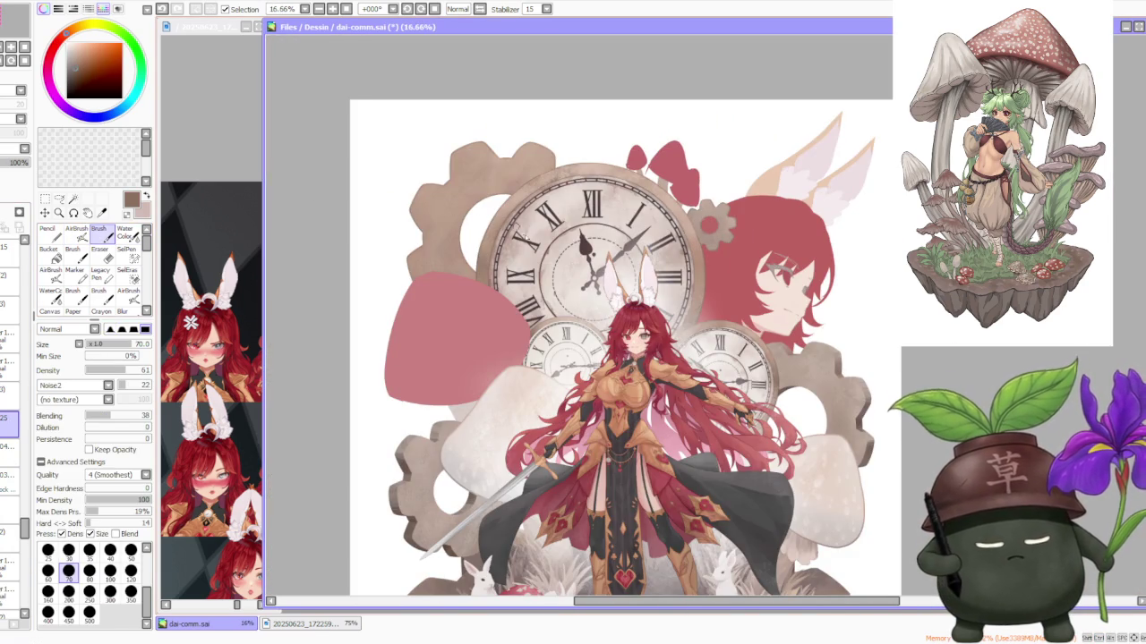
pyautogui.scroll(3, 506, 224)
pyautogui.scroll(-2, 486, 260)
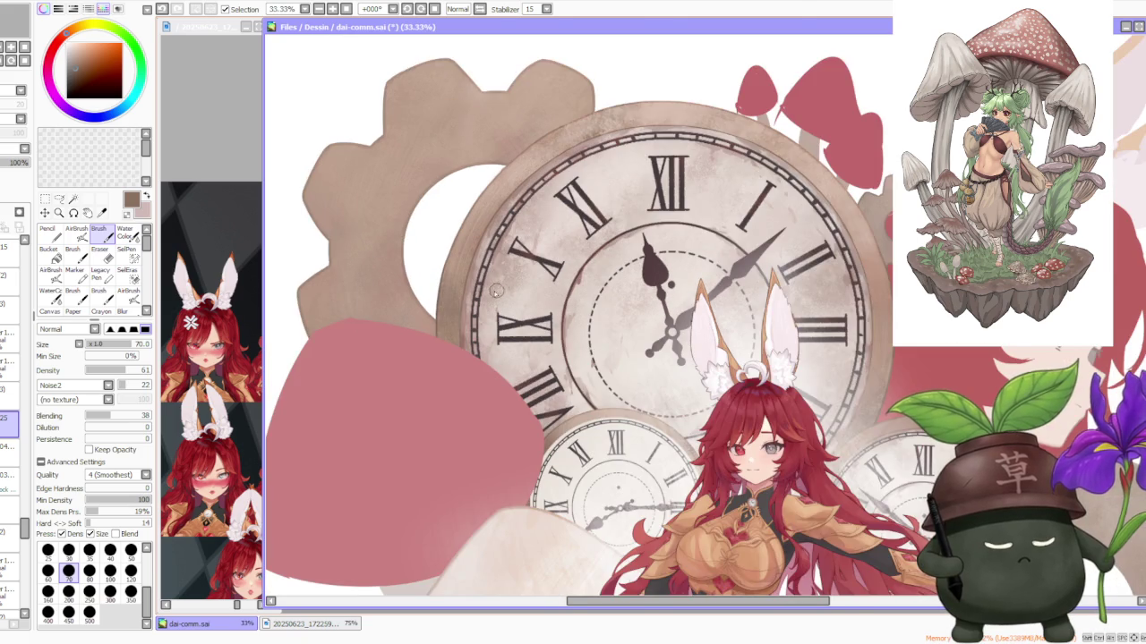
pyautogui.scroll(2, 550, 452)
pyautogui.scroll(1, 528, 371)
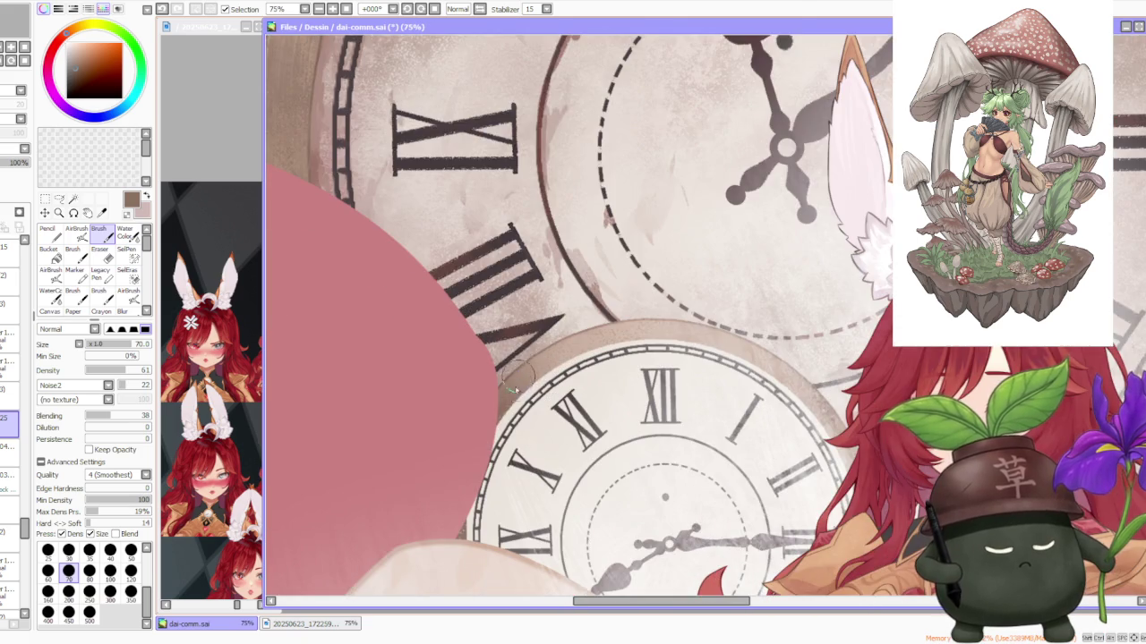
pyautogui.scroll(1, 501, 448)
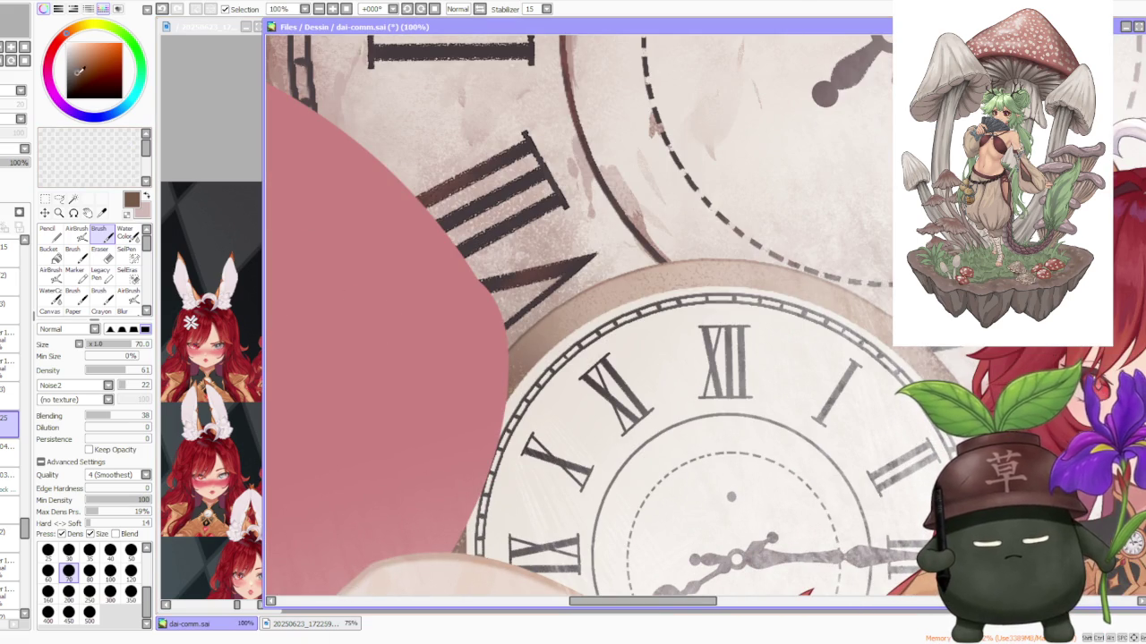
pyautogui.scroll(-1, 403, 264)
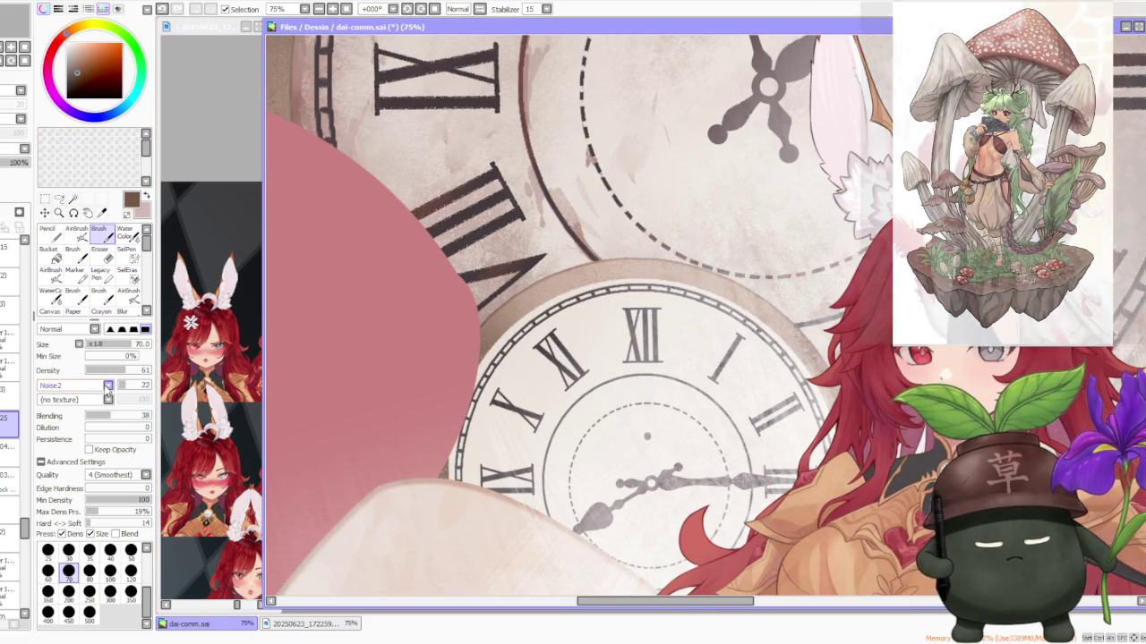
pyautogui.click(106, 385)
# Step: Undo the trial stroke painted along the clock rim
pyautogui.scroll(1, 467, 466)
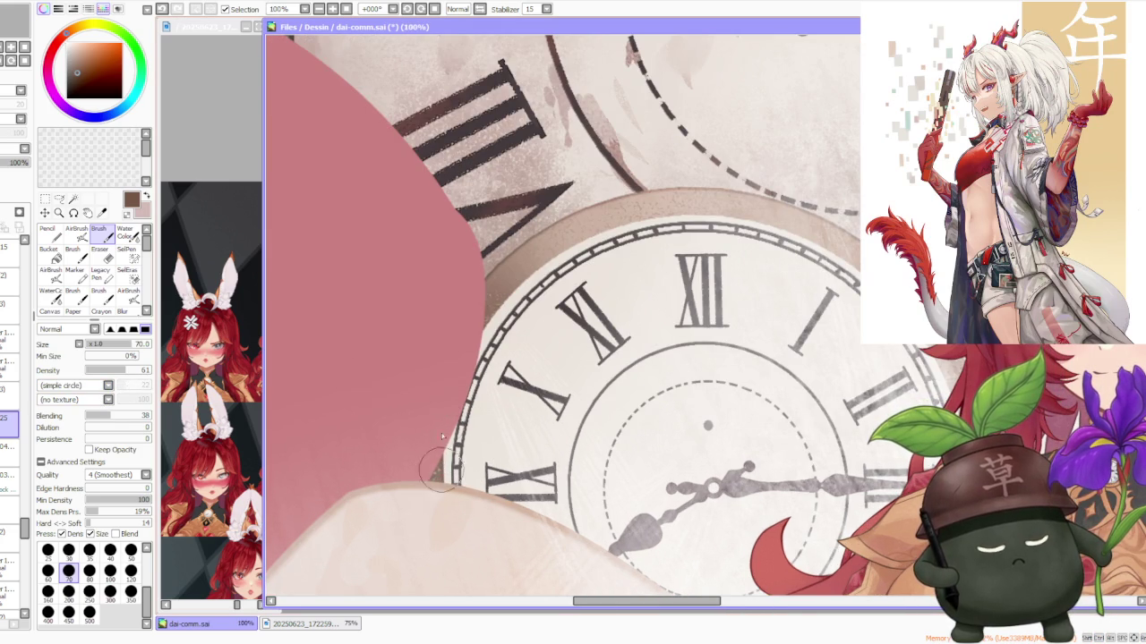
pyautogui.scroll(1, 450, 410)
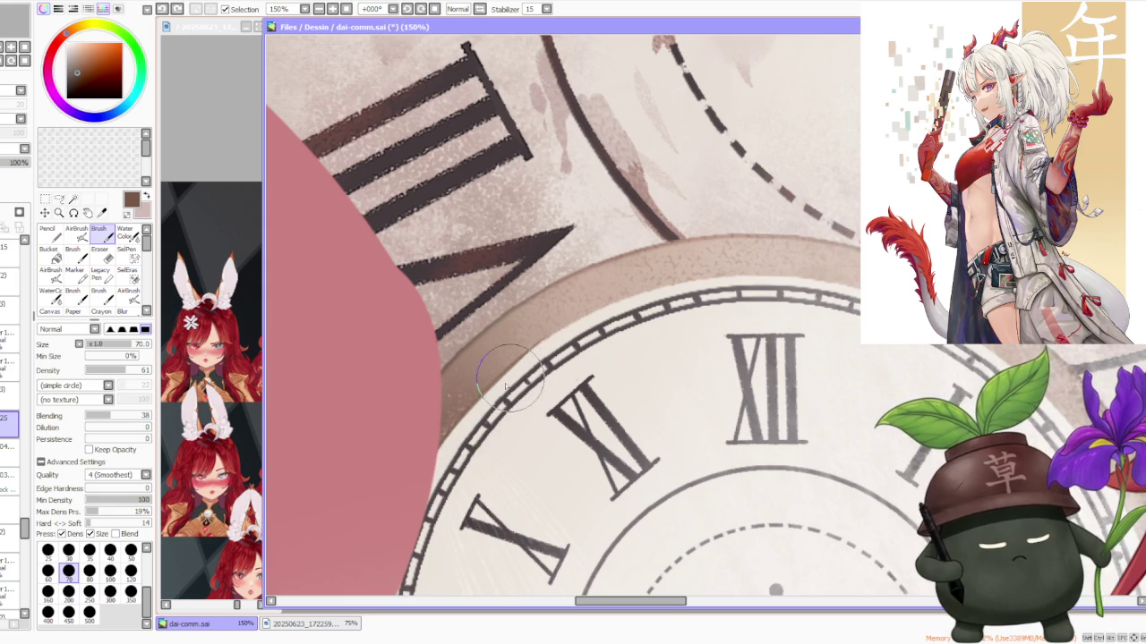
pyautogui.hotkey('ctrl', 'z')
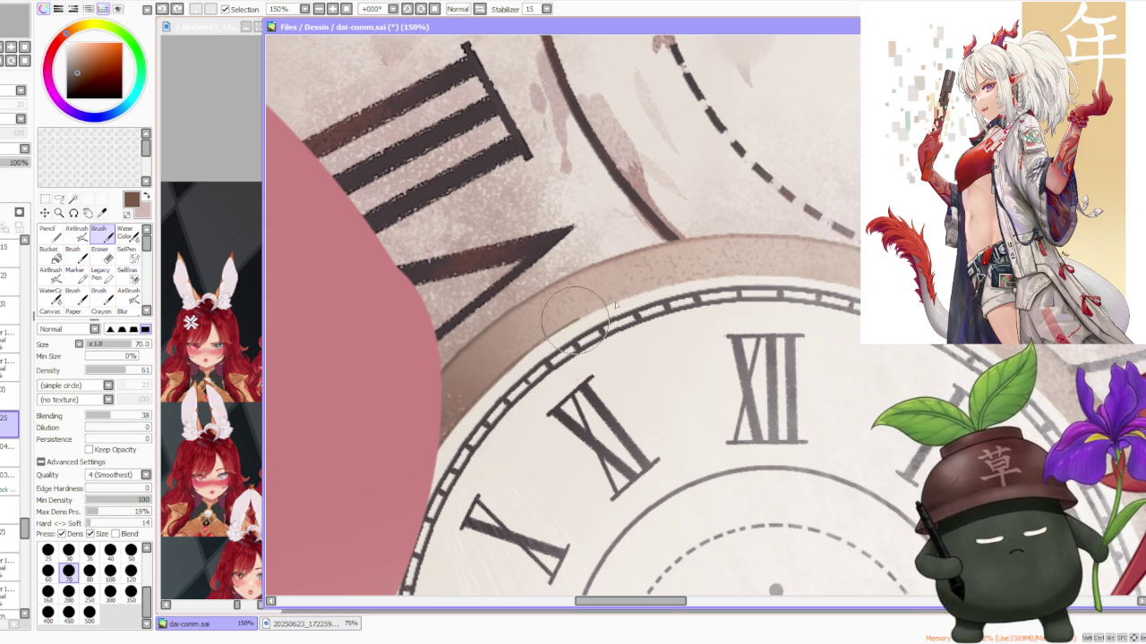
pyautogui.scroll(-3, 530, 367)
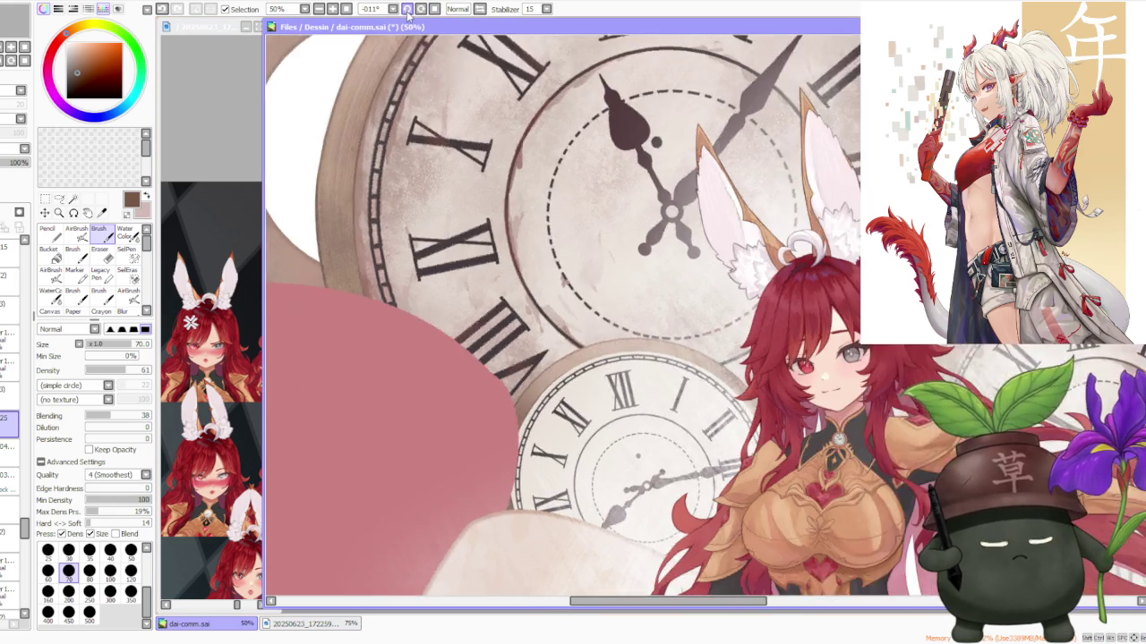
pyautogui.moveTo(466, 108); pyautogui.dragTo(655, 288)
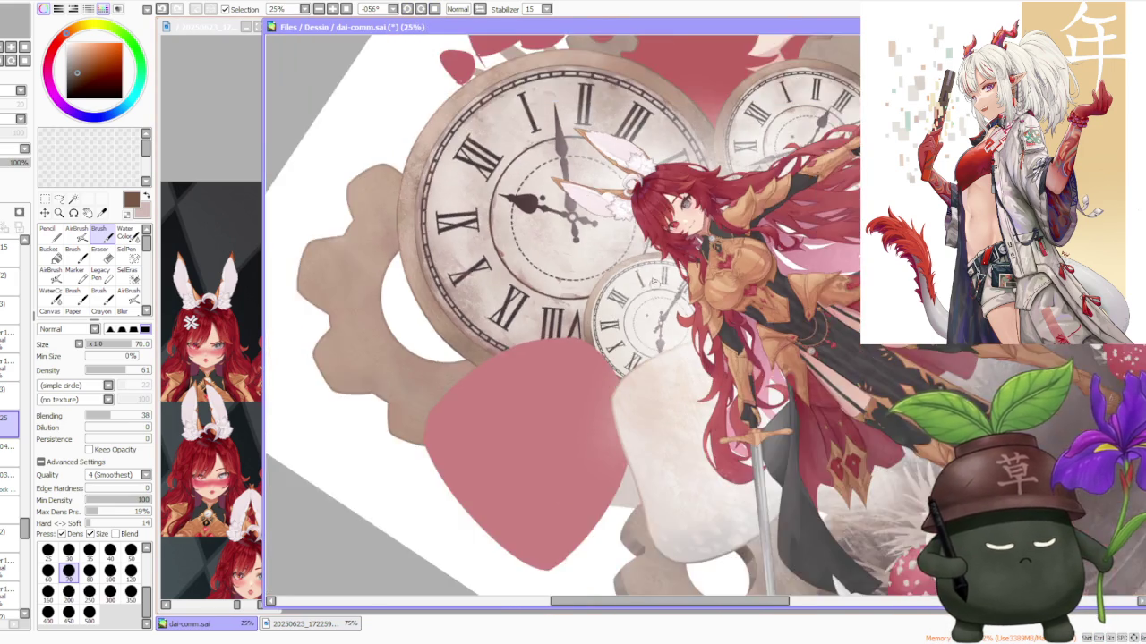
# Step: Pick a light muted pink-brown and paint soft strokes along the small clock's rim
pyautogui.scroll(3, 656, 288)
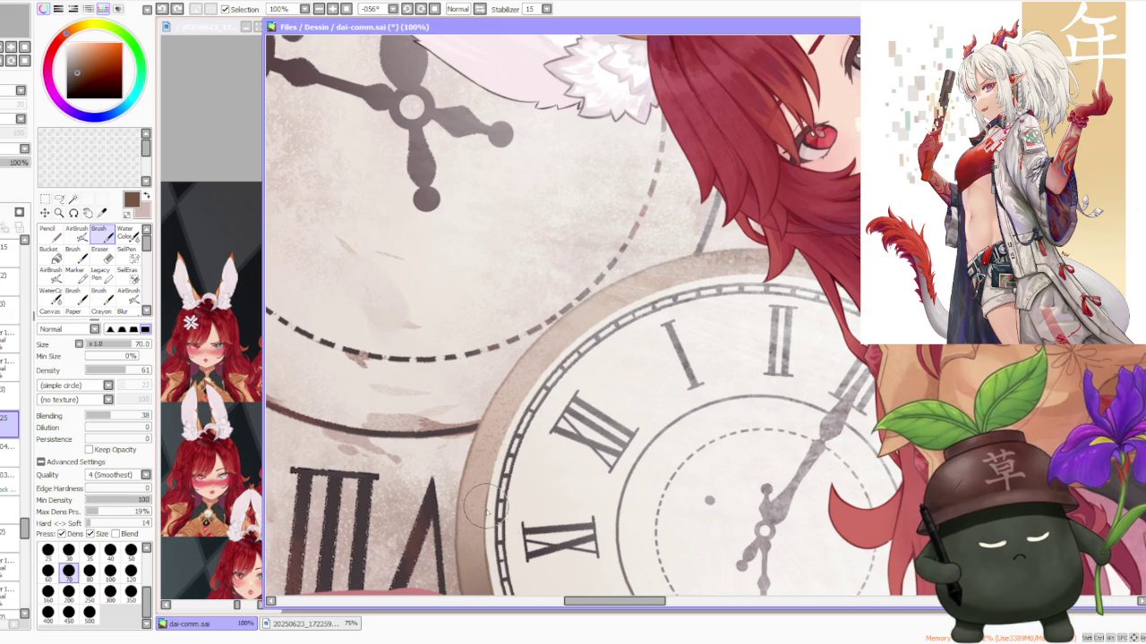
pyautogui.keyDown('alt'); pyautogui.click(466, 462); pyautogui.keyUp('alt')
pyautogui.moveTo(502, 449); pyautogui.dragTo(484, 506)
pyautogui.moveTo(518, 407); pyautogui.dragTo(484, 511)
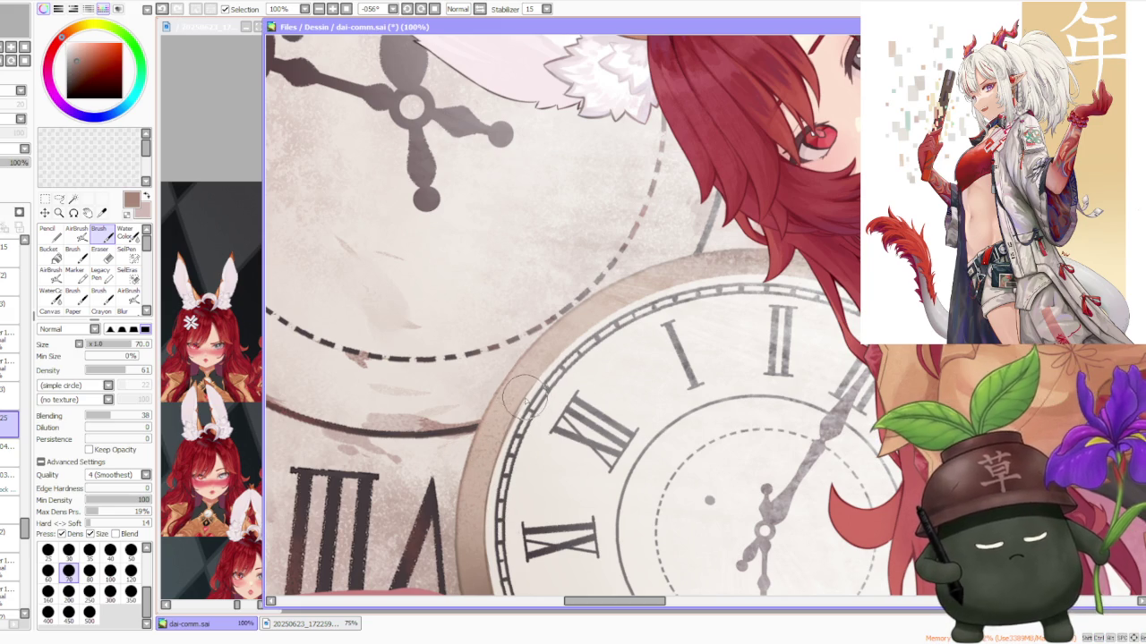
pyautogui.moveTo(522, 403)
pyautogui.mouseDown()
pyautogui.moveTo(570, 351)
pyautogui.moveTo(534, 367)
pyautogui.mouseUp()
pyautogui.moveTo(594, 330); pyautogui.dragTo(544, 374)
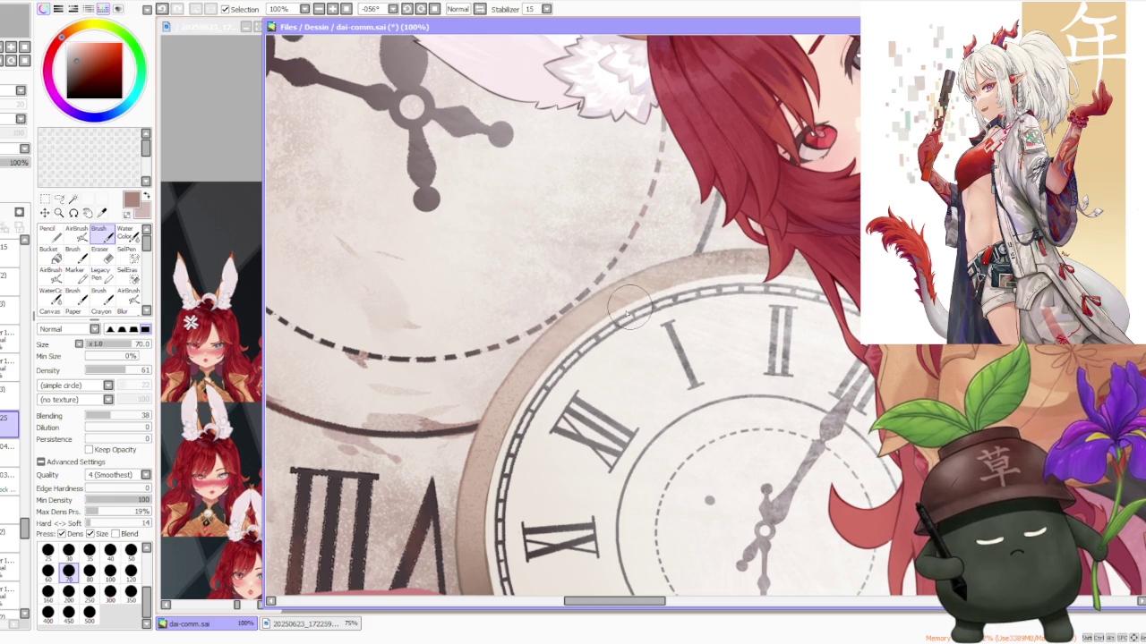
# Step: Rotate the view to follow the clock ring, then reset it upright
pyautogui.scroll(-1, 627, 333)
pyautogui.scroll(-1, 627, 334)
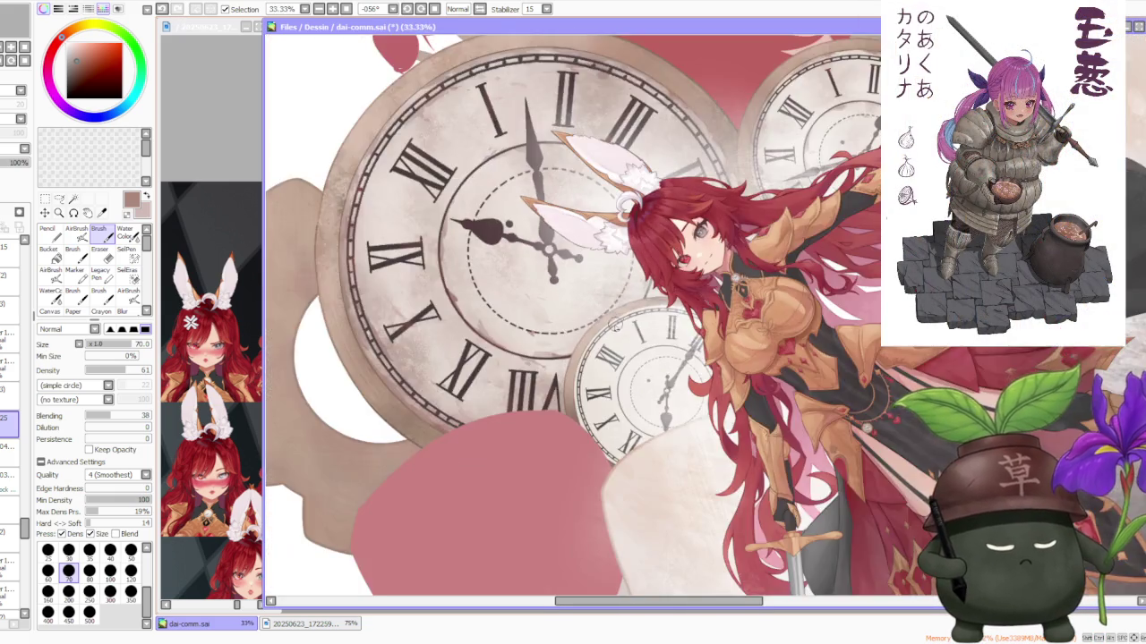
pyautogui.scroll(2, 618, 322)
pyautogui.scroll(1, 506, 420)
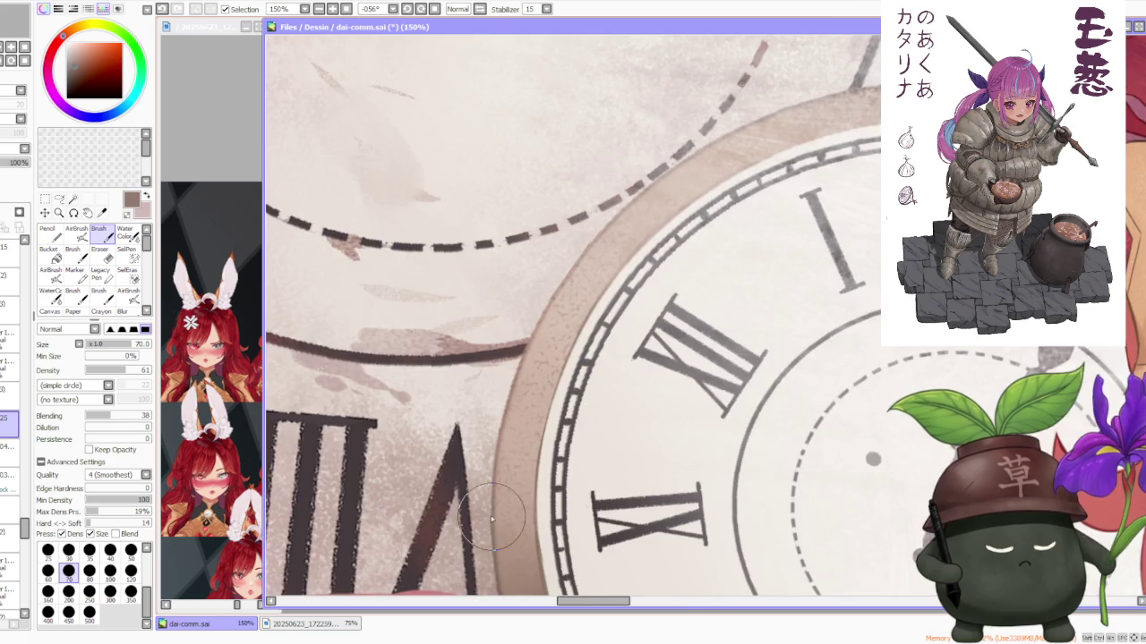
pyautogui.scroll(-3, 497, 395)
pyautogui.moveTo(424, 54); pyautogui.dragTo(605, 501)
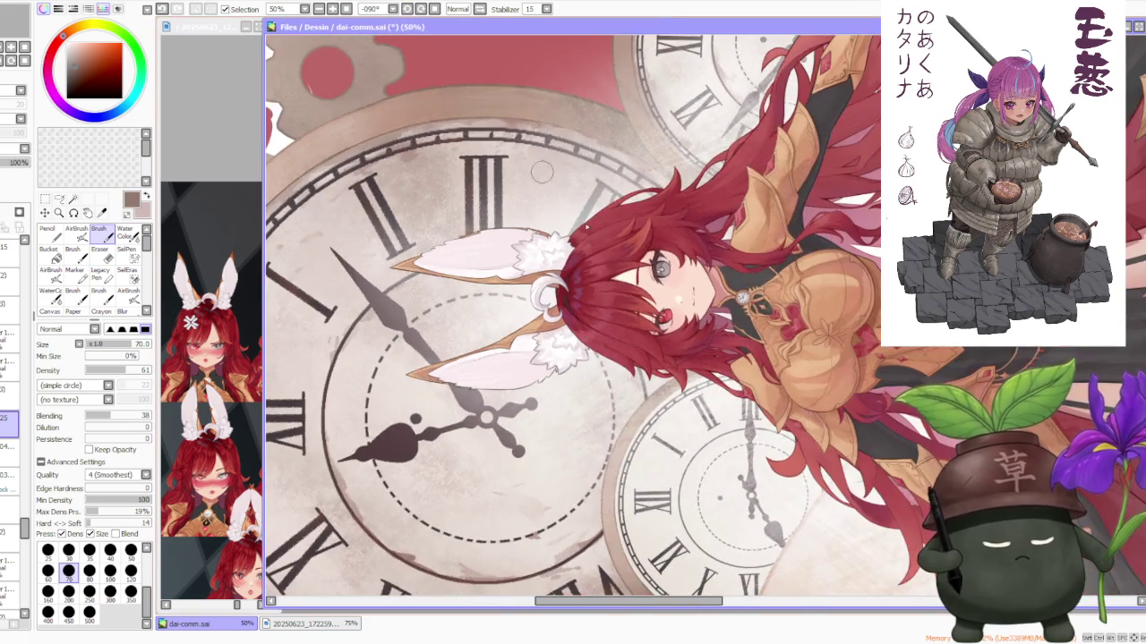
pyautogui.scroll(3, 605, 502)
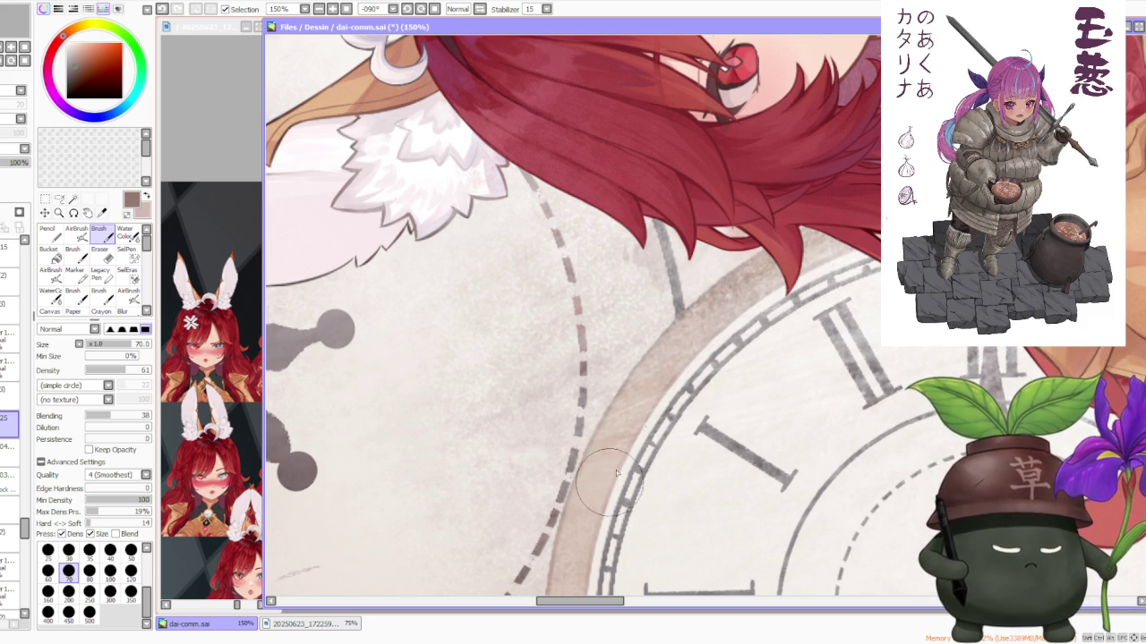
pyautogui.scroll(-1, 690, 350)
pyautogui.scroll(-1, 690, 350)
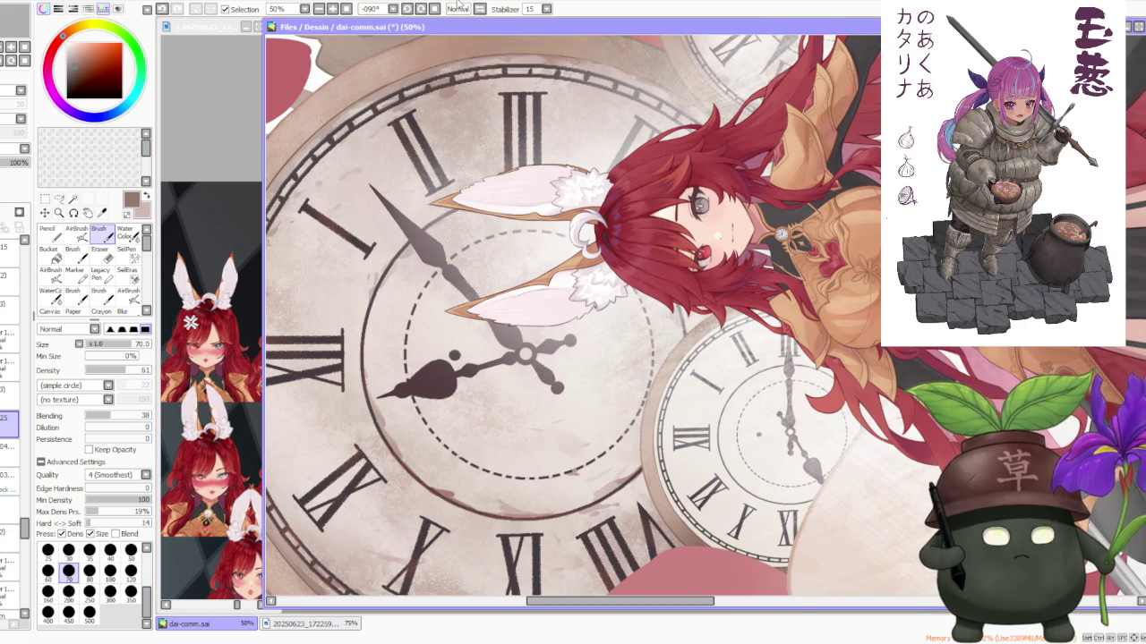
pyautogui.click(435, 9)
pyautogui.scroll(-1, 673, 198)
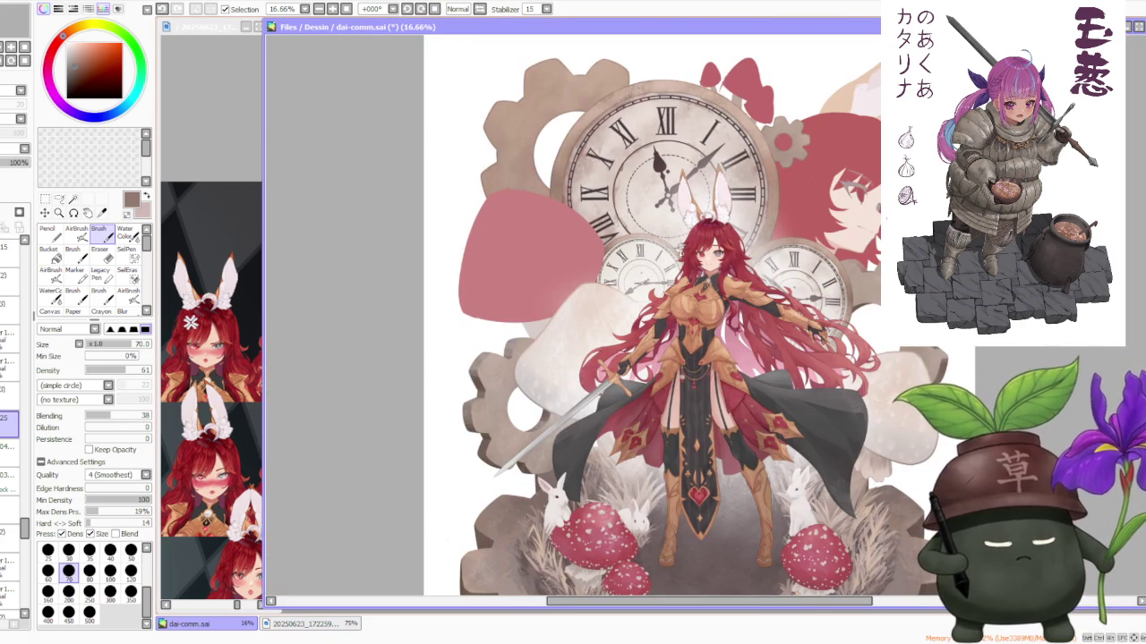
# Step: Zoom out and switch between the lower and upper layers to compare, ending on the lower one
pyautogui.click(11, 446)
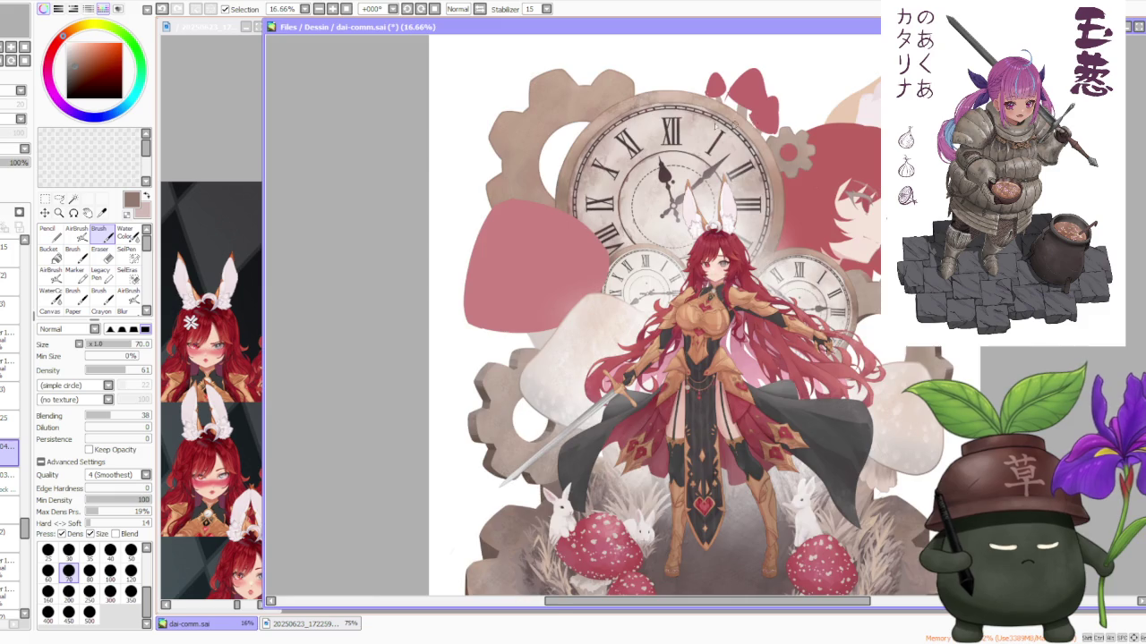
pyautogui.scroll(2, 609, 161)
pyautogui.scroll(2, 608, 161)
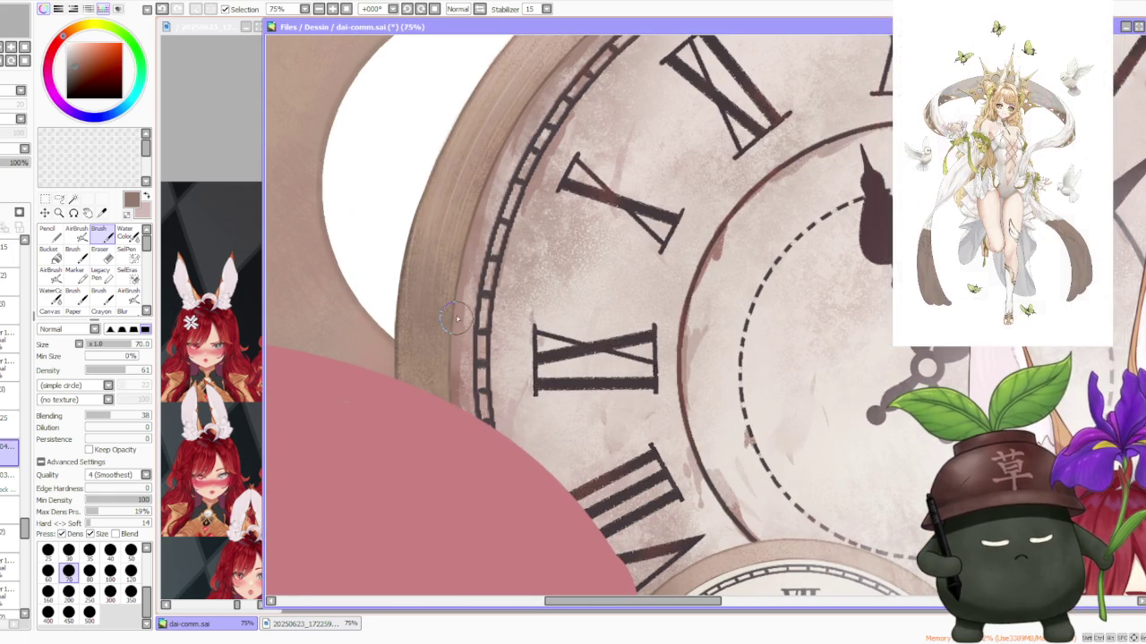
pyautogui.scroll(-2, 457, 321)
pyautogui.scroll(-1, 480, 260)
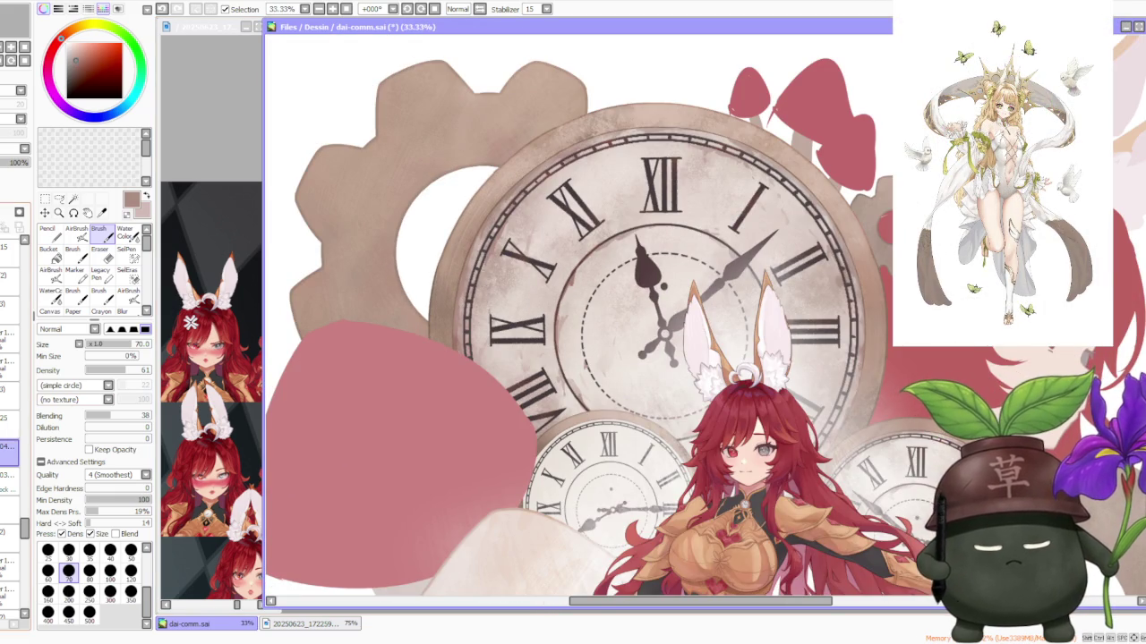
pyautogui.press('-')
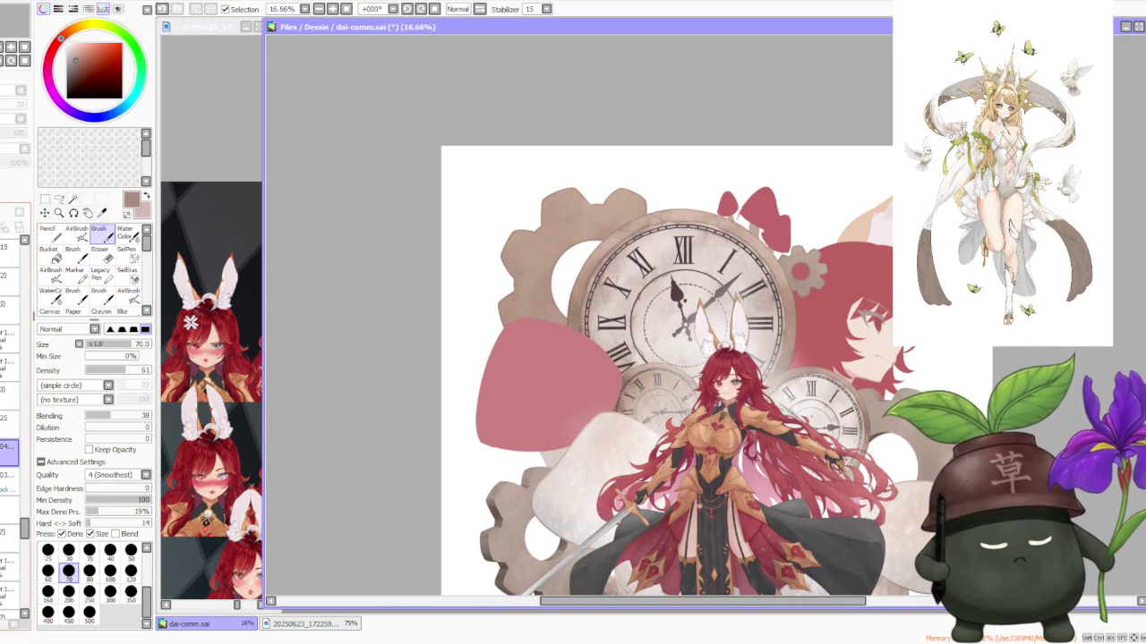
pyautogui.click(9, 423)
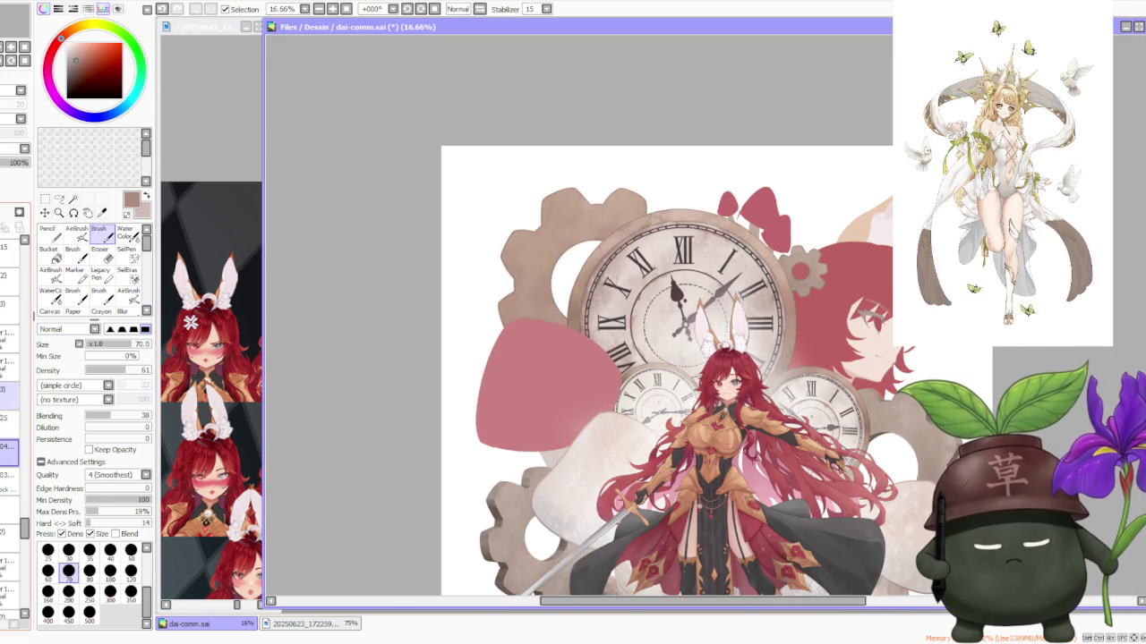
pyautogui.click(9, 446)
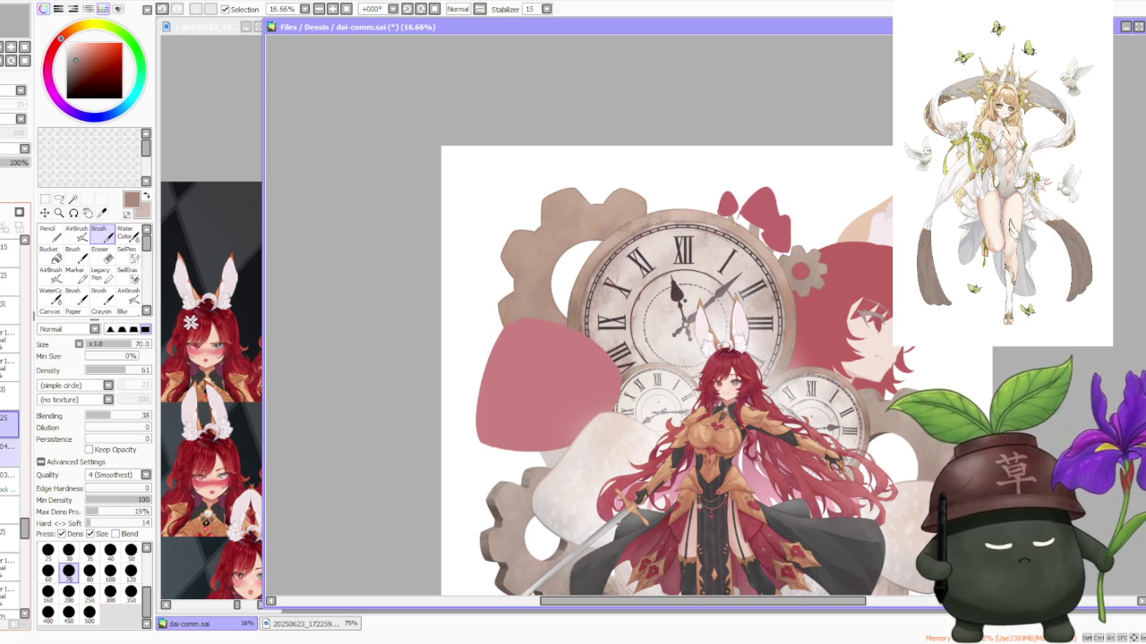
pyautogui.press('-')
pyautogui.scroll(4, 653, 379)
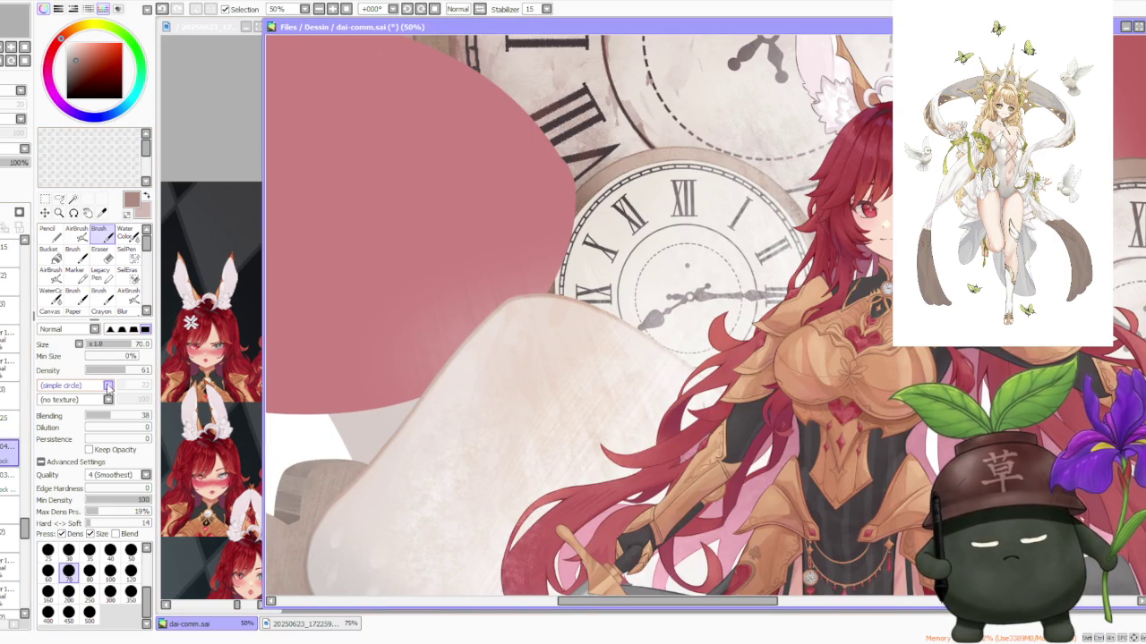
pyautogui.scroll(-1, 108, 387)
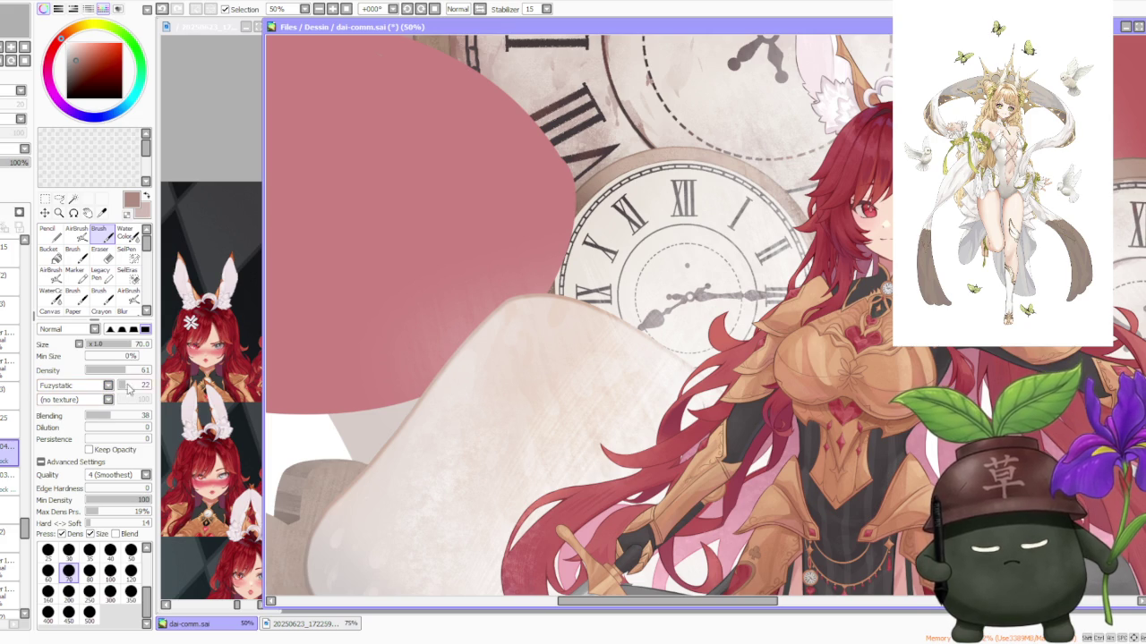
# Step: Enlarge the brush to size 300, then shrink it to 120 while zooming around
pyautogui.click(110, 591)
pyautogui.scroll(-1, 609, 345)
pyautogui.scroll(3, 591, 224)
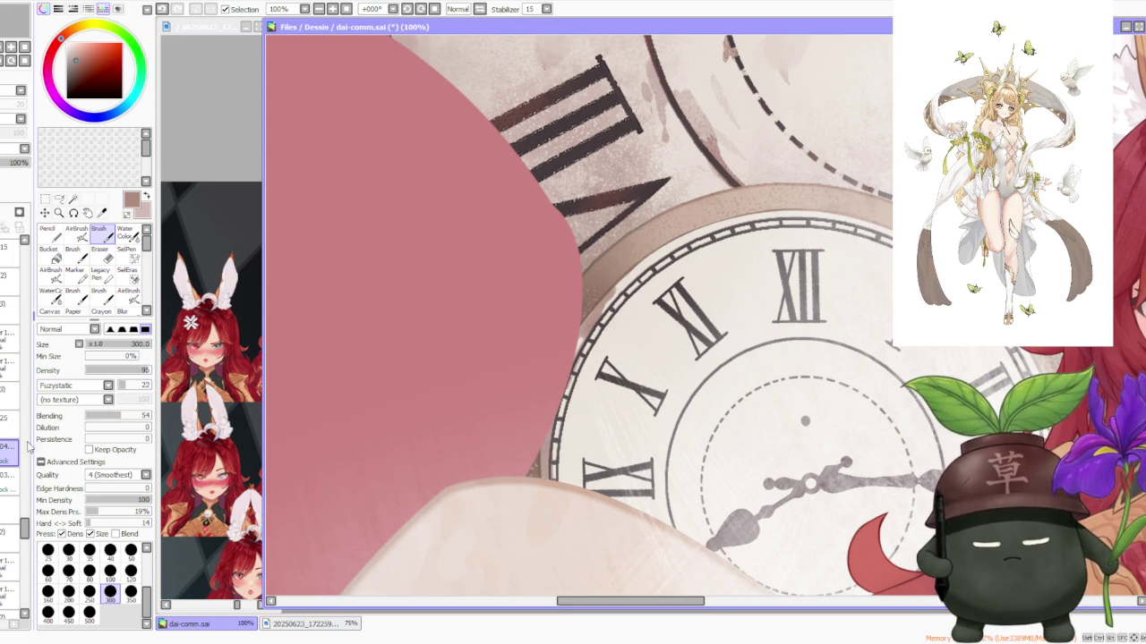
pyautogui.scroll(-1, 681, 264)
pyautogui.scroll(-2, 680, 264)
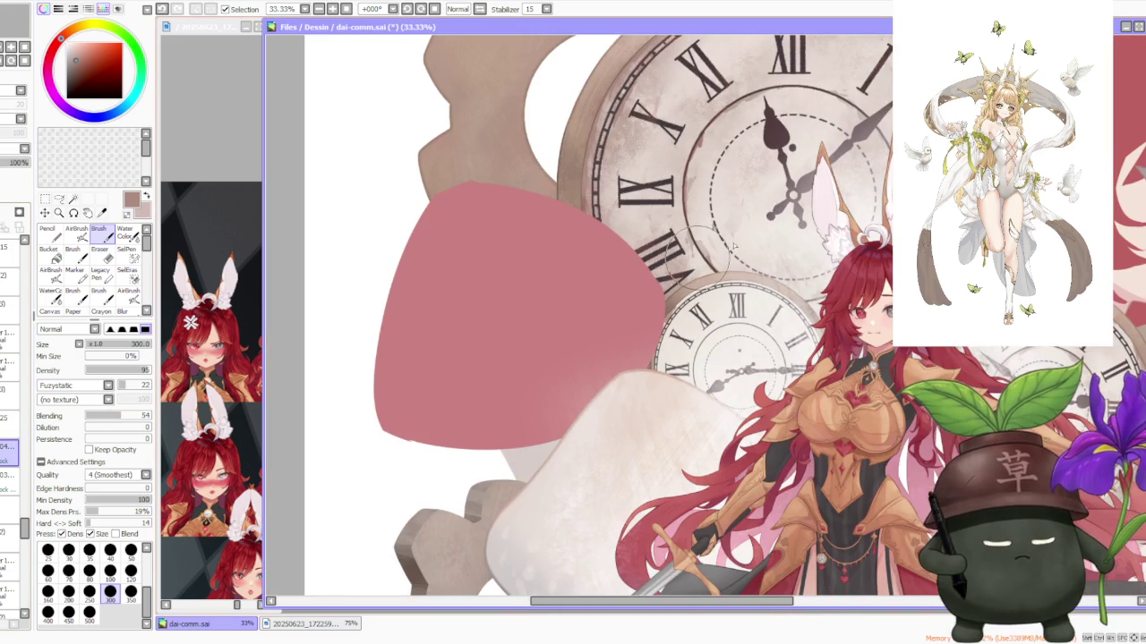
pyautogui.press('[')
pyautogui.press('[')
pyautogui.press('[')
pyautogui.scroll(-1, 477, 317)
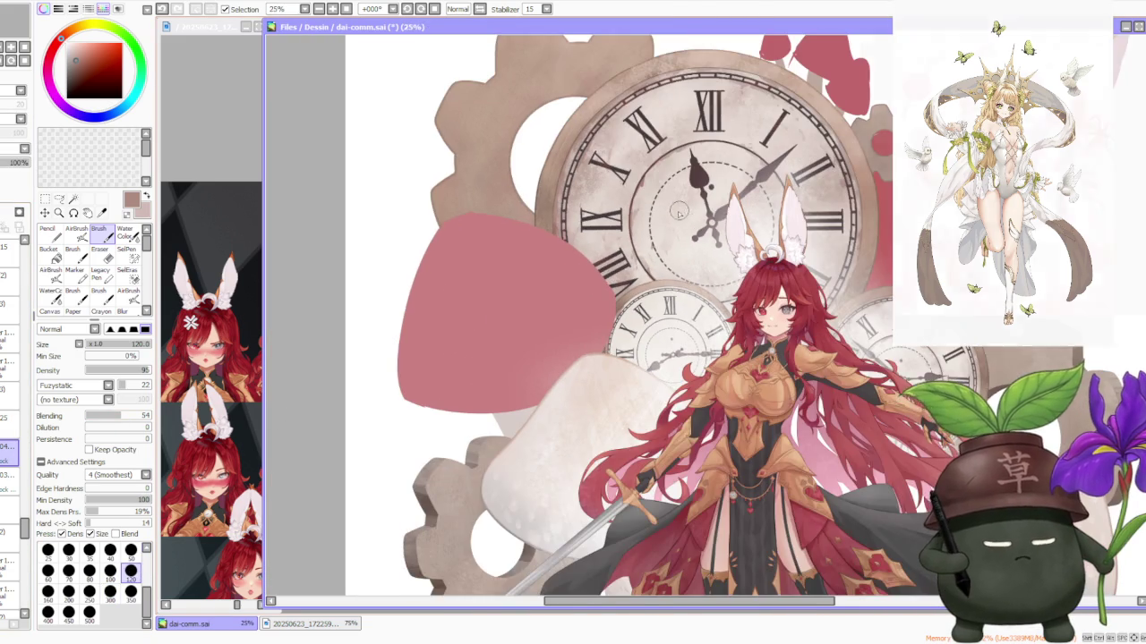
pyautogui.scroll(1, 681, 212)
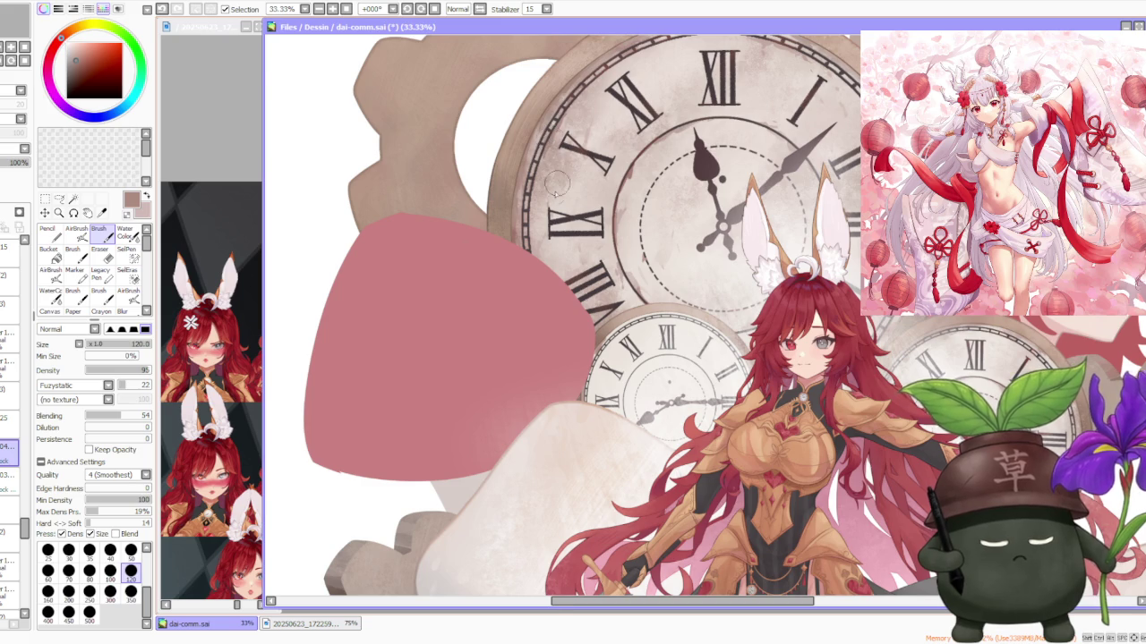
pyautogui.scroll(1, 557, 178)
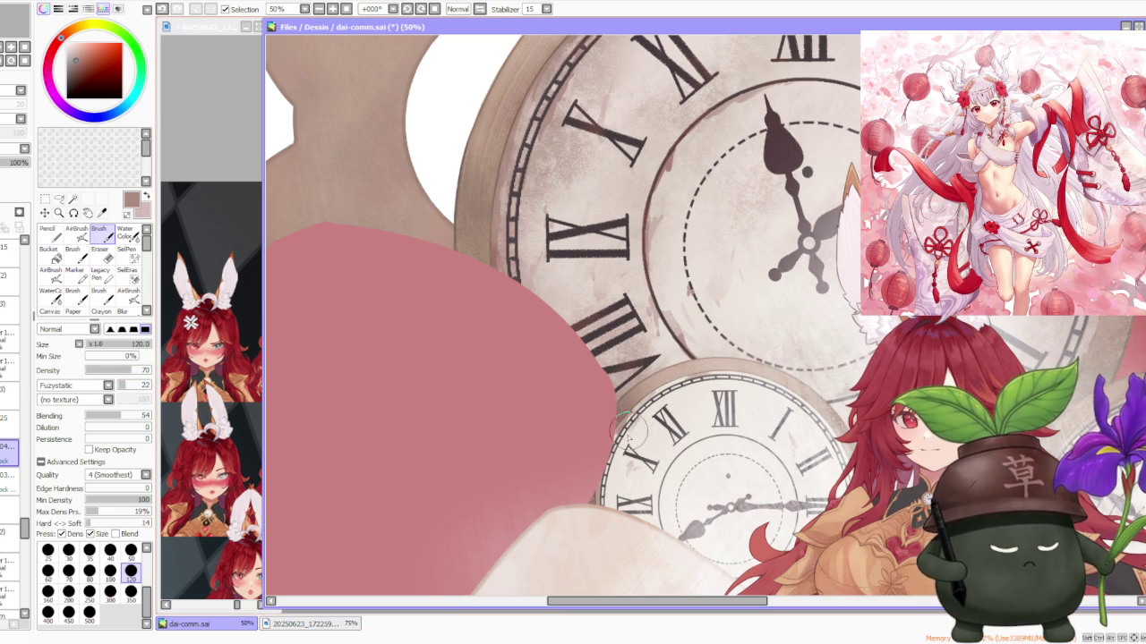
# Step: Review the piece at different zoom levels and undo the last stroke
pyautogui.scroll(-1, 633, 430)
pyautogui.scroll(1, 810, 394)
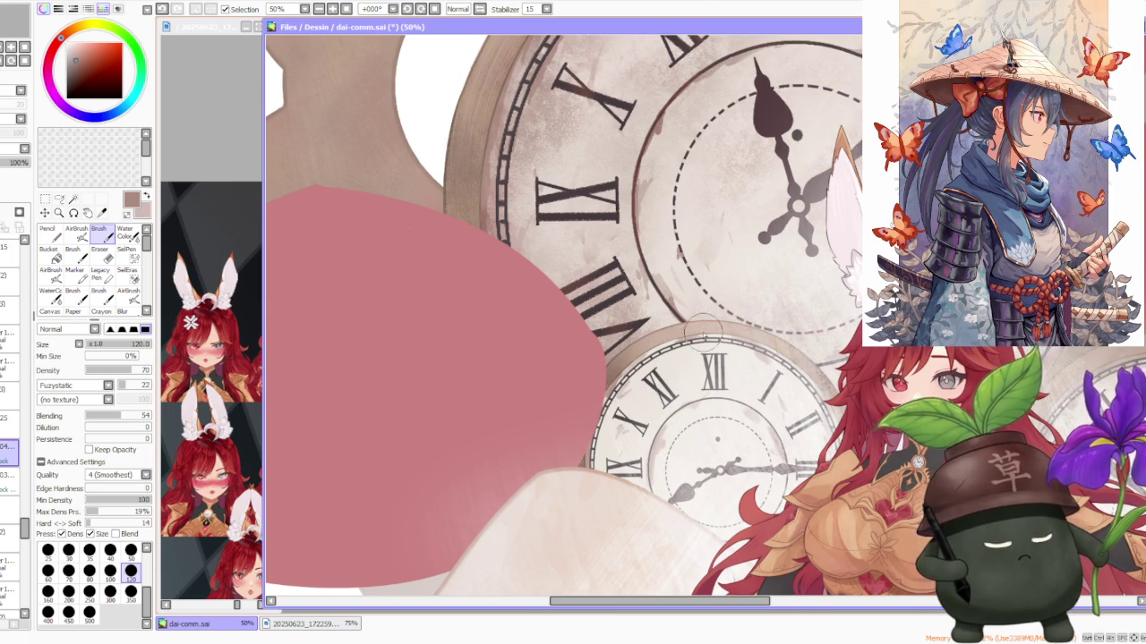
pyautogui.scroll(-2, 642, 402)
pyautogui.scroll(2, 643, 402)
pyautogui.scroll(-1, 642, 401)
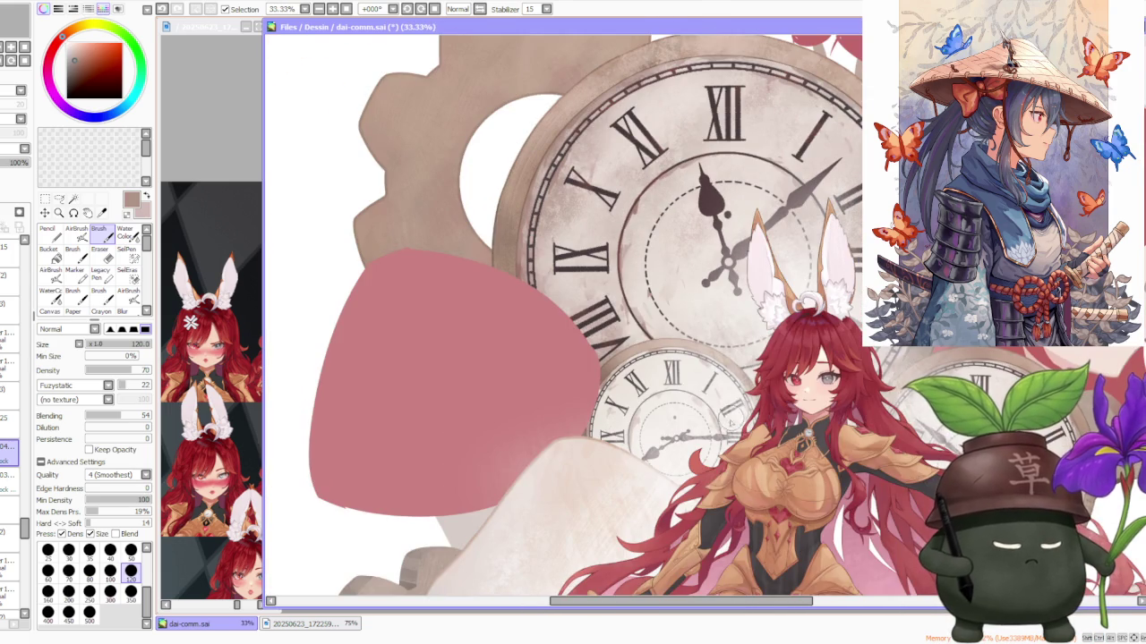
pyautogui.hotkey('ctrl', 'z')
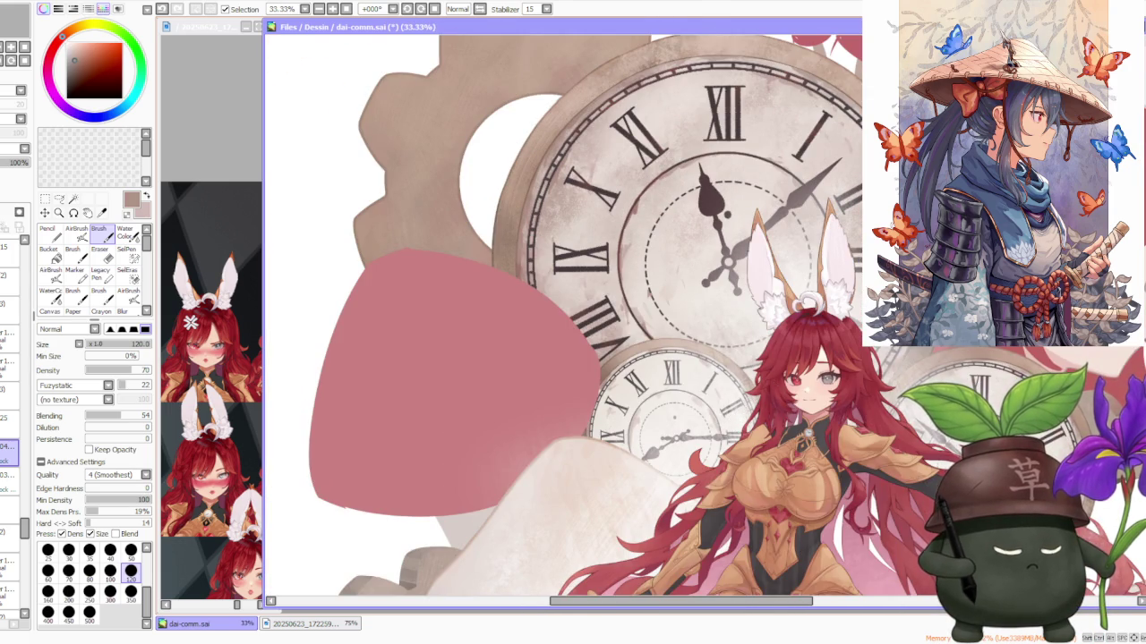
pyautogui.scroll(1, 631, 391)
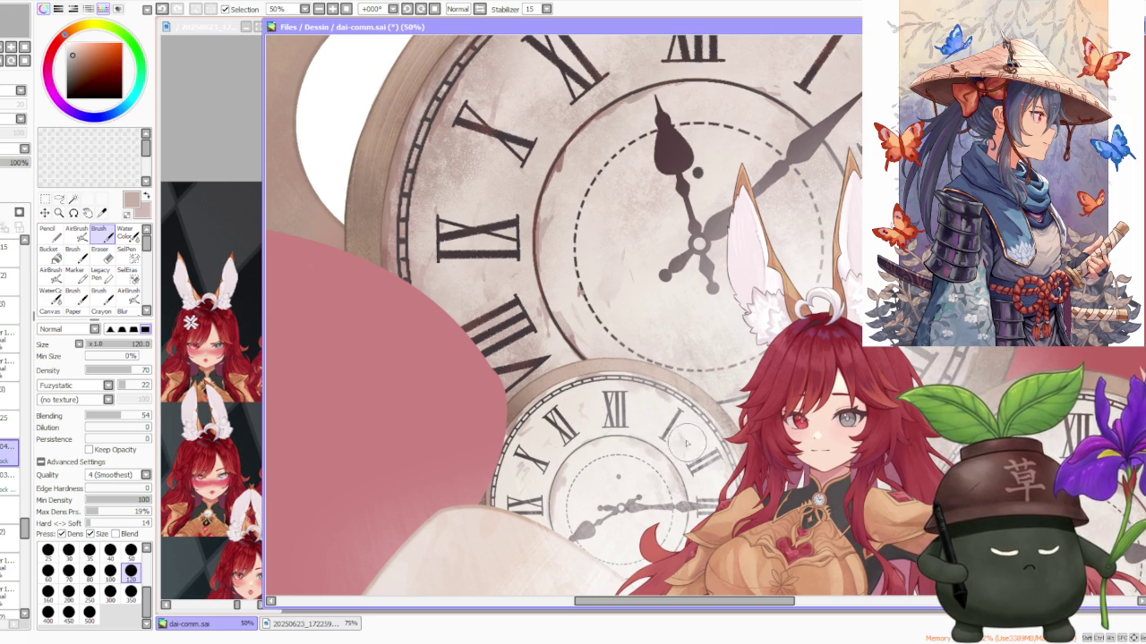
pyautogui.scroll(-3, 695, 431)
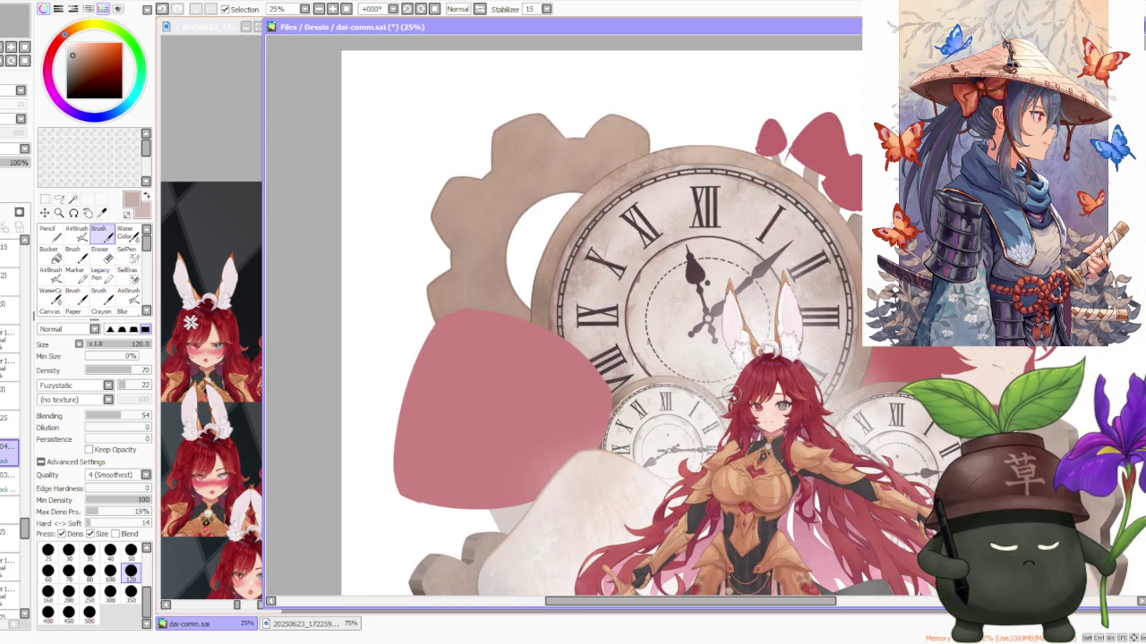
pyautogui.scroll(1, 759, 418)
pyautogui.scroll(1, 716, 416)
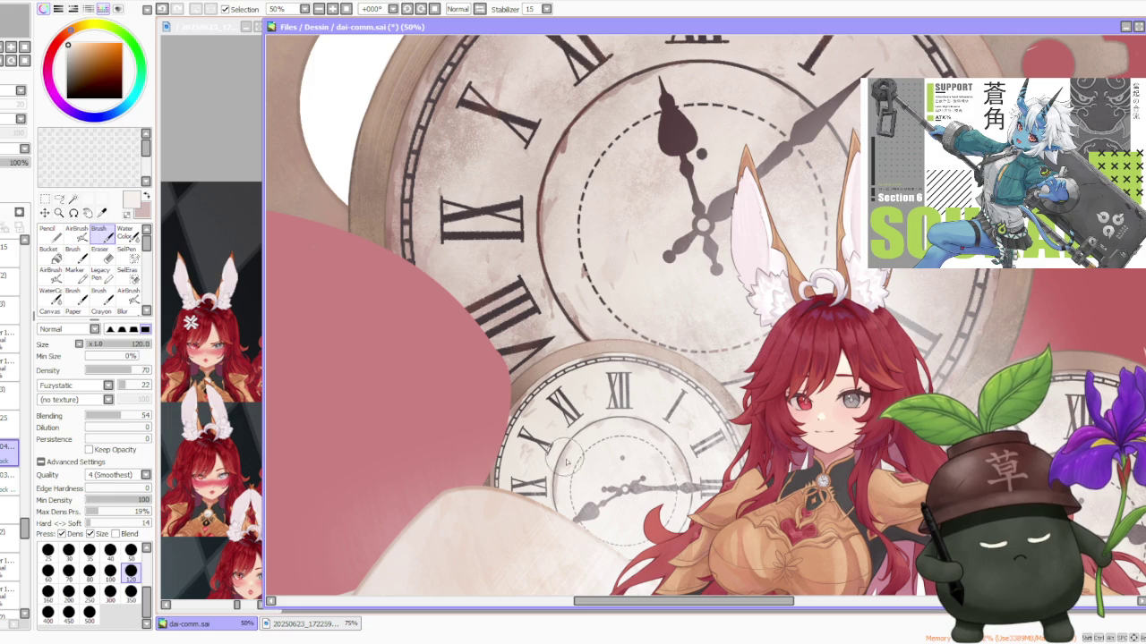
# Step: Eyedrop a light pink, darker clock-rim tones and the near-white clock face colour
pyautogui.rightClick(565, 458)
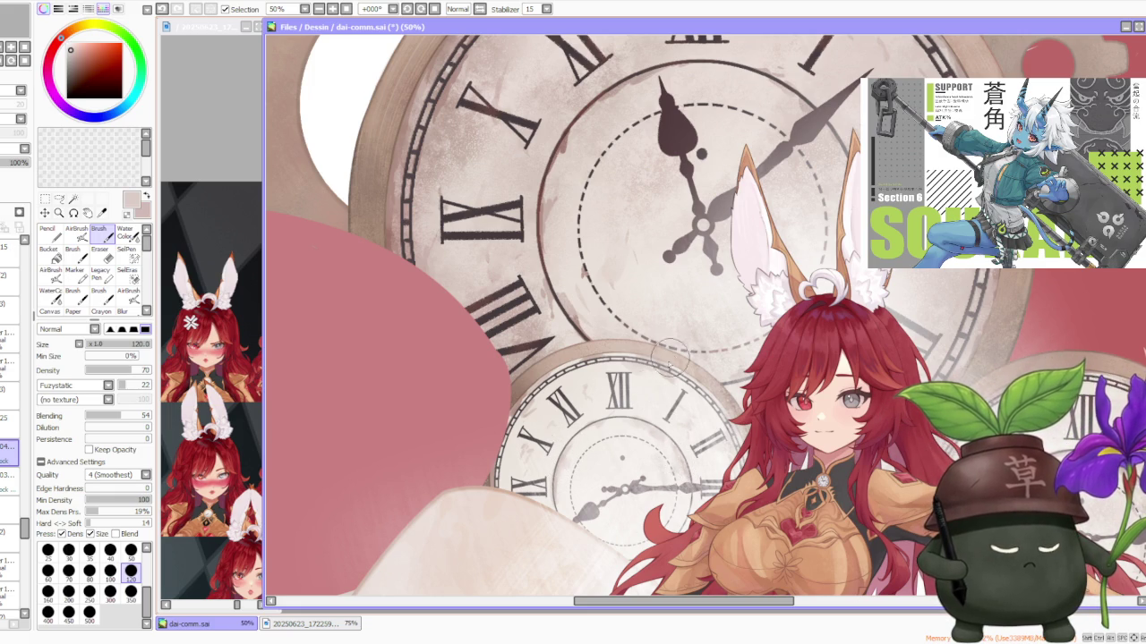
pyautogui.rightClick(573, 308)
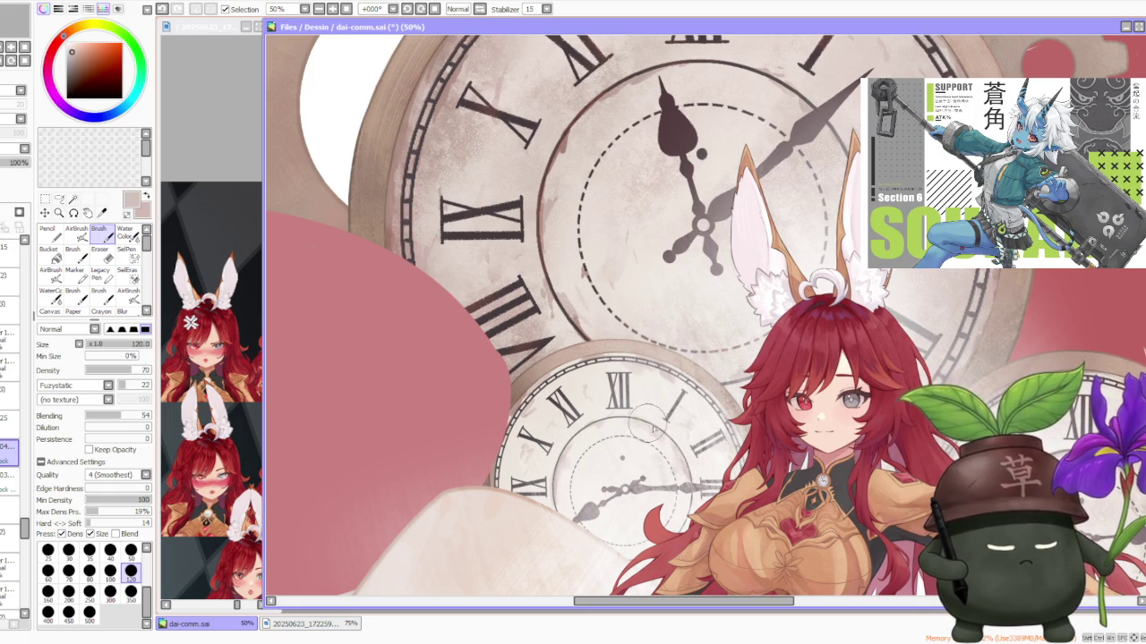
pyautogui.rightClick(578, 322)
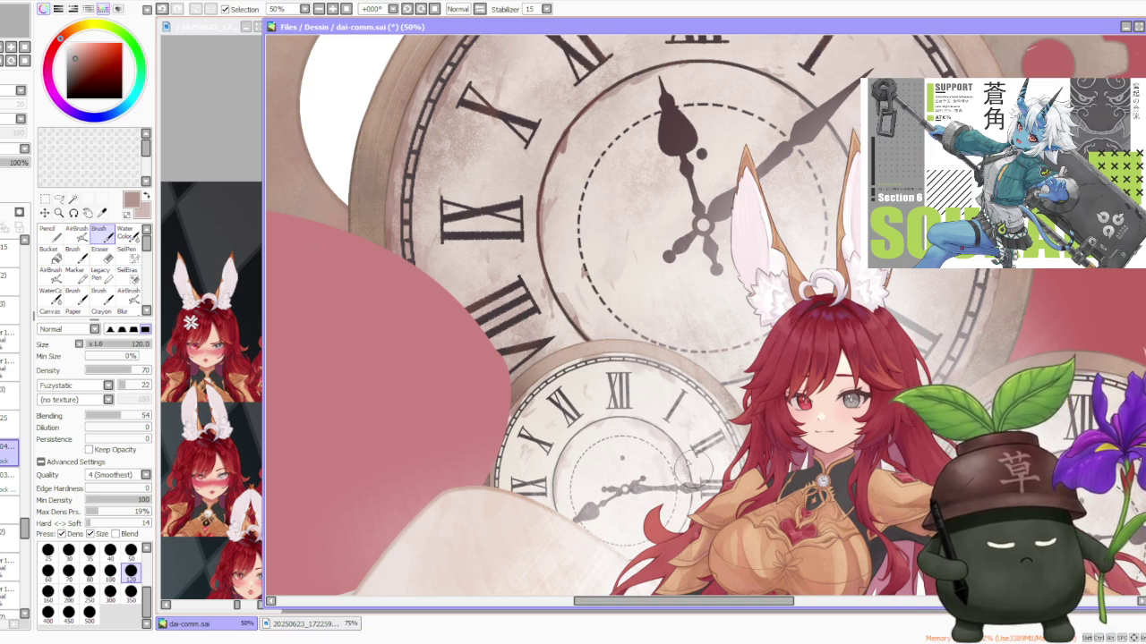
pyautogui.rightClick(667, 452)
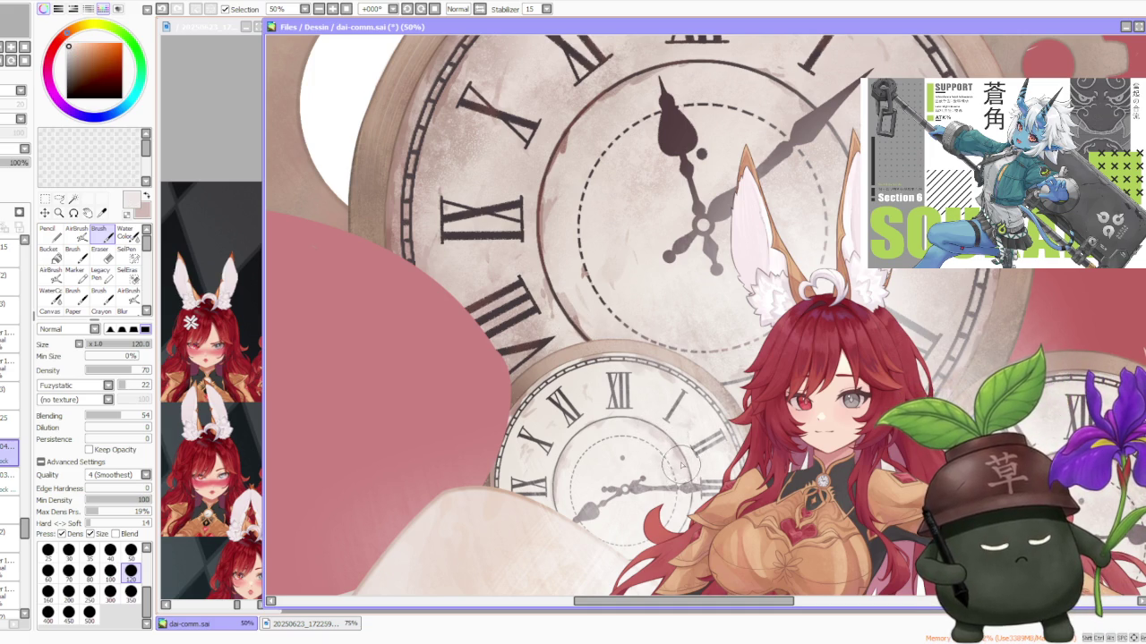
# Step: Zoom around the canvas again, then switch to the soft AirBrush for shading
pyautogui.scroll(-1, 688, 488)
pyautogui.scroll(-1, 698, 474)
pyautogui.scroll(2, 706, 434)
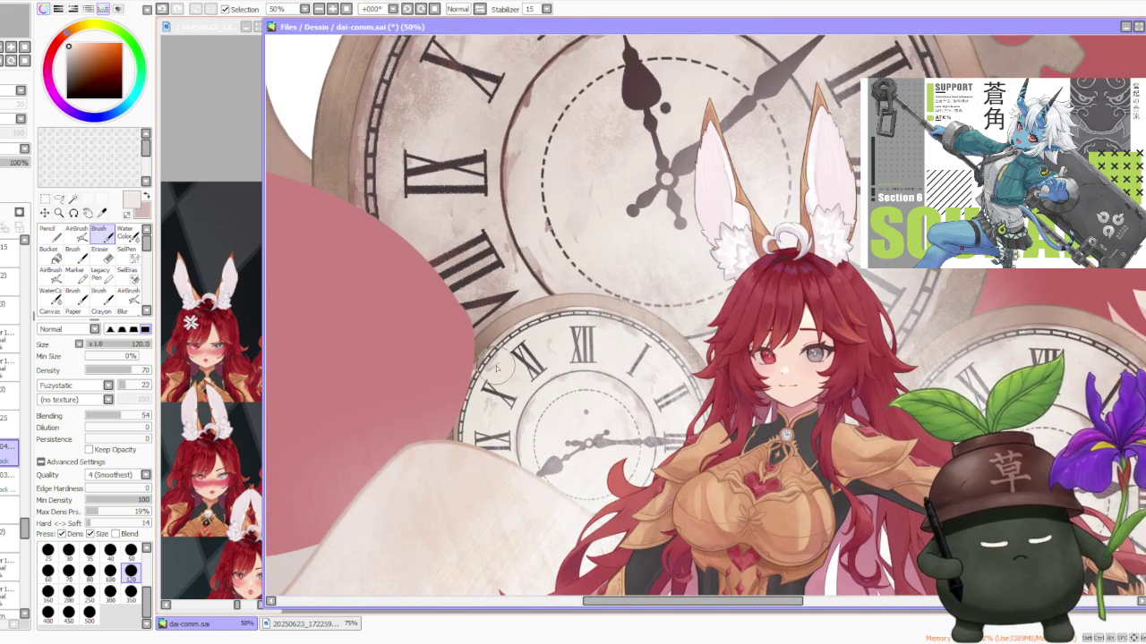
pyautogui.scroll(1, 495, 369)
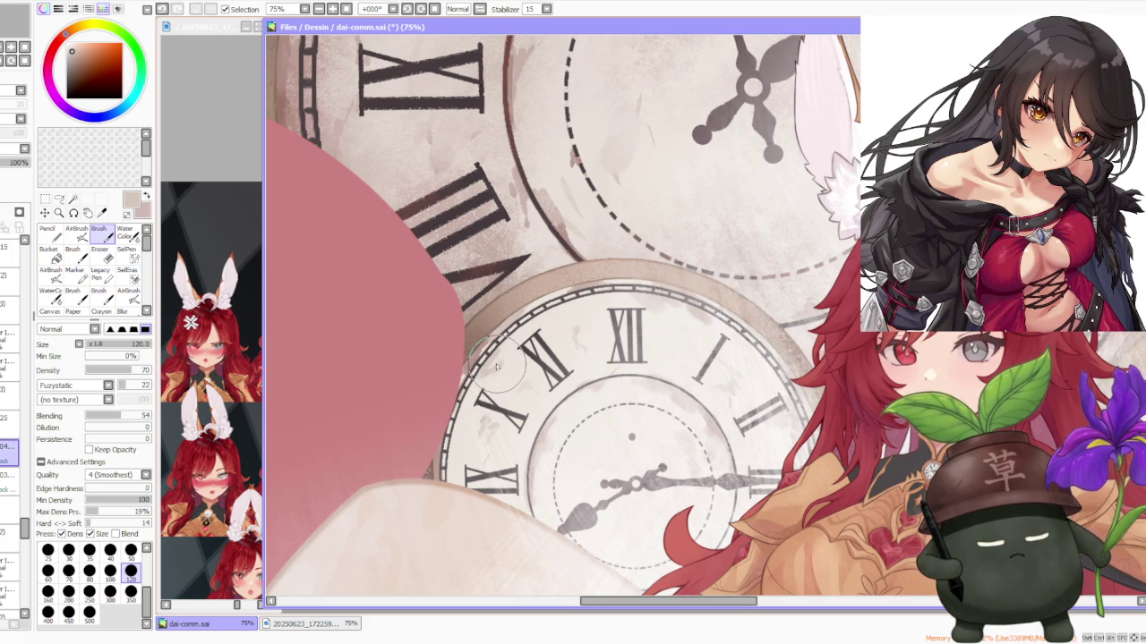
pyautogui.scroll(-1, 564, 313)
pyautogui.scroll(-1, 680, 286)
pyautogui.scroll(-1, 680, 275)
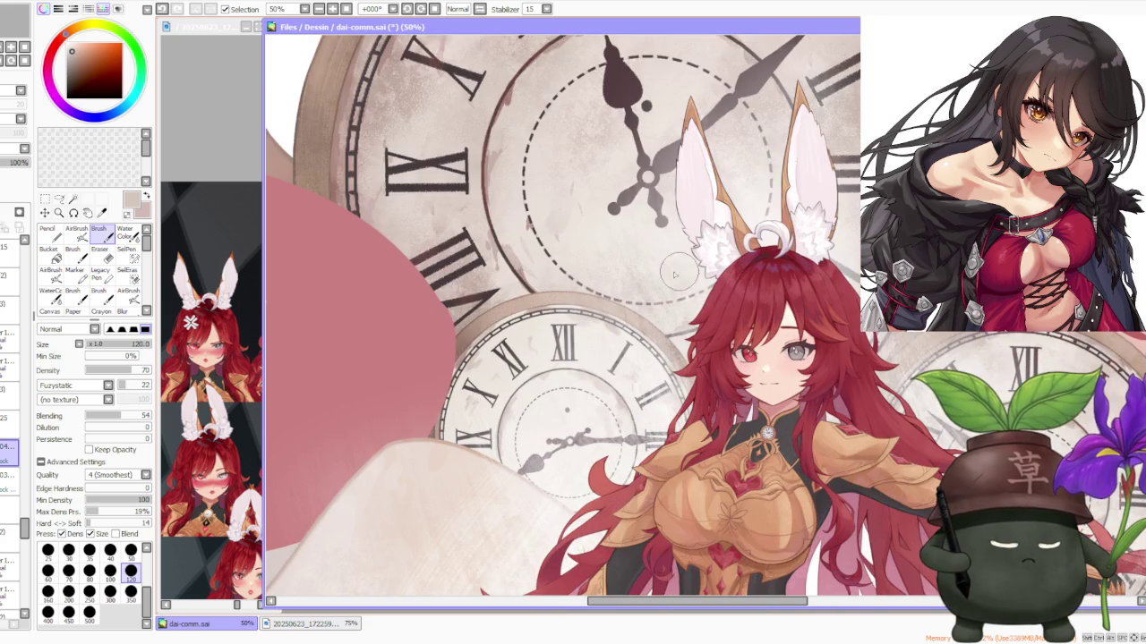
pyautogui.scroll(-1, 673, 353)
pyautogui.scroll(-2, 681, 356)
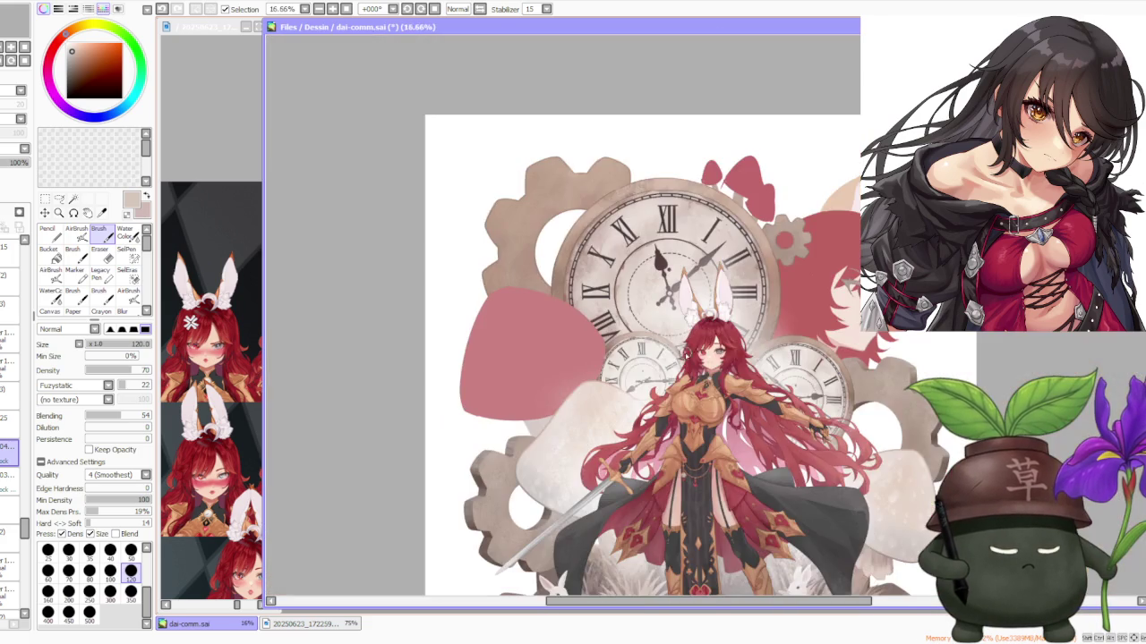
pyautogui.scroll(2, 692, 309)
pyautogui.scroll(-1, 689, 323)
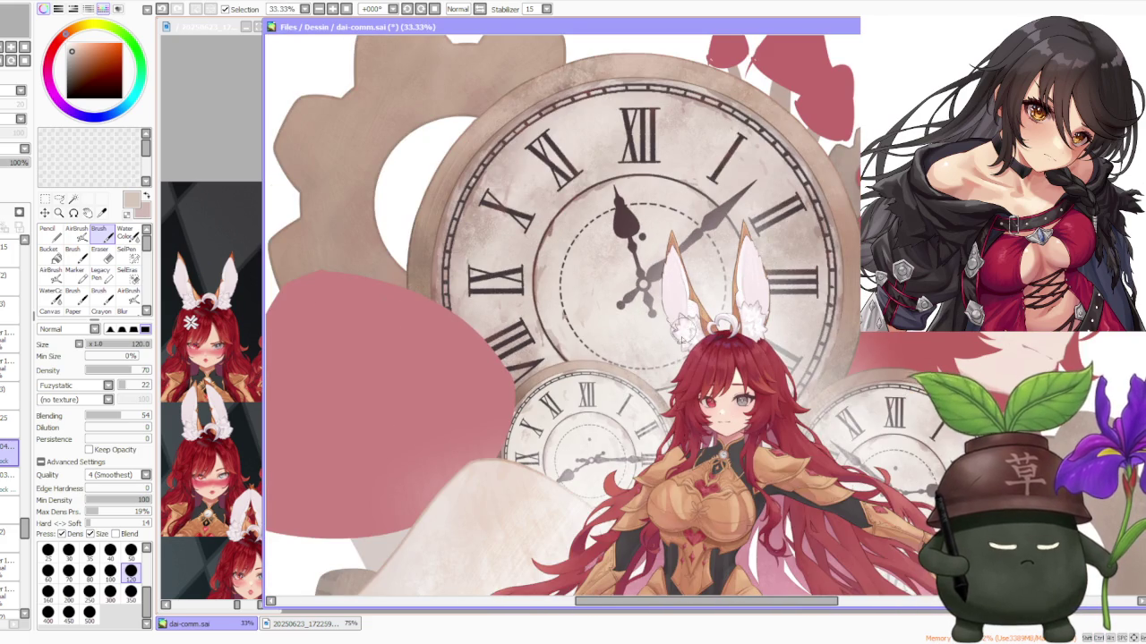
pyautogui.click(76, 231)
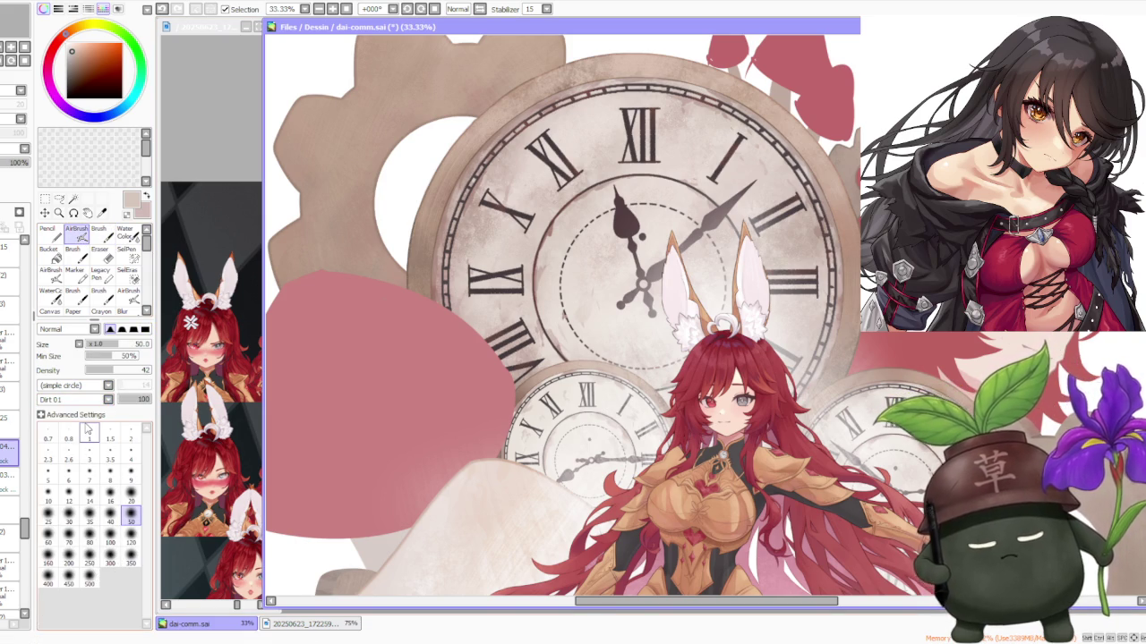
# Step: Pick the background mauve, enlarge the airbrush to 300 and sample the clock face's light beige
pyautogui.keyDown('alt'); pyautogui.click(431, 299); pyautogui.keyUp('alt')
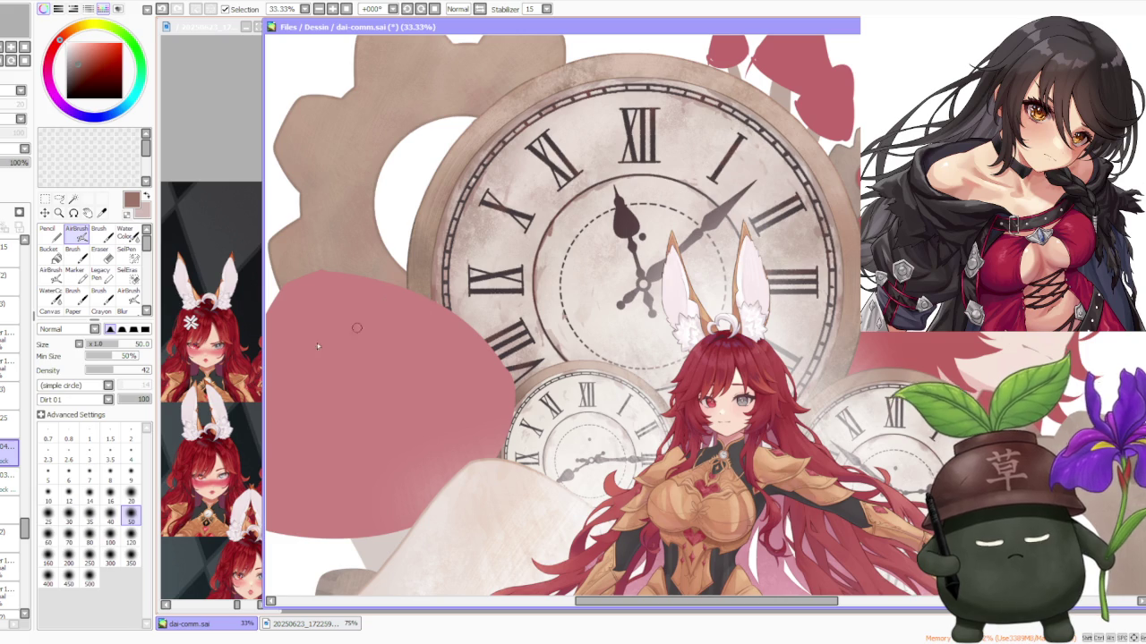
pyautogui.click(110, 557)
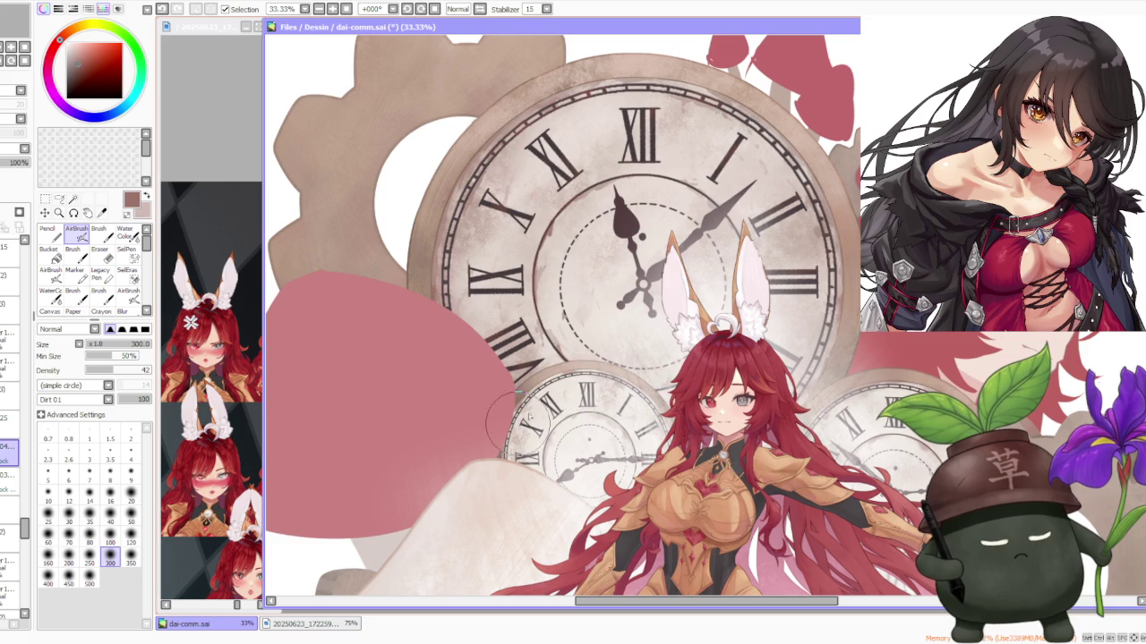
pyautogui.keyDown('alt'); pyautogui.click(541, 296); pyautogui.keyUp('alt')
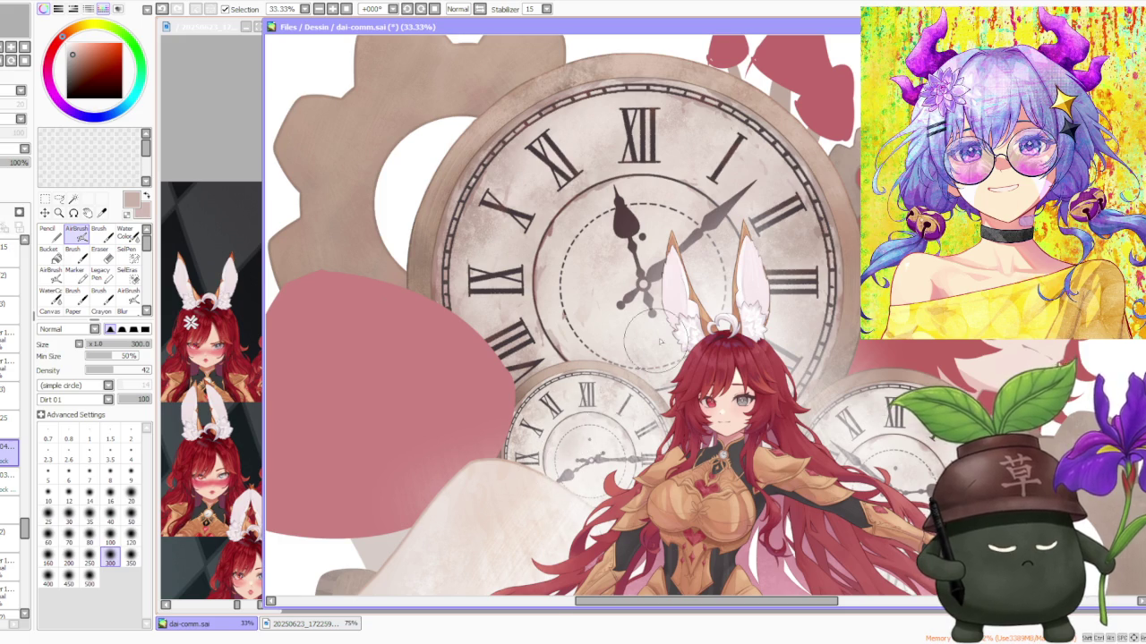
pyautogui.scroll(-2, 661, 341)
pyautogui.scroll(2, 716, 300)
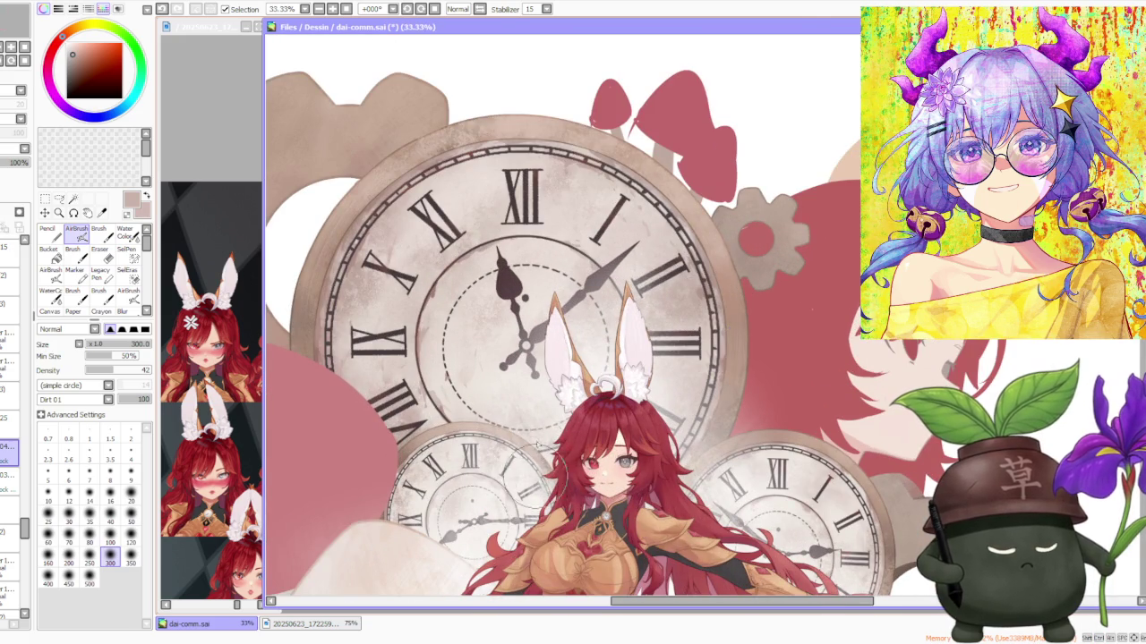
pyautogui.scroll(3, 548, 468)
pyautogui.scroll(-3, 540, 467)
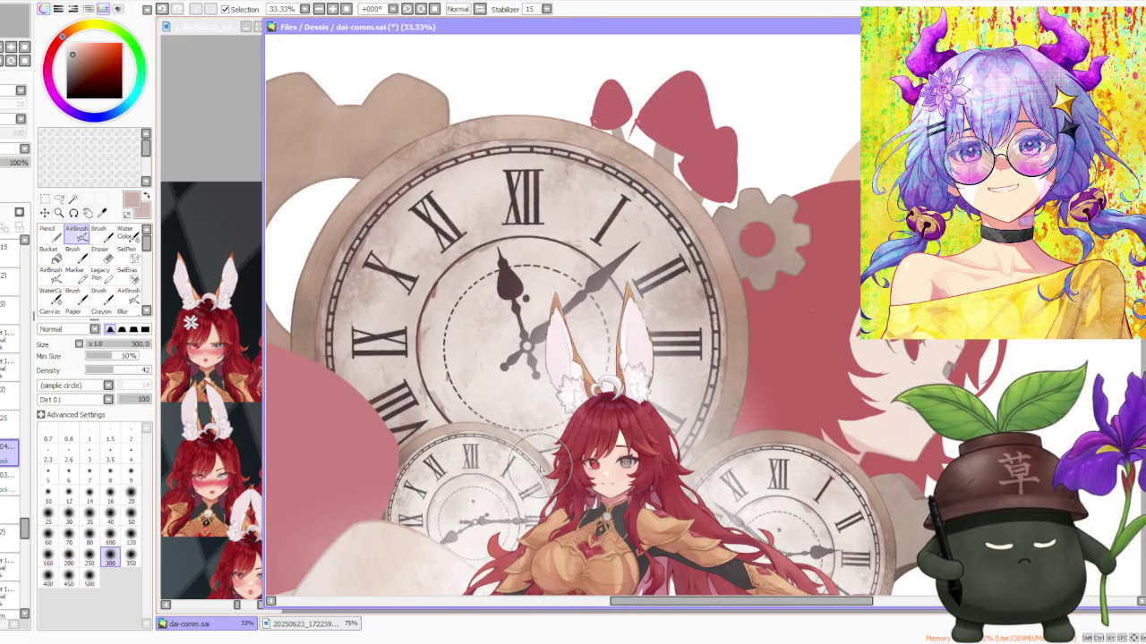
# Step: Zoom in and out to check the composition, then load a dark red from the artwork
pyautogui.scroll(1, 528, 466)
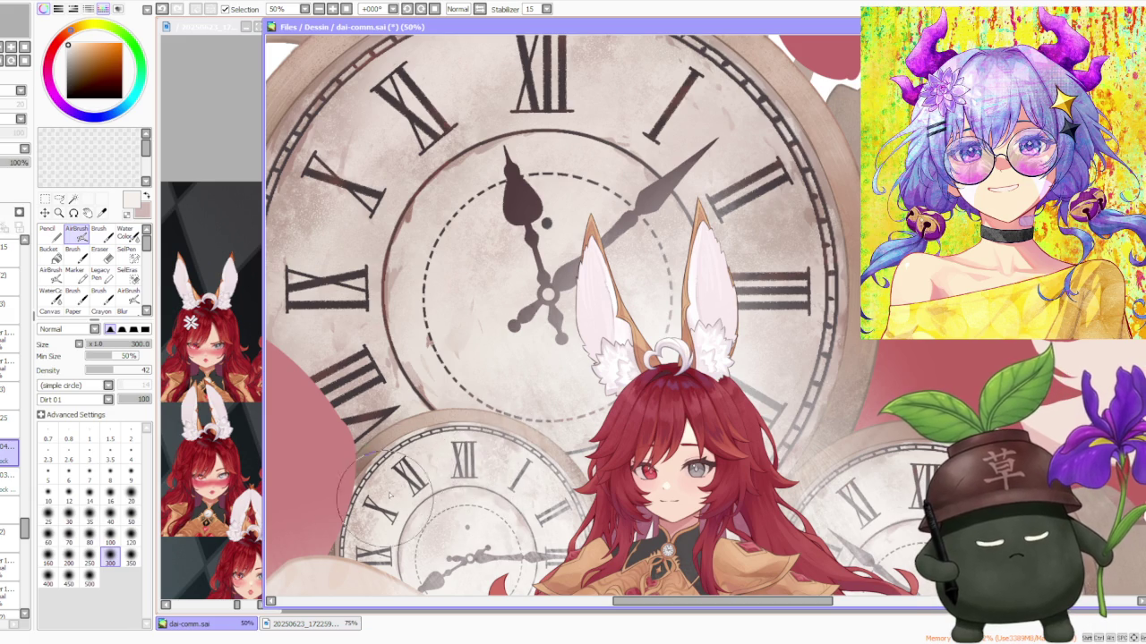
pyautogui.scroll(-1, 528, 367)
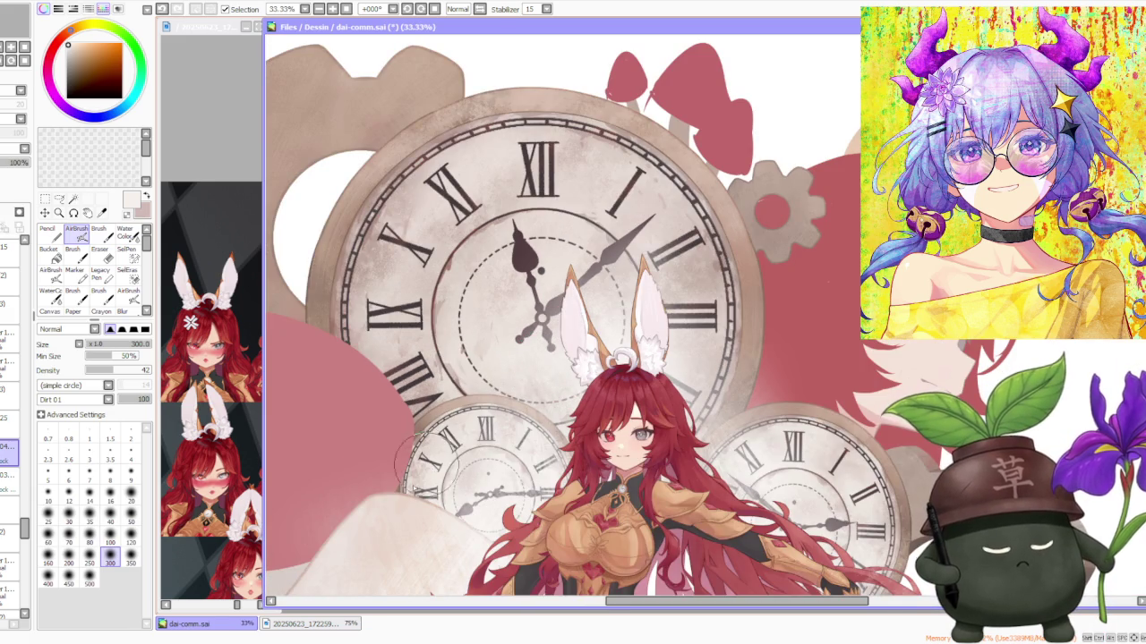
pyautogui.scroll(-1, 555, 367)
pyautogui.scroll(2, 537, 420)
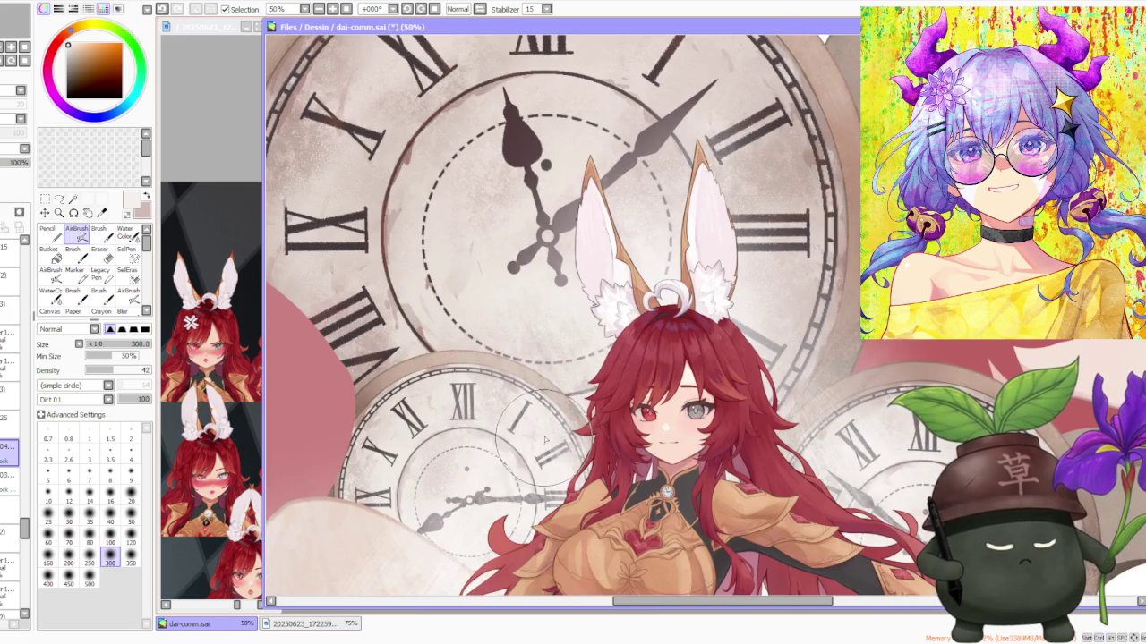
pyautogui.scroll(-1, 537, 421)
pyautogui.scroll(-2, 564, 393)
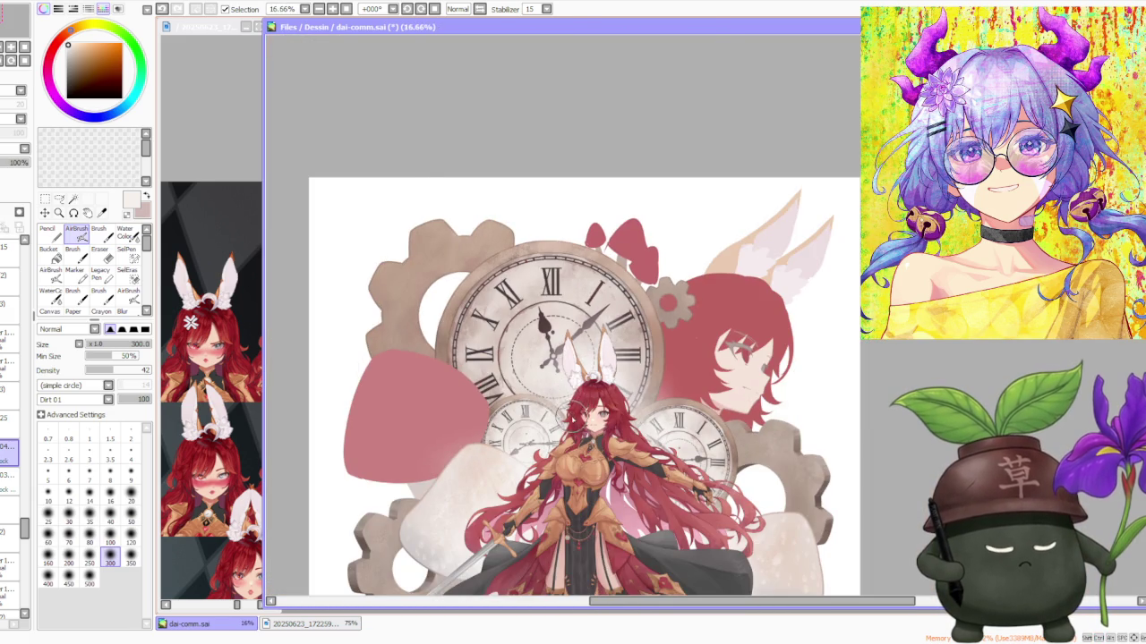
pyautogui.scroll(2, 573, 403)
pyautogui.scroll(1, 568, 398)
pyautogui.scroll(1, 562, 392)
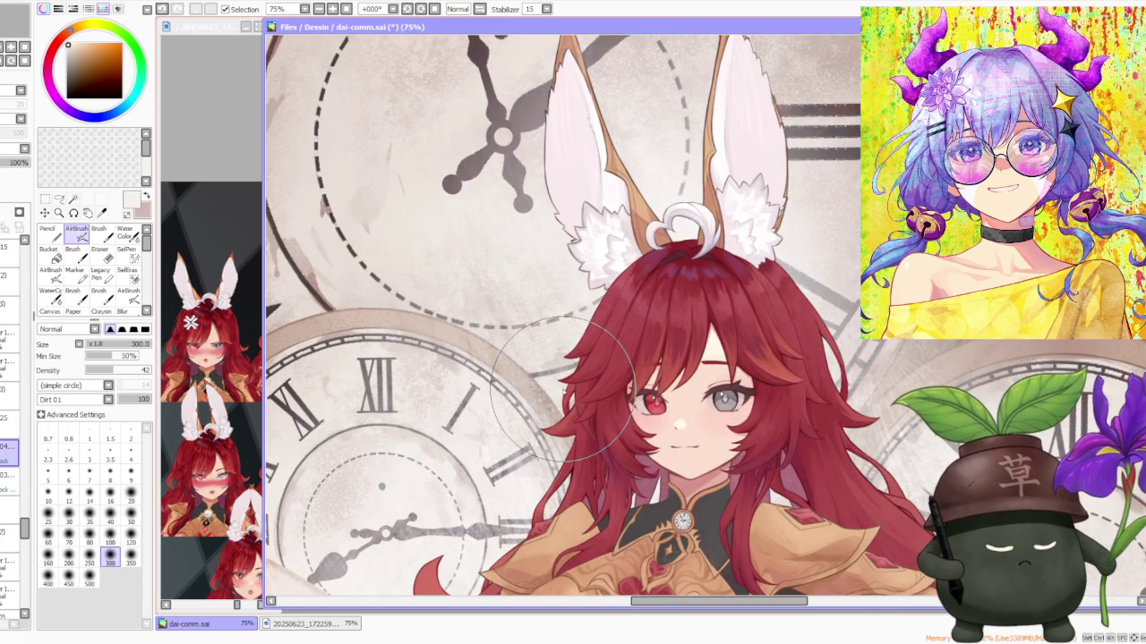
pyautogui.scroll(-2, 562, 387)
pyautogui.scroll(-1, 562, 386)
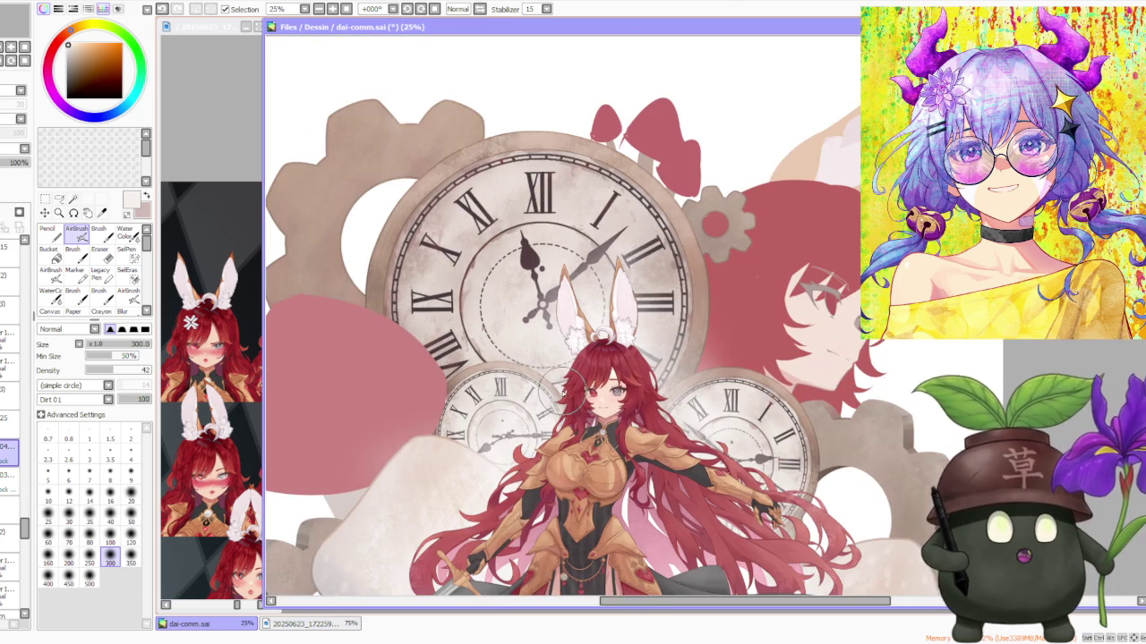
pyautogui.scroll(-1, 562, 387)
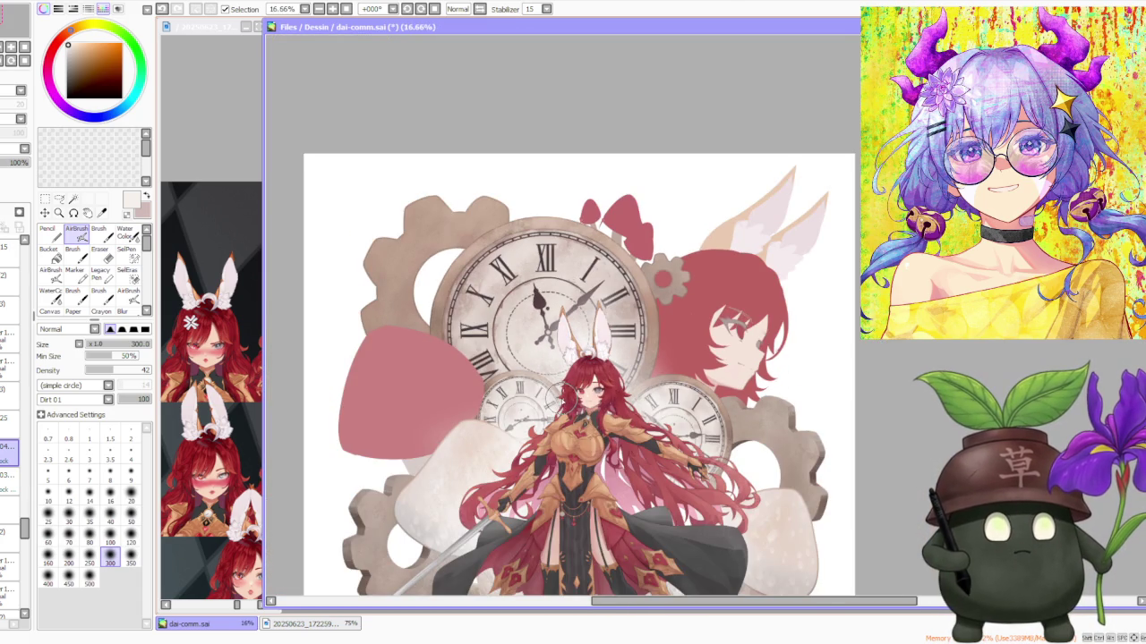
pyautogui.scroll(1, 575, 394)
pyautogui.scroll(-1, 558, 401)
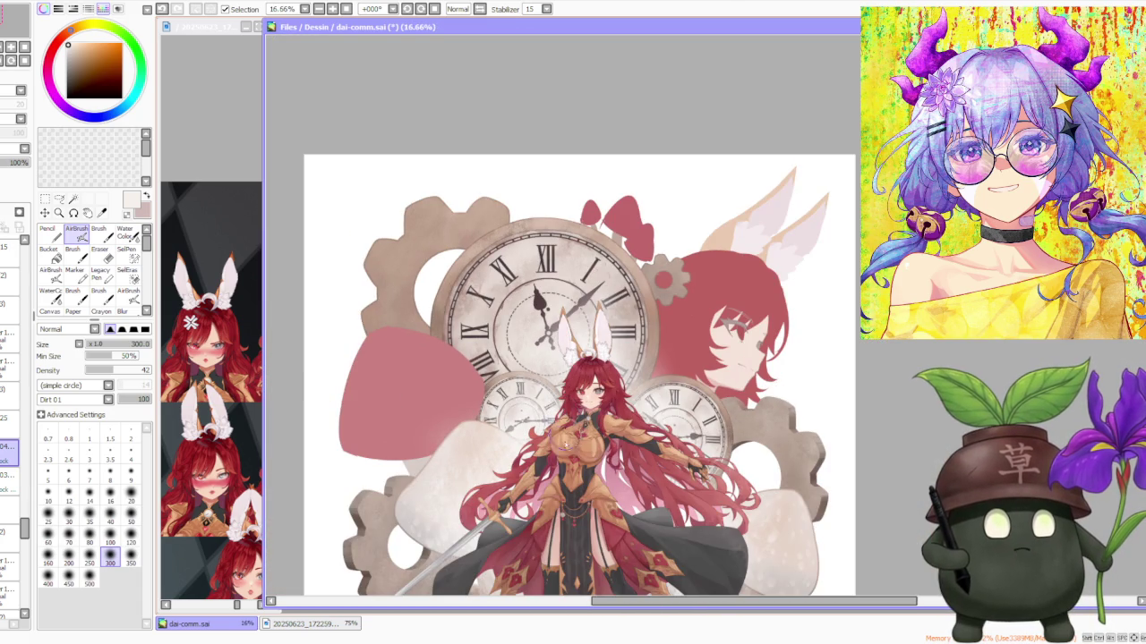
pyautogui.scroll(1, 543, 408)
pyautogui.scroll(1, 540, 394)
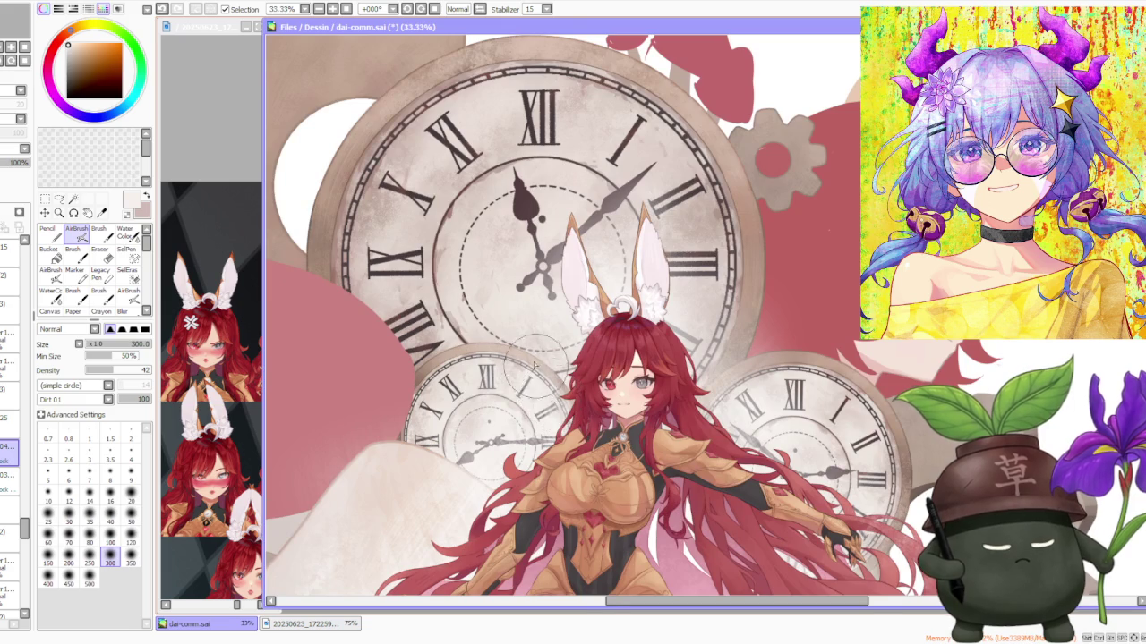
pyautogui.scroll(-1, 536, 368)
pyautogui.scroll(-1, 534, 318)
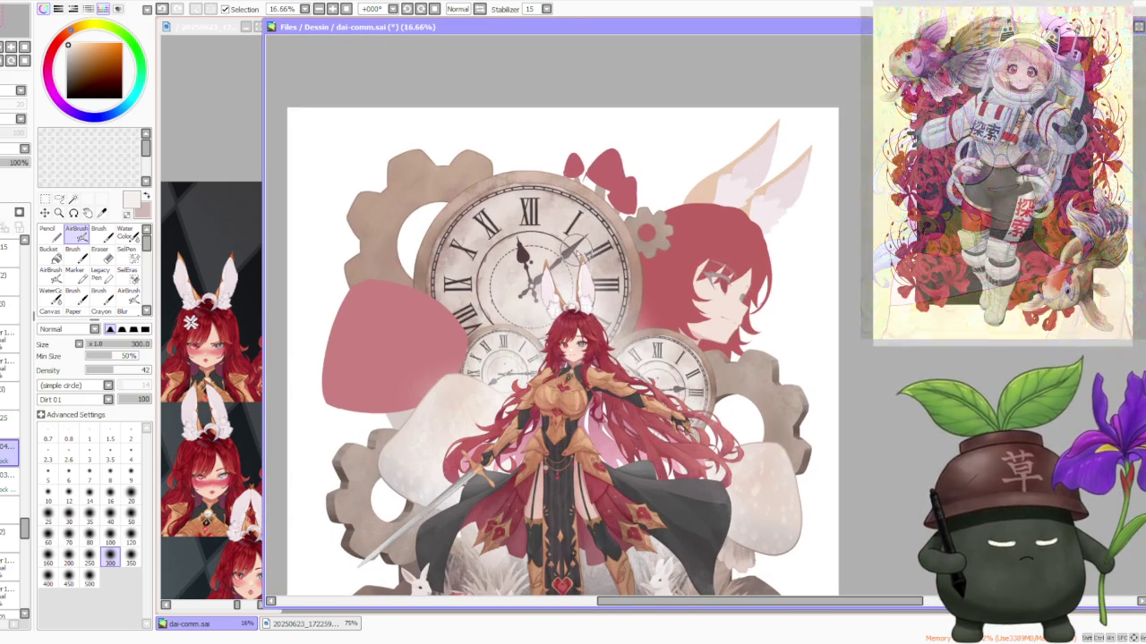
pyautogui.scroll(3, 689, 313)
pyautogui.scroll(2, 671, 318)
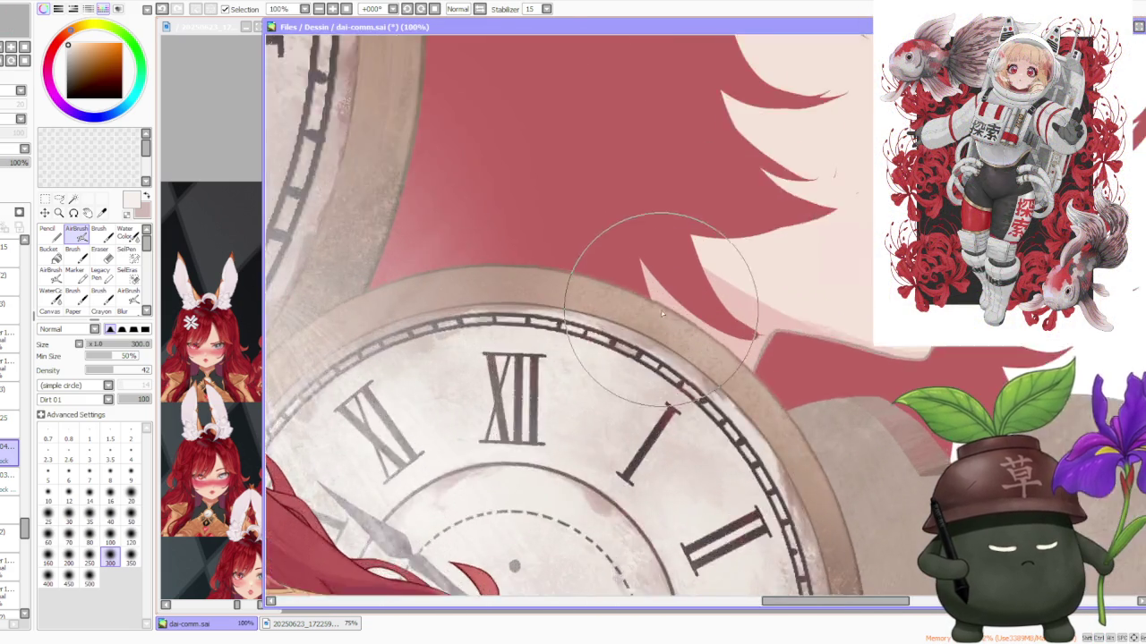
pyautogui.scroll(-1, 671, 318)
pyautogui.keyDown('alt'); pyautogui.click(653, 465); pyautogui.keyUp('alt')
# Step: Shrink the airbrush to size 120 and sample a slightly different shade from the canvas
pyautogui.scroll(-2, 693, 362)
pyautogui.scroll(-1, 692, 362)
pyautogui.scroll(1, 692, 362)
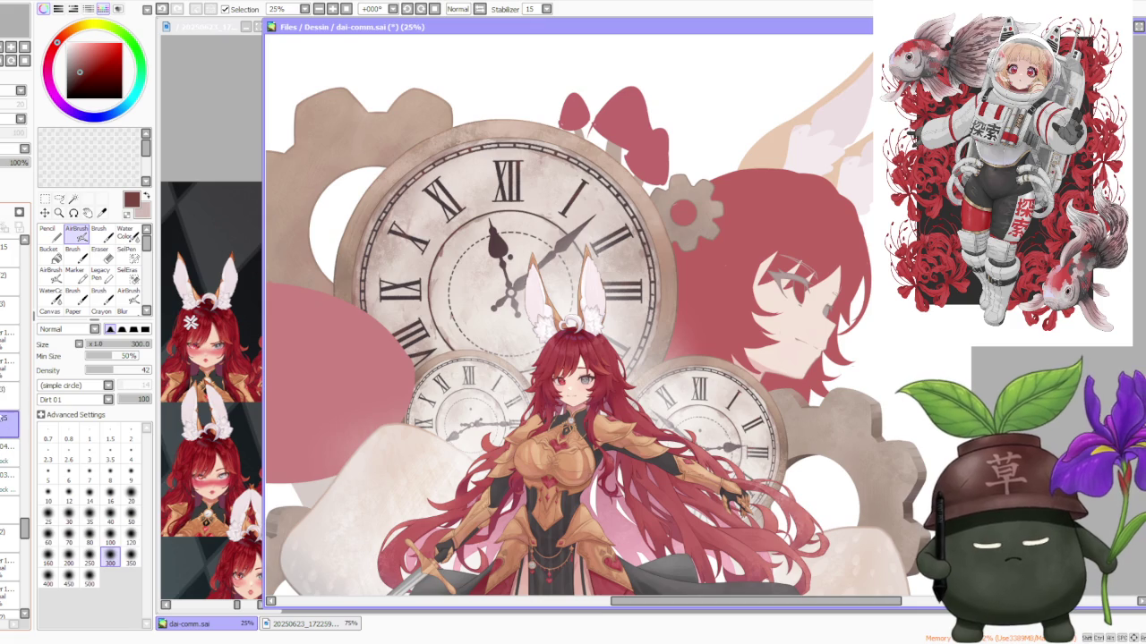
pyautogui.scroll(-1, 702, 315)
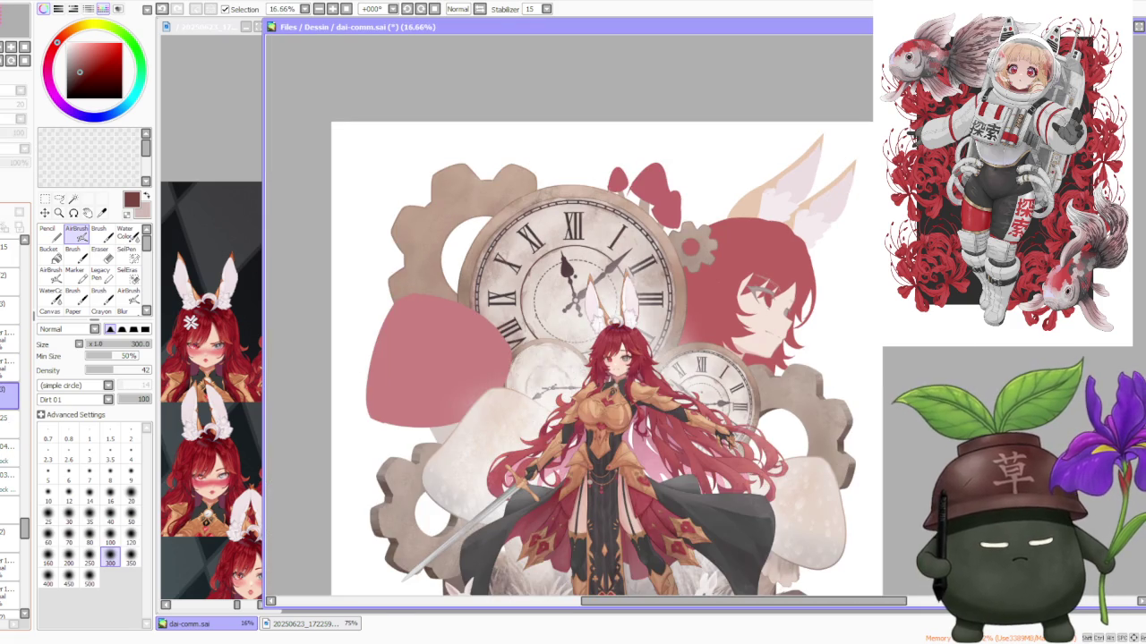
pyautogui.click(130, 536)
pyautogui.scroll(3, 537, 349)
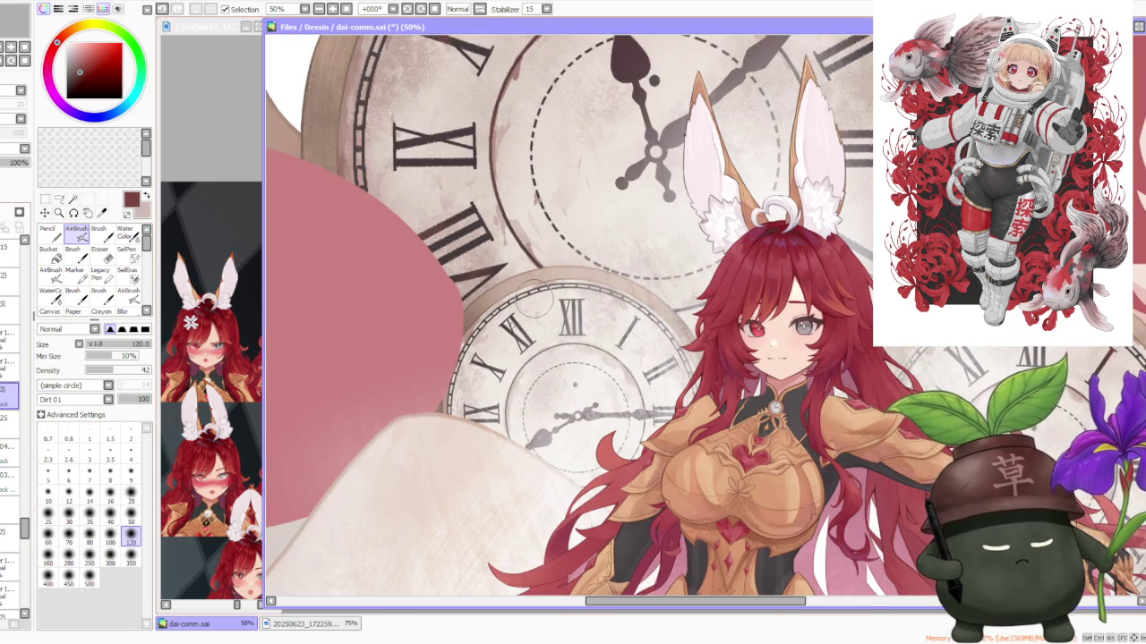
pyautogui.keyDown('alt'); pyautogui.click(471, 226); pyautogui.keyUp('alt')
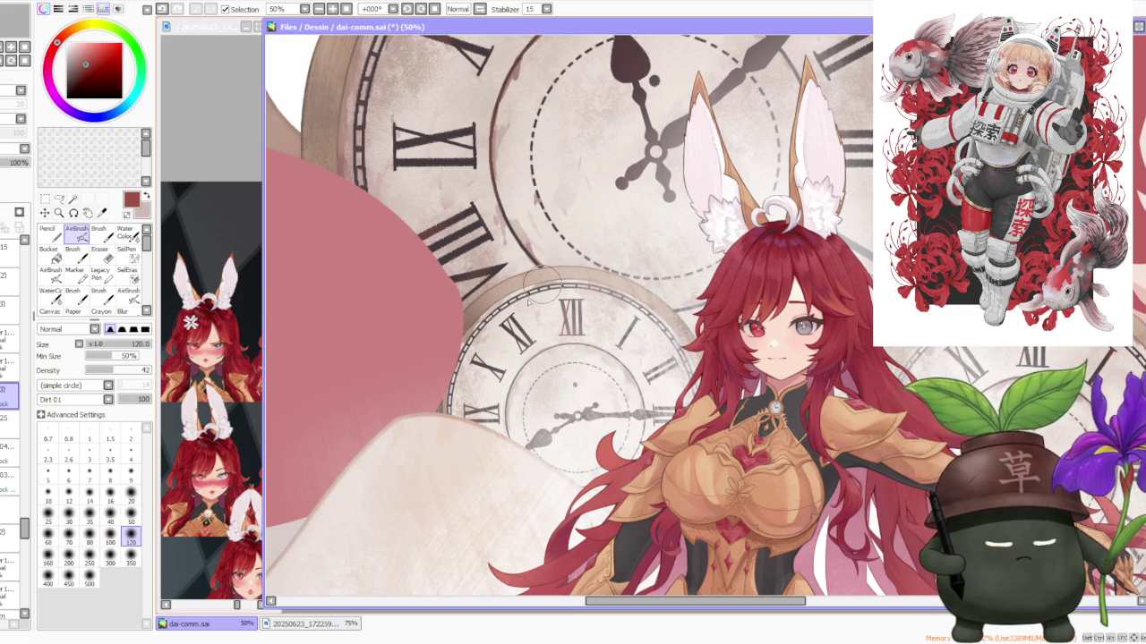
pyautogui.scroll(1, 640, 287)
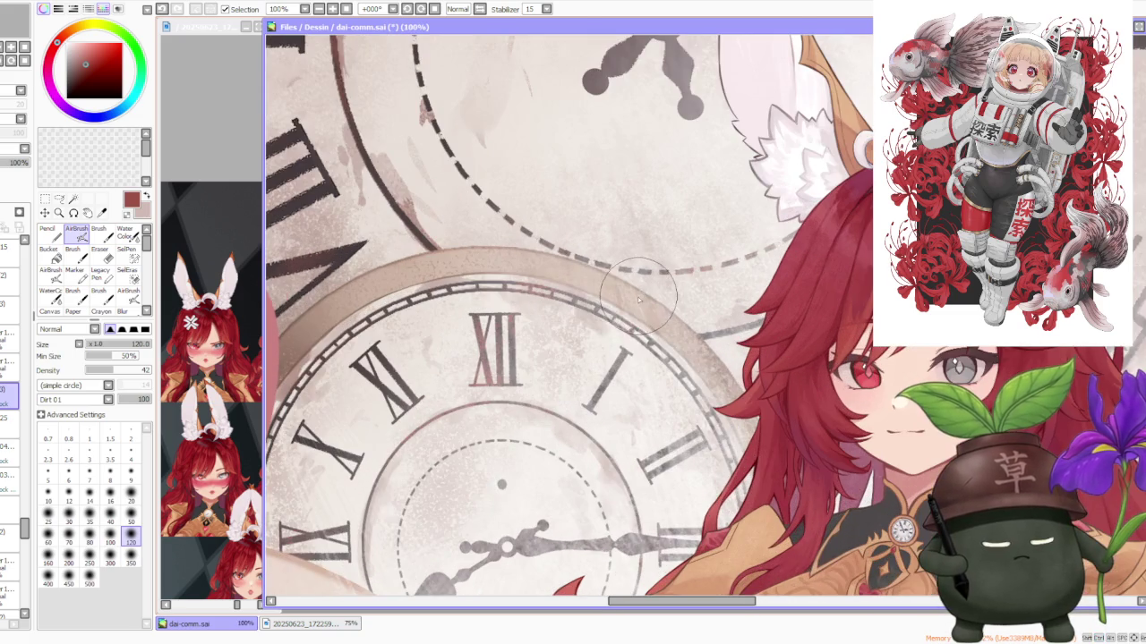
pyautogui.scroll(1, 639, 306)
pyautogui.scroll(-3, 639, 305)
pyautogui.scroll(-2, 671, 242)
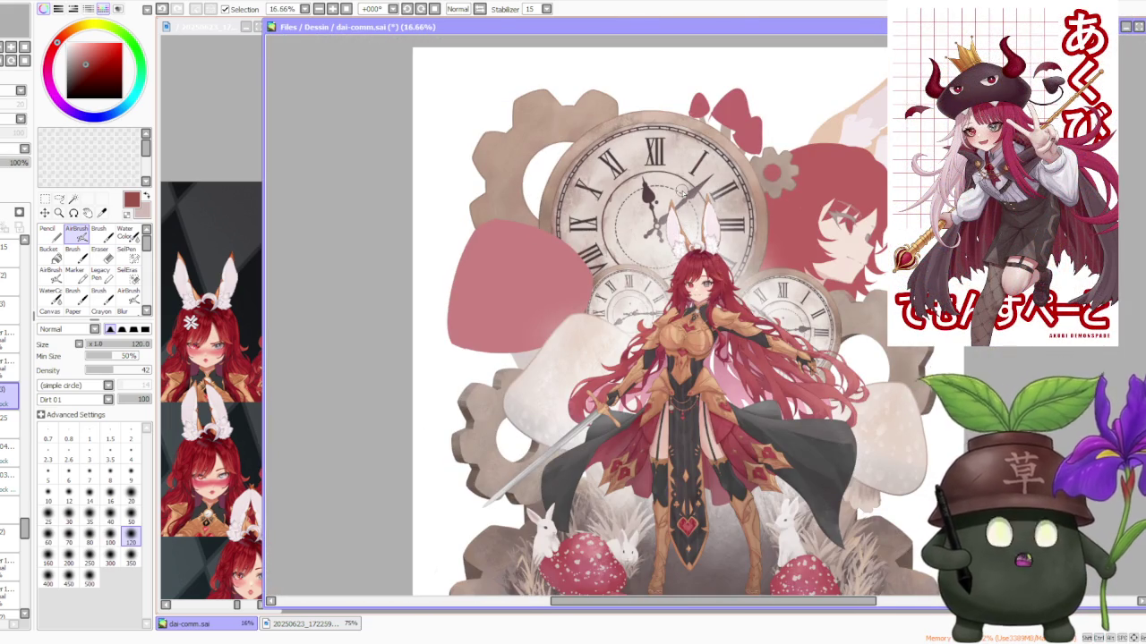
pyautogui.scroll(-1, 708, 233)
pyautogui.scroll(-1, 708, 303)
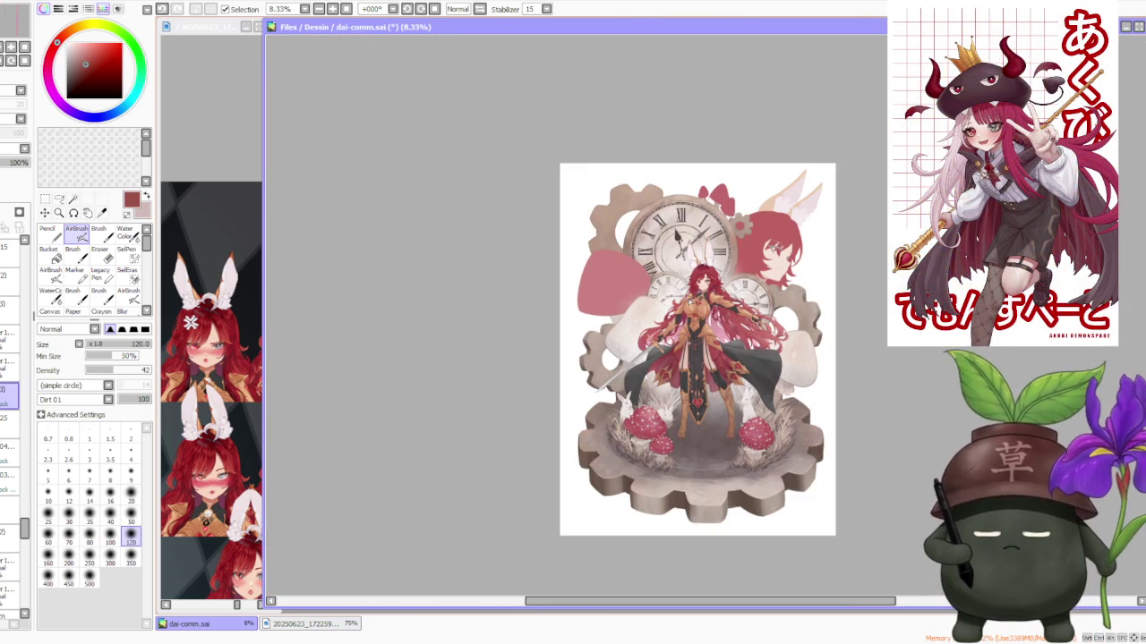
pyautogui.scroll(1, 817, 224)
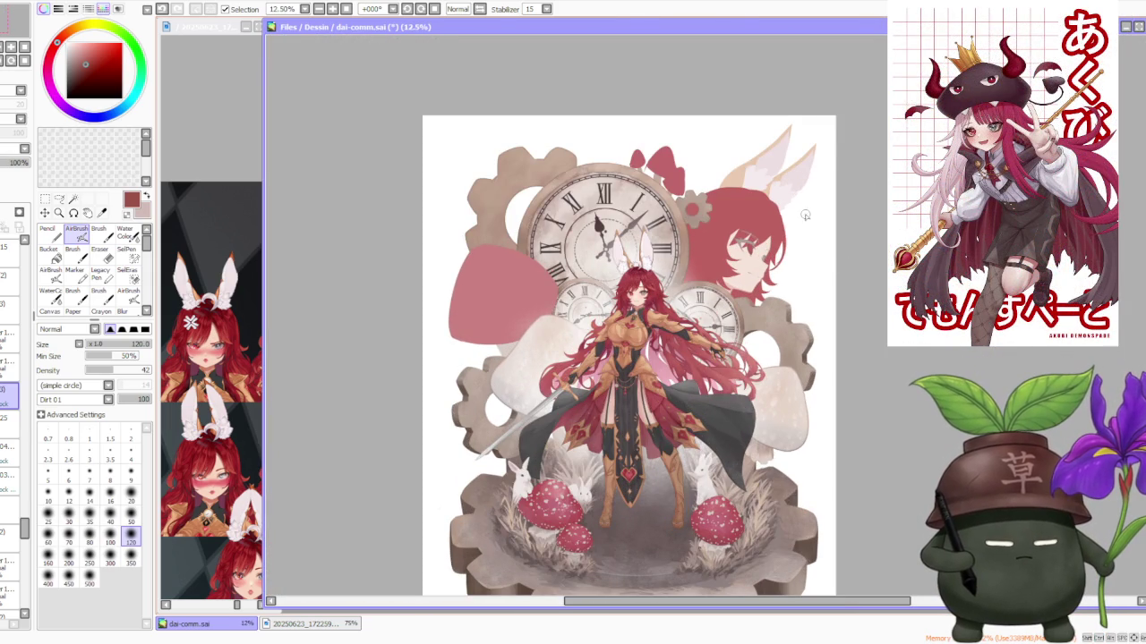
pyautogui.scroll(1, 744, 208)
pyautogui.scroll(-1, 722, 204)
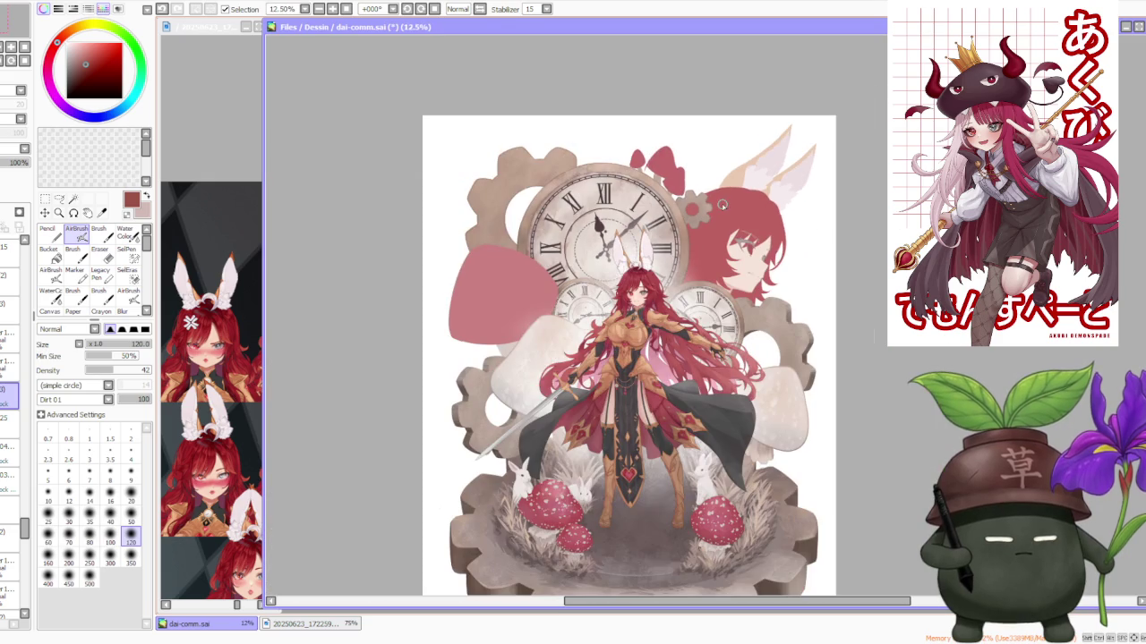
pyautogui.scroll(1, 673, 186)
pyautogui.scroll(1, 674, 187)
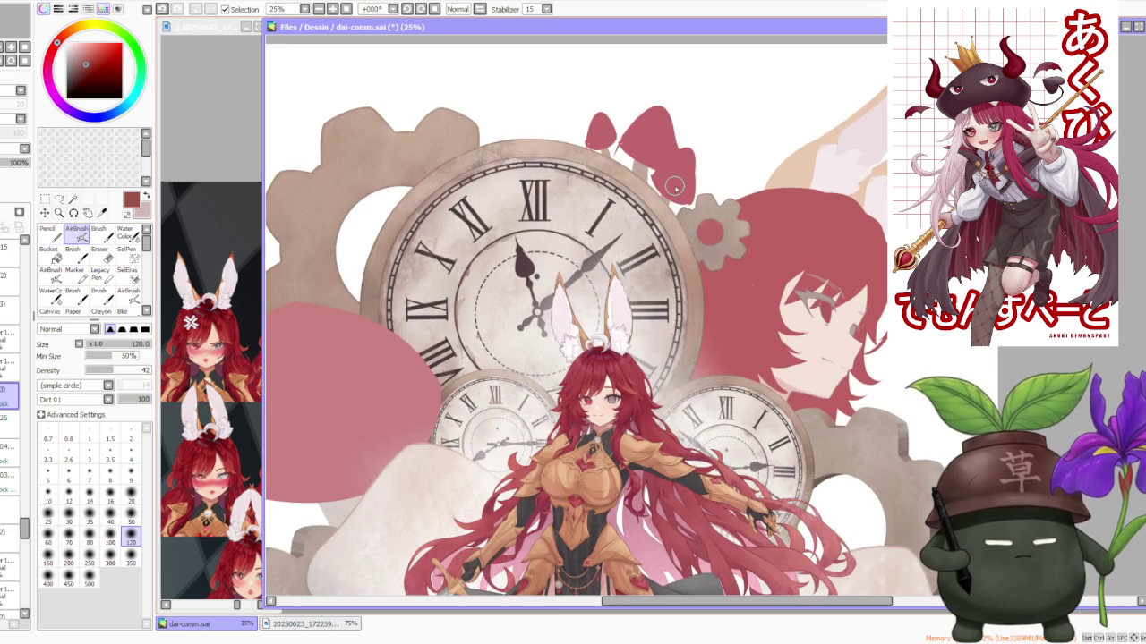
pyautogui.scroll(-1, 675, 187)
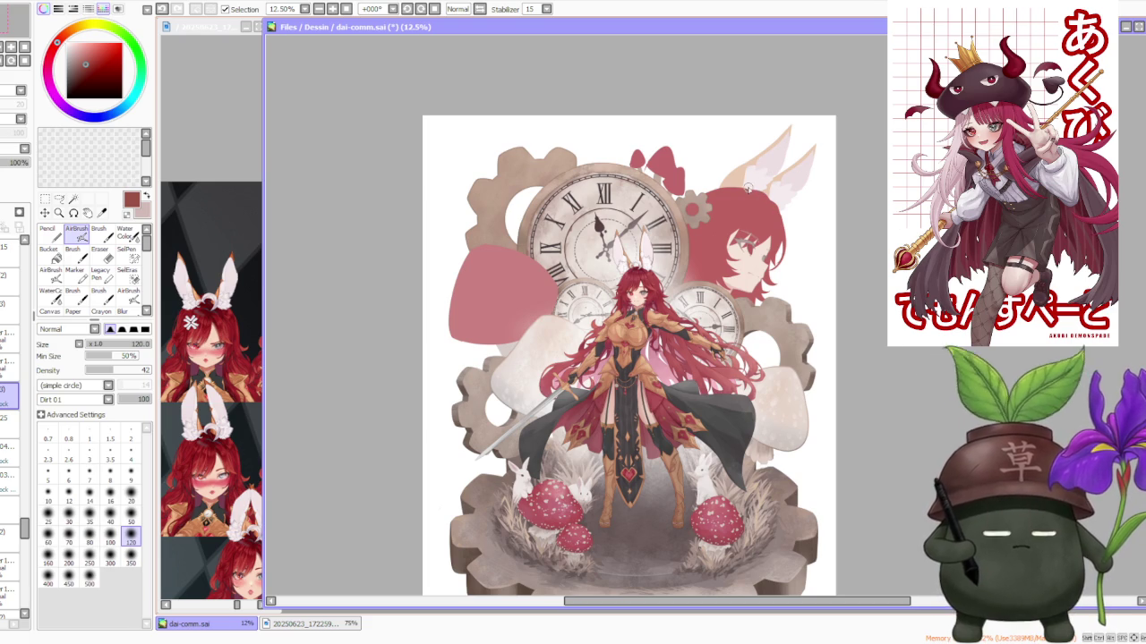
pyautogui.scroll(1, 680, 172)
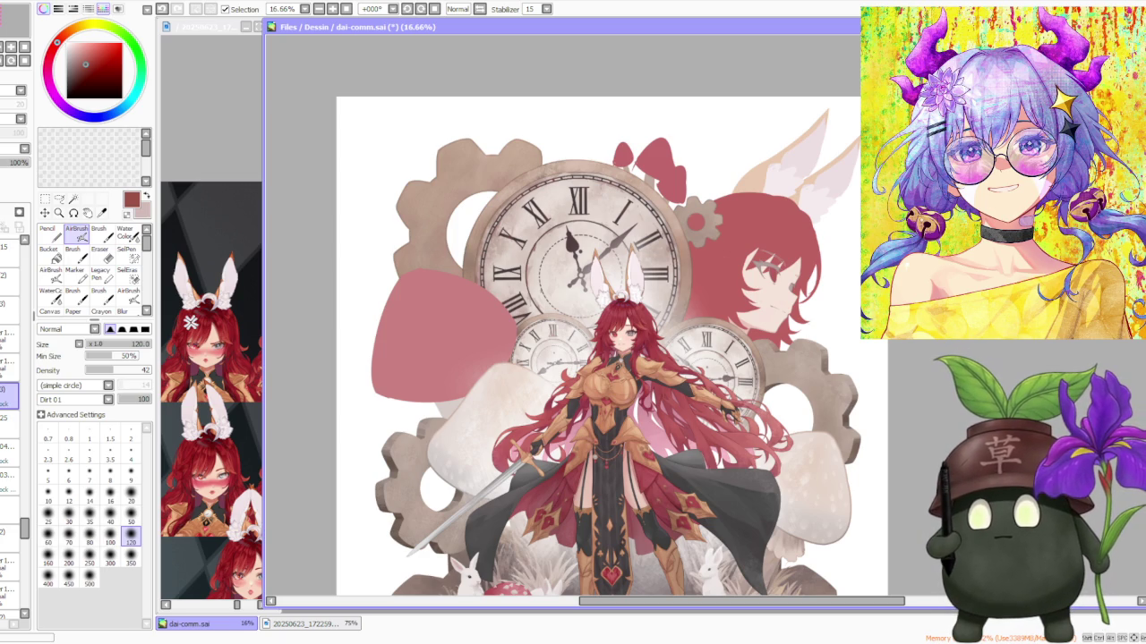
pyautogui.hotkey('alt', 'Tab')
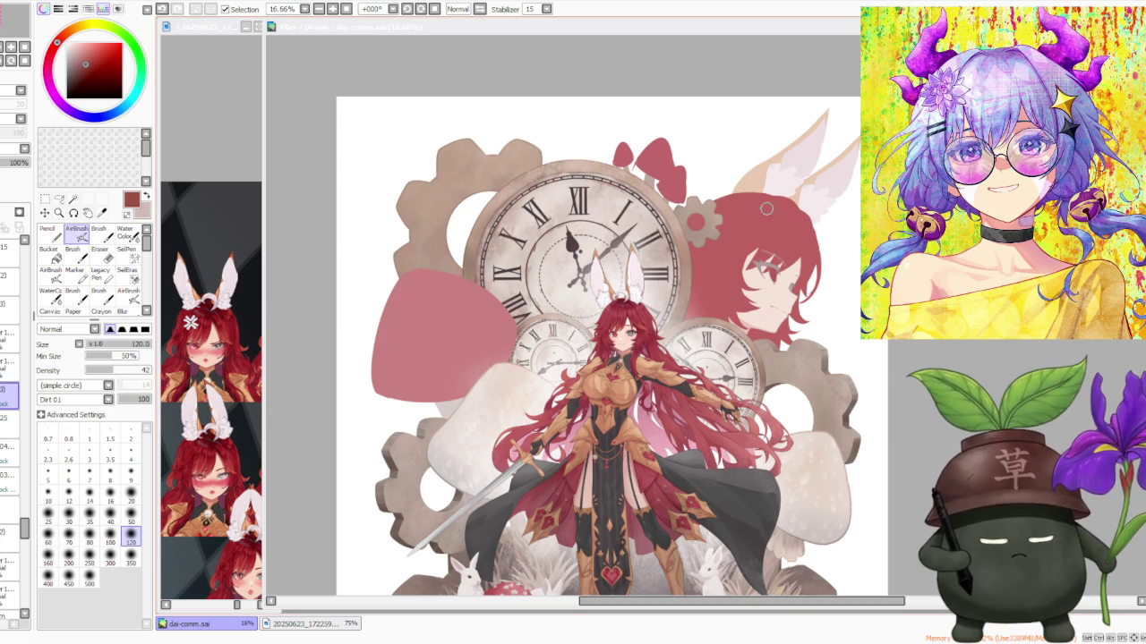
pyautogui.scroll(-1, 815, 184)
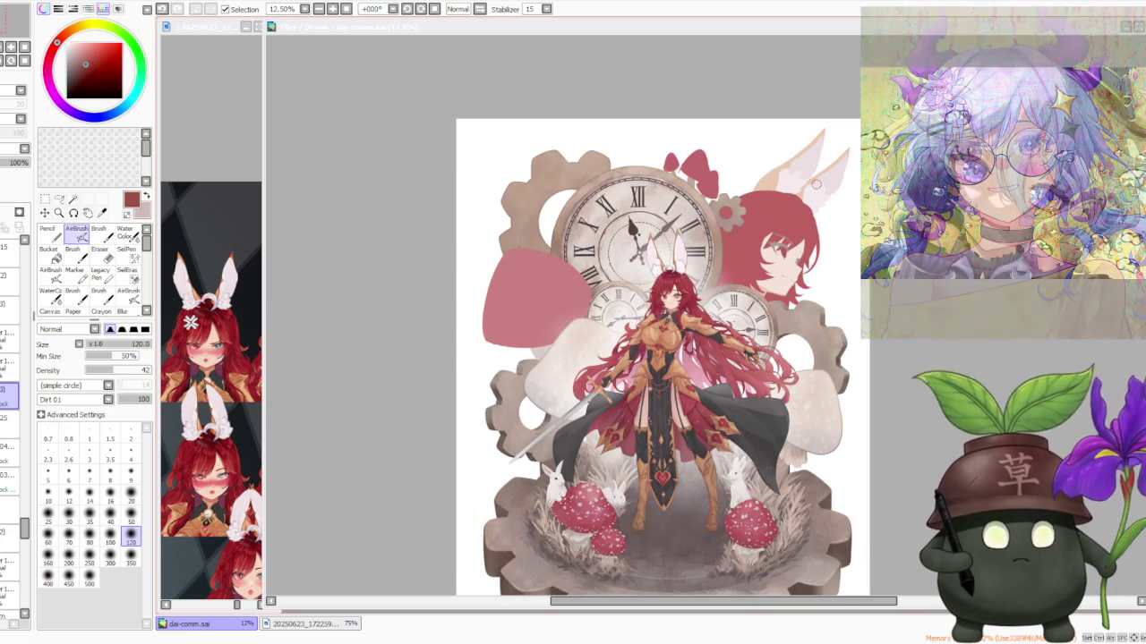
pyautogui.scroll(2, 815, 185)
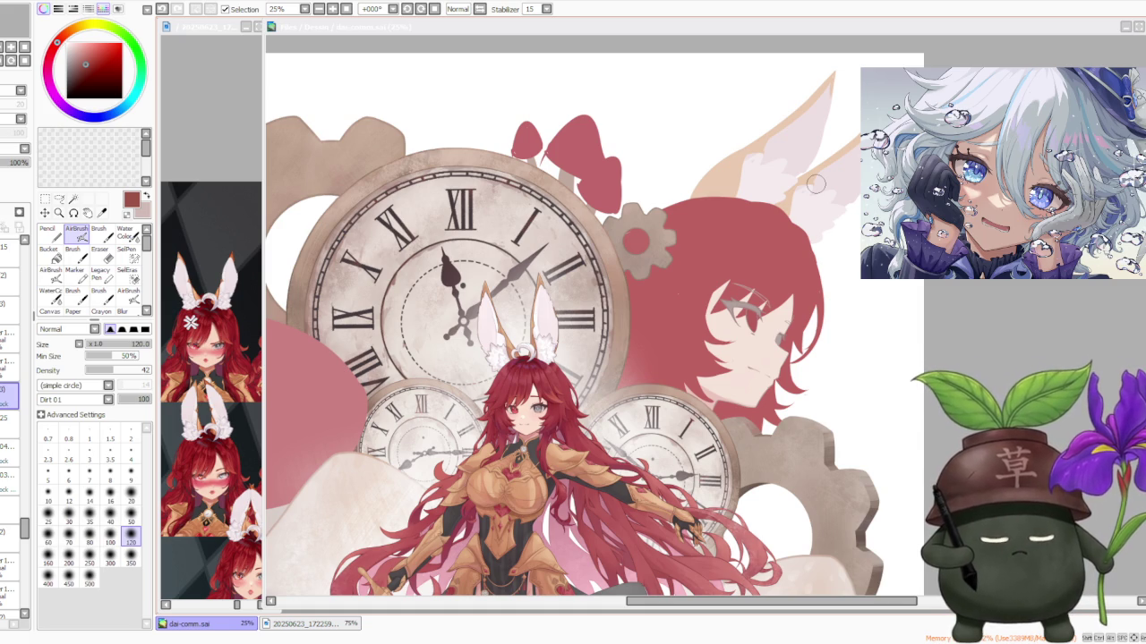
pyautogui.scroll(-2, 814, 184)
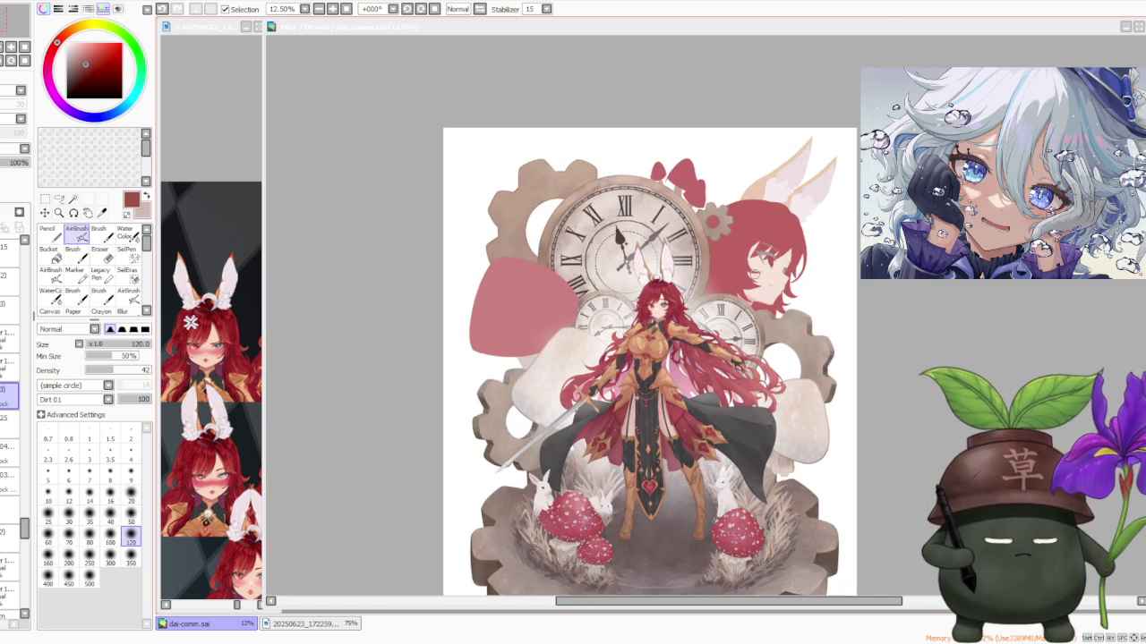
pyautogui.scroll(-1, 750, 270)
pyautogui.scroll(1, 764, 332)
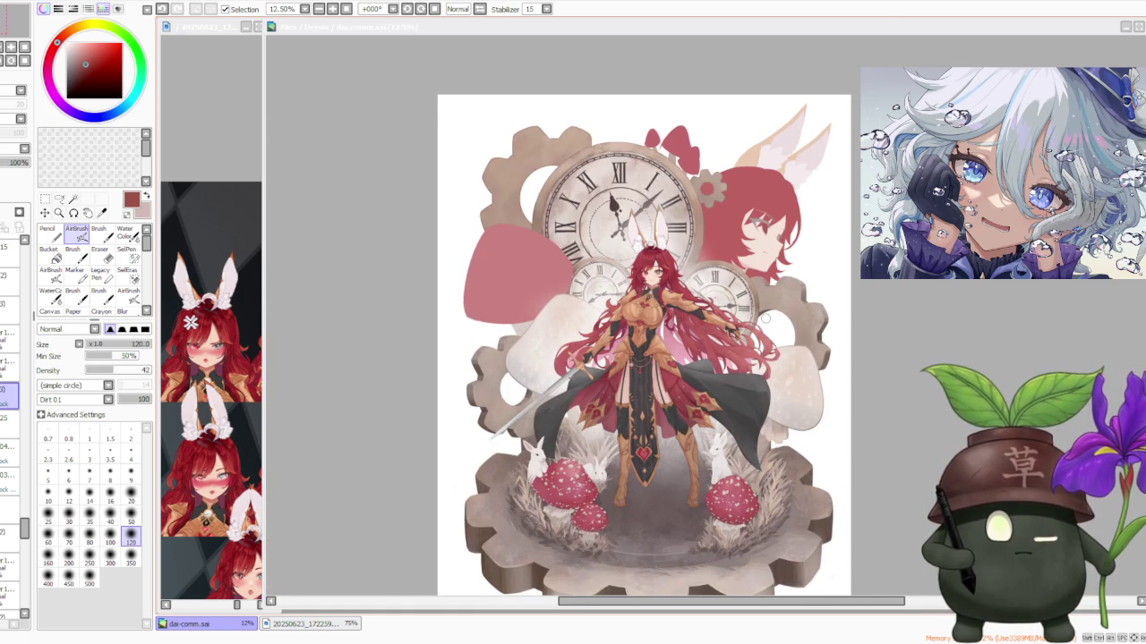
pyautogui.click(692, 149)
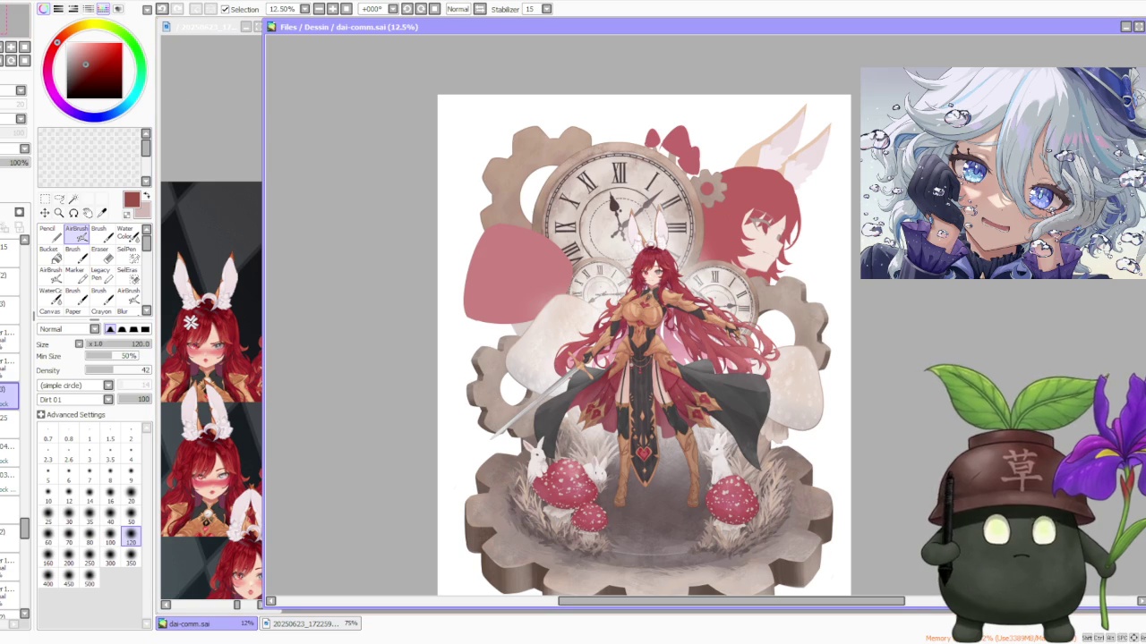
pyautogui.scroll(-1, 573, 308)
pyautogui.scroll(1, 603, 311)
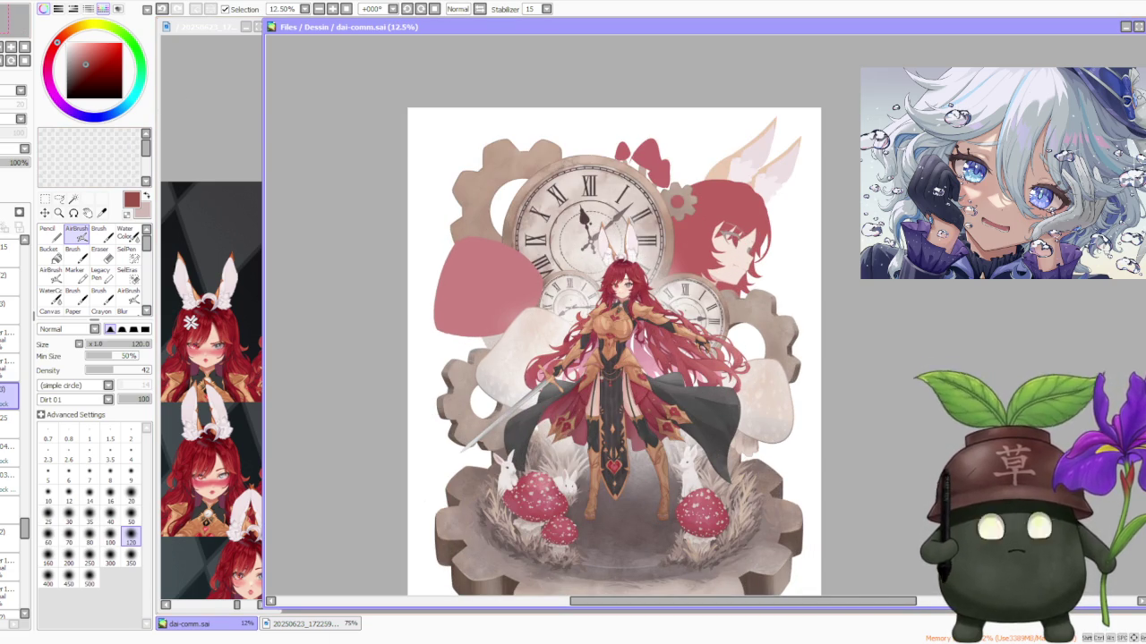
pyautogui.hotkey('alt', 'Tab')
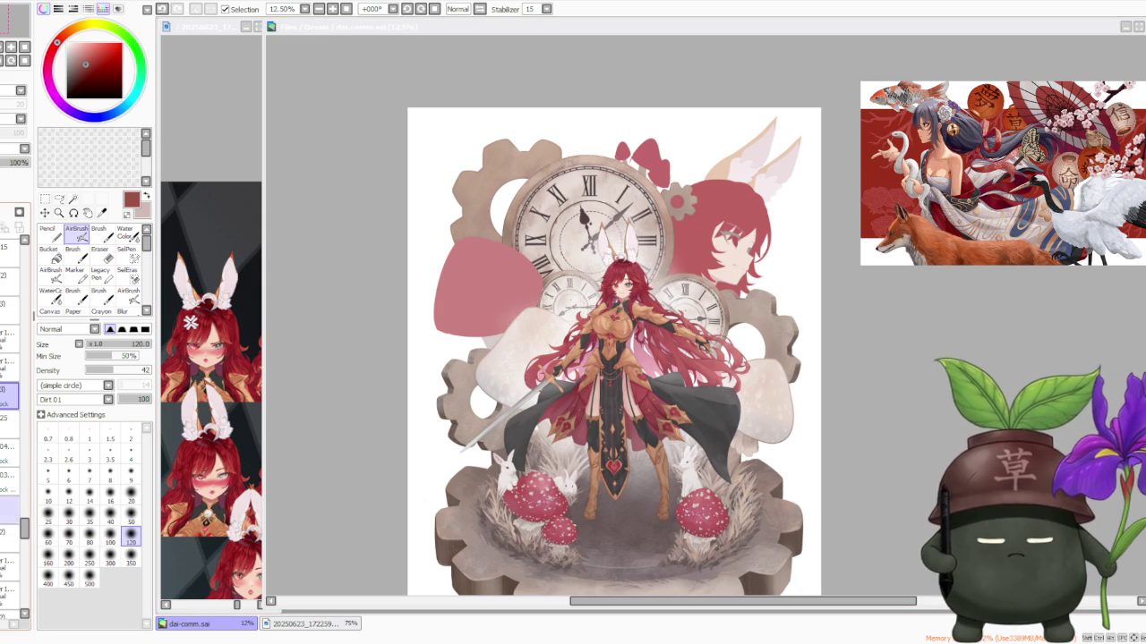
# Step: Toggle the red face silhouette layer's visibility to compare, leaving it shown
pyautogui.click(25, 614)
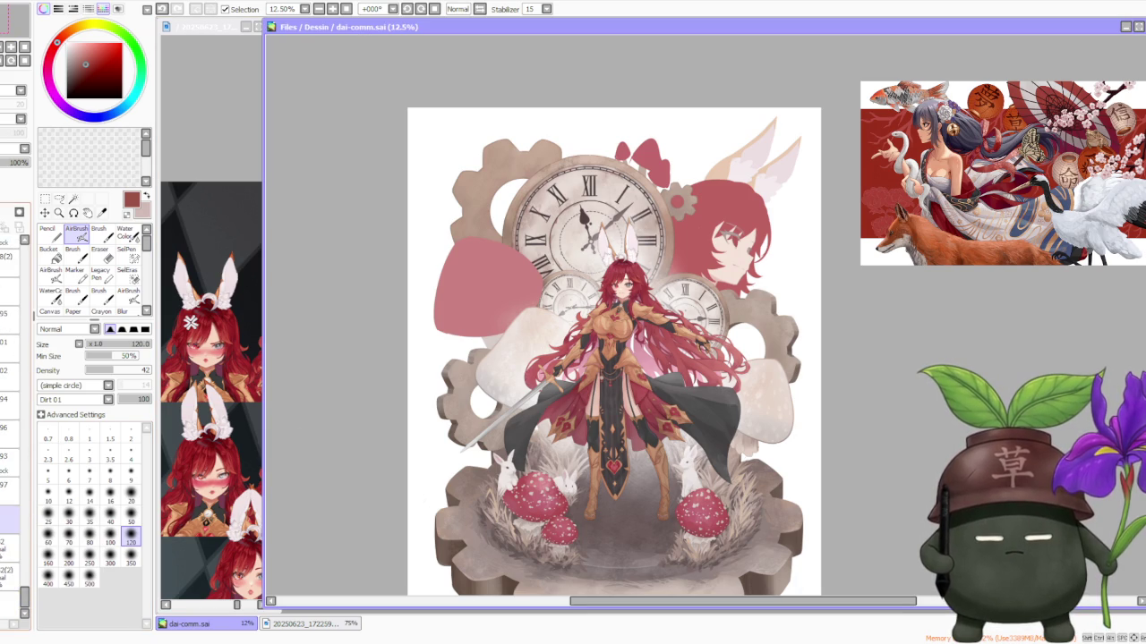
pyautogui.click(7, 428)
pyautogui.click(7, 428)
pyautogui.click(7, 428)
pyautogui.click(7, 428)
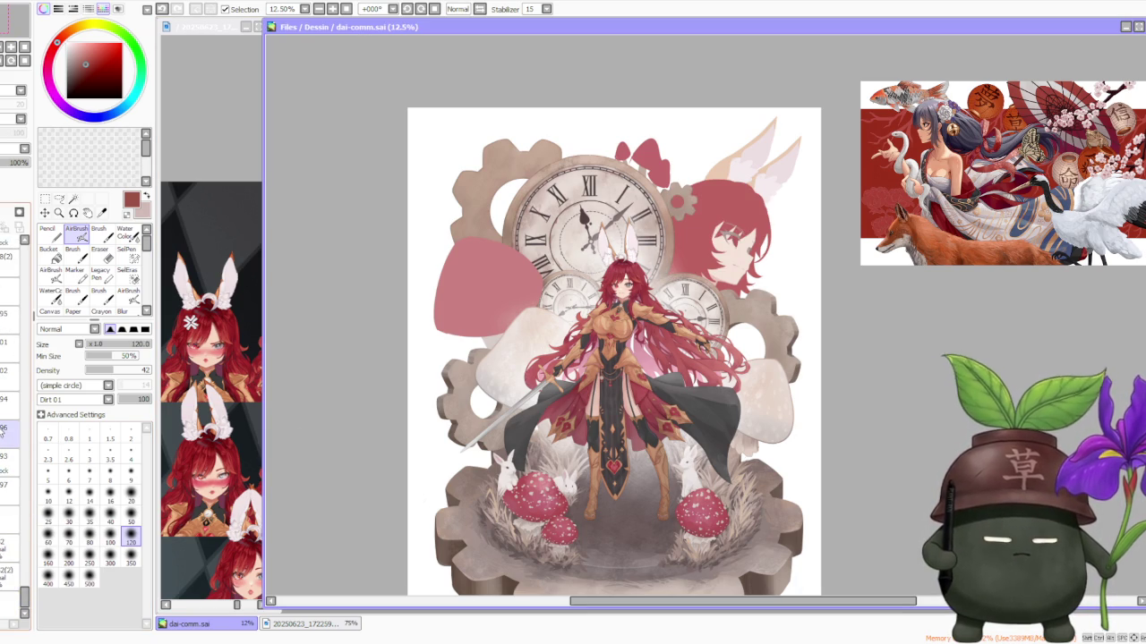
pyautogui.click(5, 442)
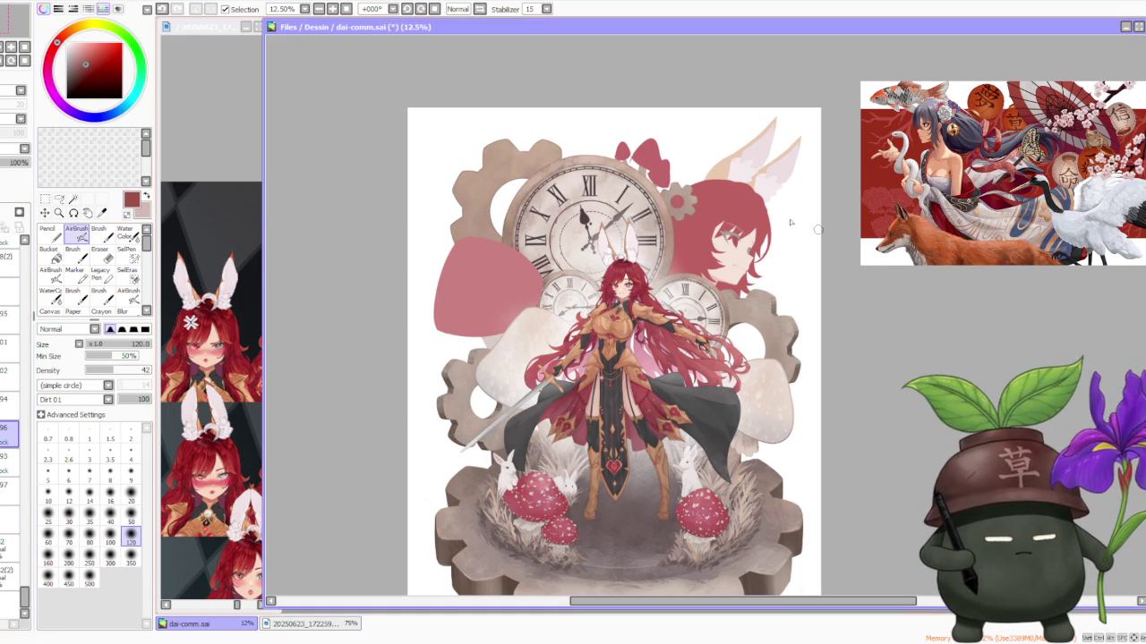
# Step: Set the regular brush to sampled pink, blending 0, density 100, plain circle tip; flip the canvas
pyautogui.keyDown('alt'); pyautogui.click(506, 273); pyautogui.keyUp('alt')
pyautogui.click(98, 233)
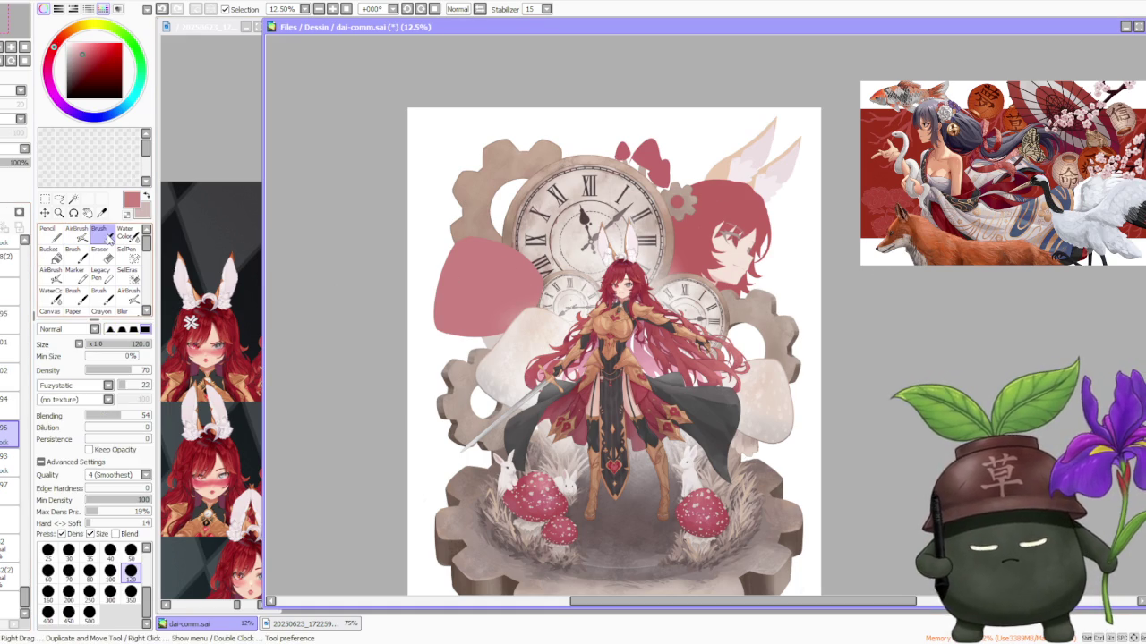
pyautogui.moveTo(126, 424); pyautogui.dragTo(85, 417)
pyautogui.moveTo(134, 371); pyautogui.dragTo(152, 371)
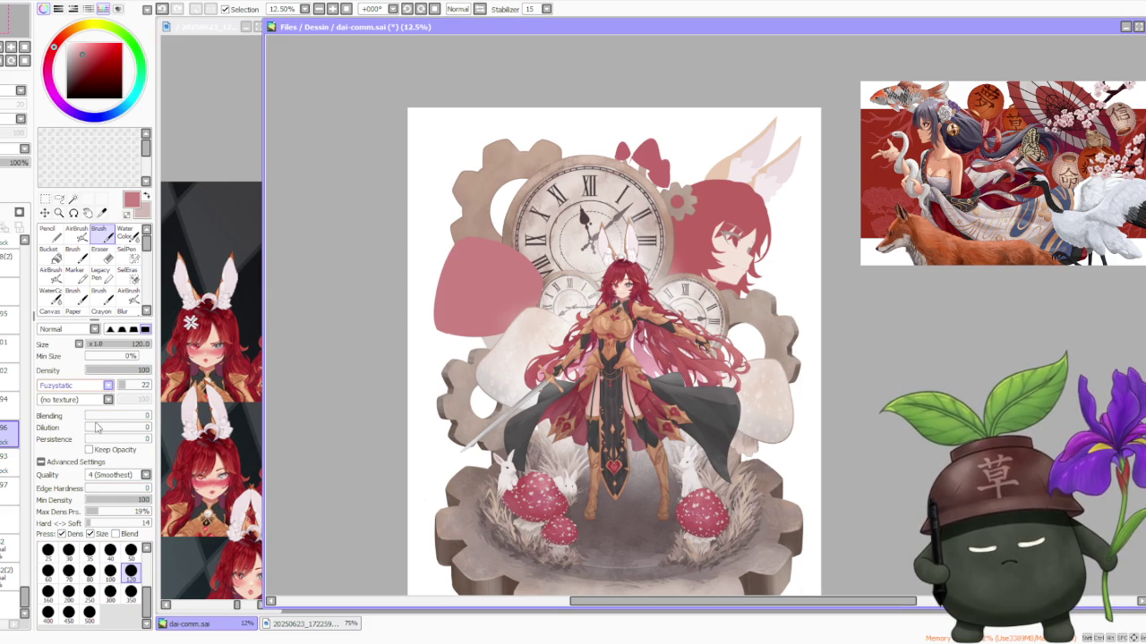
pyautogui.click(99, 387)
pyautogui.press('h')
pyautogui.scroll(-1, 618, 161)
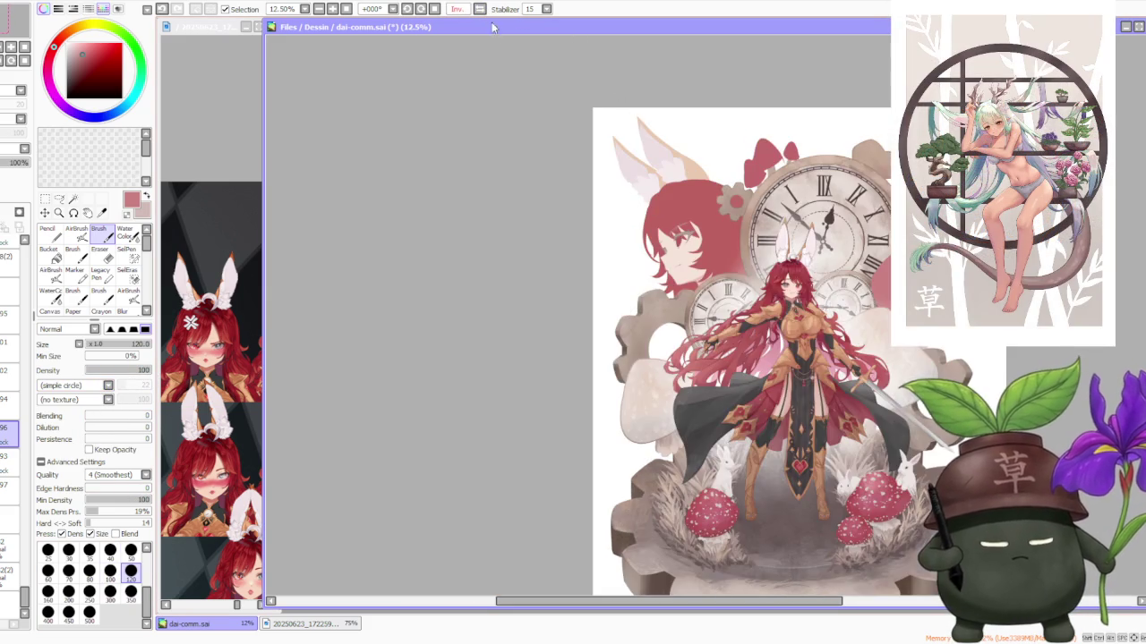
# Step: At brush size 300, paint lighter pink highlight strokes across the red hair silhouette
pyautogui.scroll(-2, 617, 161)
pyautogui.scroll(5, 656, 159)
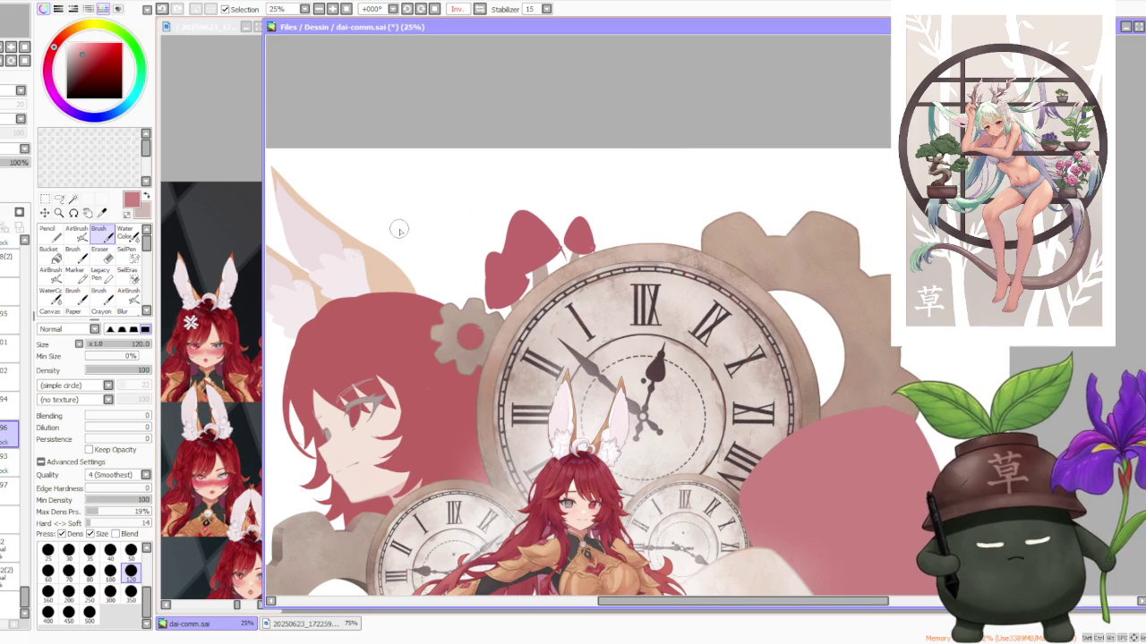
pyautogui.click(110, 591)
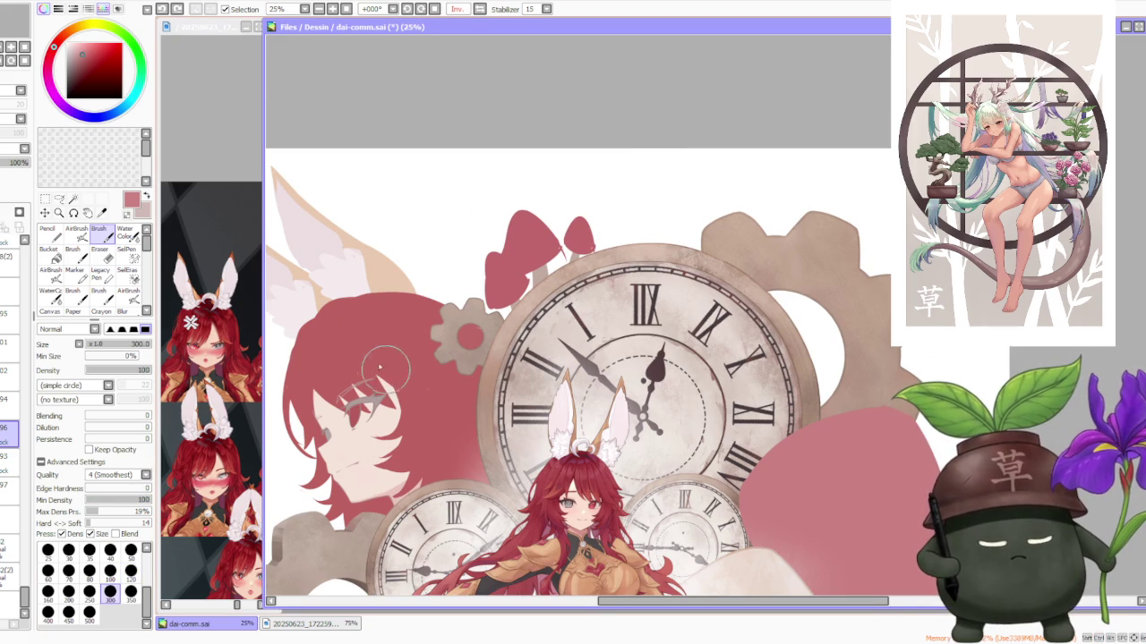
pyautogui.moveTo(374, 346); pyautogui.dragTo(438, 393)
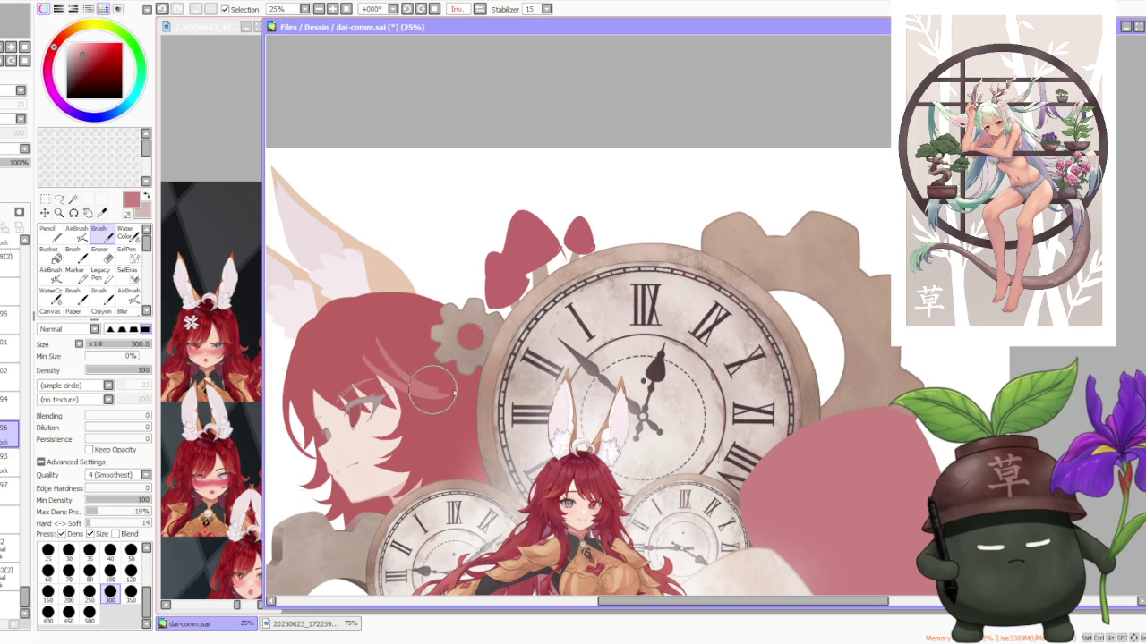
pyautogui.moveTo(394, 358); pyautogui.dragTo(440, 395)
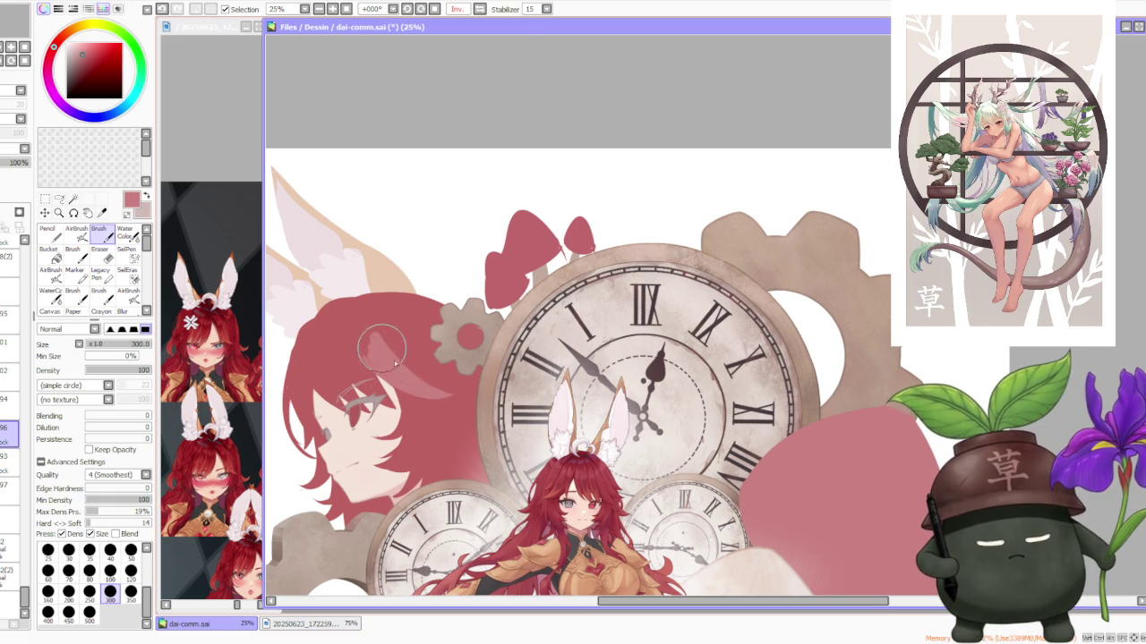
pyautogui.moveTo(436, 378); pyautogui.dragTo(348, 320)
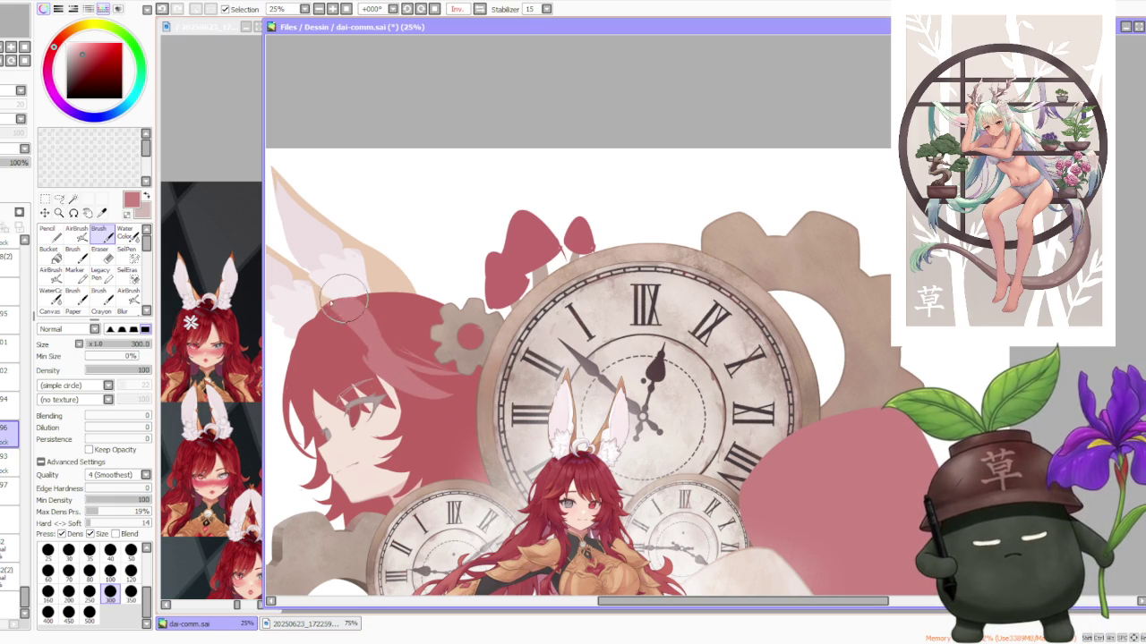
pyautogui.moveTo(340, 296); pyautogui.dragTo(421, 318)
pyautogui.moveTo(354, 282); pyautogui.dragTo(399, 322)
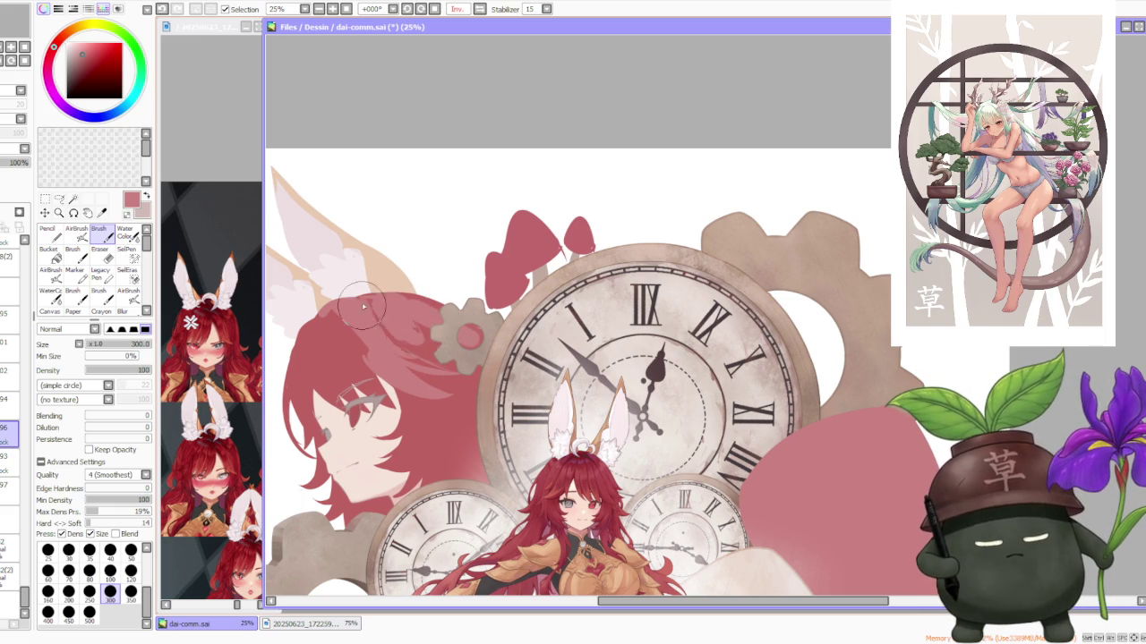
# Step: Undo and redo the hair strokes to compare, finally removing the latest ones
pyautogui.hotkey('ctrl', 'z')
pyautogui.hotkey('ctrl', 'y')
pyautogui.hotkey('ctrl', 'z')
pyautogui.hotkey('ctrl', 'y')
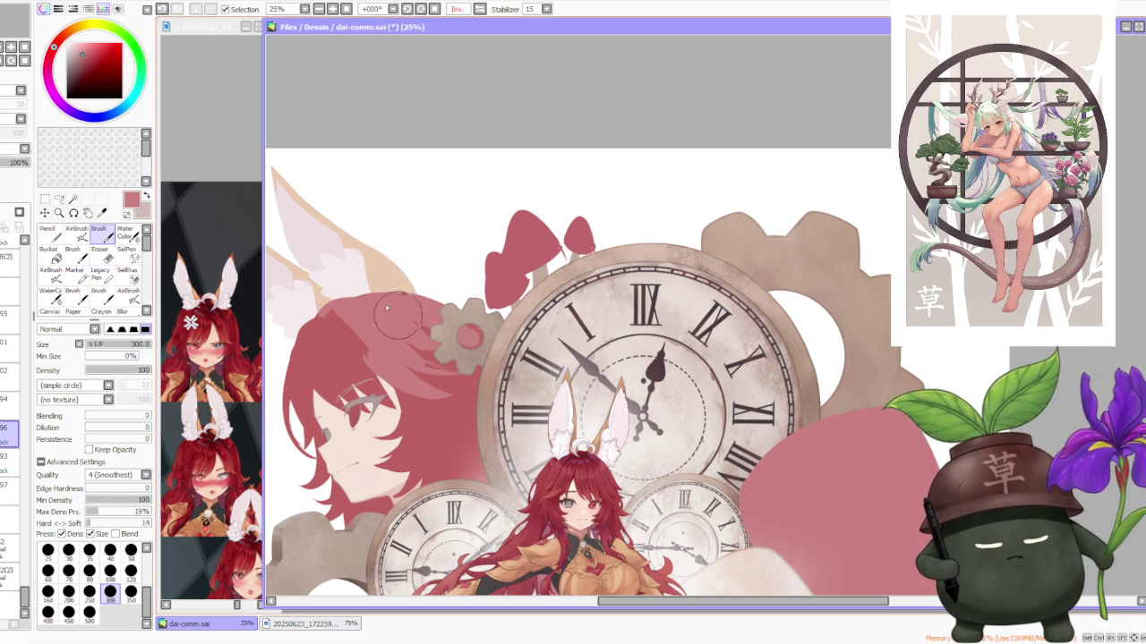
pyautogui.hotkey('ctrl', 'z')
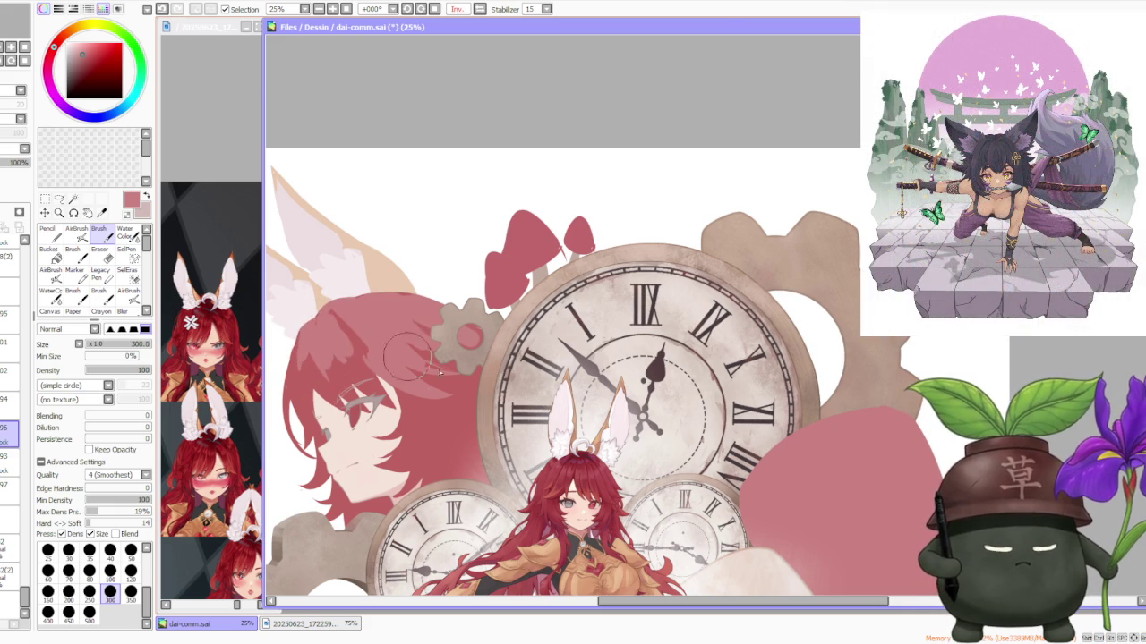
pyautogui.scroll(-4, 332, 230)
pyautogui.scroll(4, 382, 344)
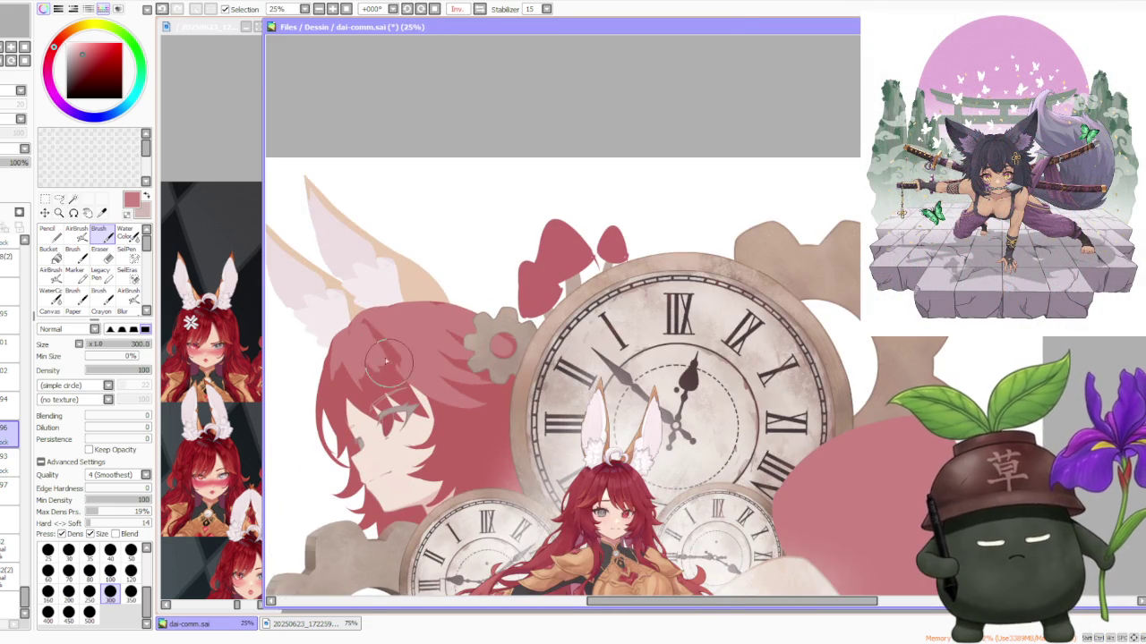
pyautogui.hotkey('ctrl', 'z')
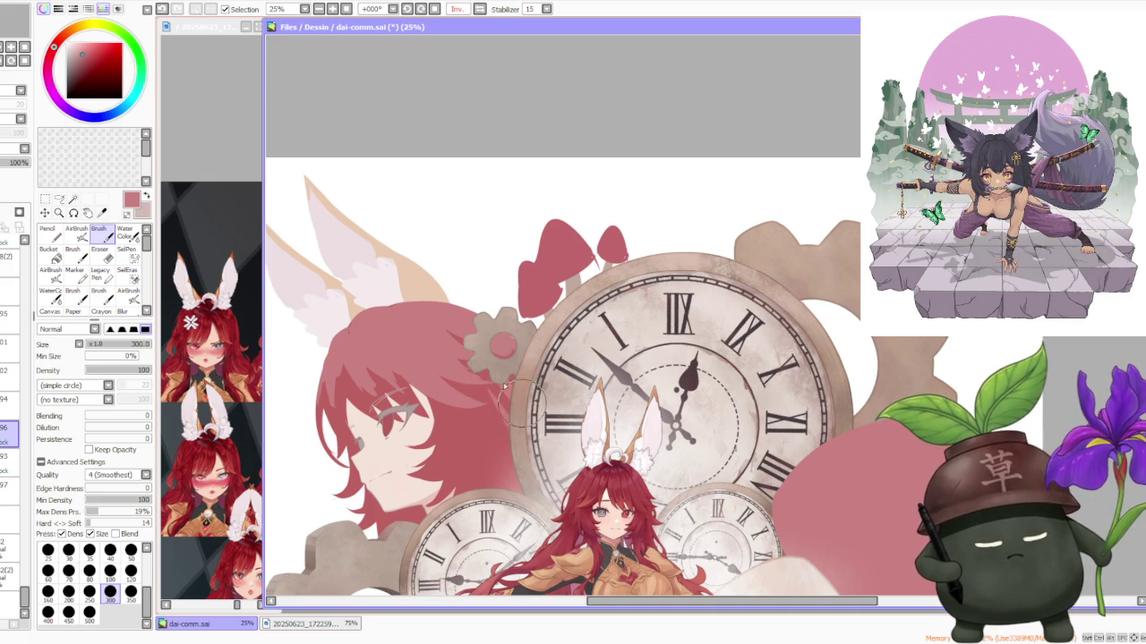
pyautogui.hotkey('ctrl', 'z')
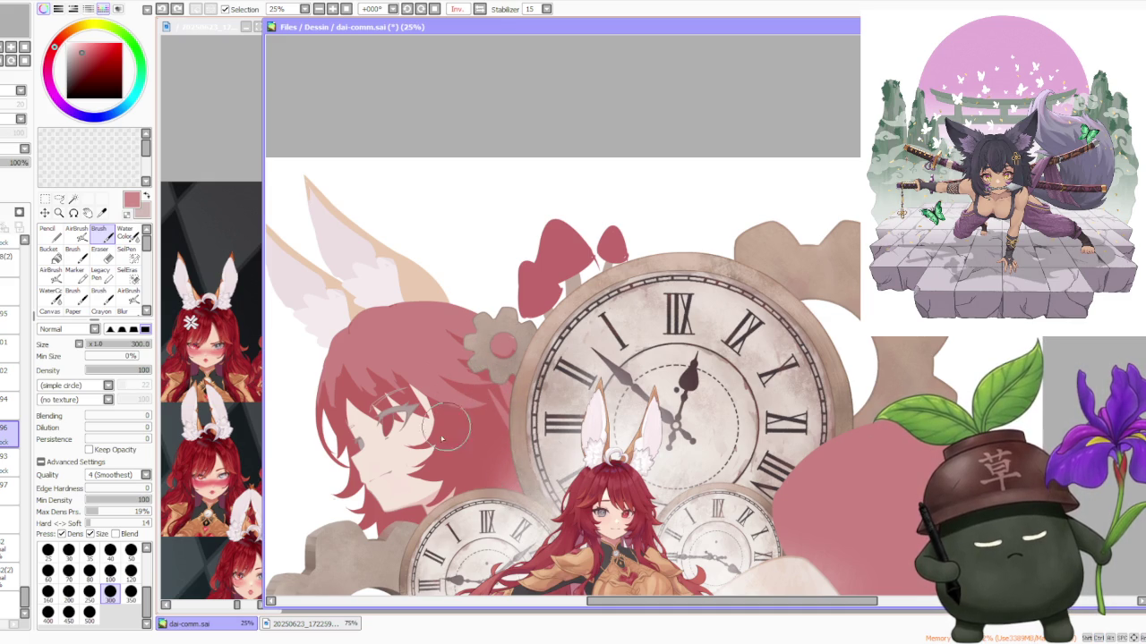
# Step: Try two more highlight strokes on the hair, discarding the first and keeping the second
pyautogui.moveTo(501, 474); pyautogui.dragTo(457, 443)
pyautogui.hotkey('ctrl', 'z')
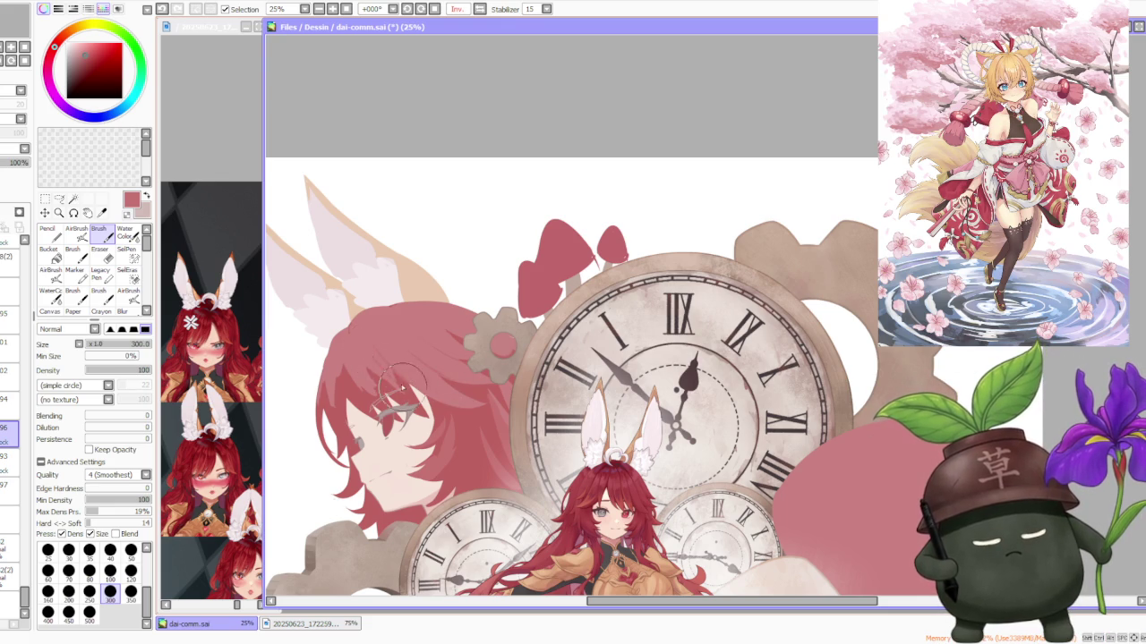
pyautogui.moveTo(355, 359); pyautogui.dragTo(379, 375)
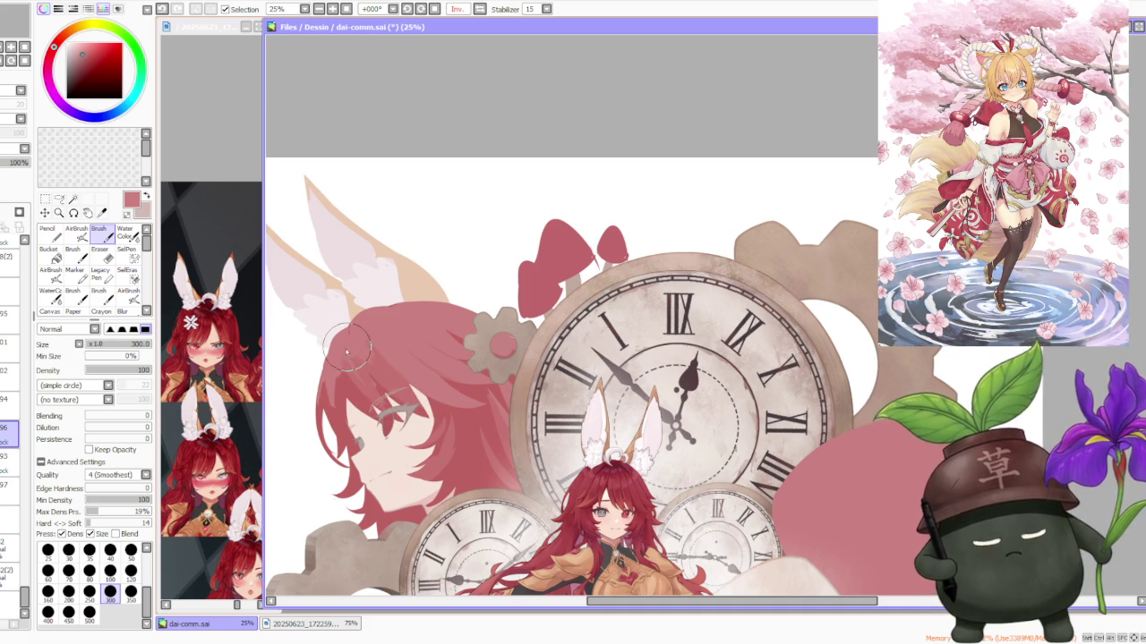
pyautogui.hotkey('ctrl', 'z')
pyautogui.hotkey('ctrl', 'y')
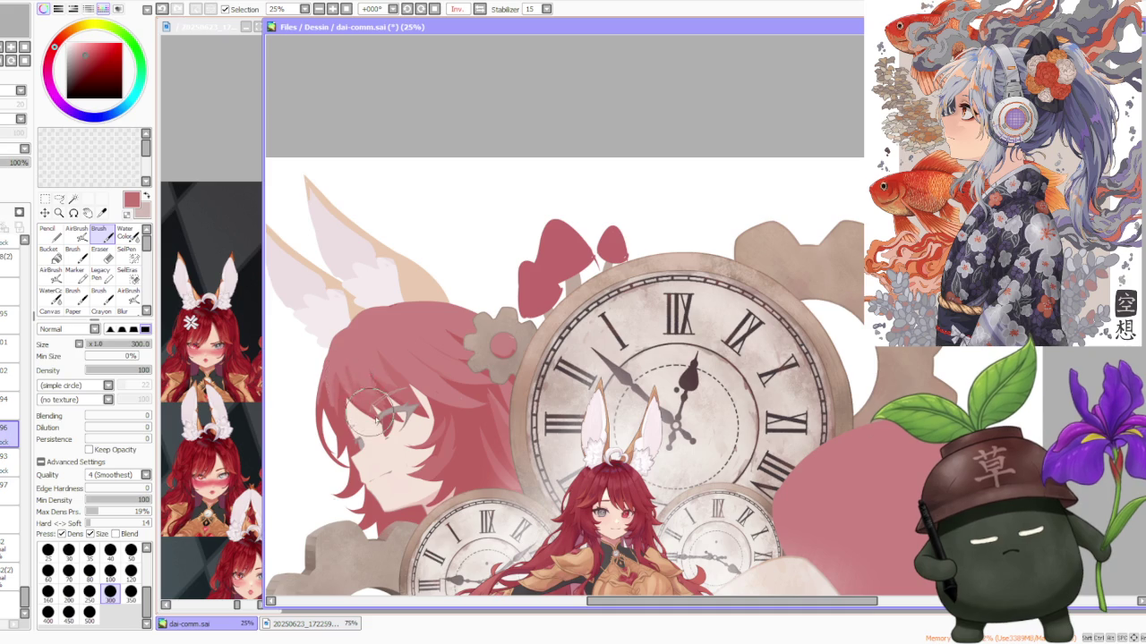
pyautogui.scroll(1, 360, 401)
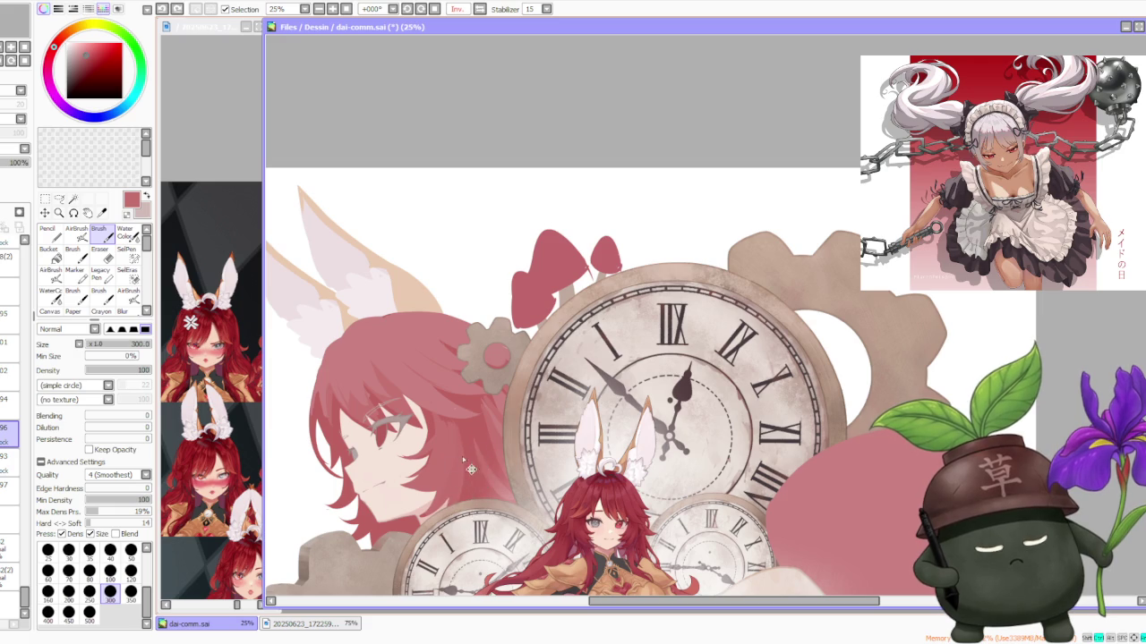
pyautogui.scroll(-1, 467, 461)
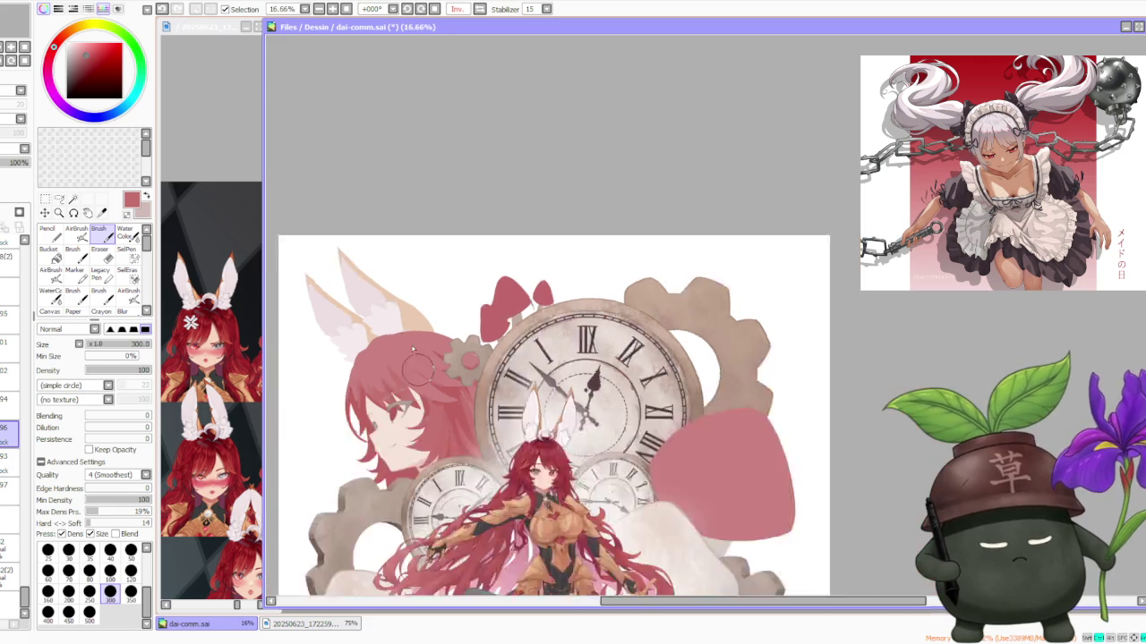
# Step: Remove the last stroke on the profile's hair near the eye, zooming to check the brushwork
pyautogui.scroll(-2, 448, 385)
pyautogui.scroll(-1, 430, 296)
pyautogui.scroll(2, 430, 286)
pyautogui.scroll(2, 434, 320)
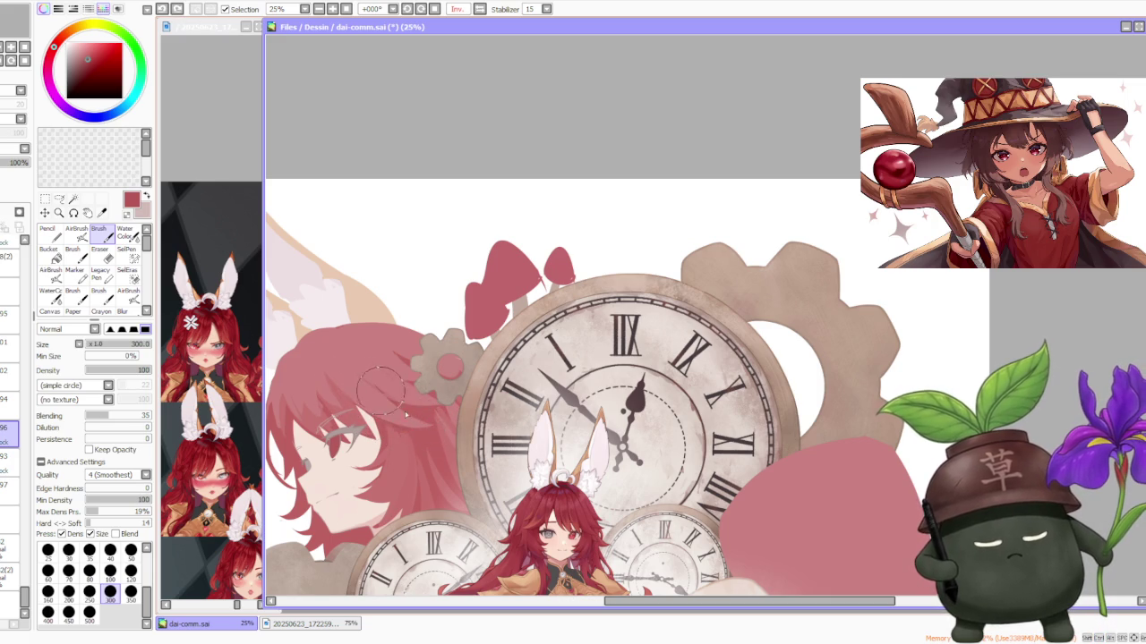
pyautogui.hotkey('ctrl', 'z')
pyautogui.scroll(-1, 425, 384)
pyautogui.scroll(-1, 353, 362)
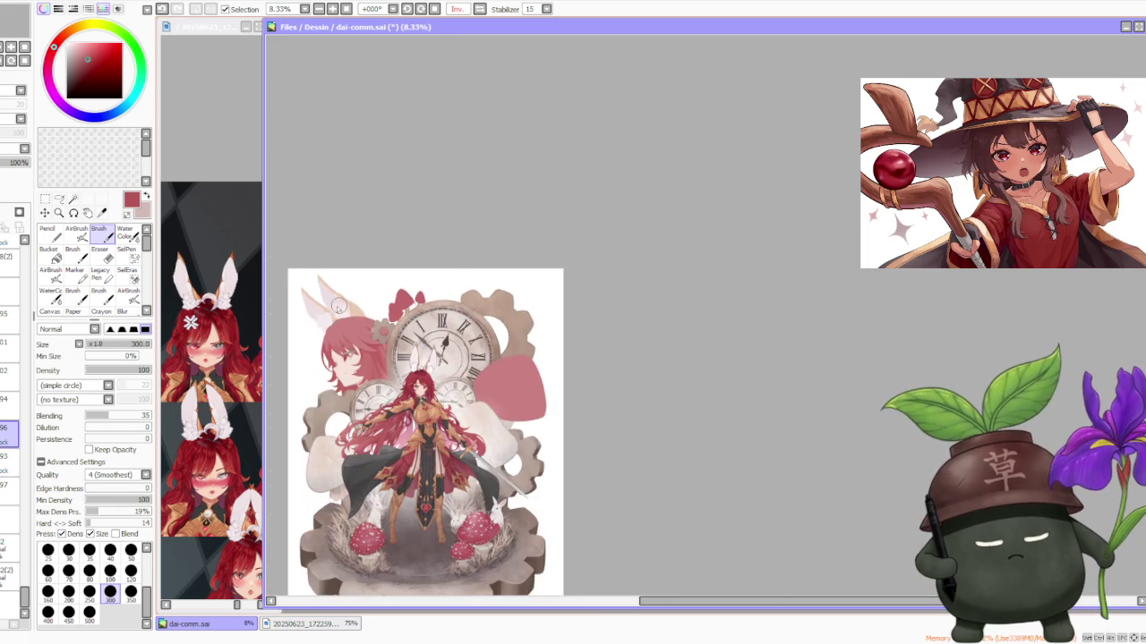
pyautogui.scroll(1, 338, 309)
pyautogui.scroll(1, 324, 345)
pyautogui.scroll(1, 327, 350)
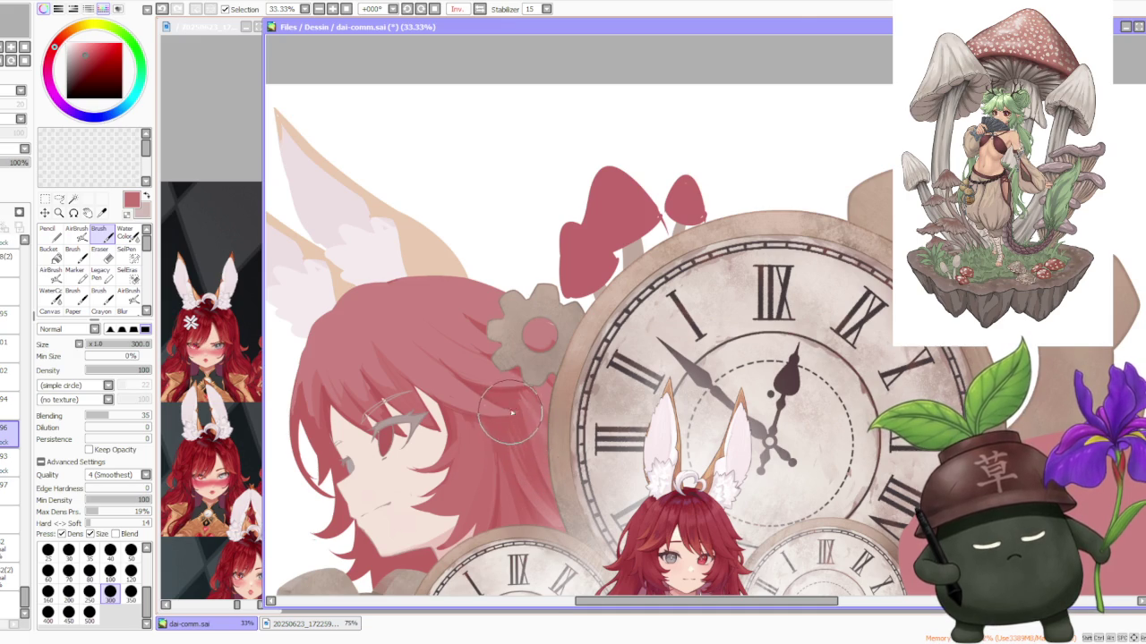
# Step: Zoom around the profile's hair beside the big clock and undo the last unwanted stroke
pyautogui.scroll(-3, 515, 394)
pyautogui.scroll(-1, 523, 346)
pyautogui.scroll(4, 511, 321)
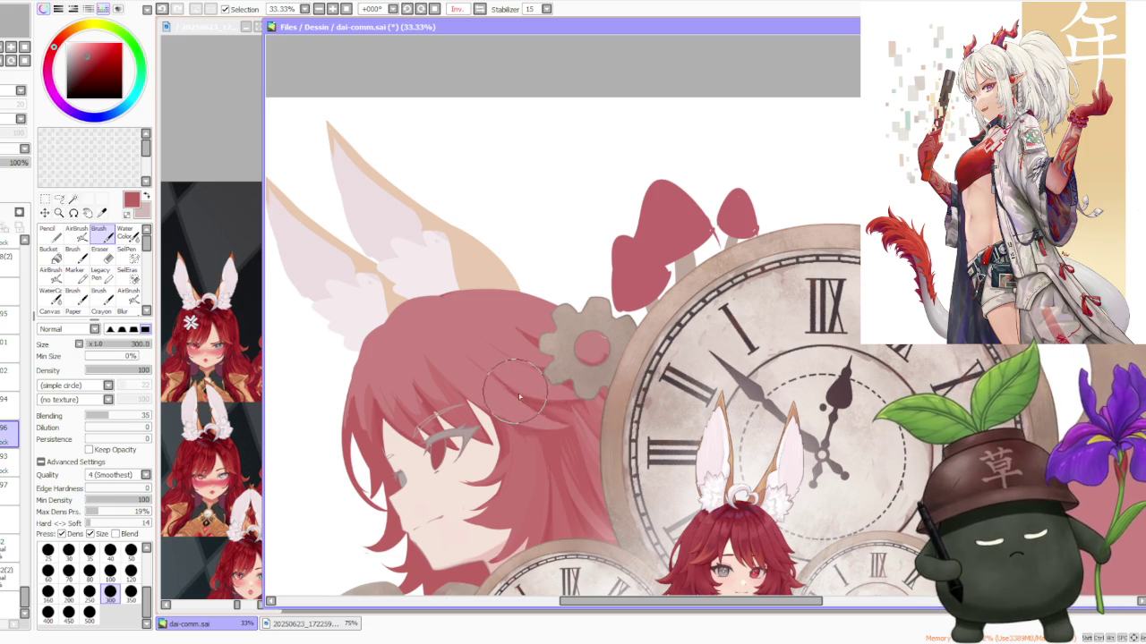
pyautogui.scroll(-3, 561, 401)
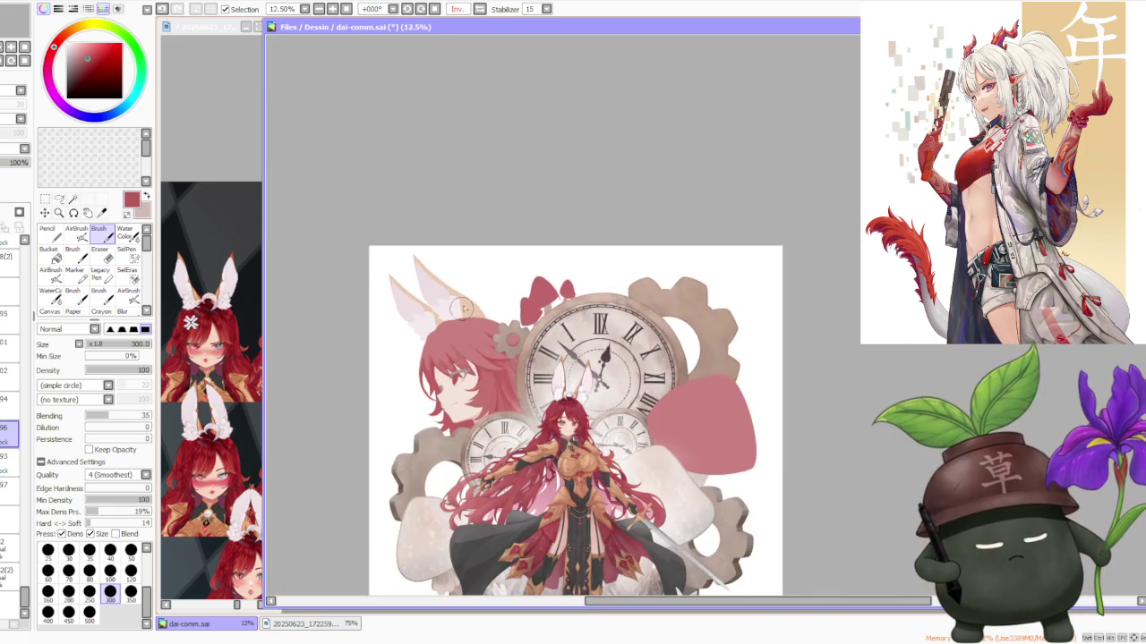
pyautogui.scroll(-1, 514, 324)
pyautogui.scroll(3, 527, 332)
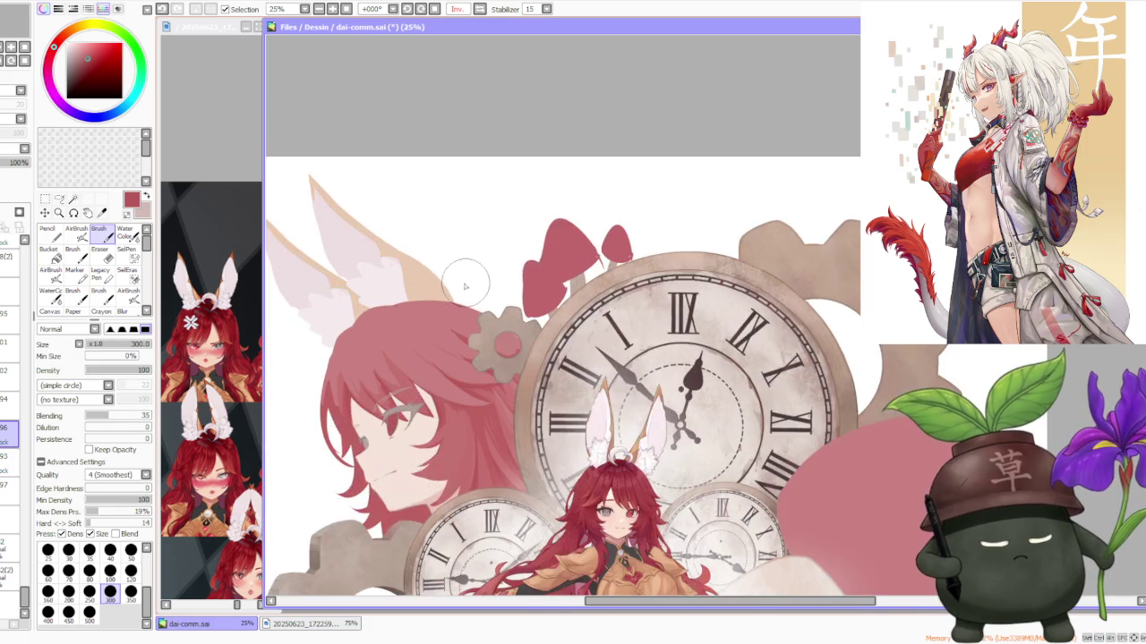
pyautogui.scroll(1, 468, 269)
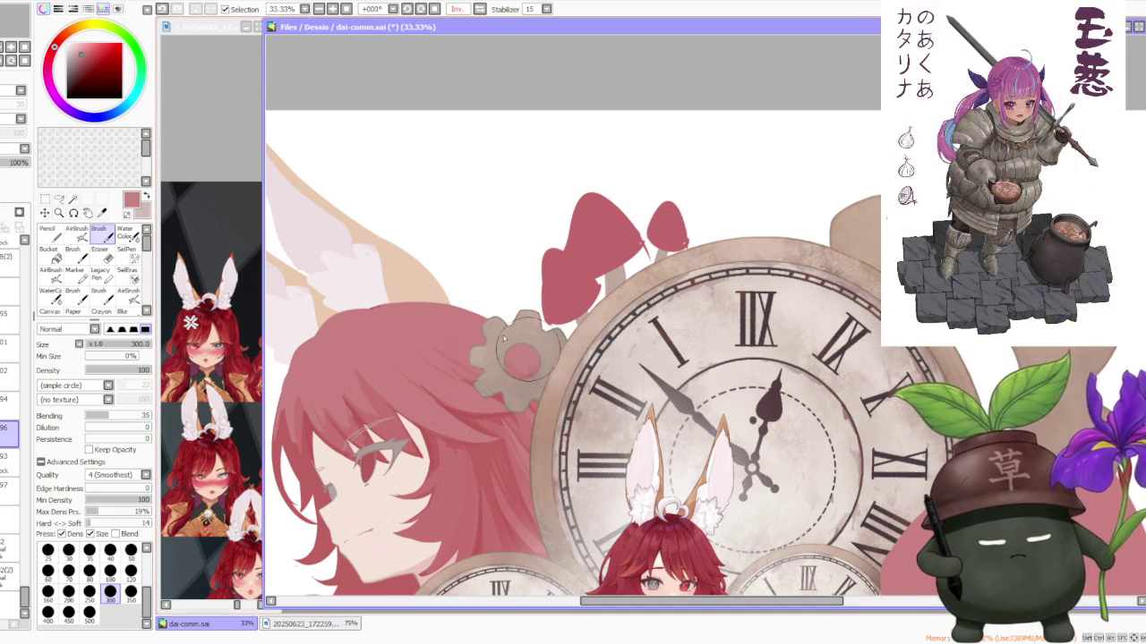
pyautogui.scroll(-2, 358, 326)
pyautogui.scroll(1, 412, 345)
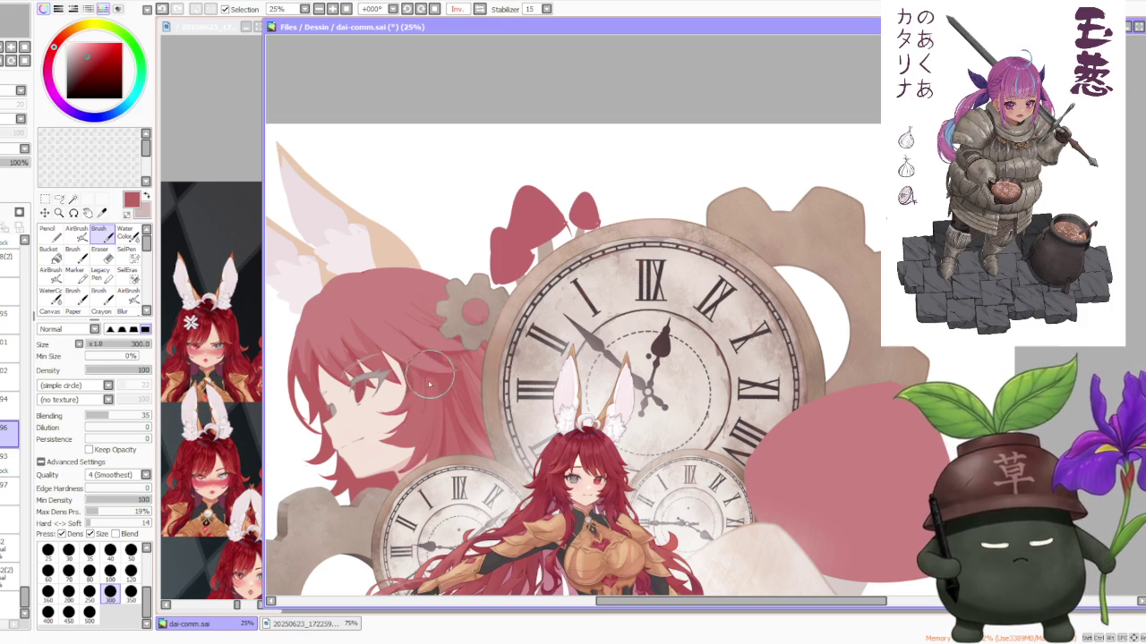
pyautogui.hotkey('ctrl', 'z')
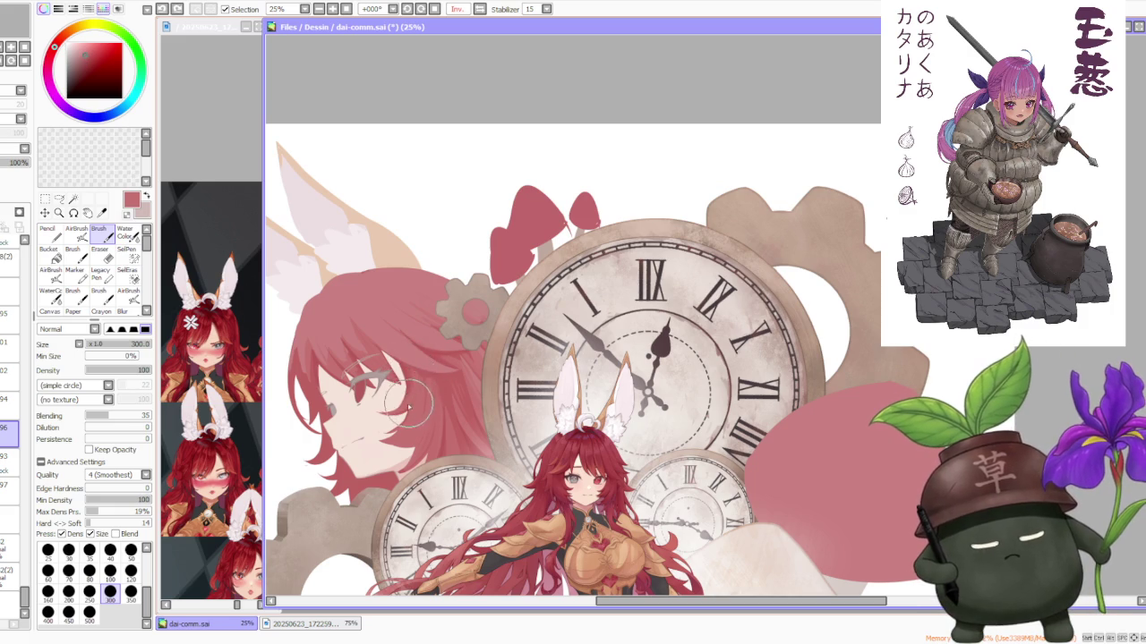
# Step: Zoom in and out to check the softened pink strokes along the hair crown
pyautogui.scroll(-2, 410, 387)
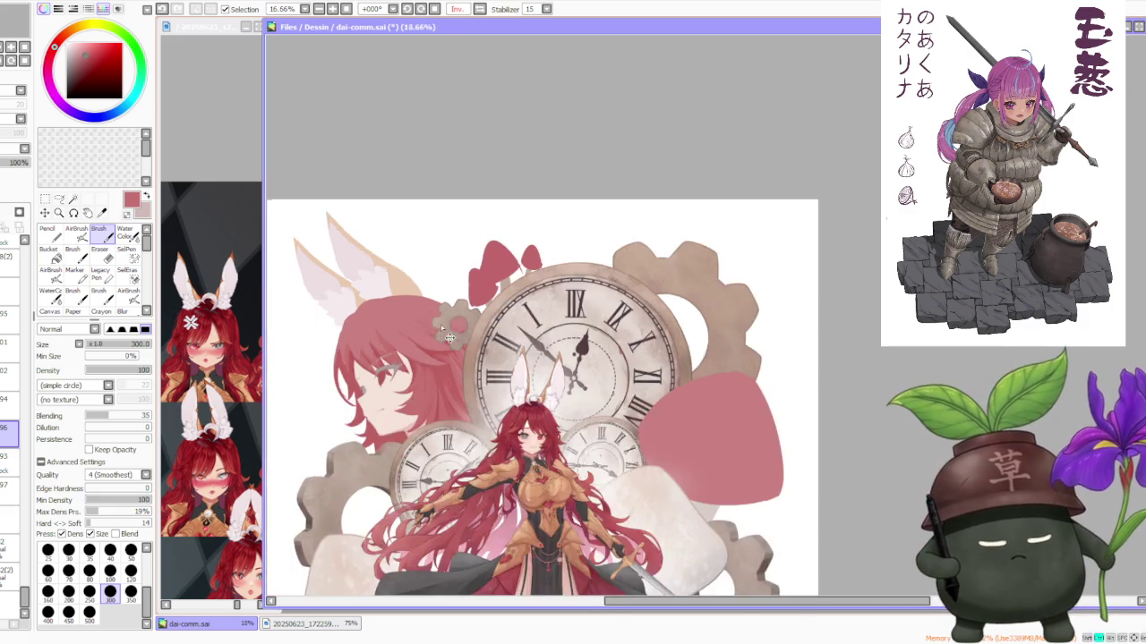
pyautogui.scroll(2, 426, 349)
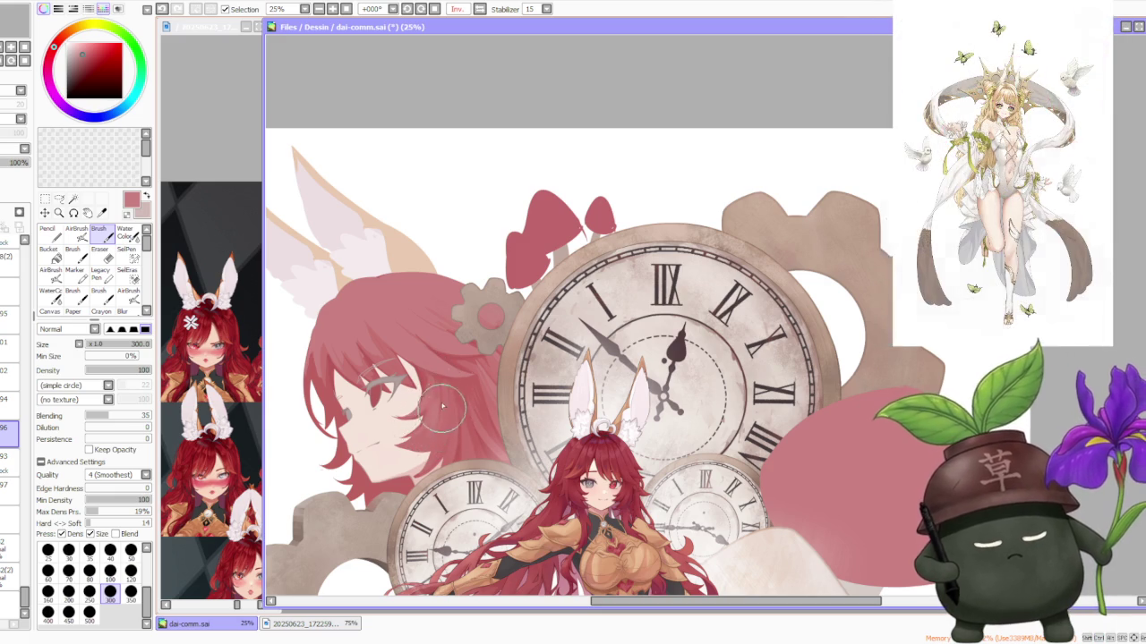
pyautogui.scroll(-2, 435, 394)
pyautogui.scroll(1, 413, 309)
pyautogui.scroll(1, 414, 309)
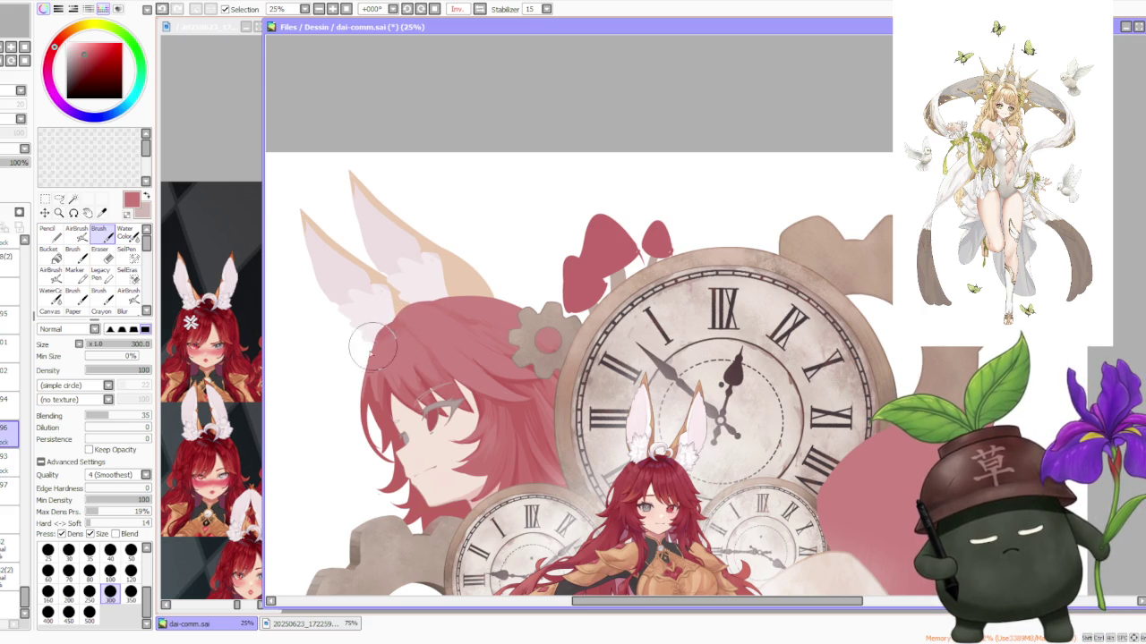
pyautogui.scroll(-1, 394, 309)
pyautogui.scroll(1, 408, 317)
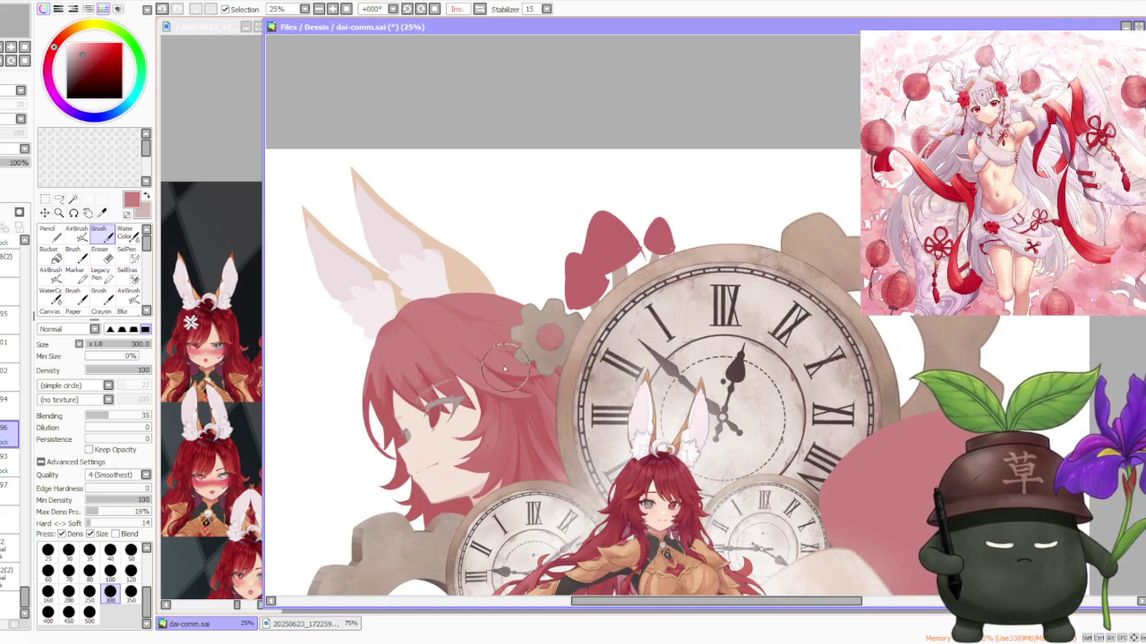
pyautogui.scroll(-3, 479, 345)
pyautogui.scroll(1, 467, 269)
pyautogui.scroll(1, 467, 269)
pyautogui.scroll(-2, 467, 258)
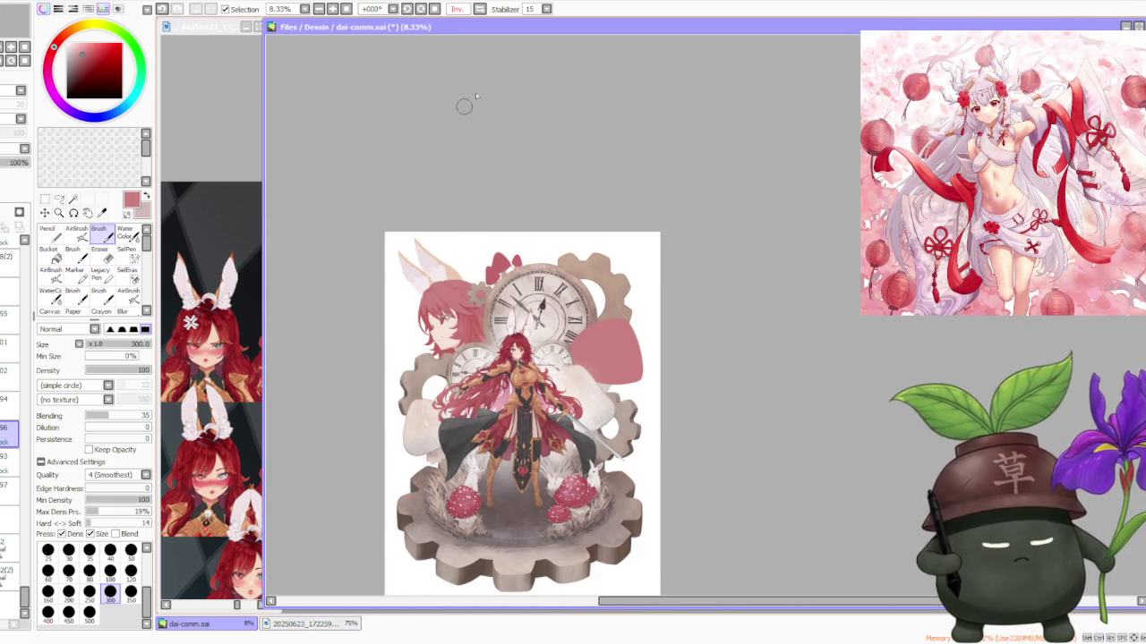
# Step: Mirror the canvas view and zoom around to check the drawing
pyautogui.click(484, 9)
pyautogui.scroll(-2, 878, 321)
pyautogui.scroll(3, 877, 321)
pyautogui.scroll(-1, 877, 320)
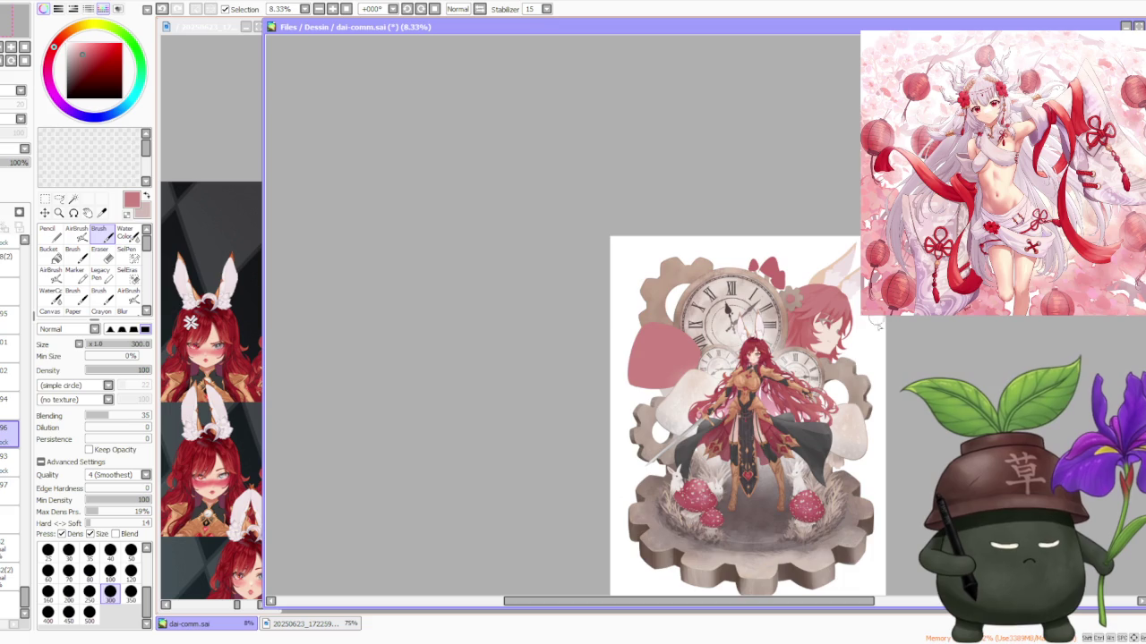
pyautogui.scroll(2, 886, 347)
pyautogui.scroll(1, 881, 324)
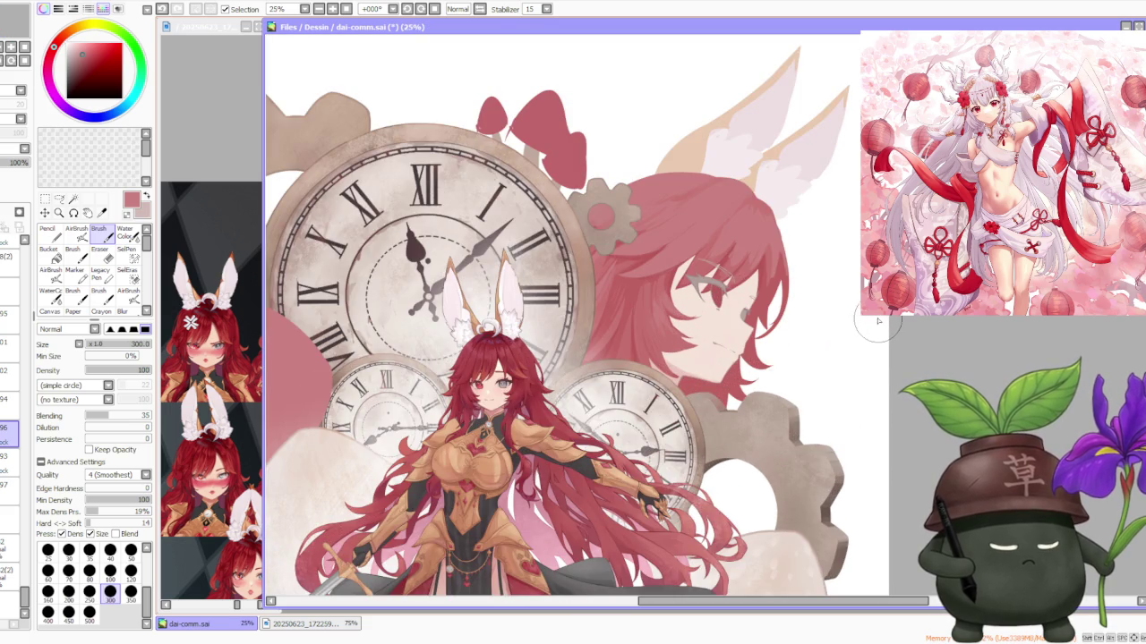
pyautogui.scroll(1, 716, 231)
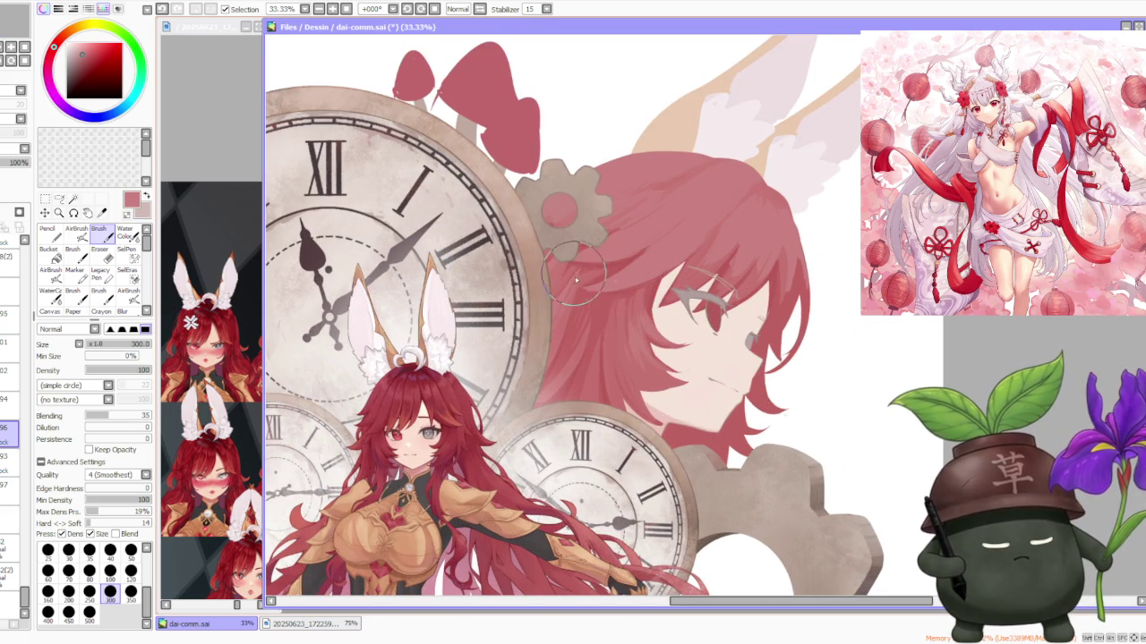
pyautogui.scroll(-2, 667, 267)
pyautogui.scroll(2, 672, 266)
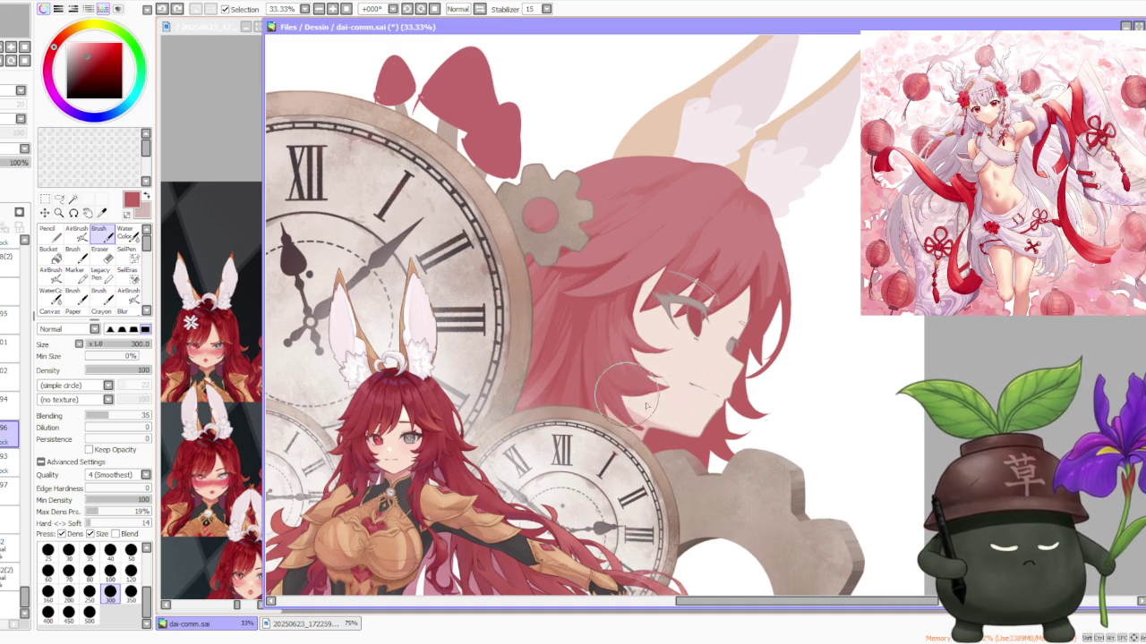
pyautogui.scroll(1, 627, 383)
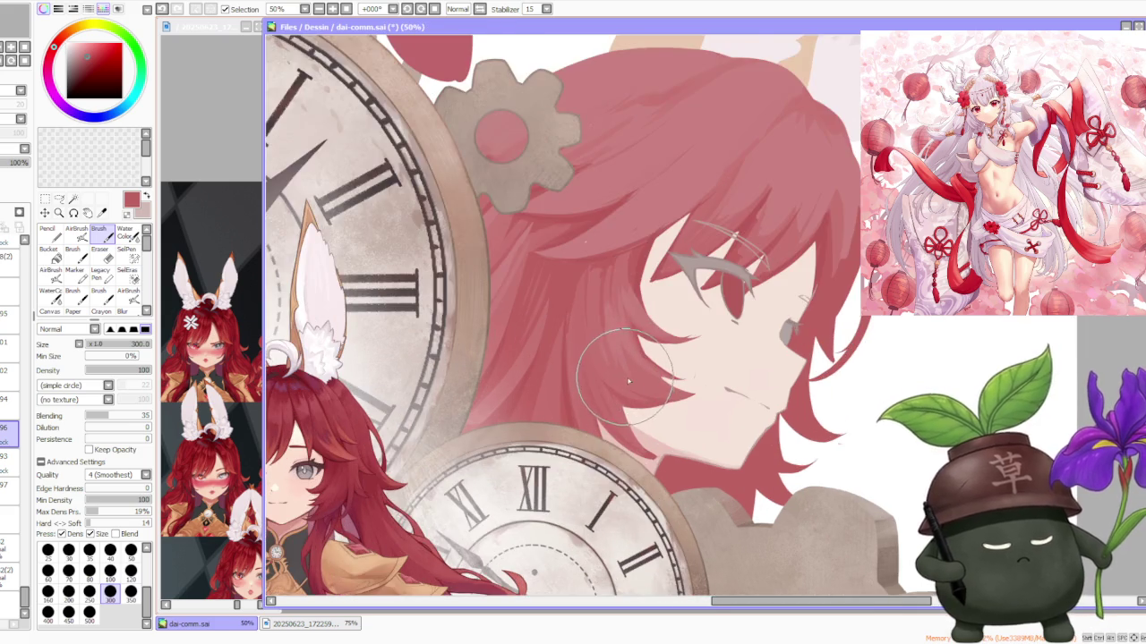
pyautogui.scroll(-1, 627, 380)
pyautogui.scroll(-1, 698, 282)
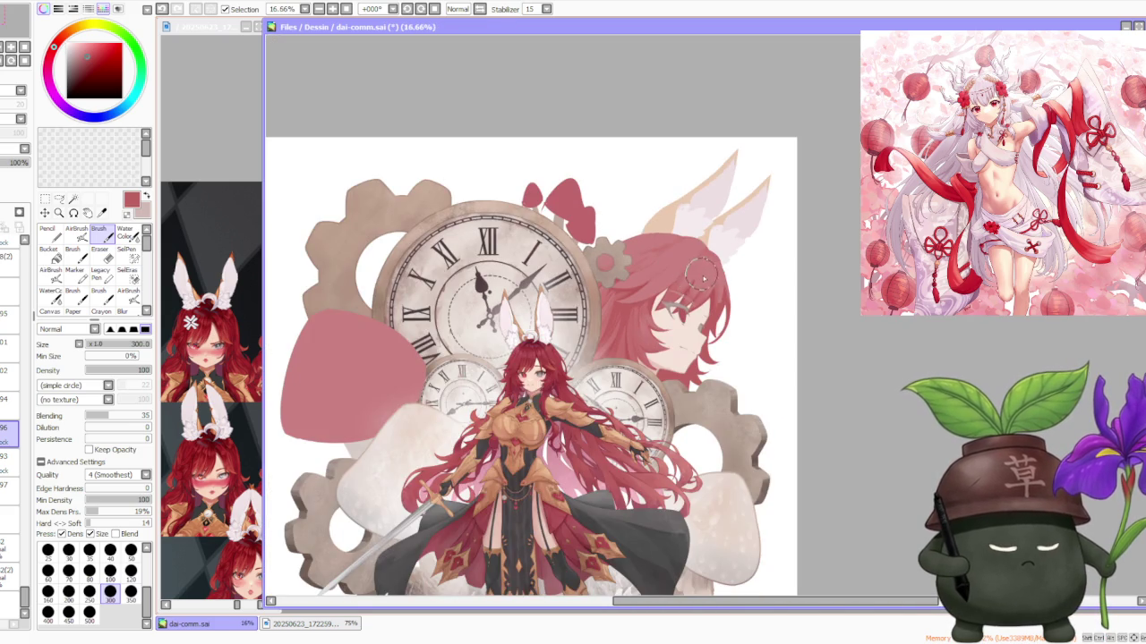
pyautogui.scroll(1, 704, 279)
pyautogui.scroll(1, 689, 295)
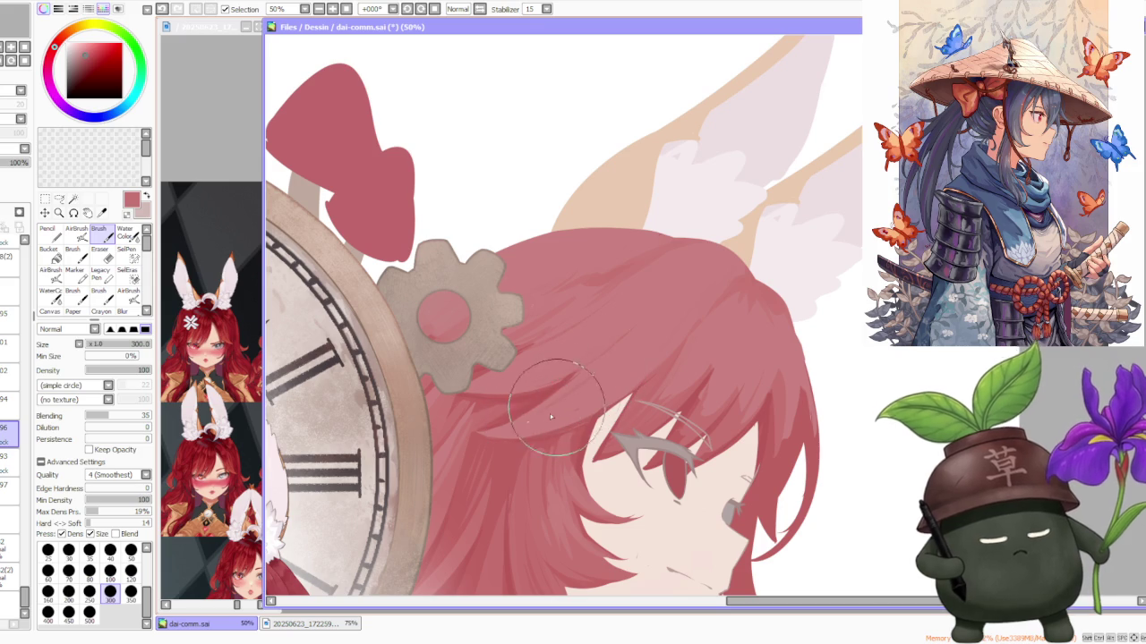
pyautogui.scroll(-2, 573, 394)
pyautogui.scroll(2, 605, 340)
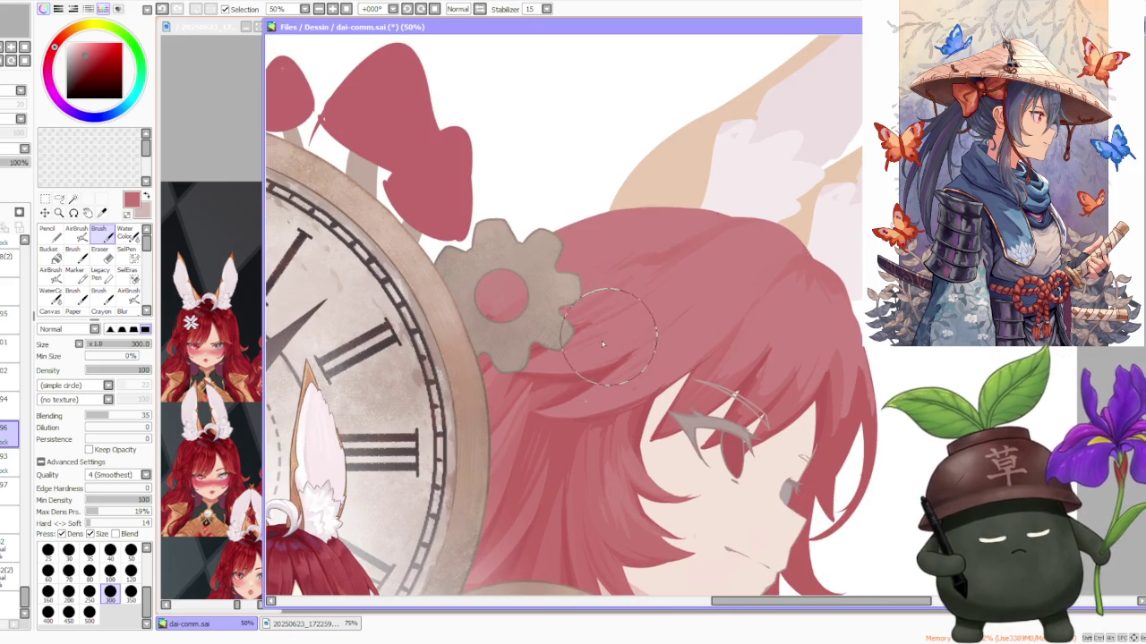
pyautogui.scroll(-2, 607, 341)
pyautogui.scroll(2, 735, 452)
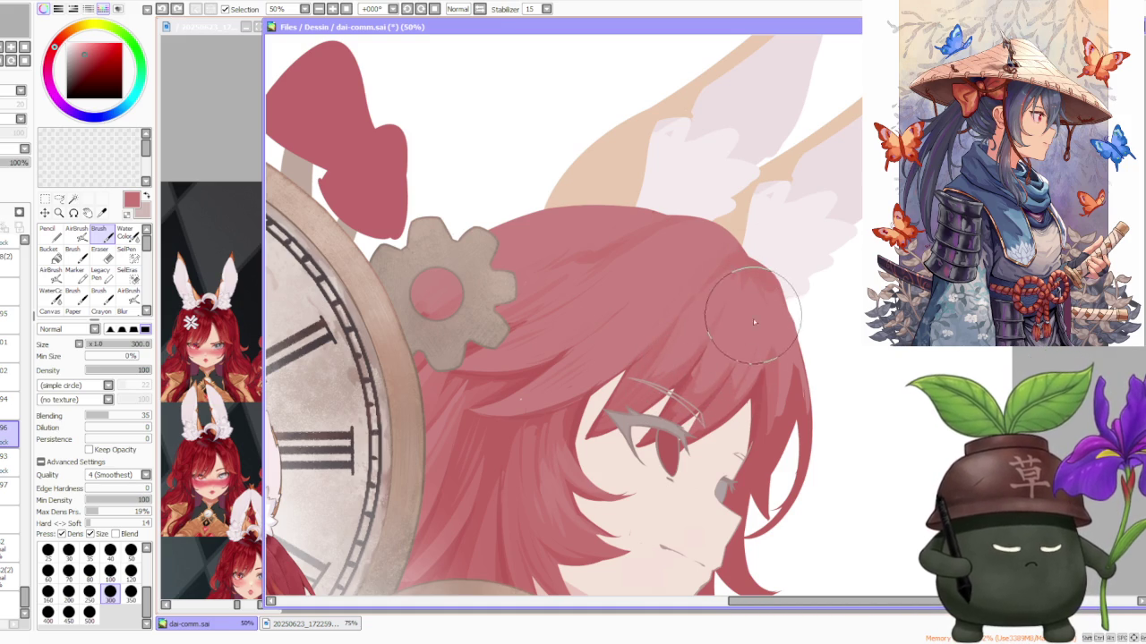
# Step: Sample a slightly different red from the hair to paint more profile-hair strokes
pyautogui.keyDown('alt'); pyautogui.click(762, 389); pyautogui.keyUp('alt')
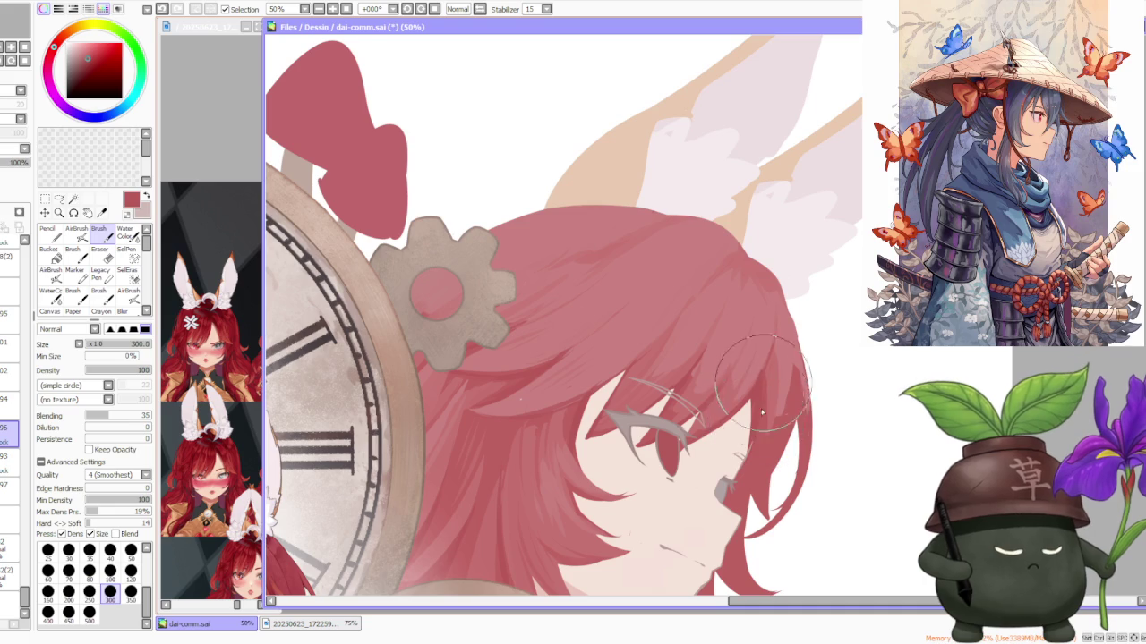
pyautogui.scroll(-3, 743, 398)
pyautogui.scroll(3, 713, 411)
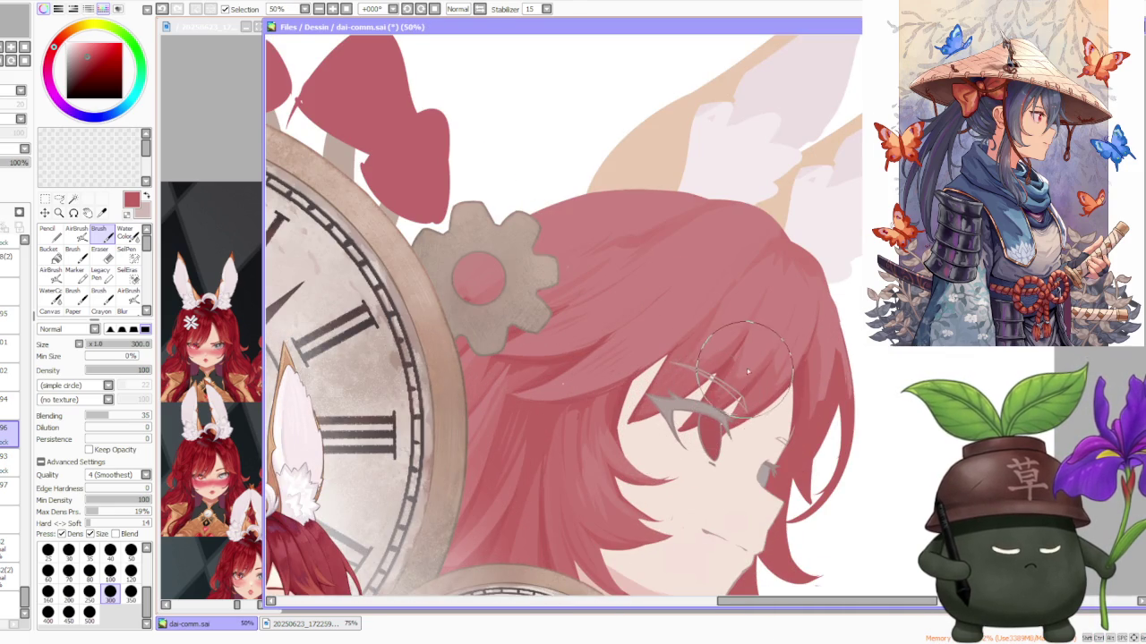
pyautogui.scroll(-3, 714, 273)
pyautogui.scroll(1, 721, 255)
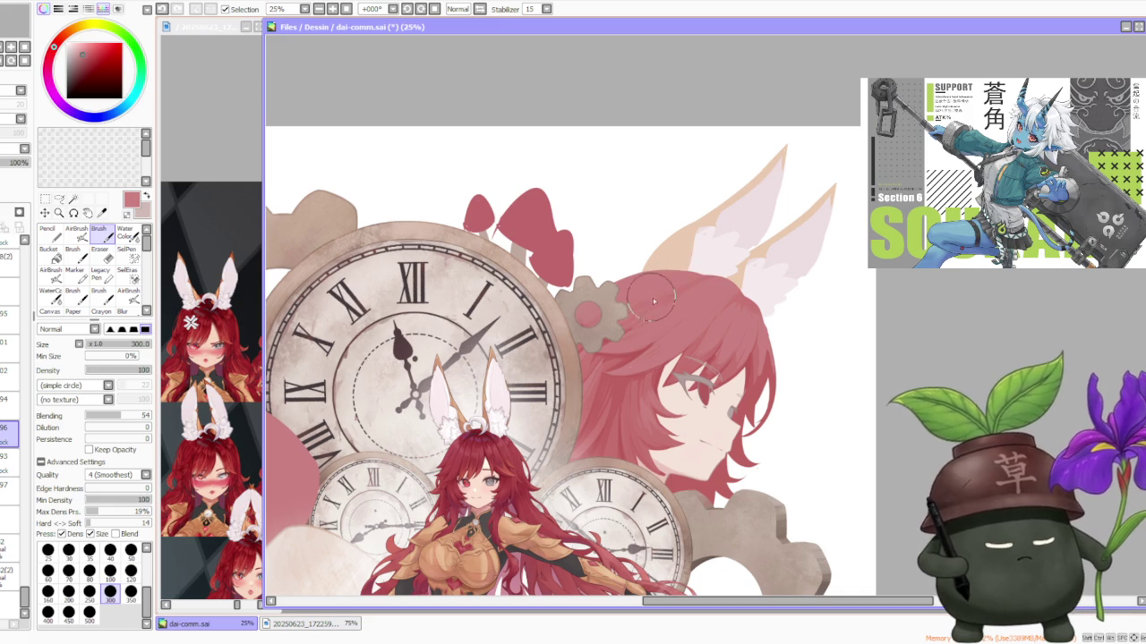
pyautogui.hotkey('ctrl', '-')
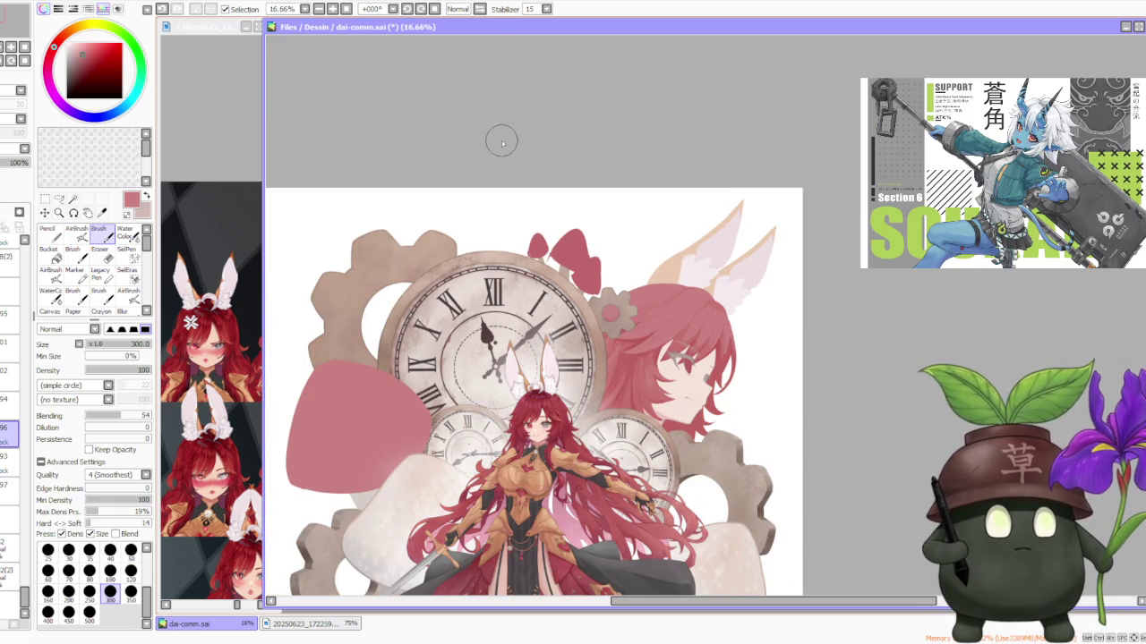
pyautogui.press('h')
pyautogui.hotkey('ctrl', '-')
pyautogui.hotkey('ctrl', '-')
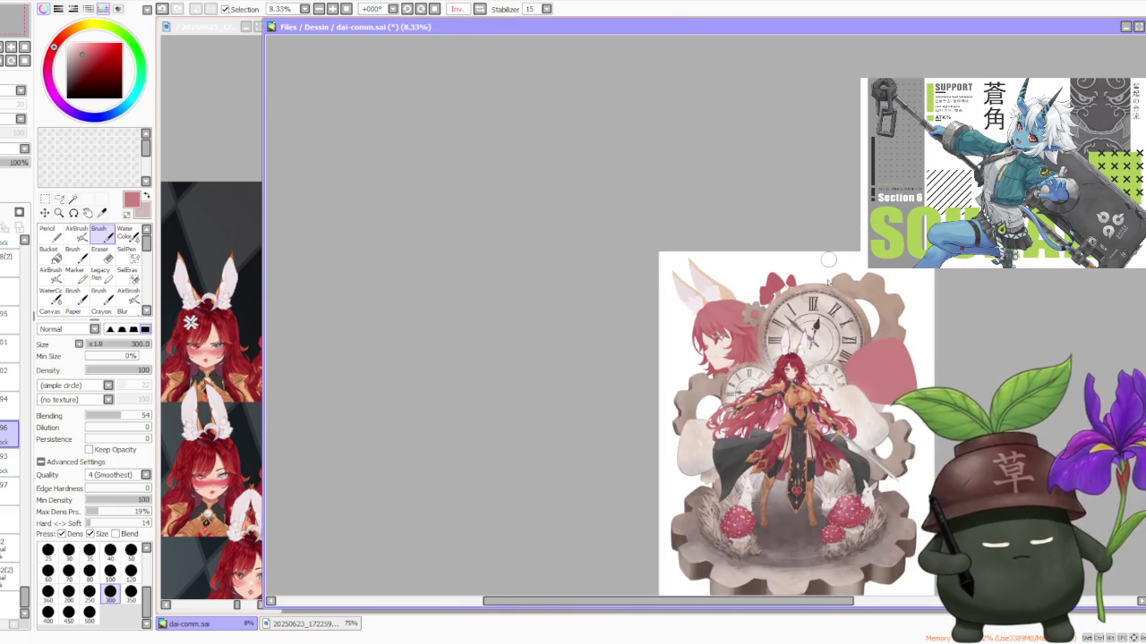
pyautogui.scroll(3, 830, 266)
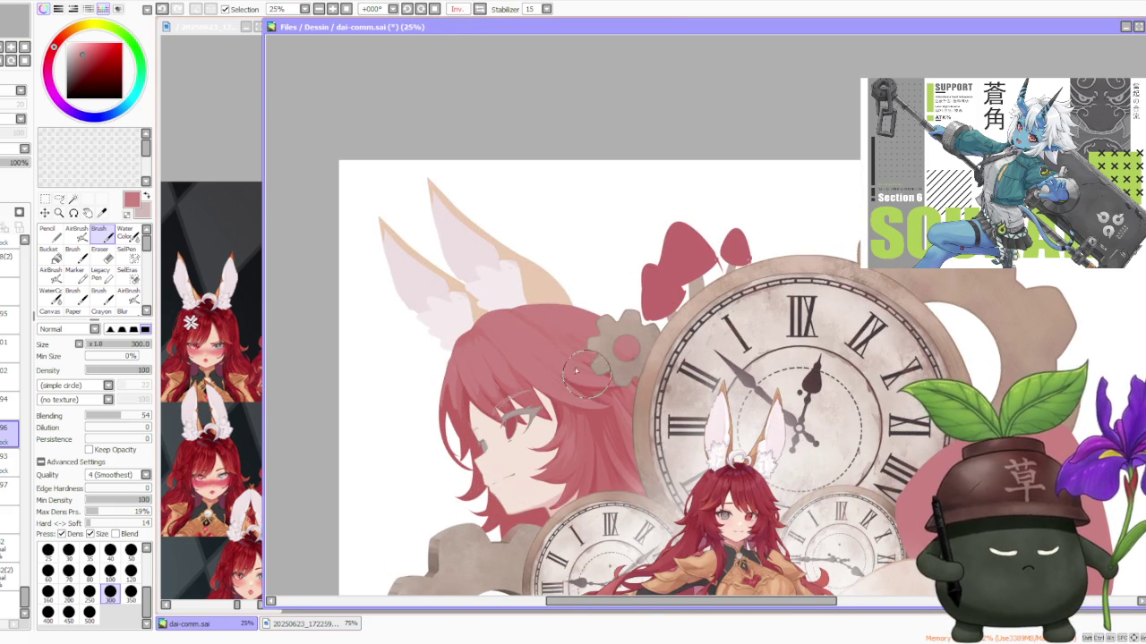
pyautogui.moveTo(531, 339); pyautogui.dragTo(484, 322)
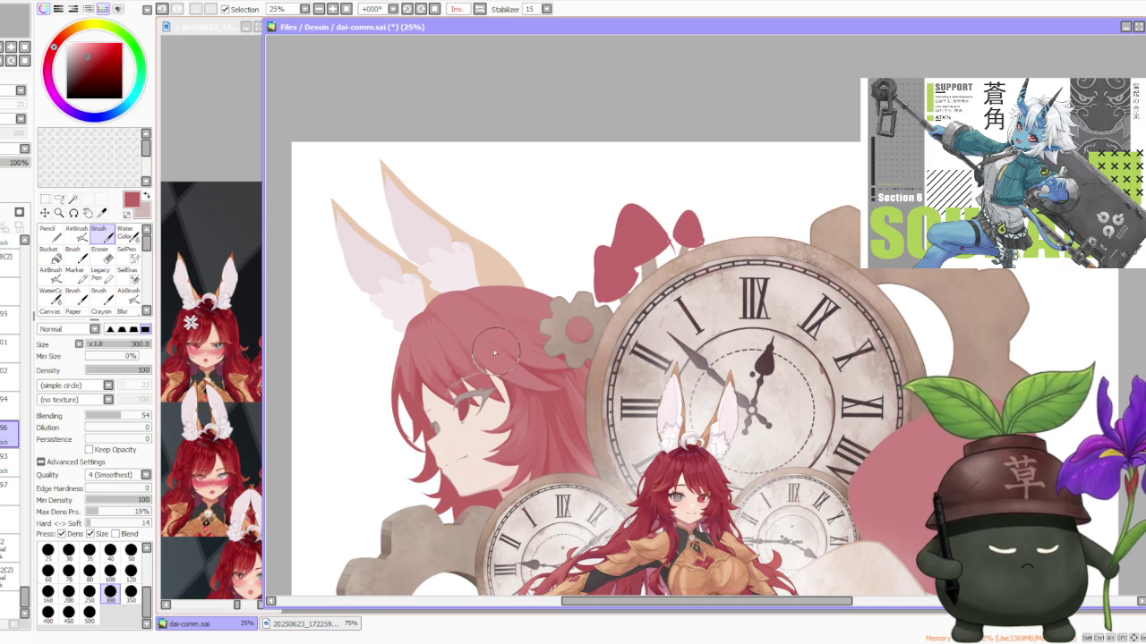
pyautogui.scroll(1, 403, 394)
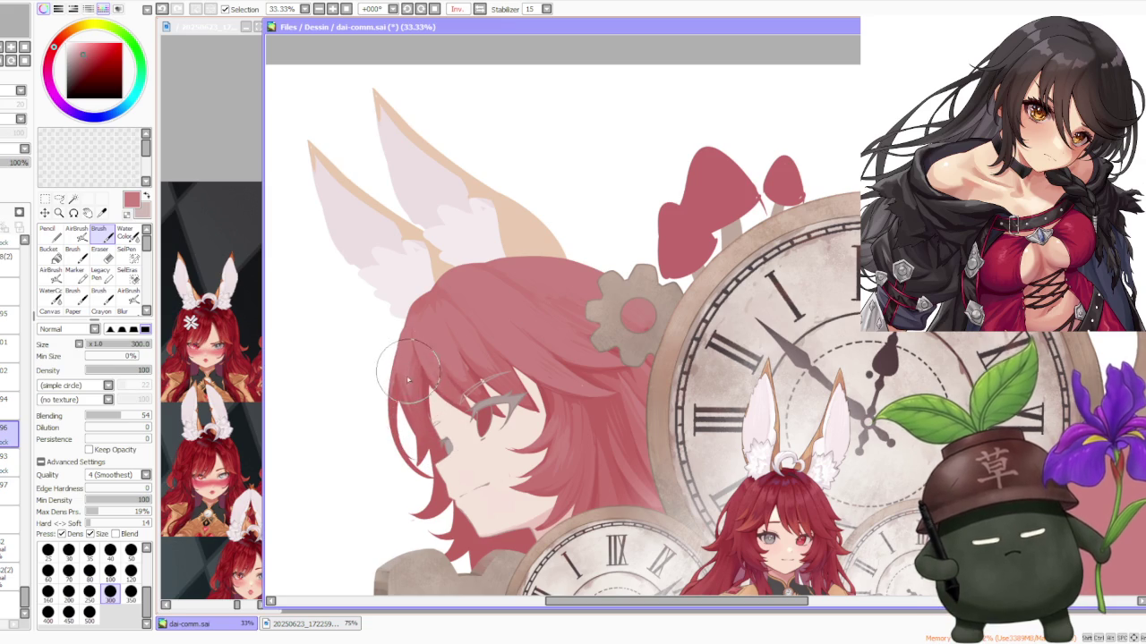
pyautogui.scroll(-2, 430, 334)
pyautogui.scroll(-2, 431, 334)
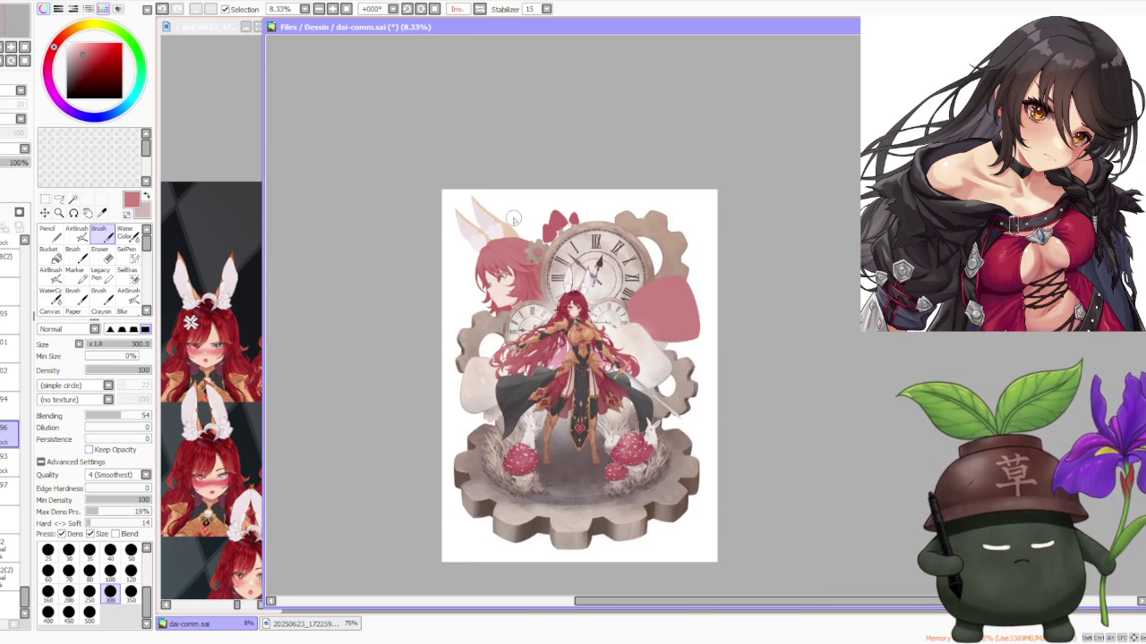
pyautogui.scroll(4, 511, 210)
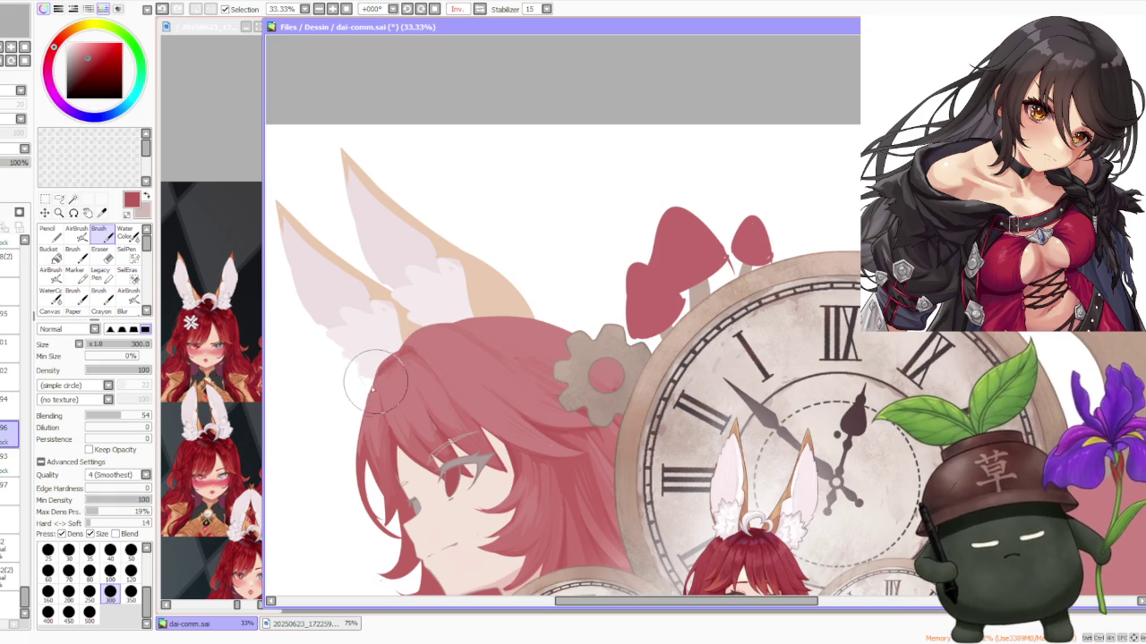
pyautogui.scroll(-3, 426, 264)
pyautogui.scroll(2, 477, 233)
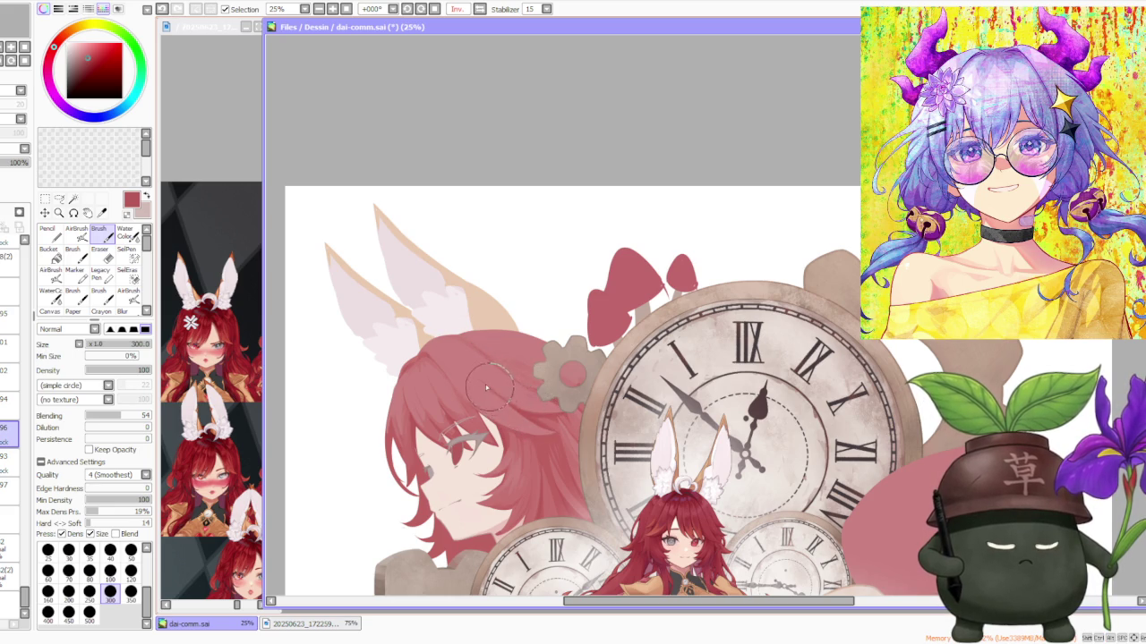
pyautogui.moveTo(483, 386); pyautogui.dragTo(492, 394)
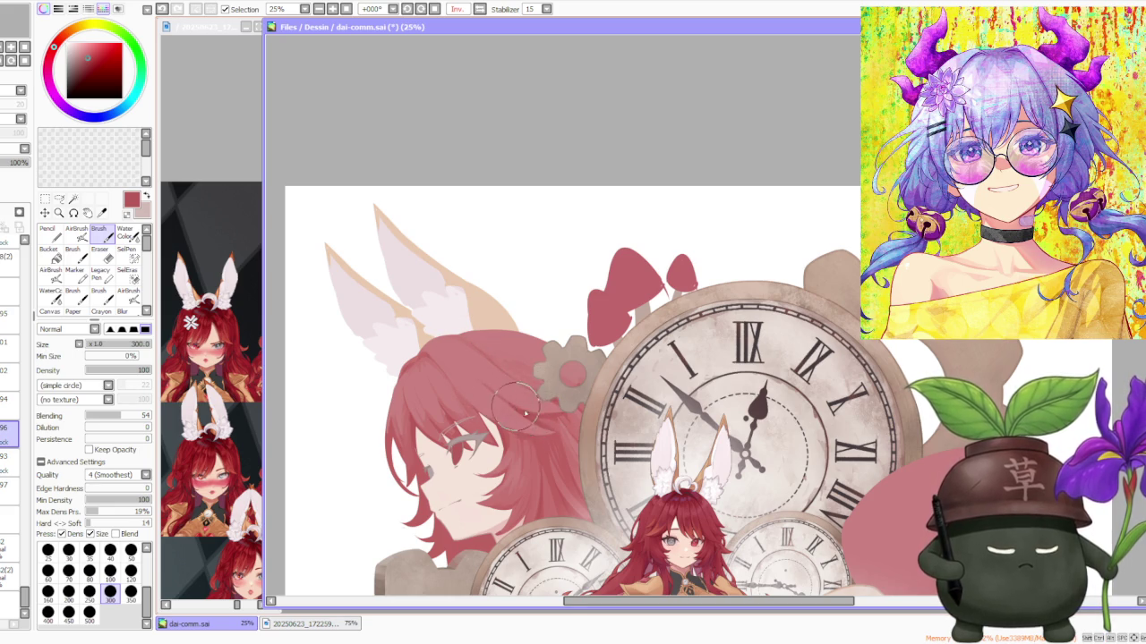
pyautogui.scroll(-1, 514, 403)
pyautogui.scroll(-1, 515, 394)
pyautogui.scroll(1, 528, 371)
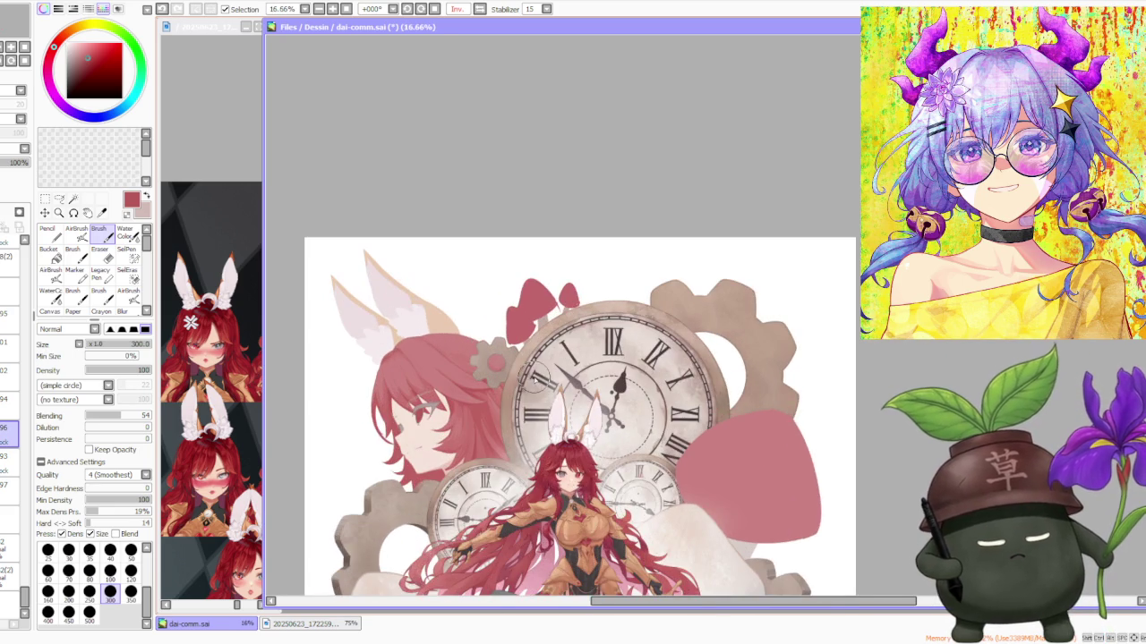
pyautogui.scroll(1, 528, 374)
pyautogui.scroll(-2, 519, 369)
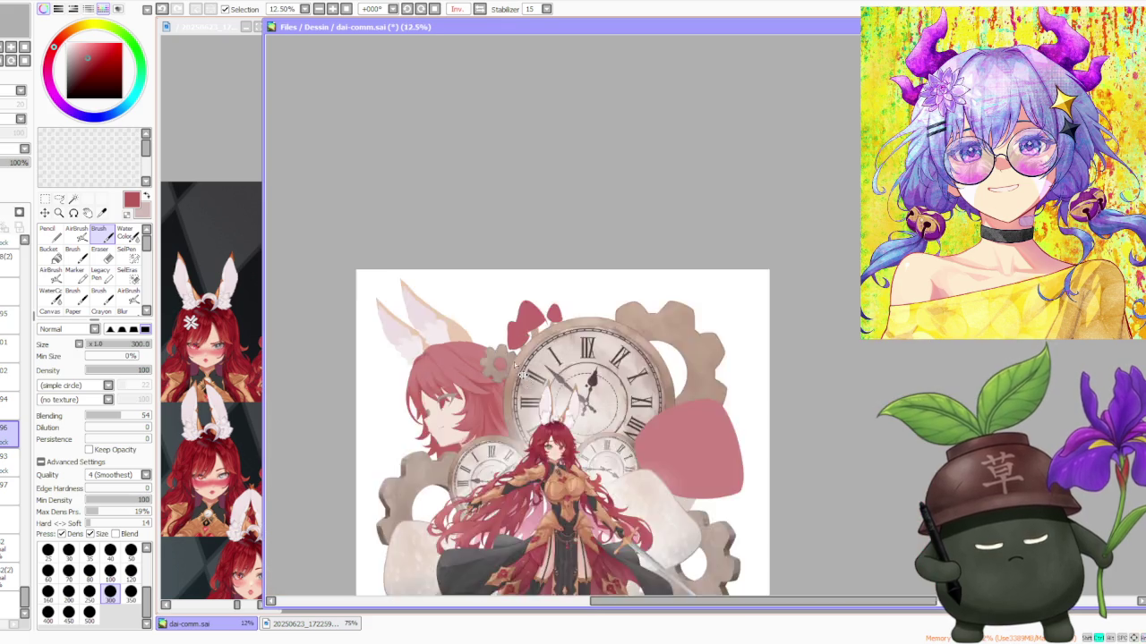
pyautogui.scroll(-2, 507, 349)
pyautogui.scroll(1, 502, 333)
pyautogui.scroll(1, 460, 322)
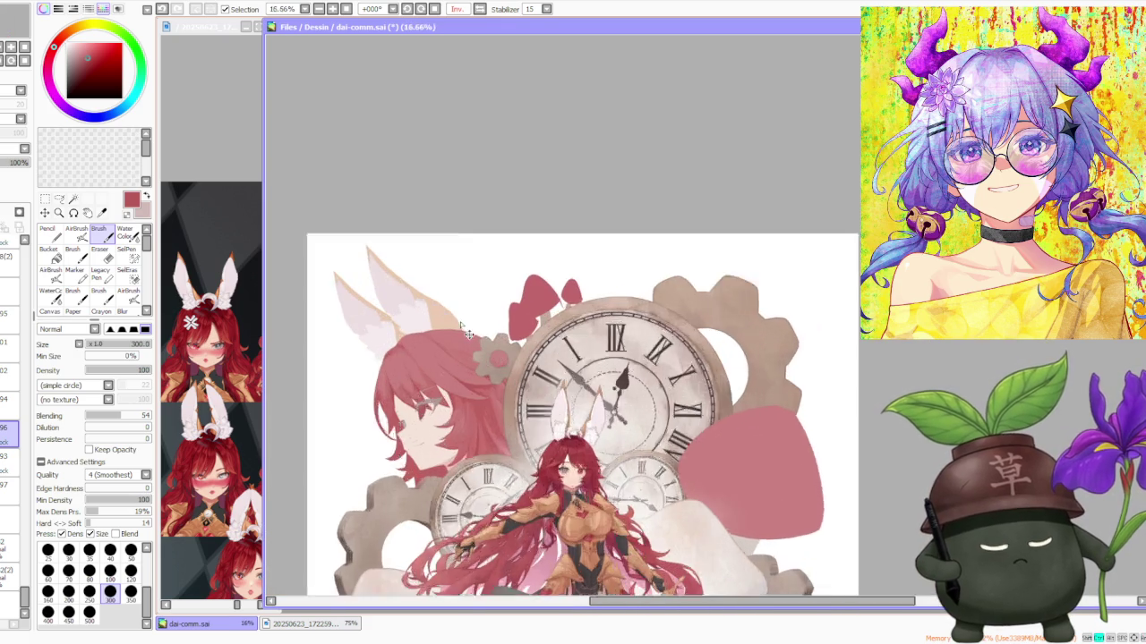
pyautogui.scroll(1, 443, 309)
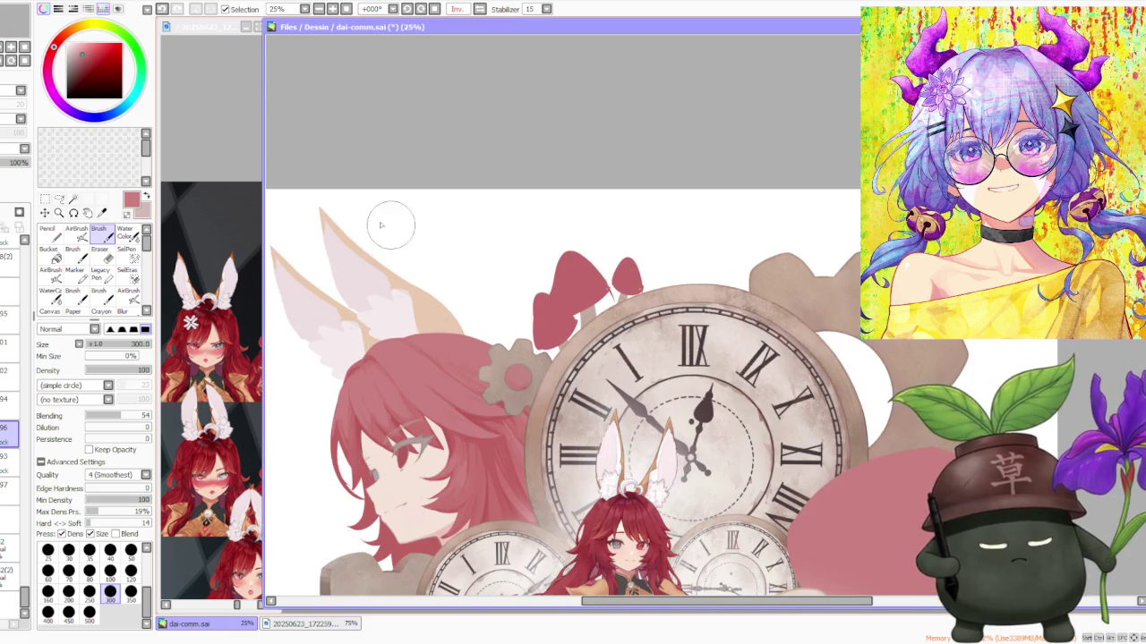
pyautogui.scroll(1, 385, 369)
pyautogui.scroll(1, 388, 411)
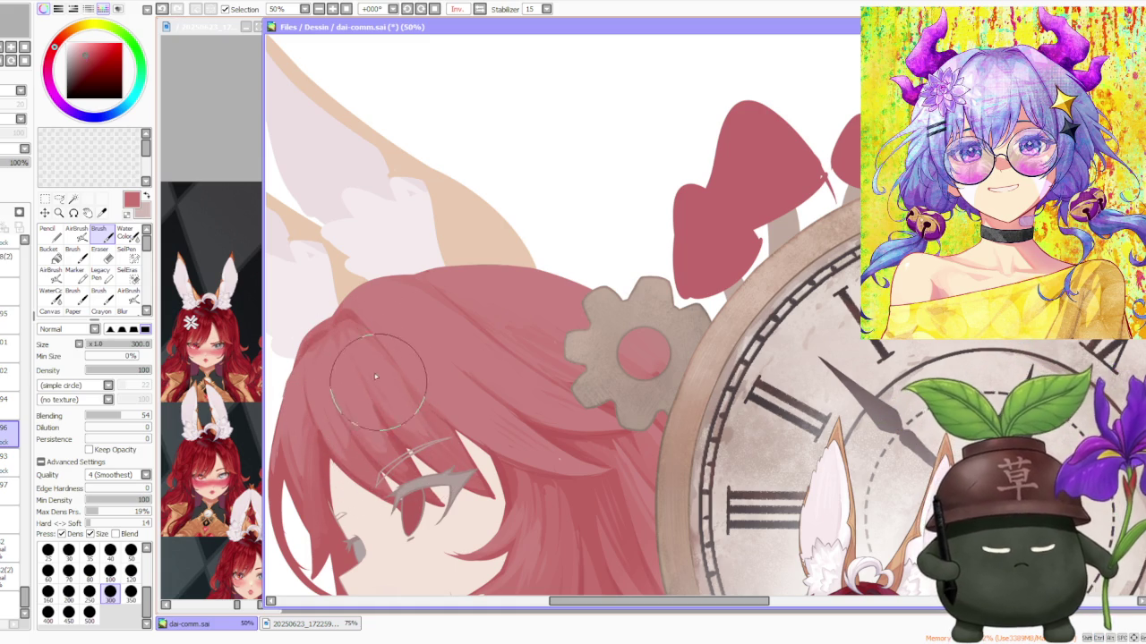
pyautogui.scroll(1, 478, 345)
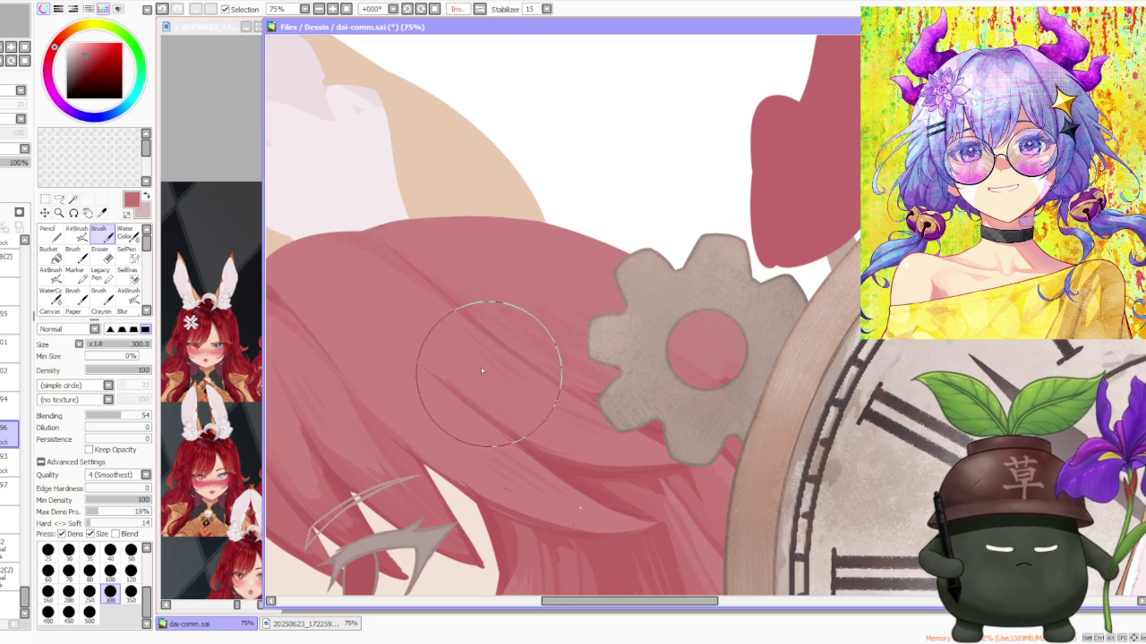
pyautogui.scroll(-2, 481, 268)
pyautogui.scroll(1, 481, 267)
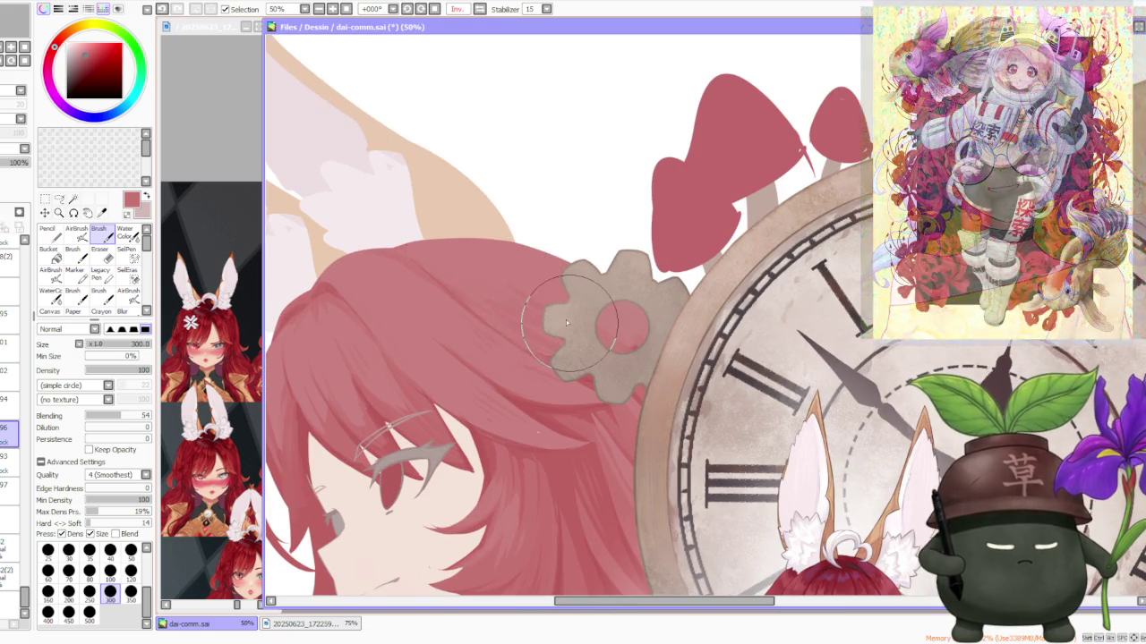
pyautogui.scroll(-1, 498, 259)
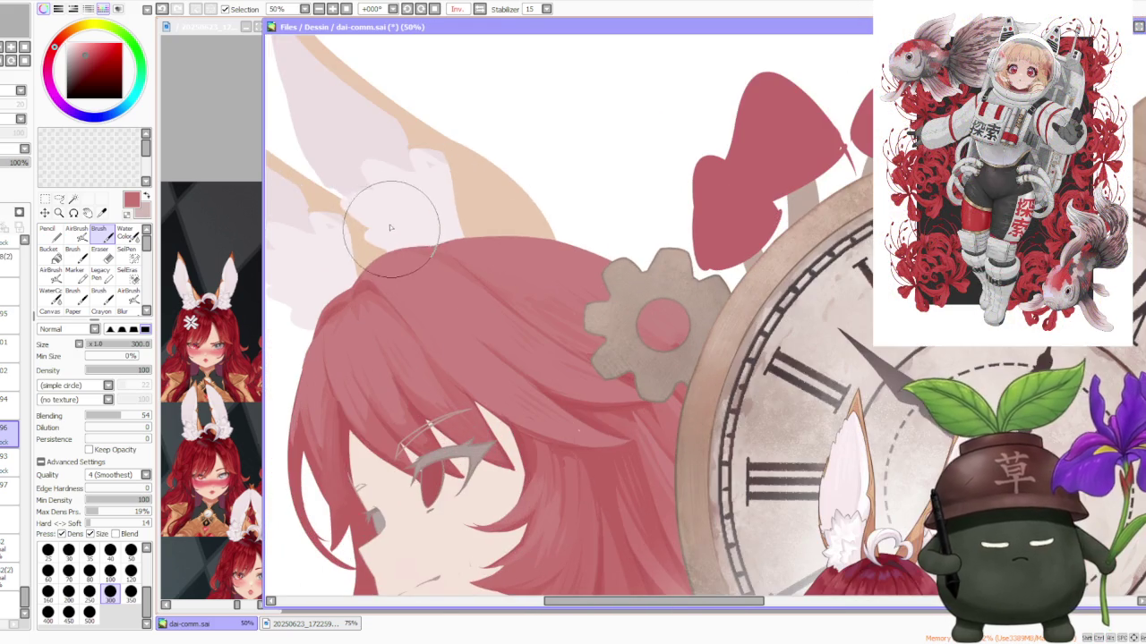
pyautogui.scroll(-1, 408, 271)
pyautogui.scroll(2, 385, 296)
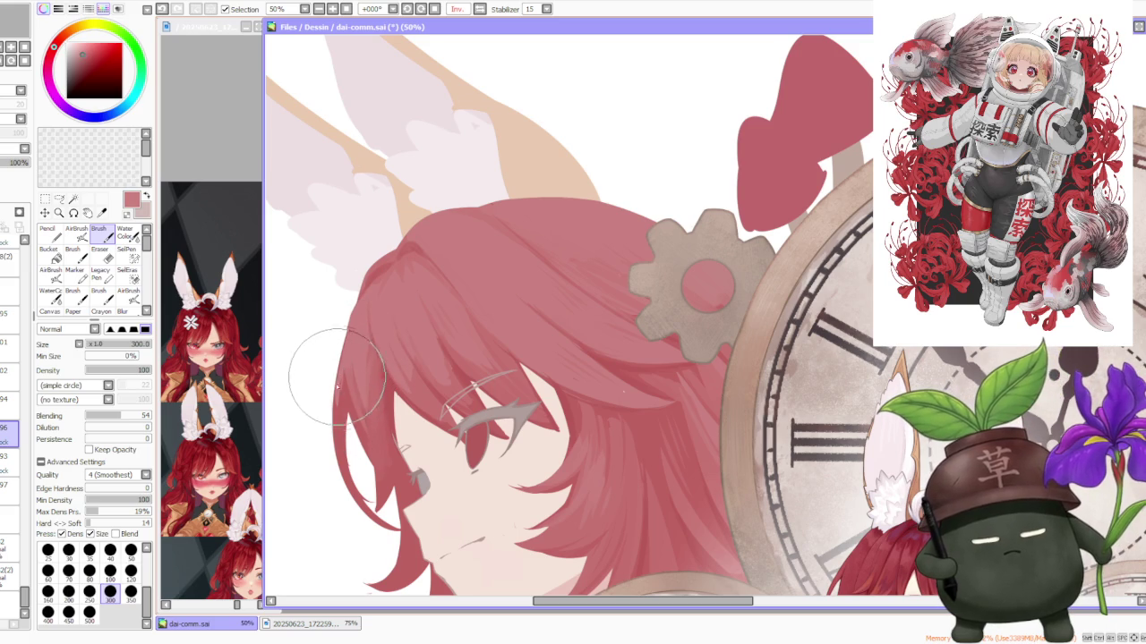
pyautogui.scroll(-1, 358, 363)
pyautogui.scroll(-1, 385, 358)
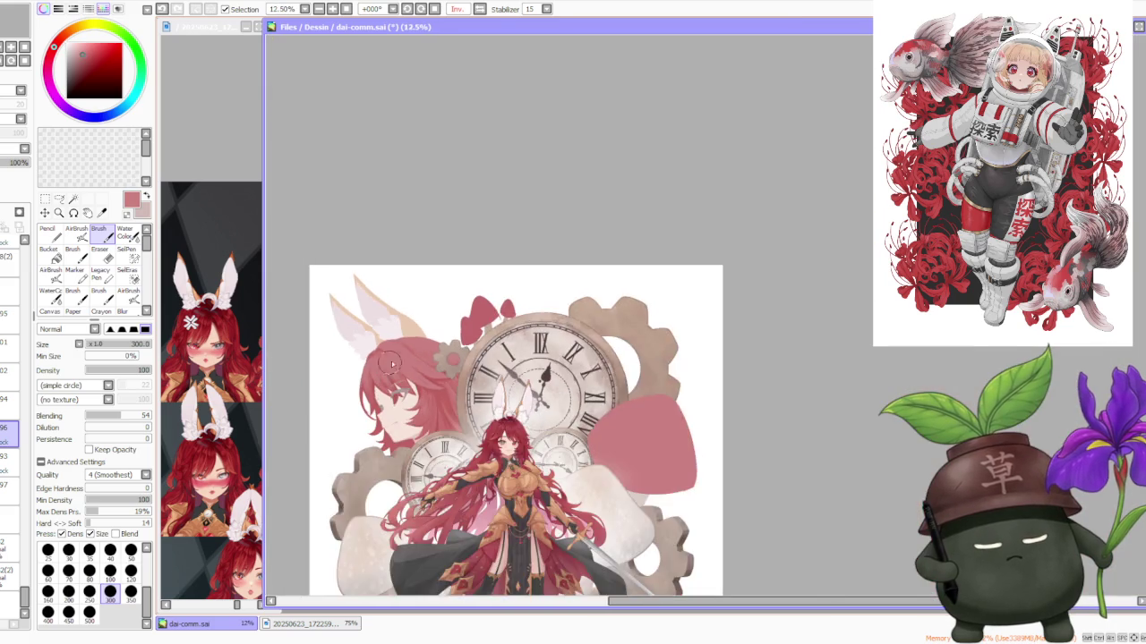
pyautogui.scroll(1, 425, 349)
pyautogui.scroll(-3, 425, 347)
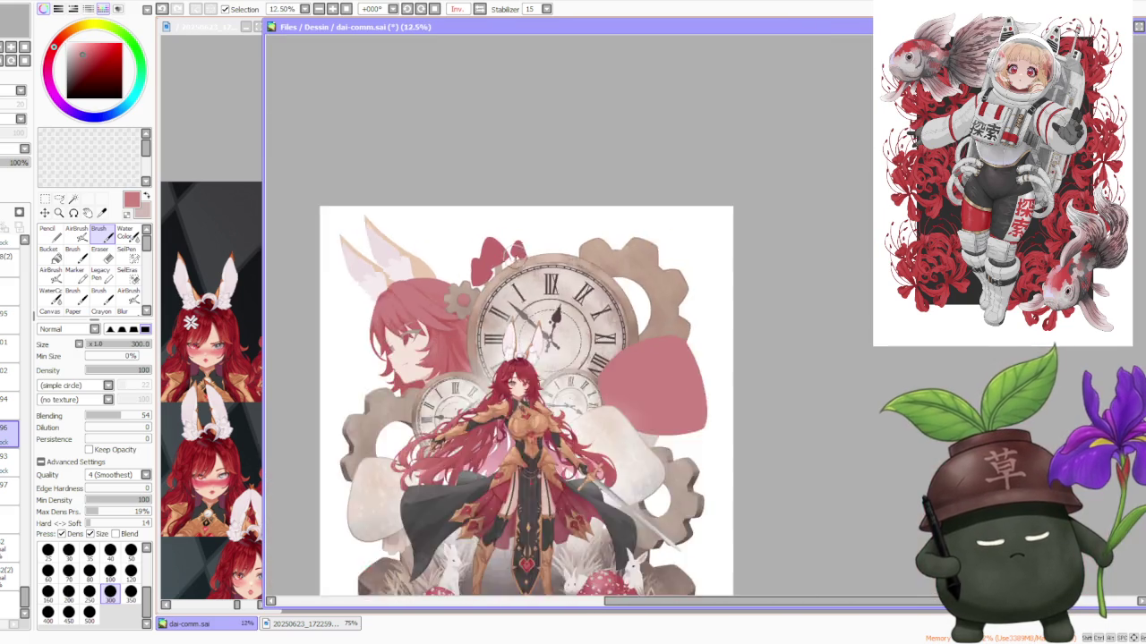
pyautogui.scroll(-1, 537, 291)
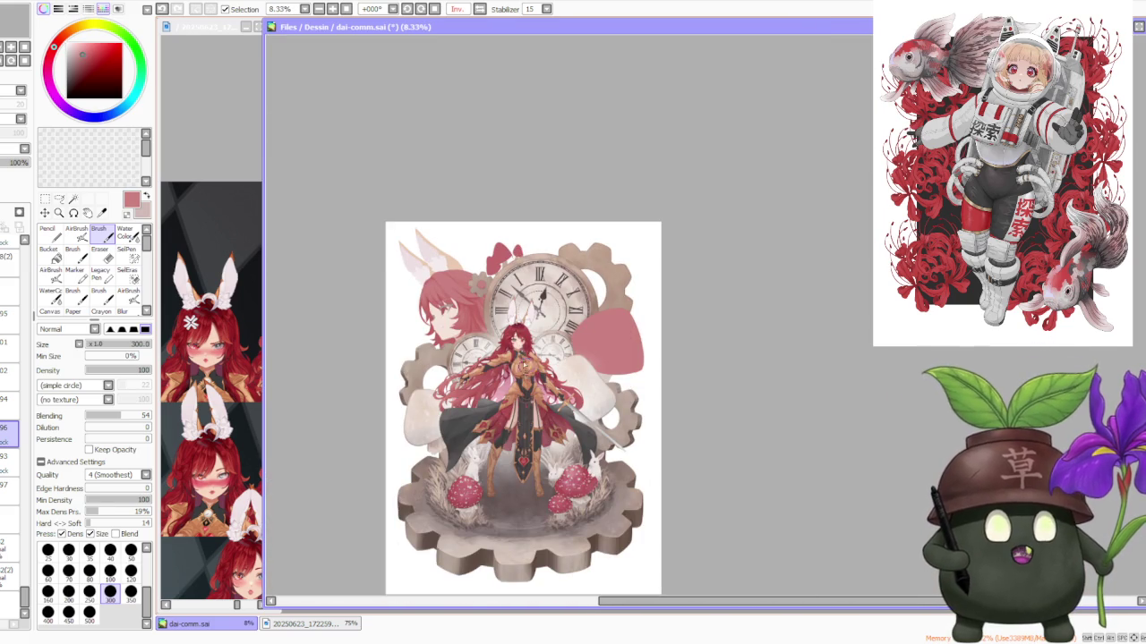
pyautogui.scroll(2, 479, 260)
pyautogui.scroll(-2, 499, 259)
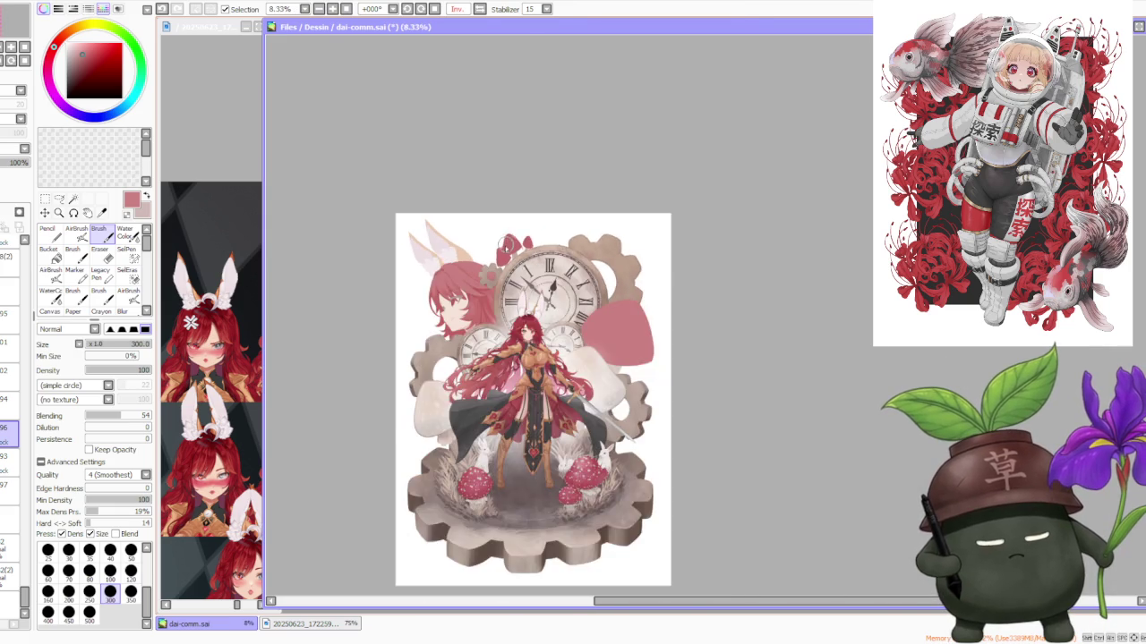
pyautogui.scroll(3, 502, 256)
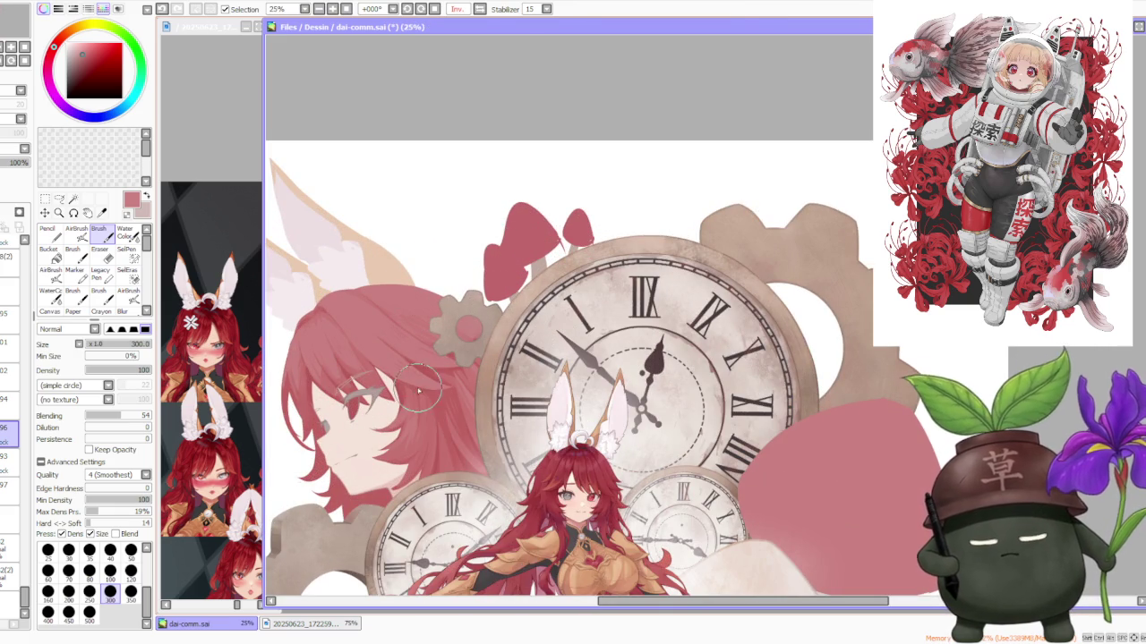
pyautogui.scroll(-1, 390, 360)
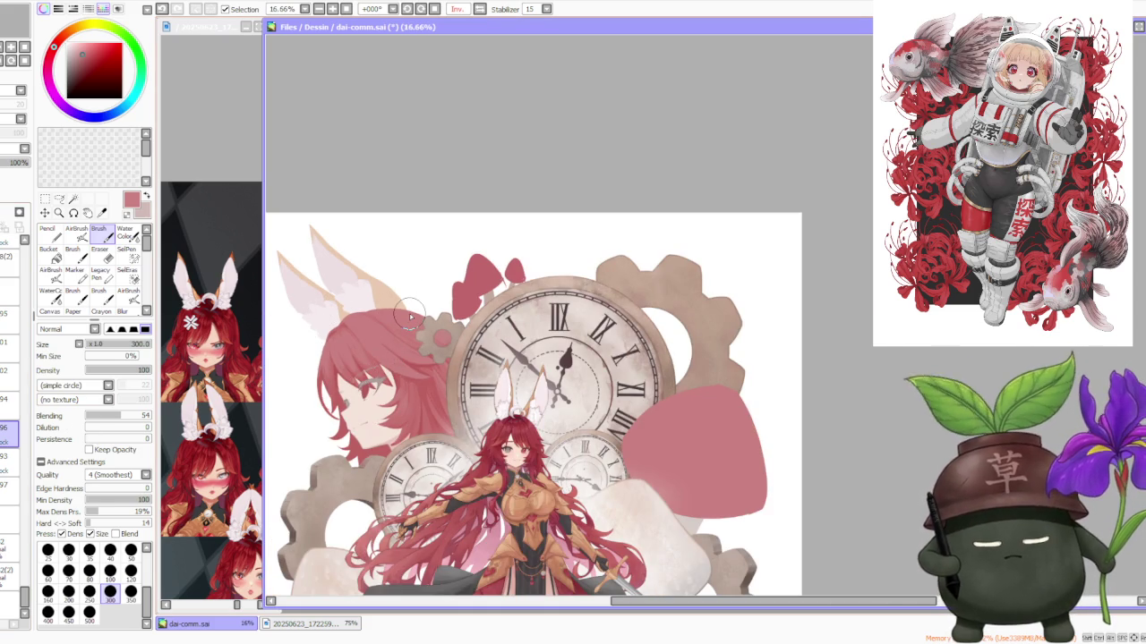
pyautogui.scroll(1, 409, 314)
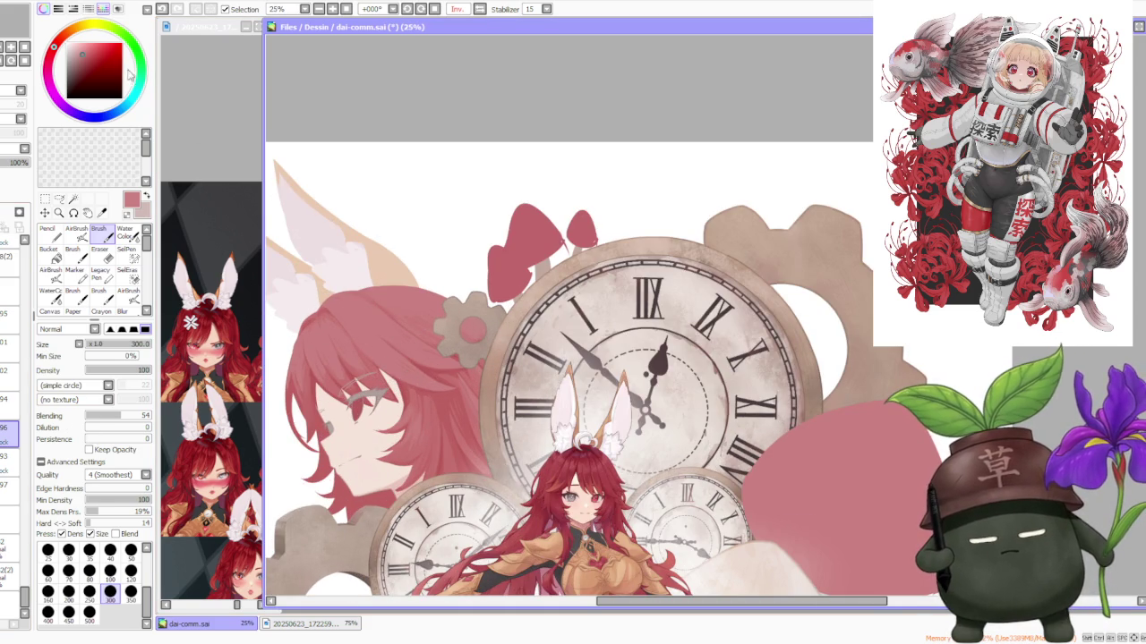
pyautogui.moveTo(85, 25); pyautogui.dragTo(59, 41)
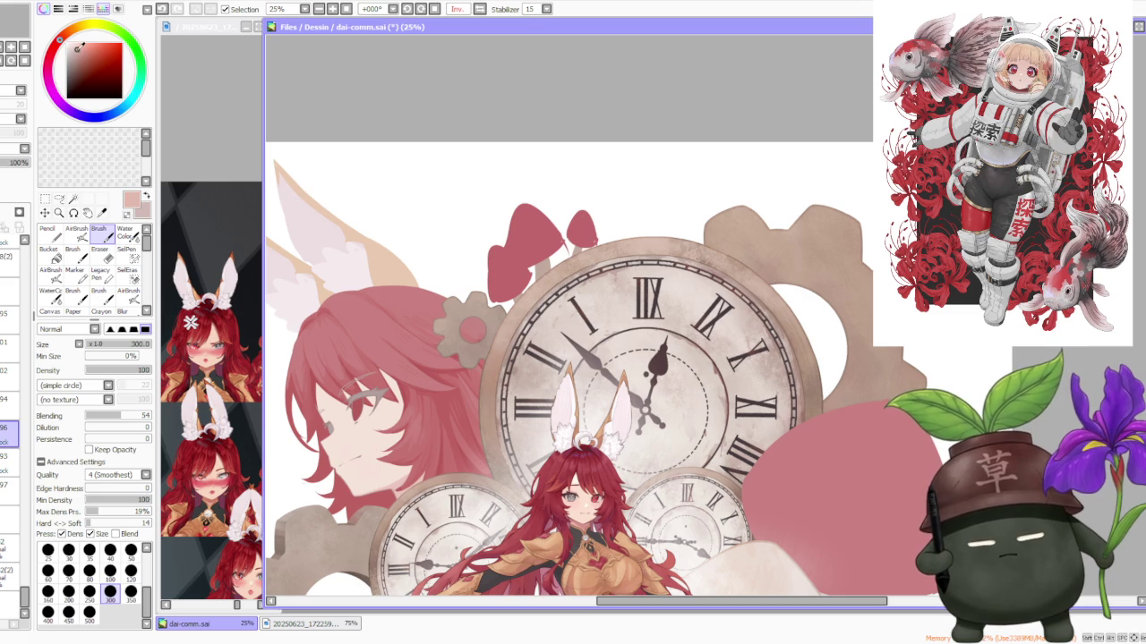
# Step: Enlarge the brush to size 500 and zoom in on the canvas
pyautogui.click(89, 612)
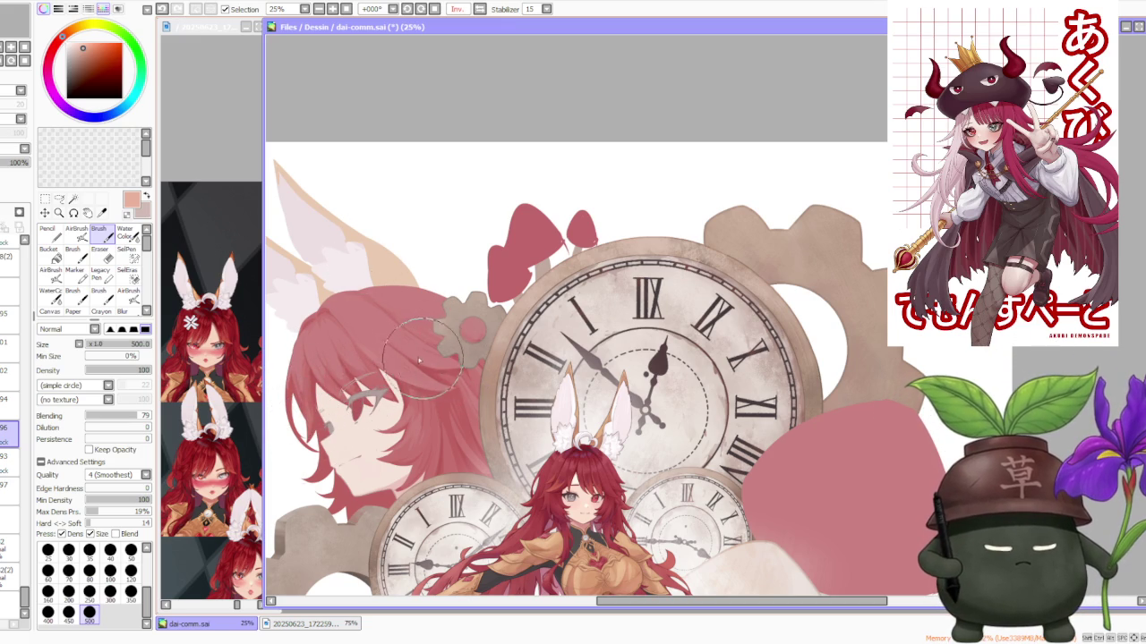
pyautogui.scroll(-2, 400, 333)
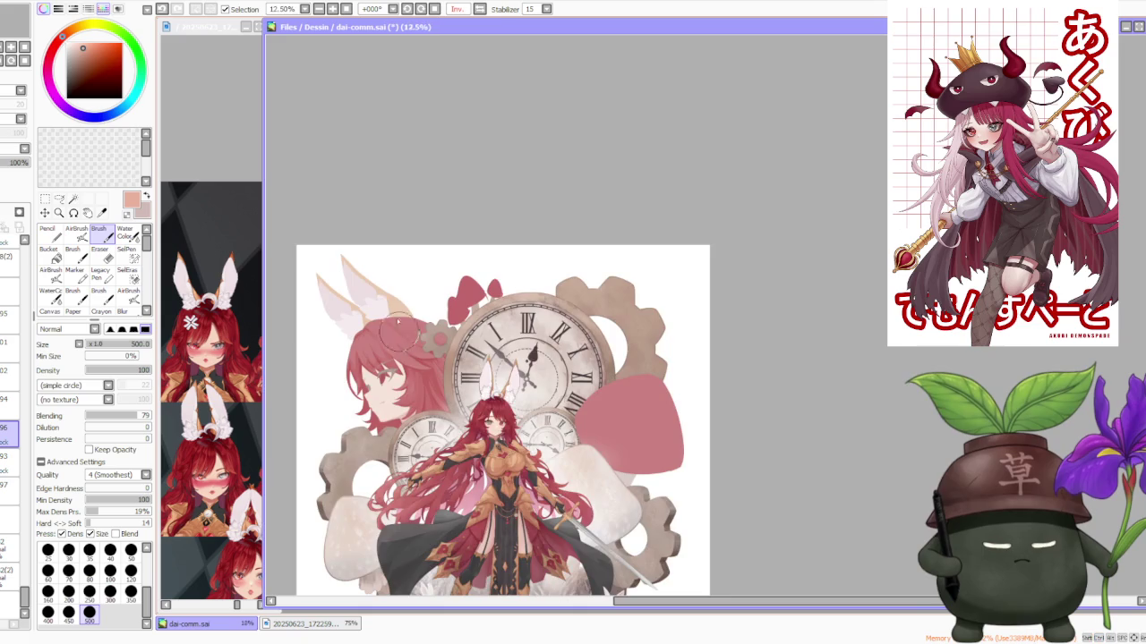
pyautogui.scroll(2, 401, 374)
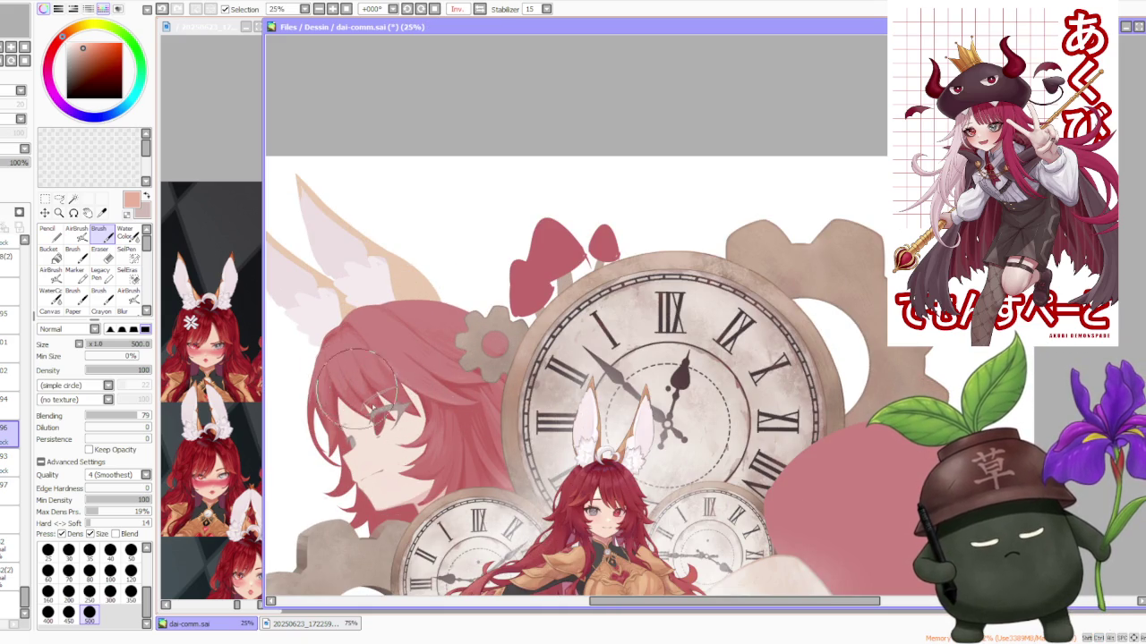
pyautogui.scroll(-3, 393, 268)
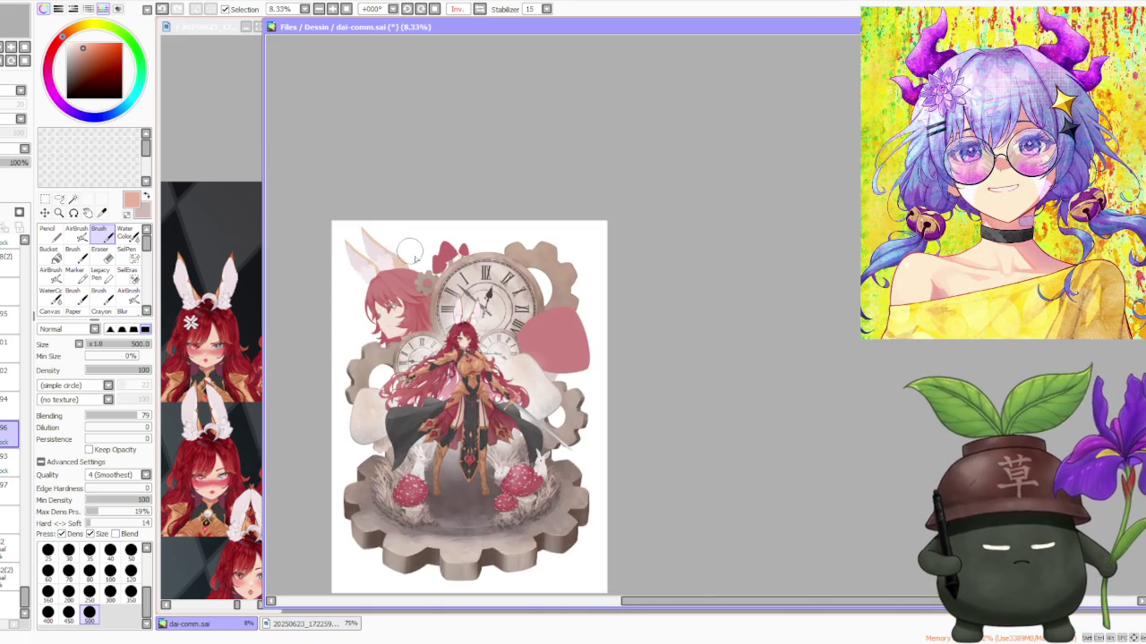
pyautogui.scroll(2, 420, 264)
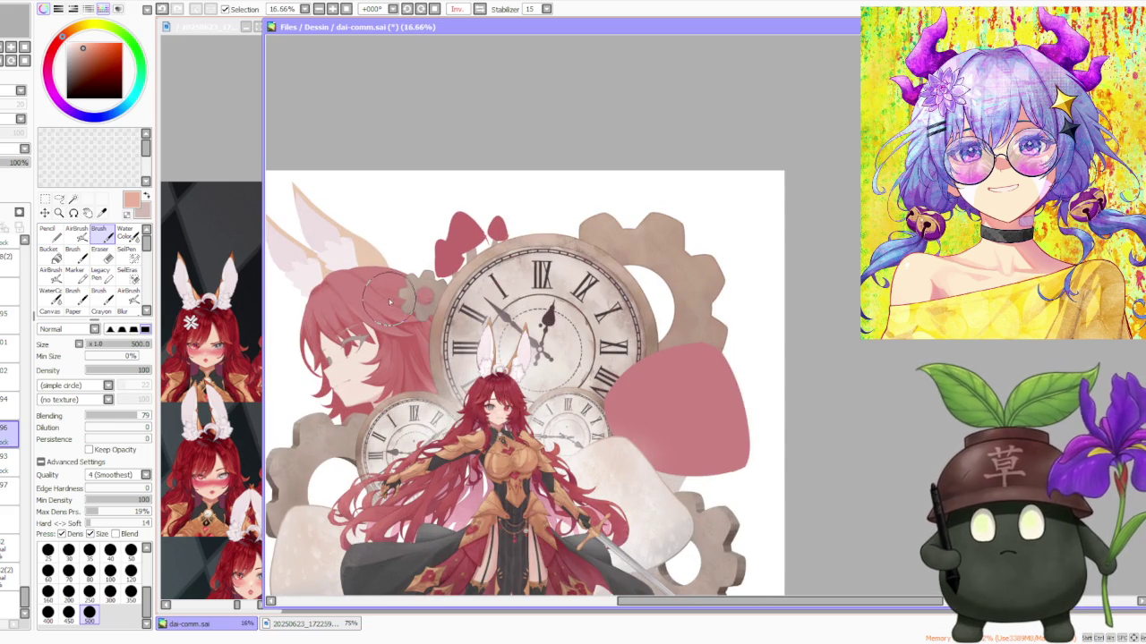
# Step: Zoom around the canvas and shrink the brush to size 100
pyautogui.scroll(1, 398, 308)
pyautogui.scroll(-1, 408, 321)
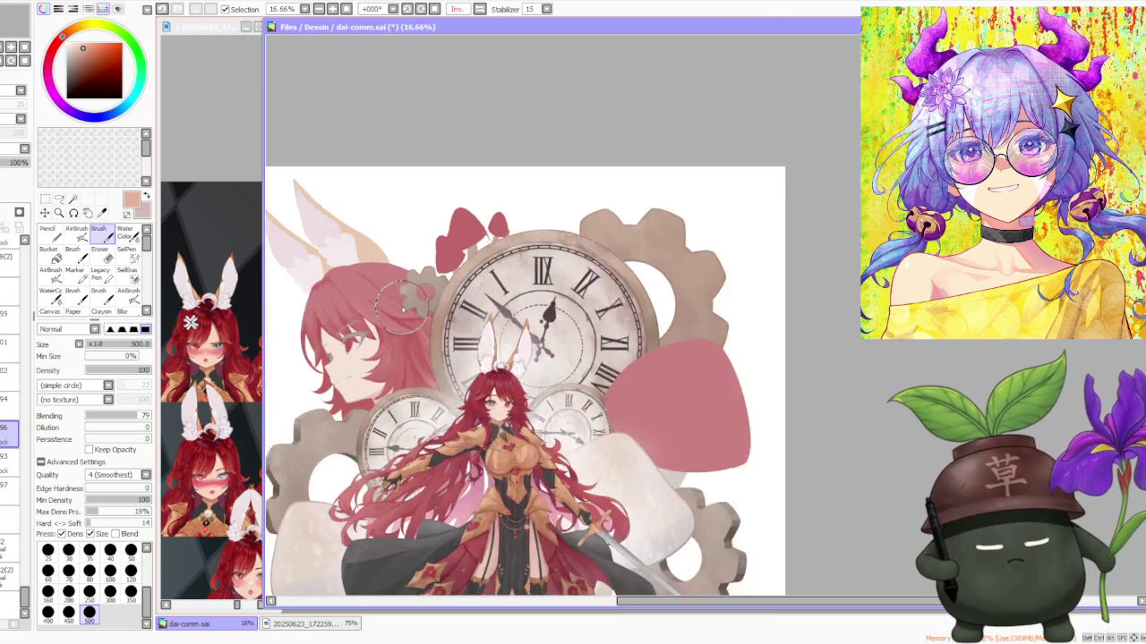
pyautogui.scroll(-1, 408, 304)
pyautogui.scroll(-1, 414, 251)
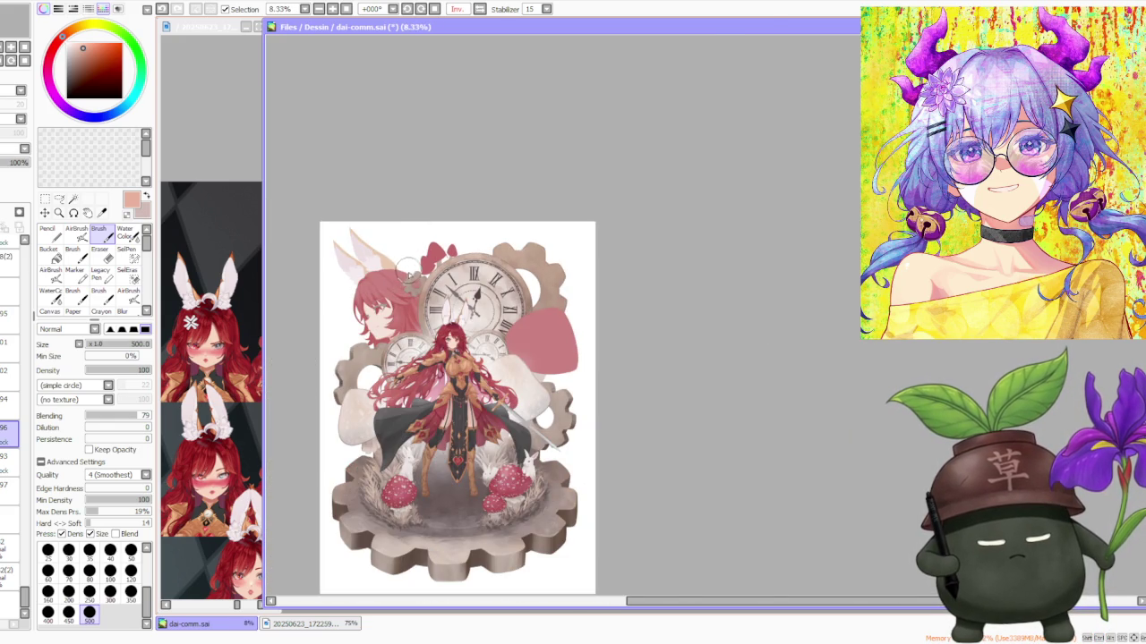
pyautogui.scroll(2, 421, 306)
pyautogui.scroll(1, 416, 323)
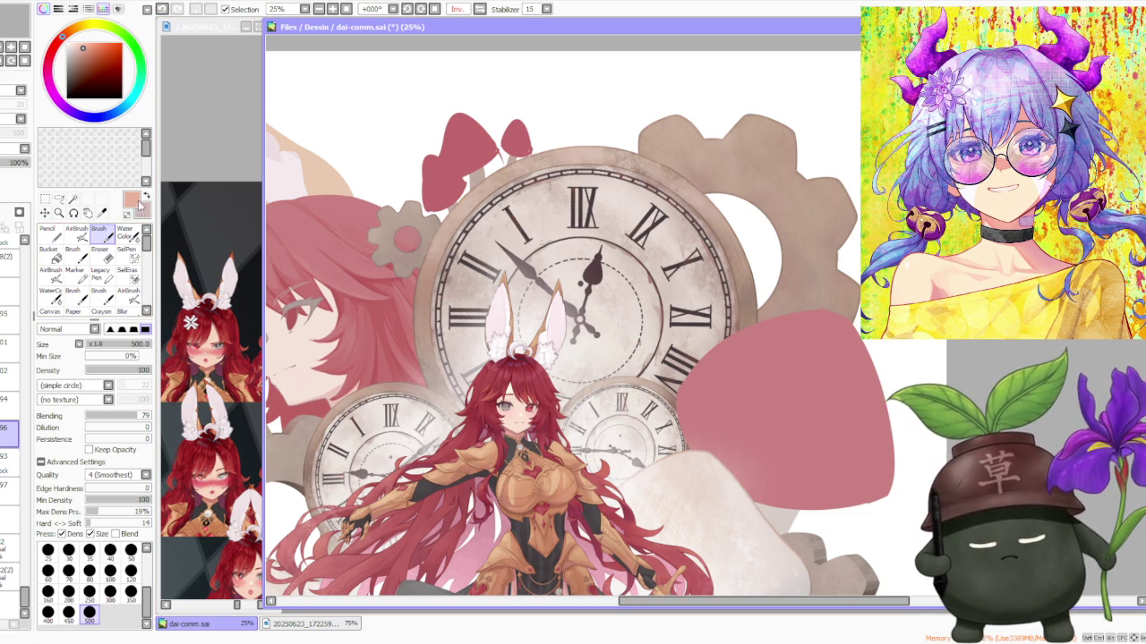
pyautogui.click(110, 572)
pyautogui.scroll(2, 309, 371)
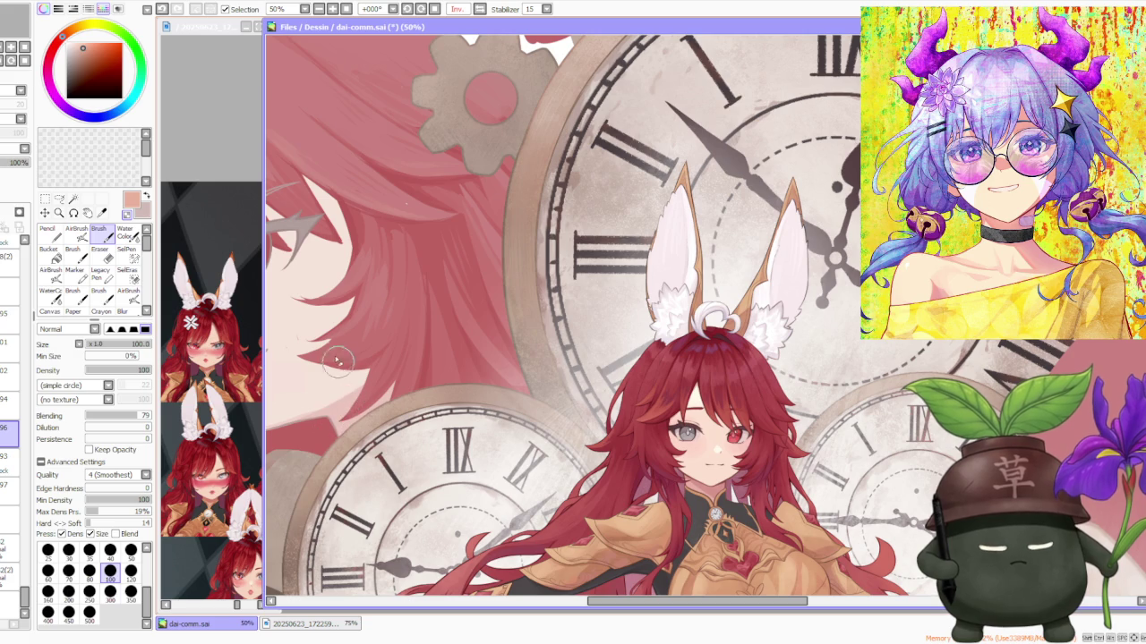
pyautogui.scroll(-2, 309, 351)
pyautogui.scroll(-2, 404, 315)
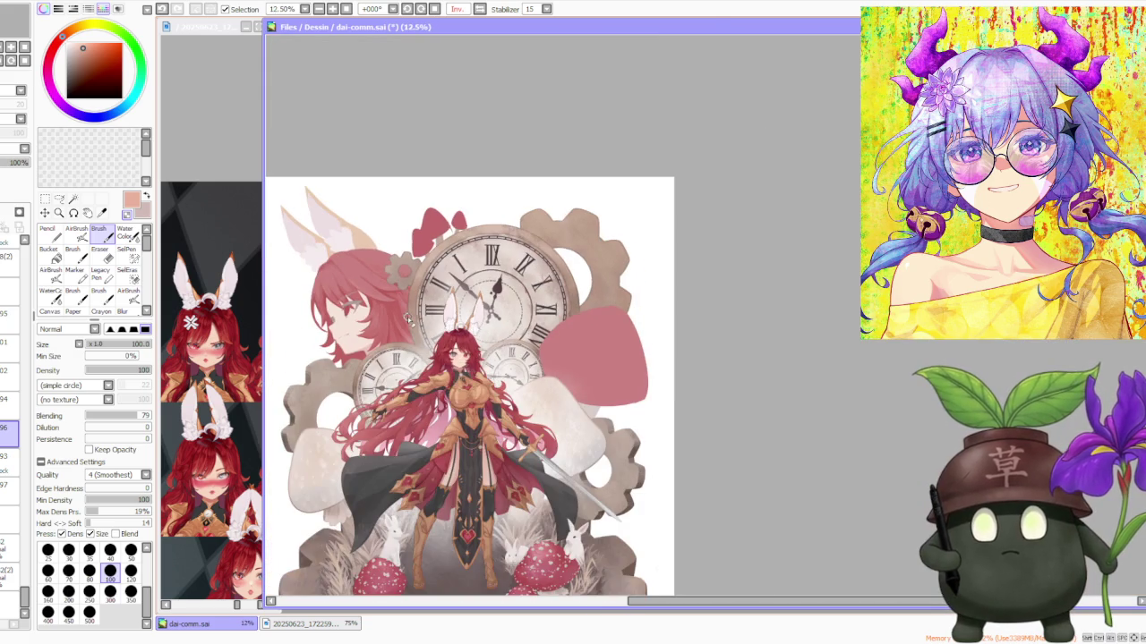
pyautogui.scroll(2, 404, 315)
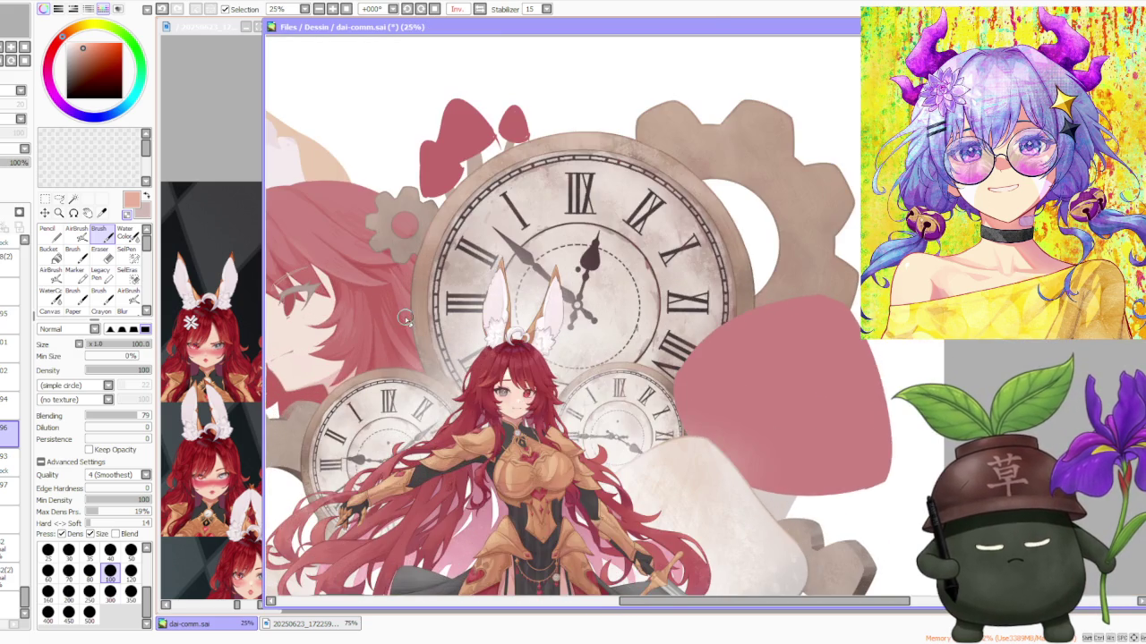
pyautogui.scroll(1, 398, 317)
pyautogui.scroll(1, 398, 317)
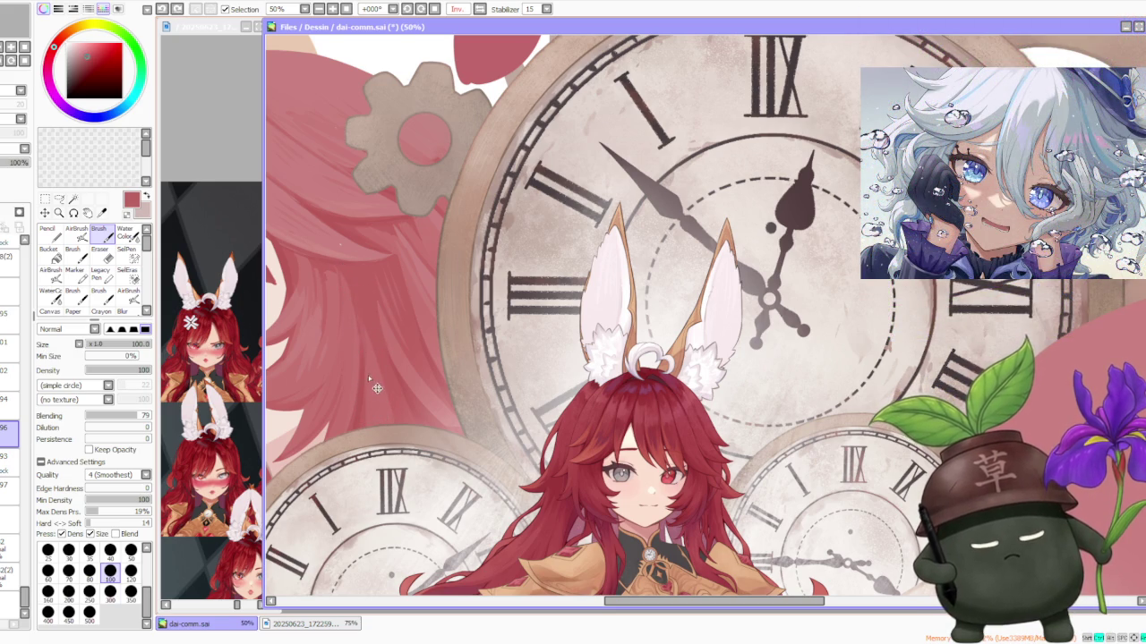
pyautogui.scroll(-2, 388, 312)
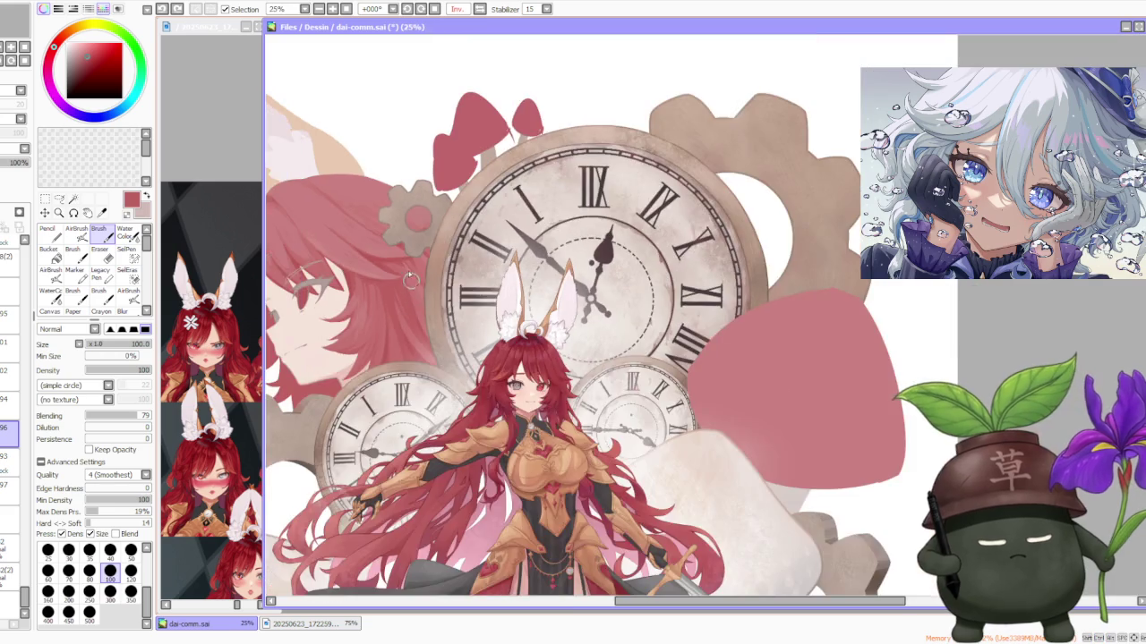
pyautogui.scroll(-2, 403, 269)
pyautogui.scroll(1, 405, 216)
pyautogui.scroll(1, 406, 219)
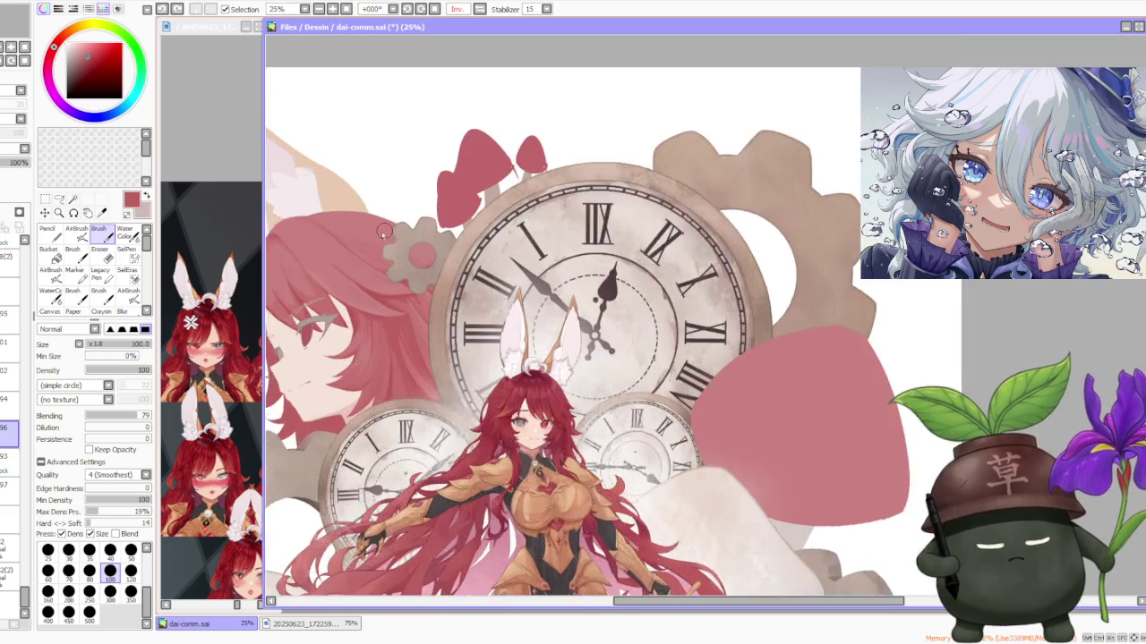
pyautogui.scroll(1, 367, 247)
pyautogui.scroll(2, 367, 314)
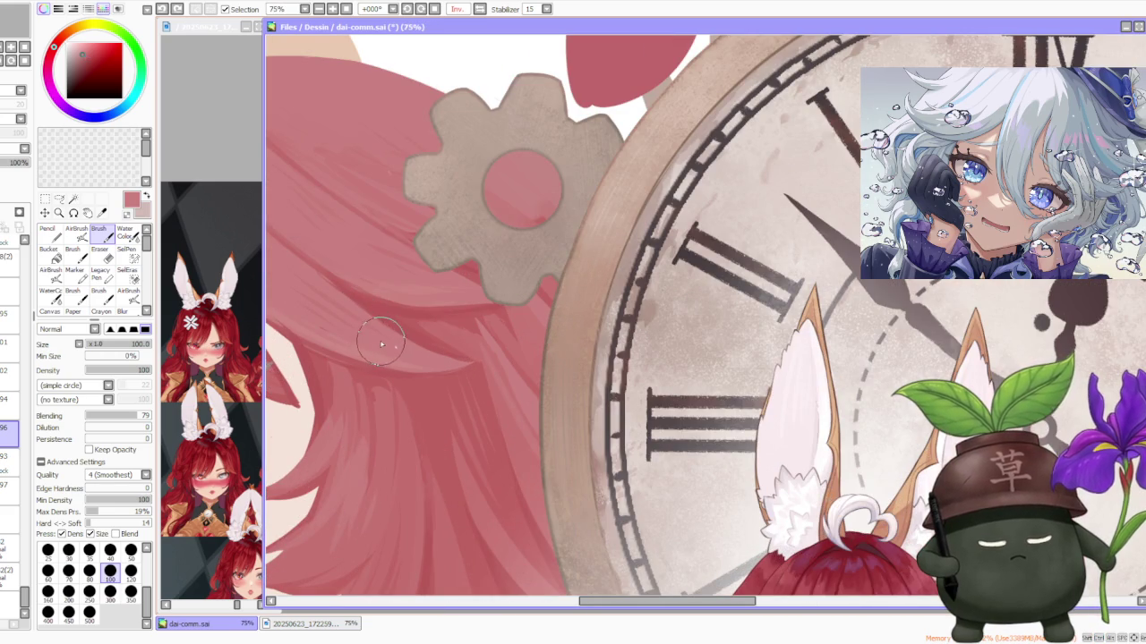
pyautogui.scroll(-5, 381, 343)
pyautogui.scroll(-1, 397, 240)
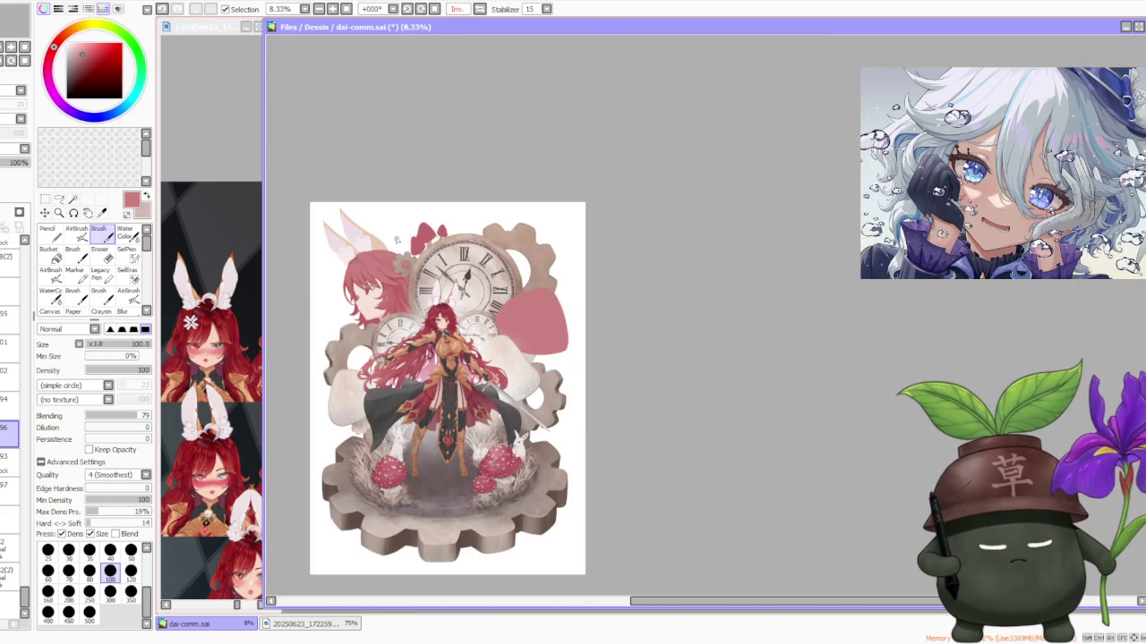
pyautogui.scroll(3, 383, 222)
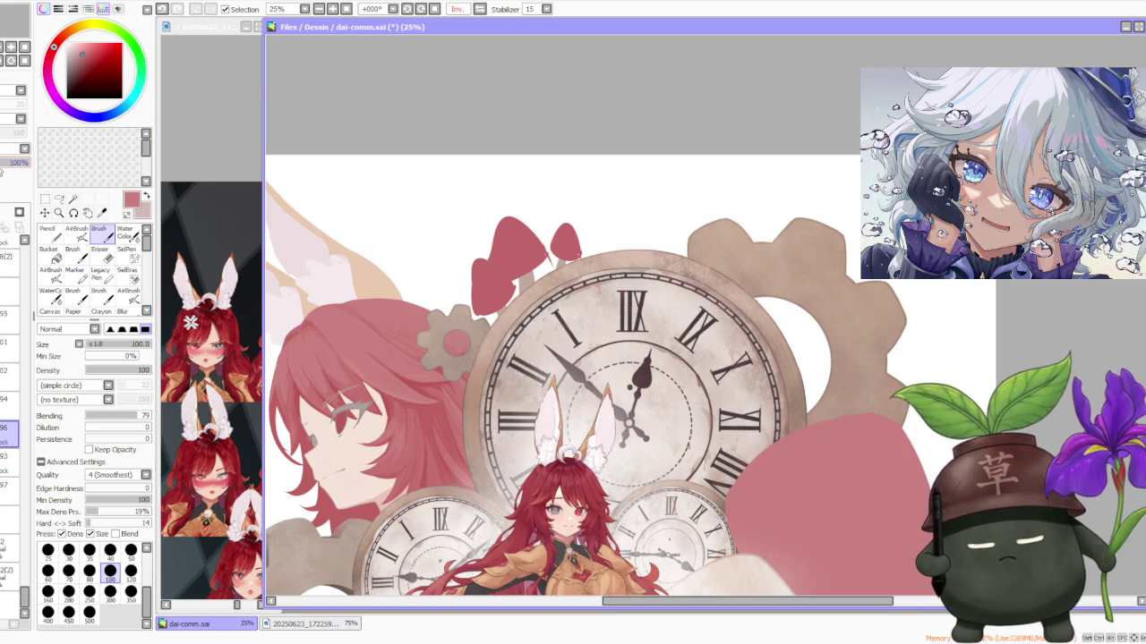
pyautogui.scroll(-2, 437, 257)
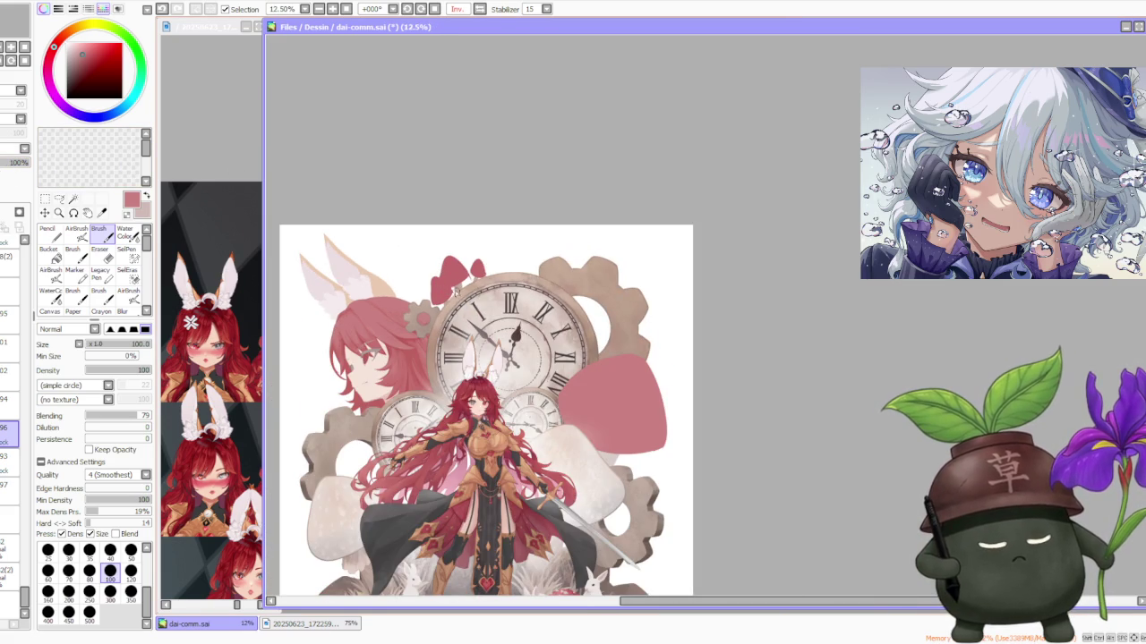
pyautogui.scroll(-2, 365, 270)
pyautogui.scroll(1, 401, 310)
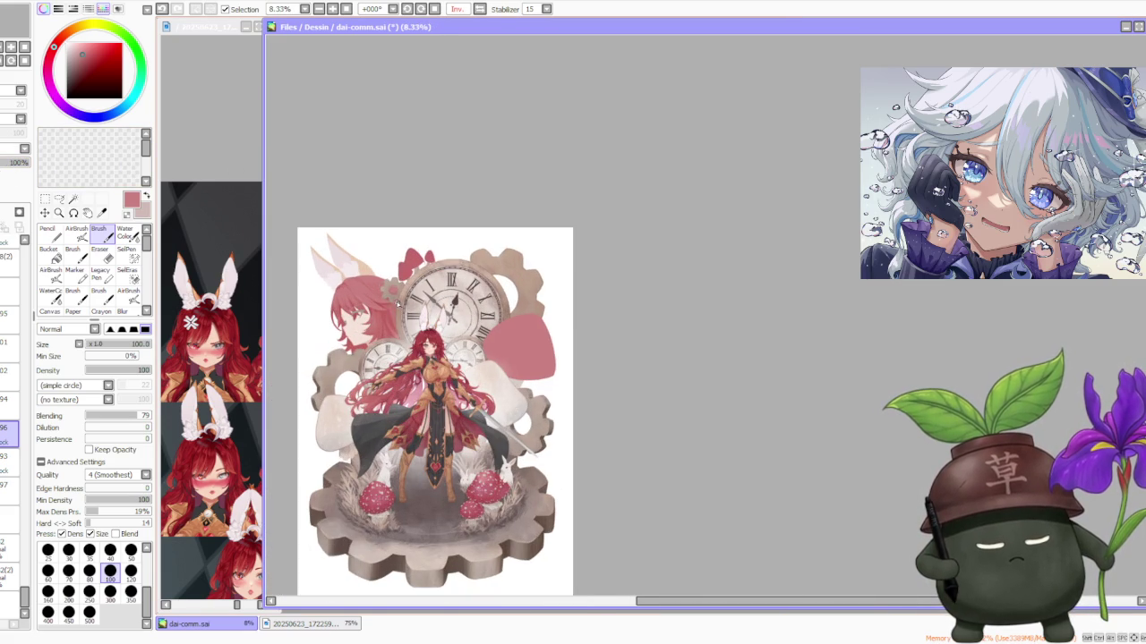
pyautogui.scroll(1, 387, 291)
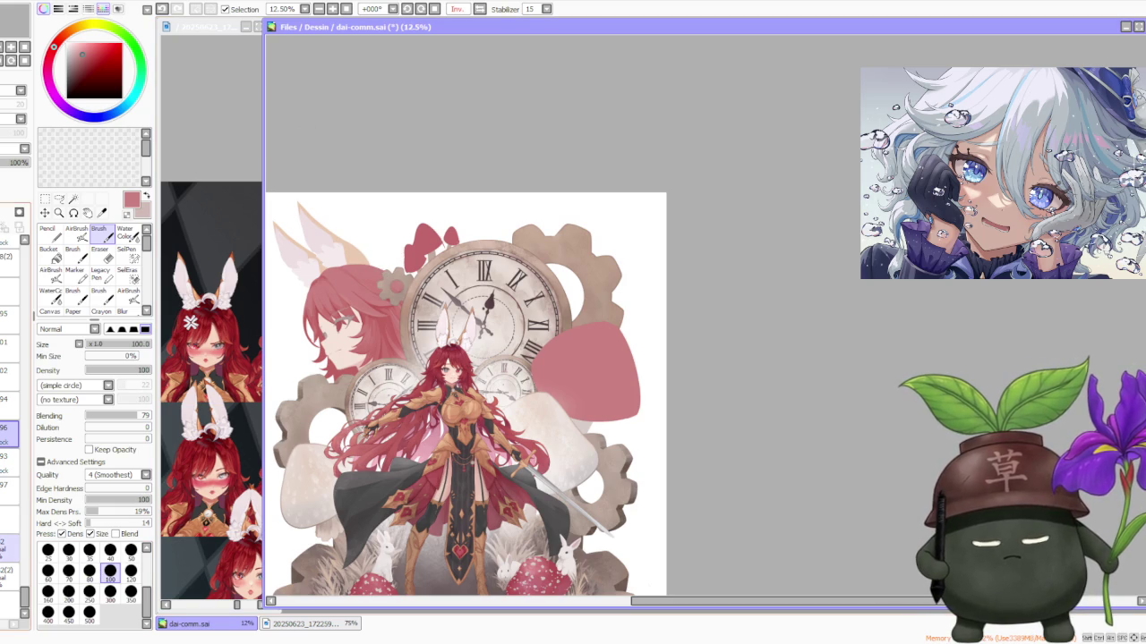
pyautogui.click(3, 548)
# Step: Rotate the right ear clockwise, shift it slightly up-left, and apply the transform
pyautogui.click(46, 200)
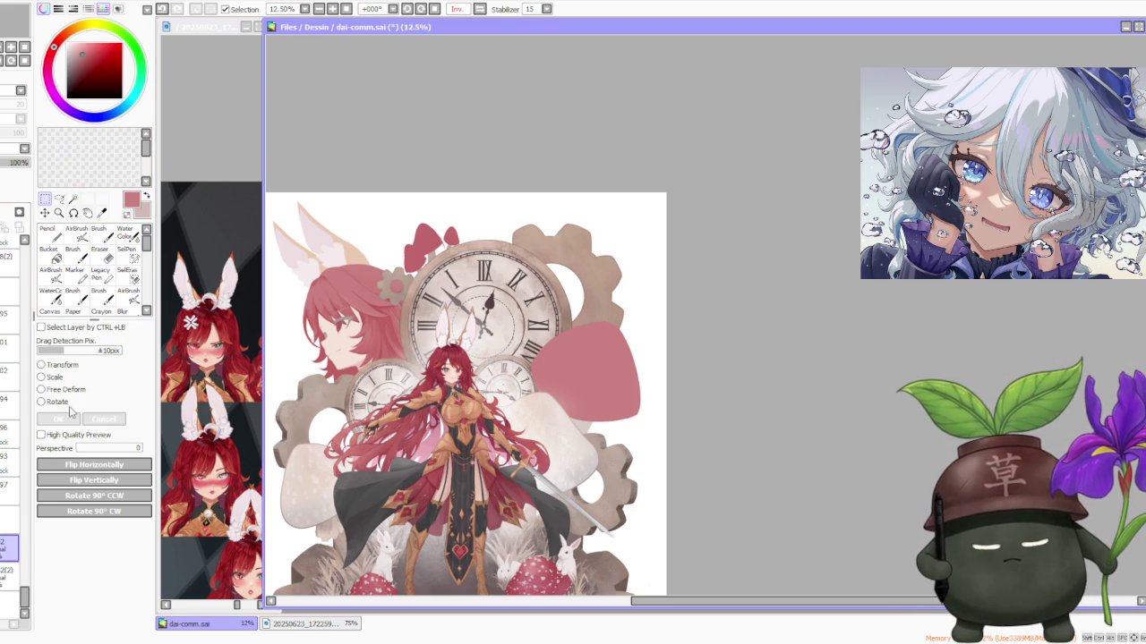
pyautogui.click(59, 403)
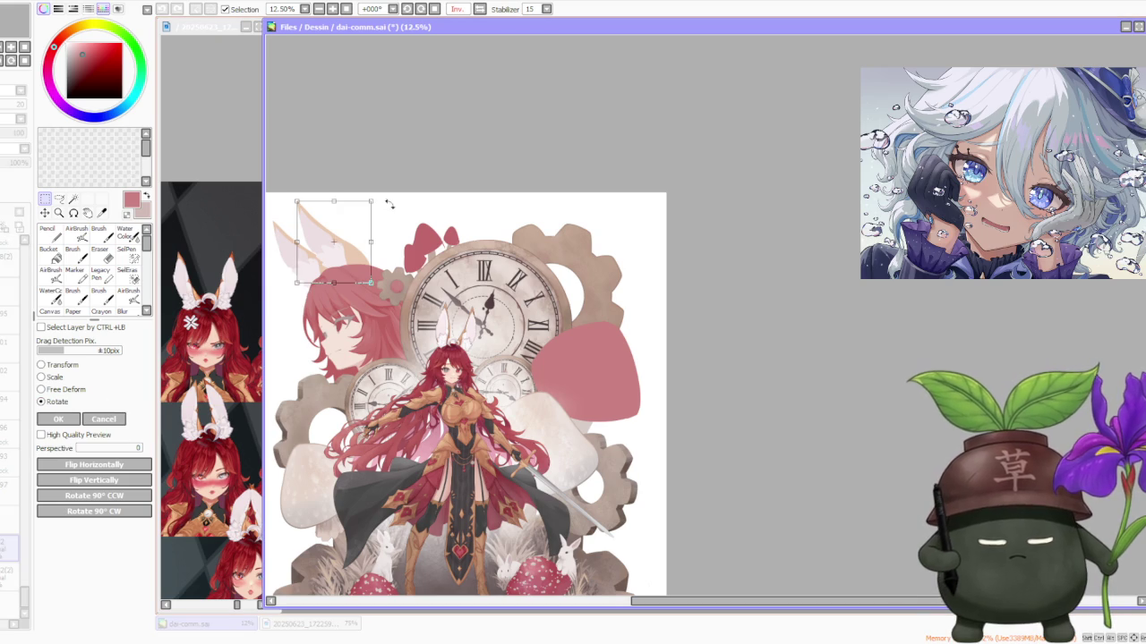
pyautogui.moveTo(388, 207); pyautogui.dragTo(376, 253)
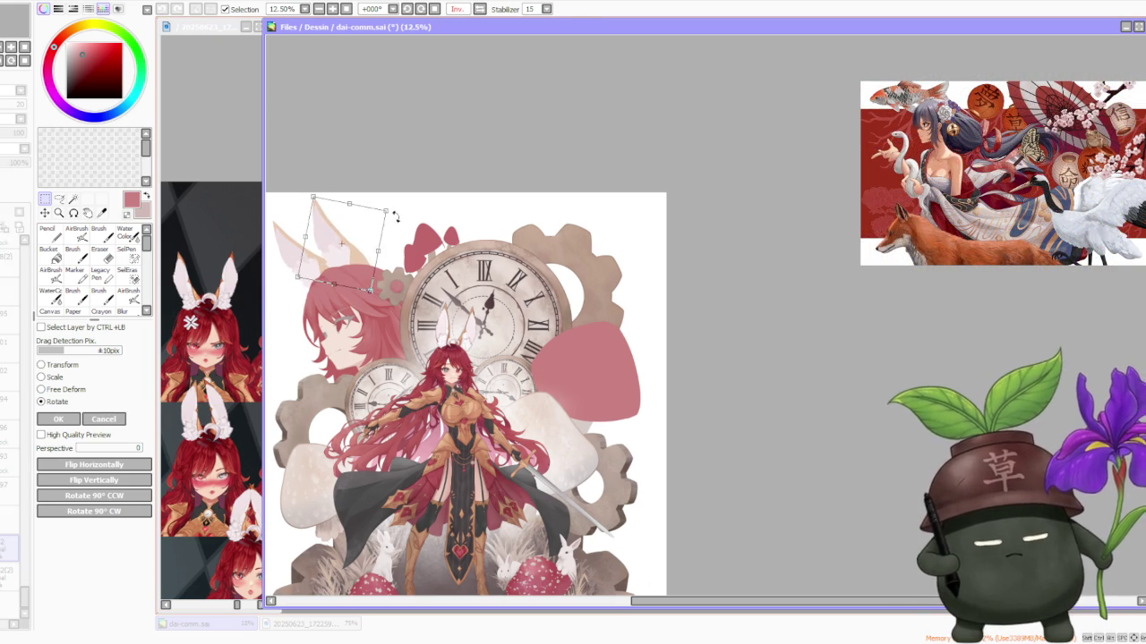
pyautogui.scroll(-1, 394, 218)
pyautogui.scroll(1, 394, 224)
pyautogui.scroll(1, 395, 237)
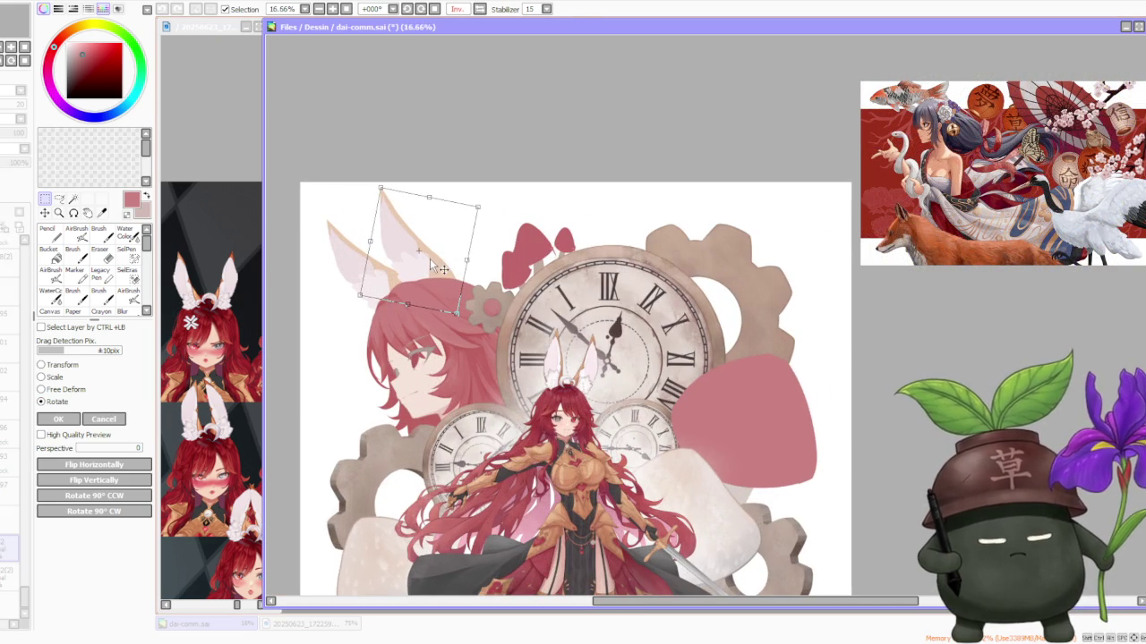
pyautogui.moveTo(443, 279); pyautogui.dragTo(433, 272)
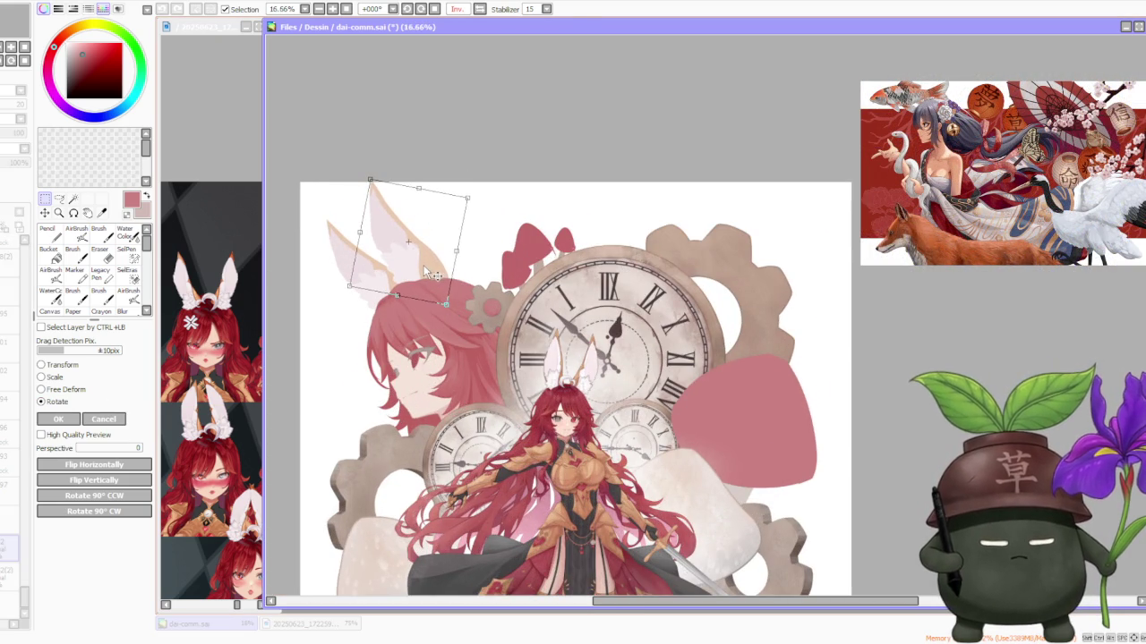
pyautogui.click(58, 418)
# Step: Switch to another layer and mirror the canvas view to check the composition, then flip back
pyautogui.click(9, 432)
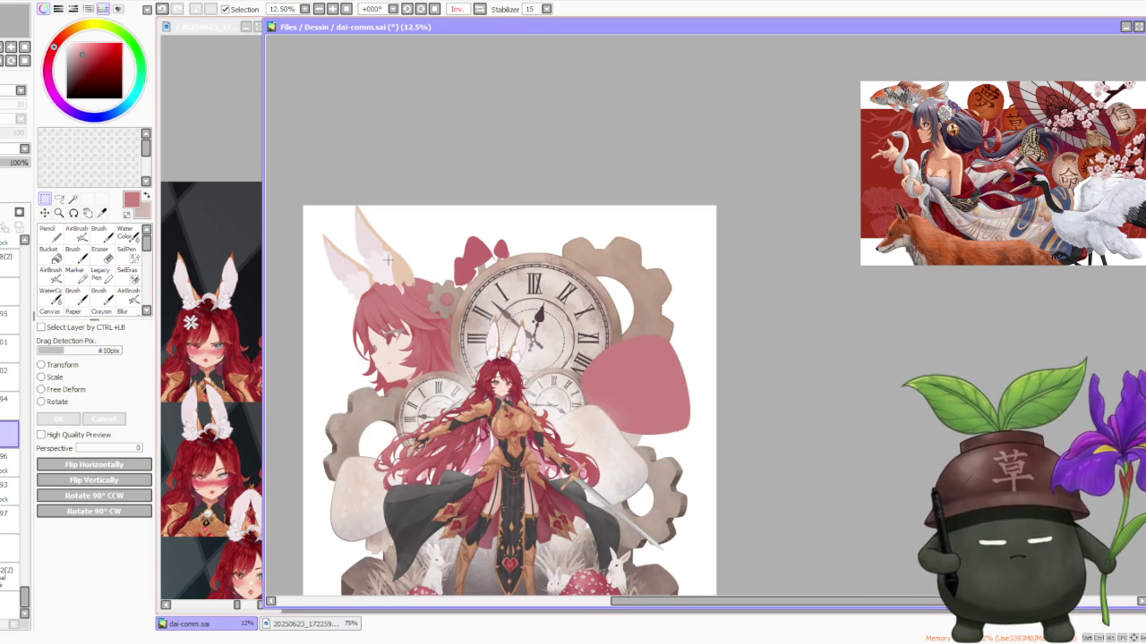
pyautogui.scroll(1, 515, 397)
pyautogui.scroll(1, 515, 396)
pyautogui.scroll(-3, 527, 407)
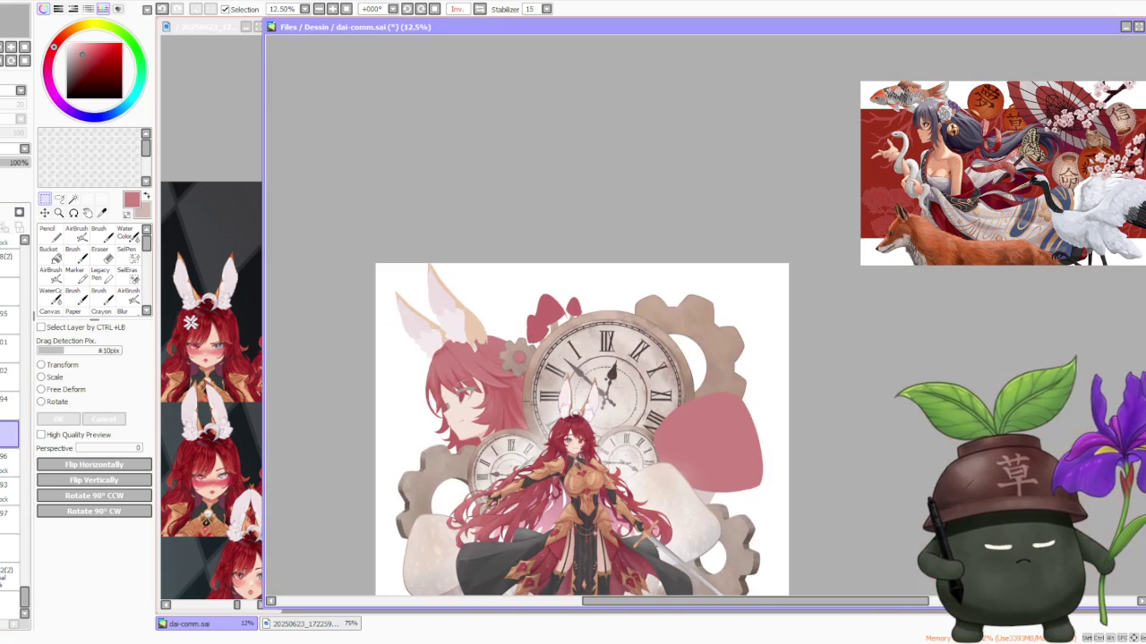
pyautogui.click(480, 9)
pyautogui.click(481, 8)
pyautogui.scroll(-1, 472, 215)
pyautogui.scroll(1, 469, 286)
pyautogui.scroll(1, 469, 292)
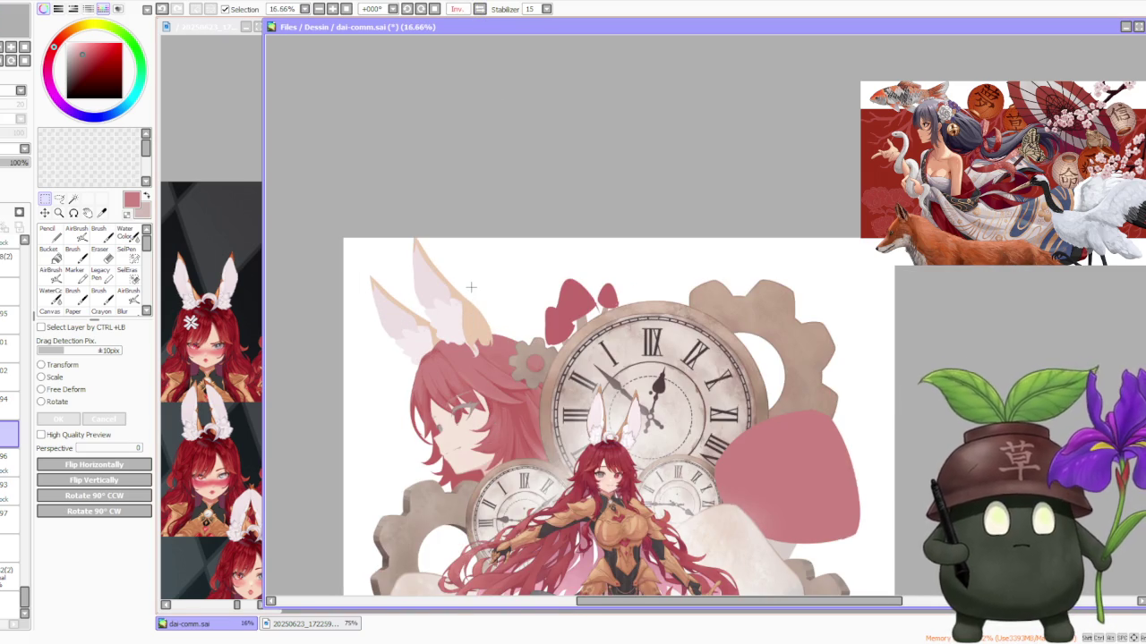
pyautogui.scroll(1, 466, 290)
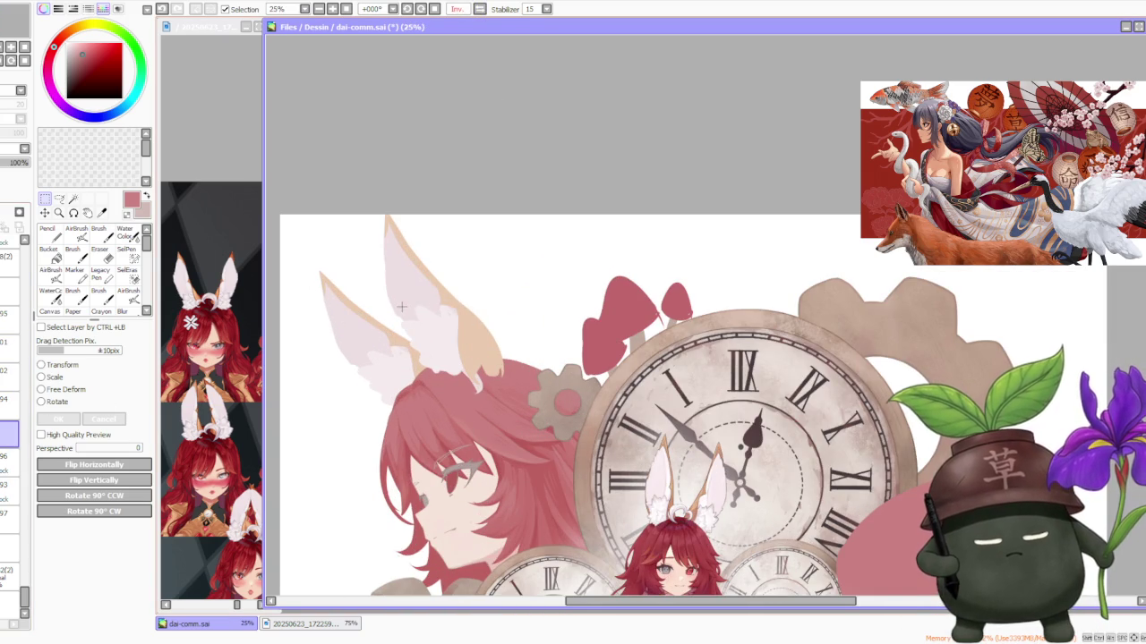
pyautogui.scroll(-2, 401, 307)
pyautogui.scroll(1, 465, 323)
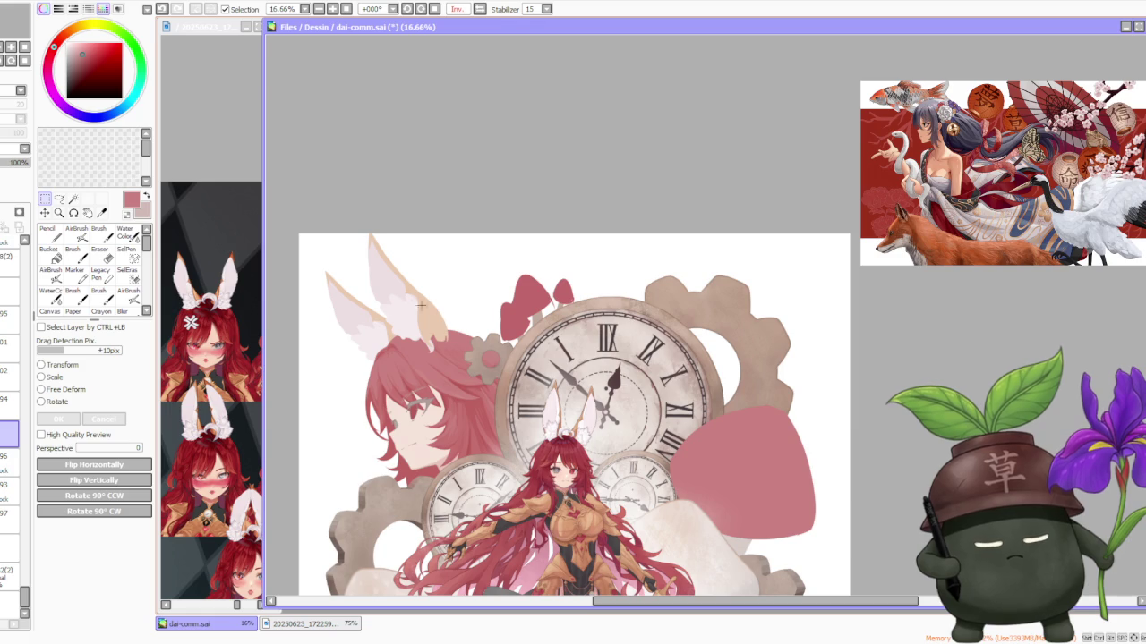
# Step: Nudge the ear slightly up-left with the resize transform and mirror the view to check
pyautogui.click(52, 377)
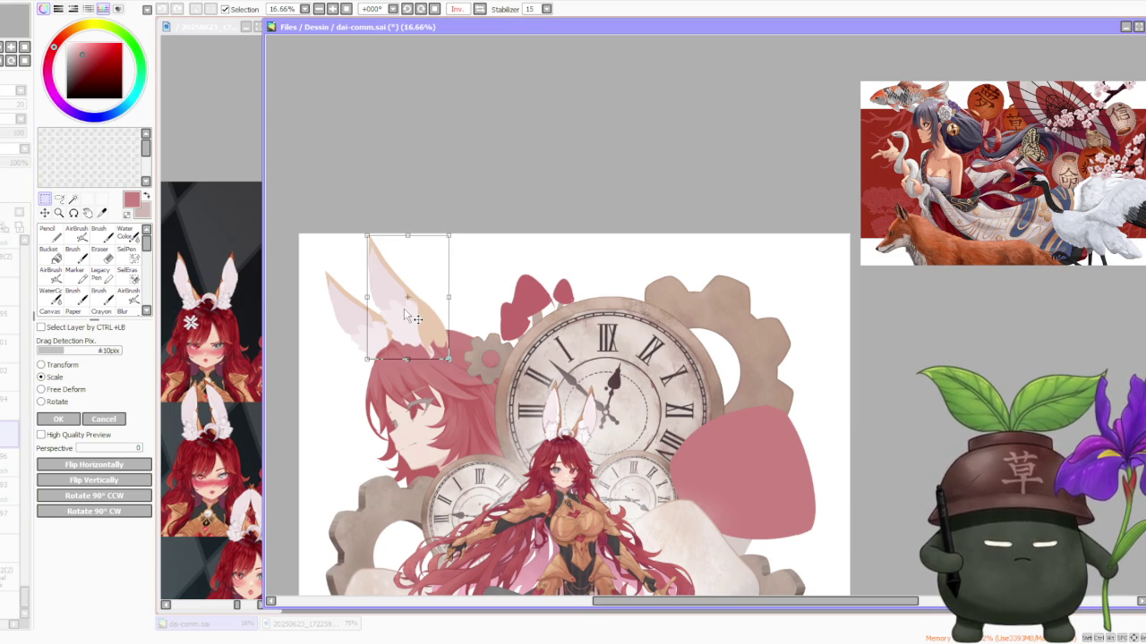
pyautogui.moveTo(405, 314); pyautogui.dragTo(401, 310)
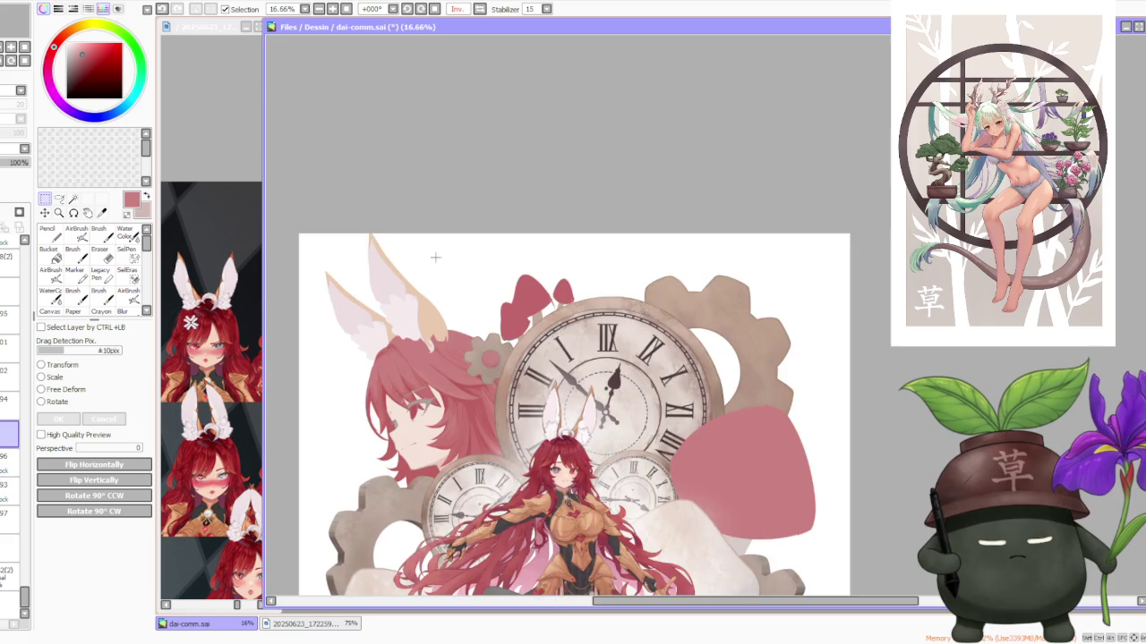
pyautogui.scroll(-2, 441, 247)
pyautogui.scroll(-2, 441, 247)
pyautogui.scroll(3, 436, 251)
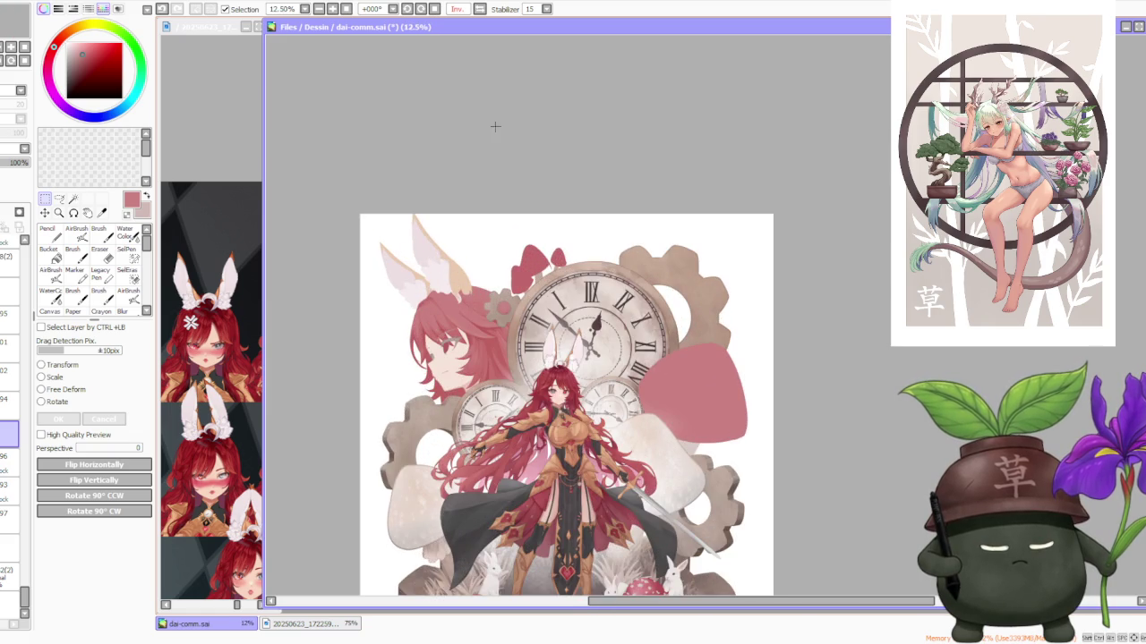
pyautogui.click(480, 9)
# Step: Try shrinking the ear slightly with a resize, then cancel to keep its size
pyautogui.scroll(-2, 455, 168)
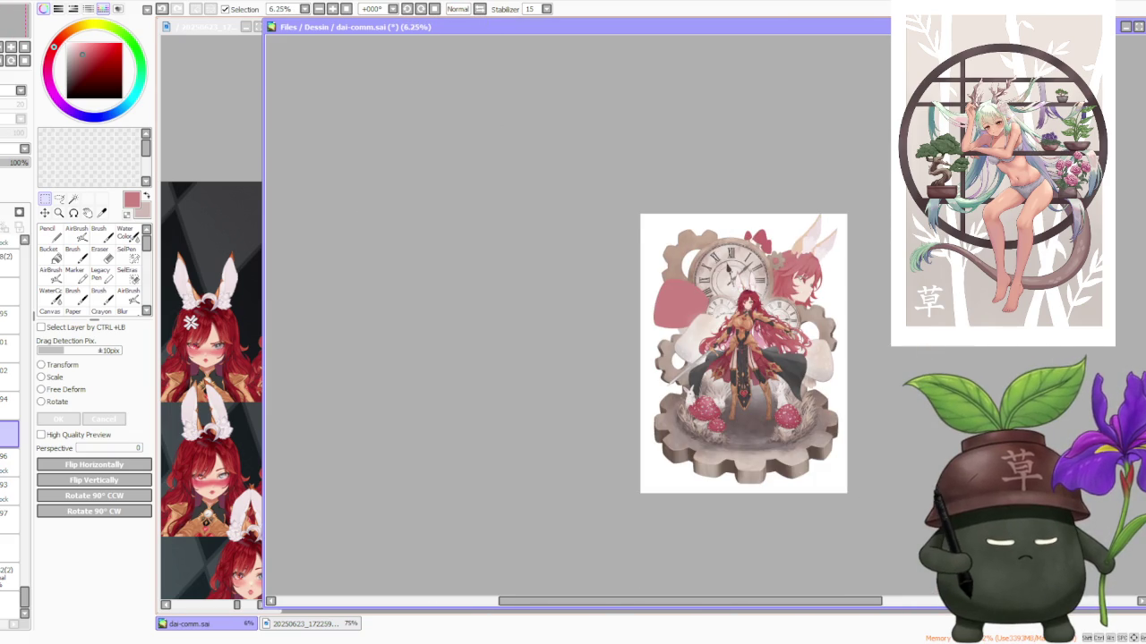
pyautogui.scroll(1, 866, 266)
pyautogui.scroll(2, 841, 251)
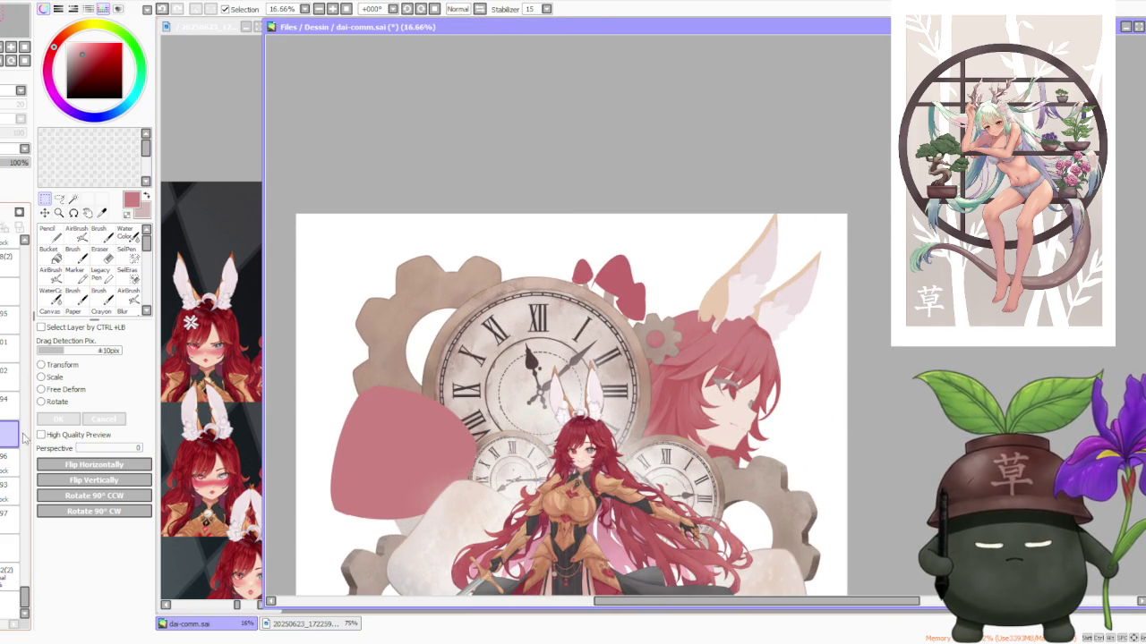
pyautogui.click(51, 375)
pyautogui.moveTo(779, 211); pyautogui.dragTo(775, 216)
pyautogui.click(105, 419)
# Step: Zoom the canvas to 33.33%, switch to another layer and select the Brush tool
pyautogui.scroll(-3, 712, 219)
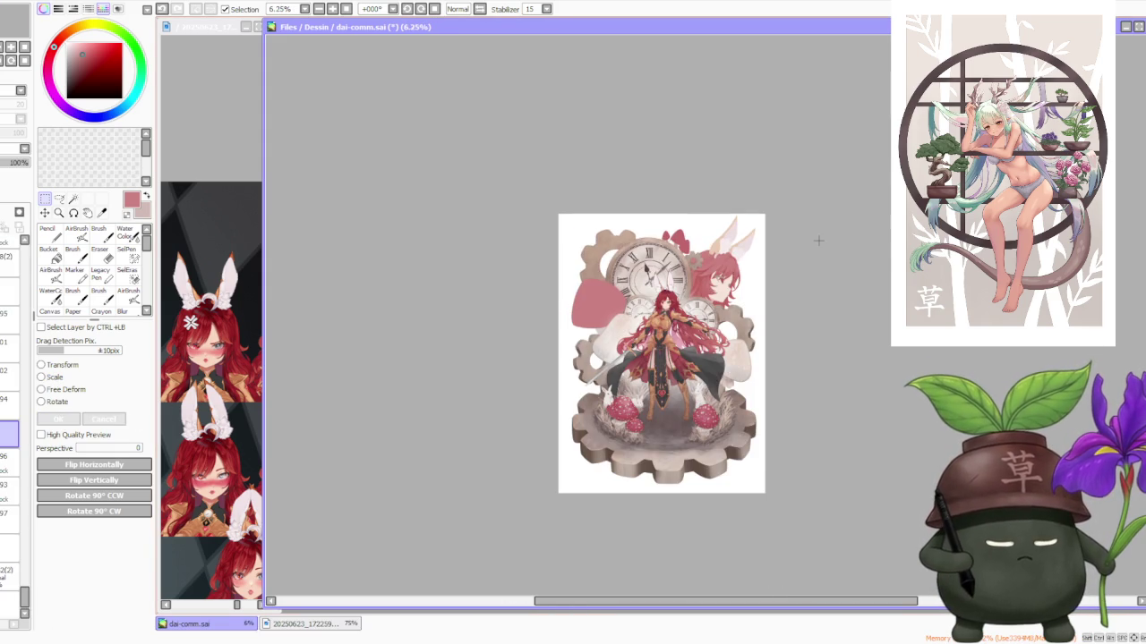
pyautogui.scroll(3, 817, 240)
pyautogui.scroll(-2, 726, 280)
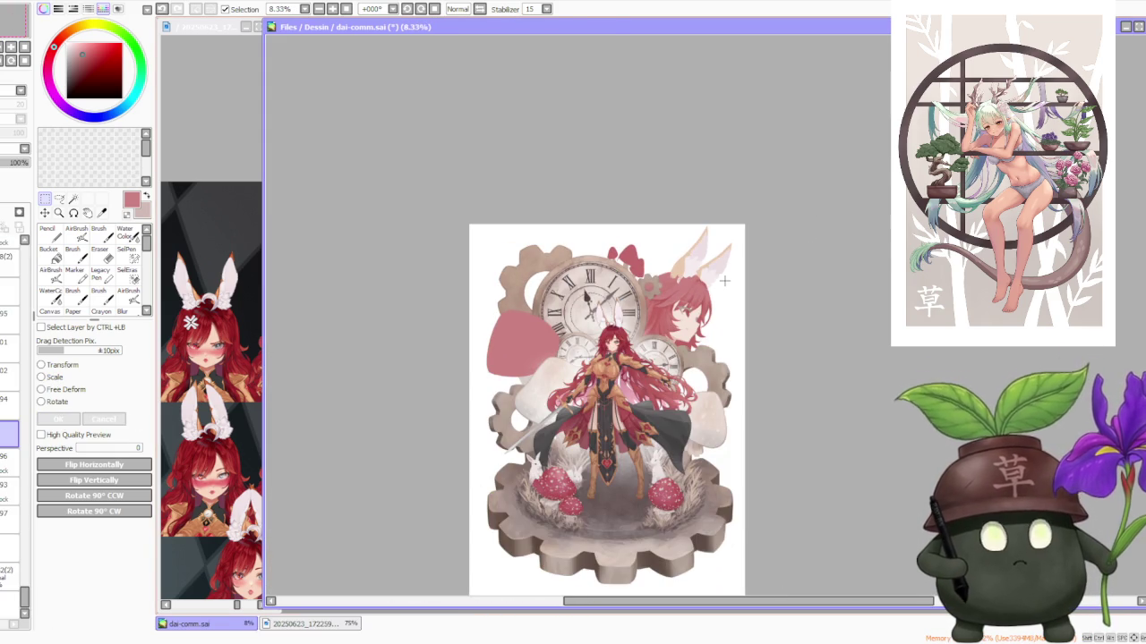
pyautogui.scroll(2, 727, 281)
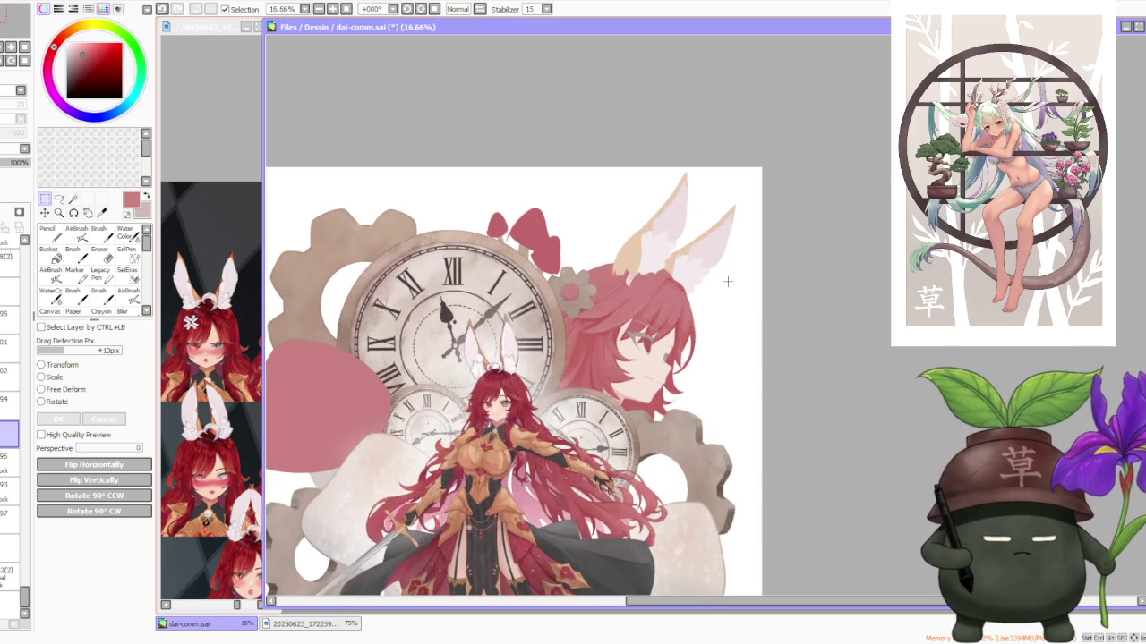
pyautogui.scroll(2, 726, 276)
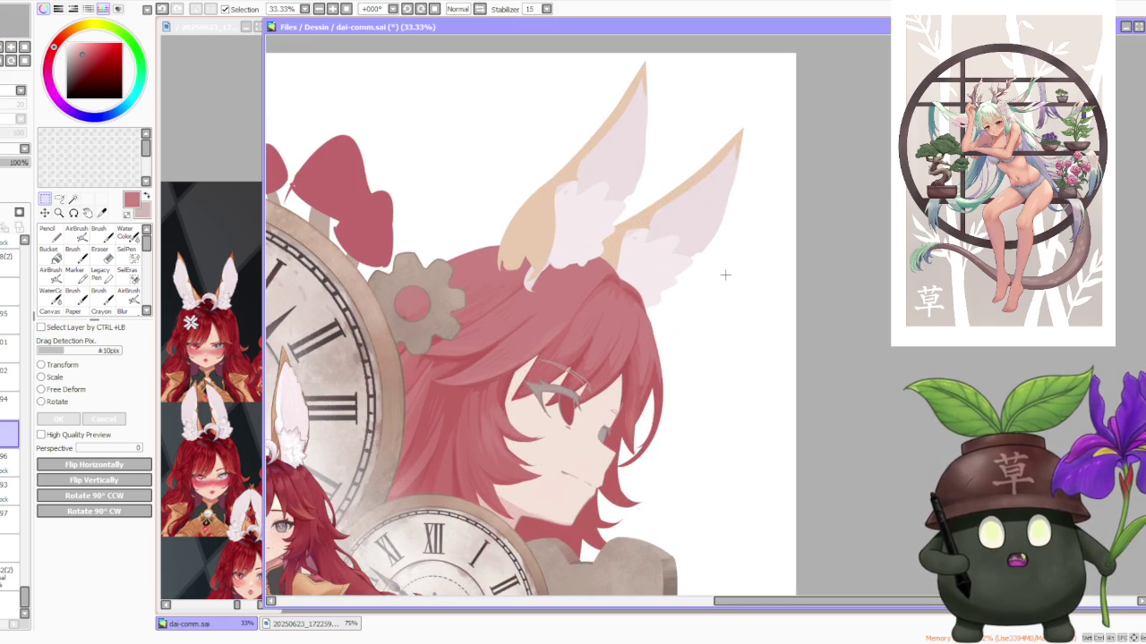
pyautogui.scroll(-2, 725, 275)
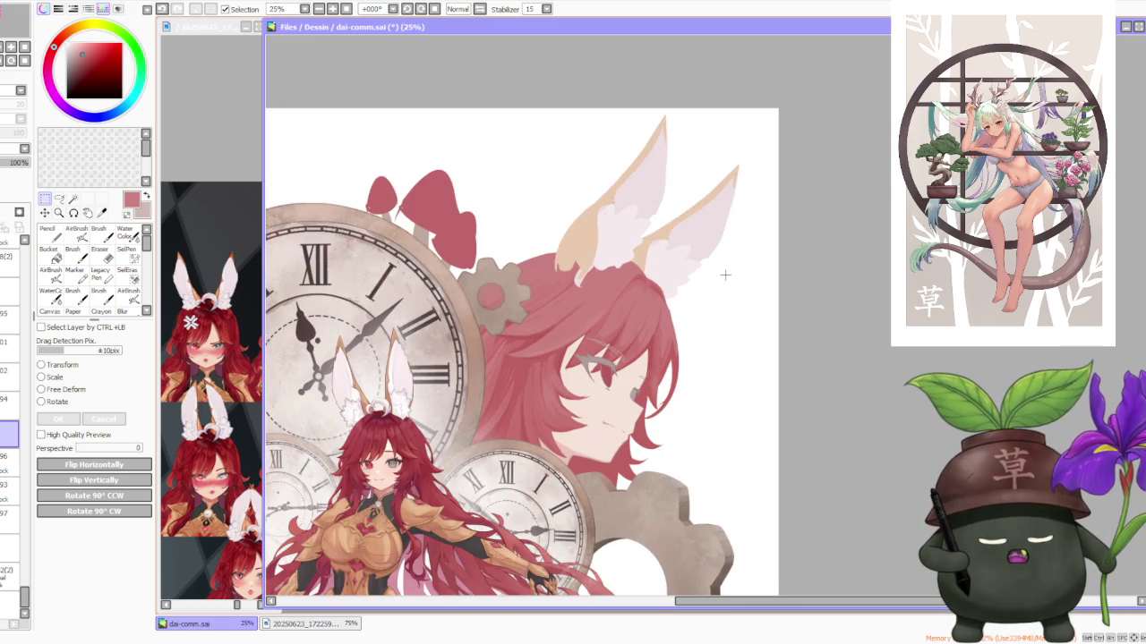
pyautogui.scroll(-1, 723, 276)
pyautogui.scroll(-1, 722, 276)
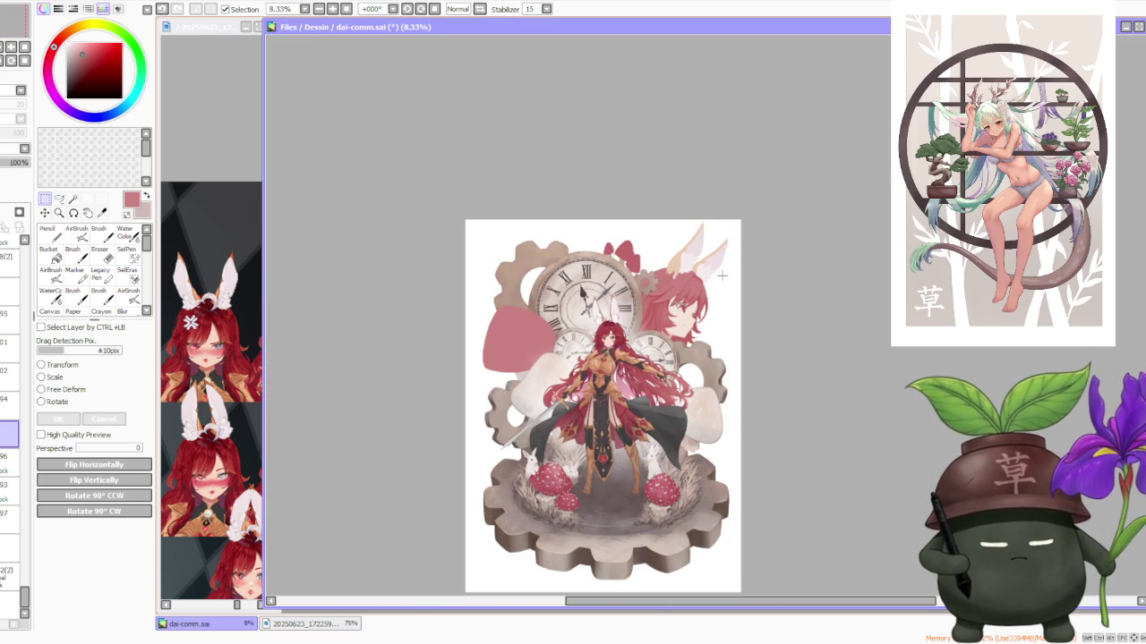
pyautogui.scroll(1, 720, 302)
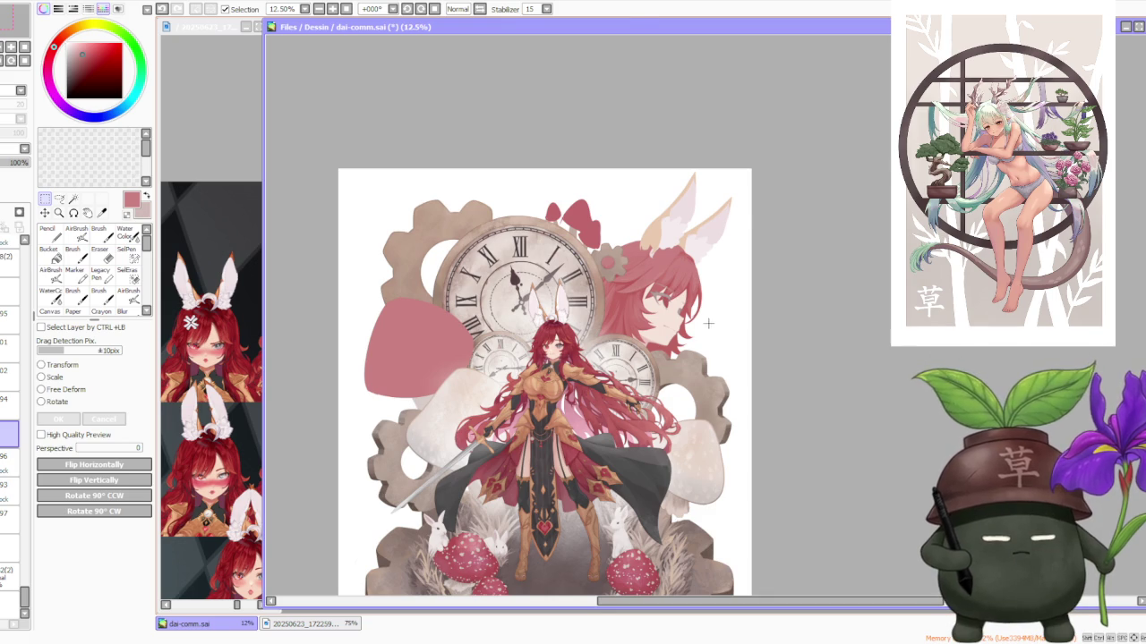
pyautogui.scroll(-1, 705, 324)
pyautogui.scroll(1, 698, 320)
pyautogui.scroll(1, 680, 296)
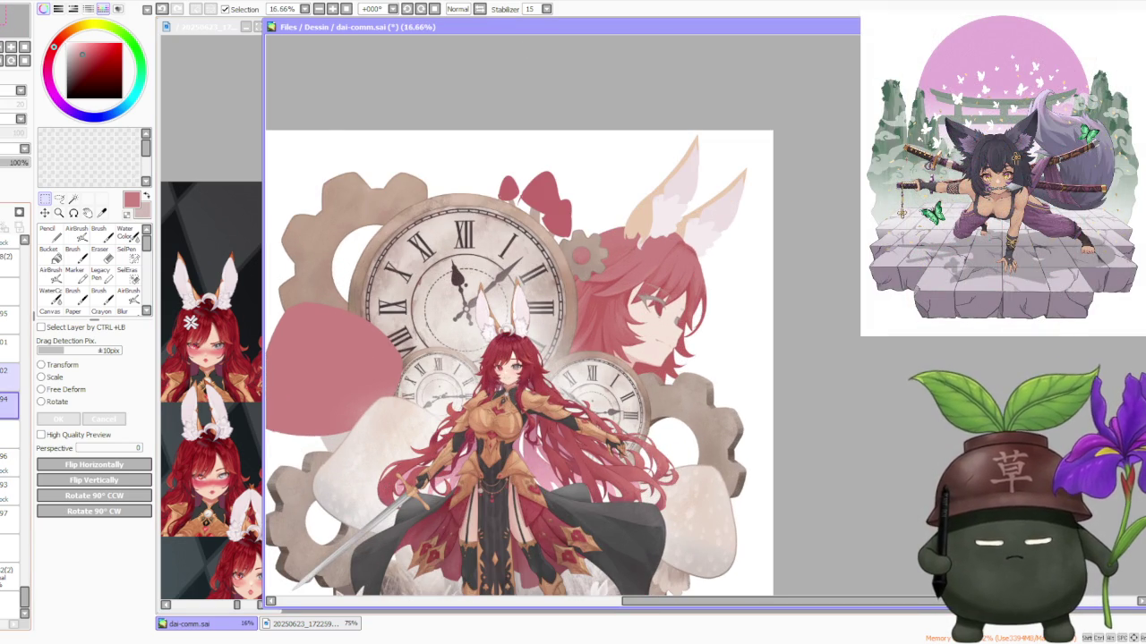
pyautogui.click(9, 374)
pyautogui.scroll(2, 775, 299)
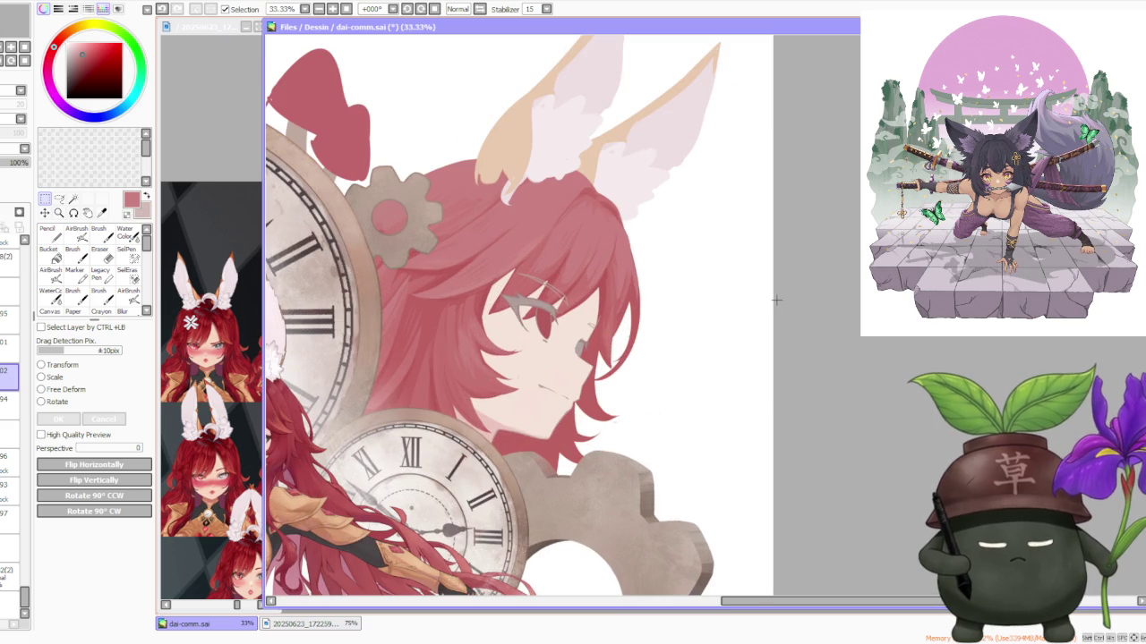
pyautogui.click(99, 231)
# Step: Set the brush size to 120 and zoom in and out over the portrait
pyautogui.click(130, 571)
pyautogui.scroll(4, 580, 348)
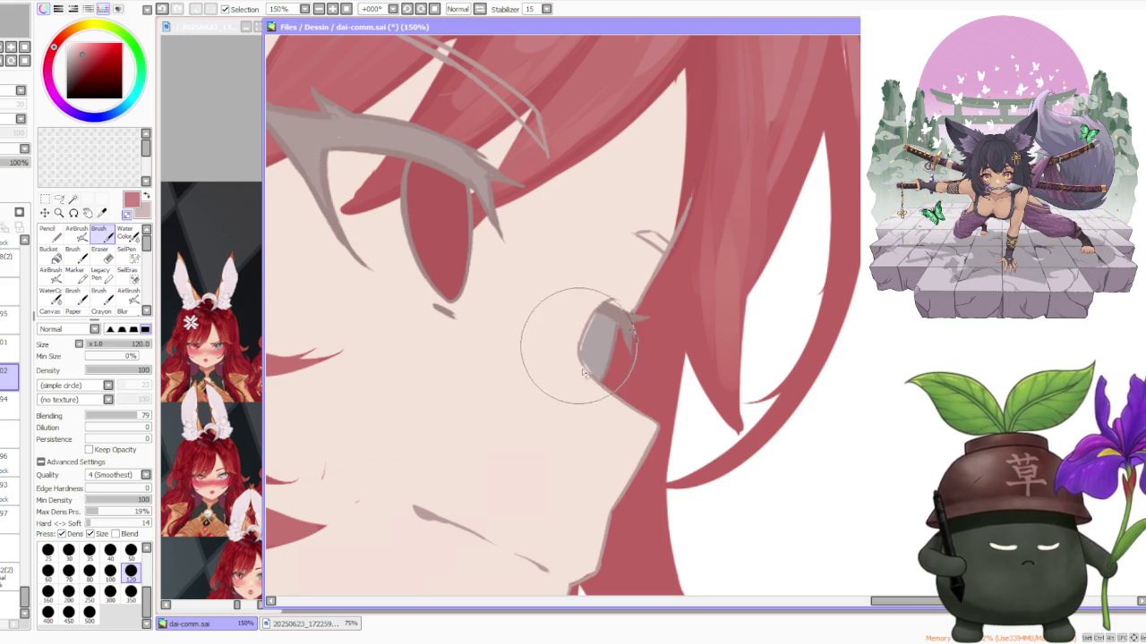
pyautogui.scroll(-2, 626, 242)
pyautogui.scroll(-2, 631, 240)
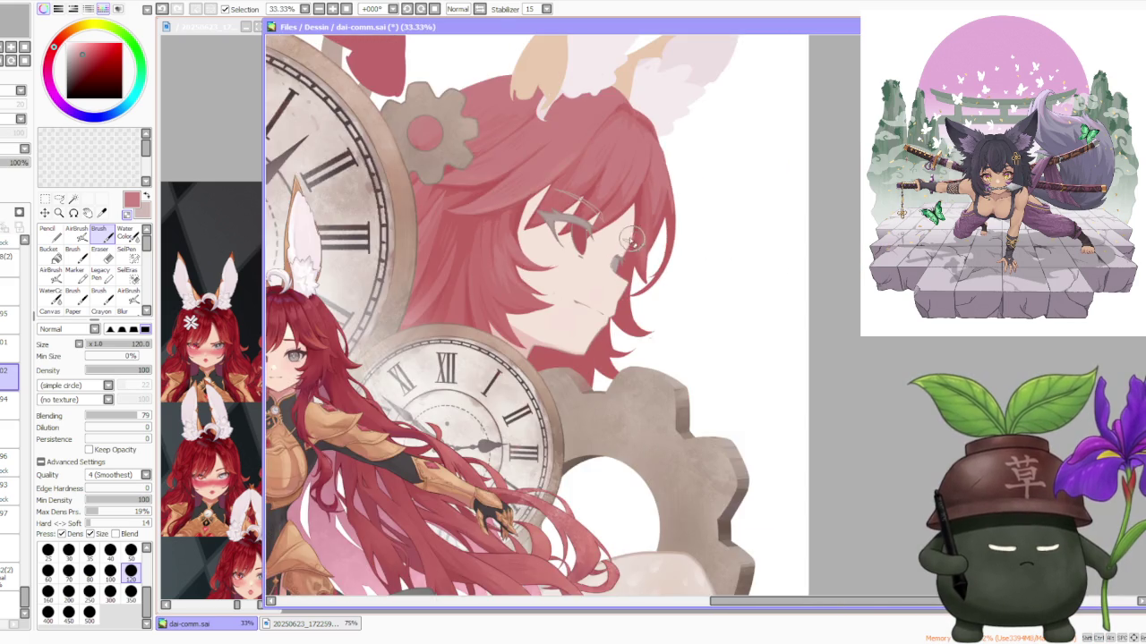
pyautogui.scroll(2, 632, 240)
pyautogui.scroll(1, 626, 256)
pyautogui.scroll(1, 549, 319)
pyautogui.scroll(1, 524, 409)
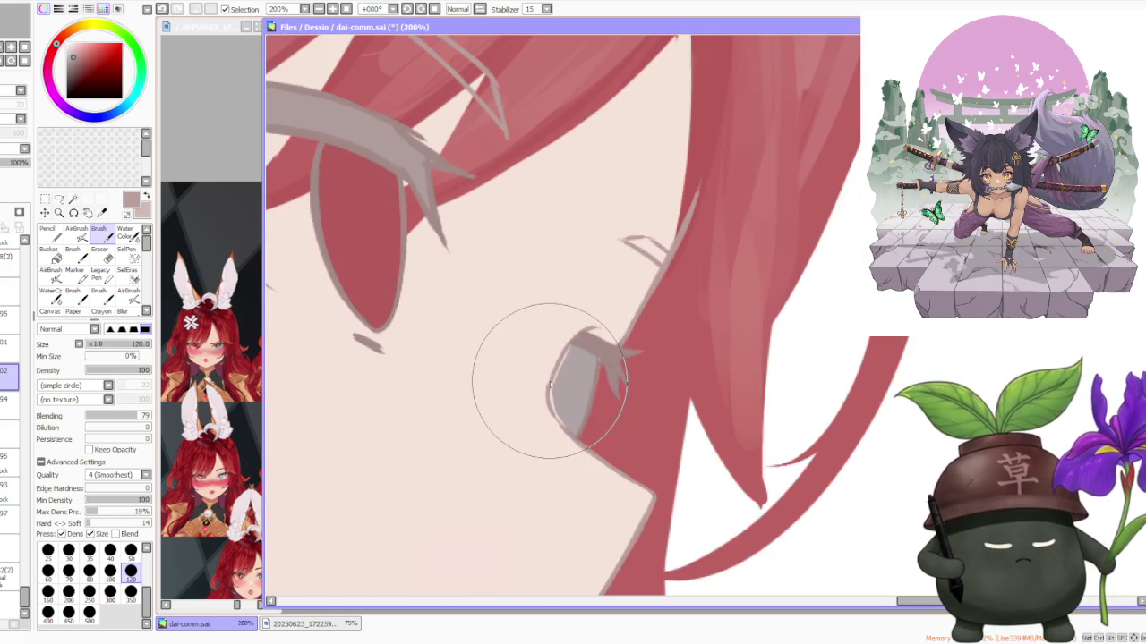
# Step: On another layer at brush size 50, repaint and widen the grey strand near the eye
pyautogui.click(9, 405)
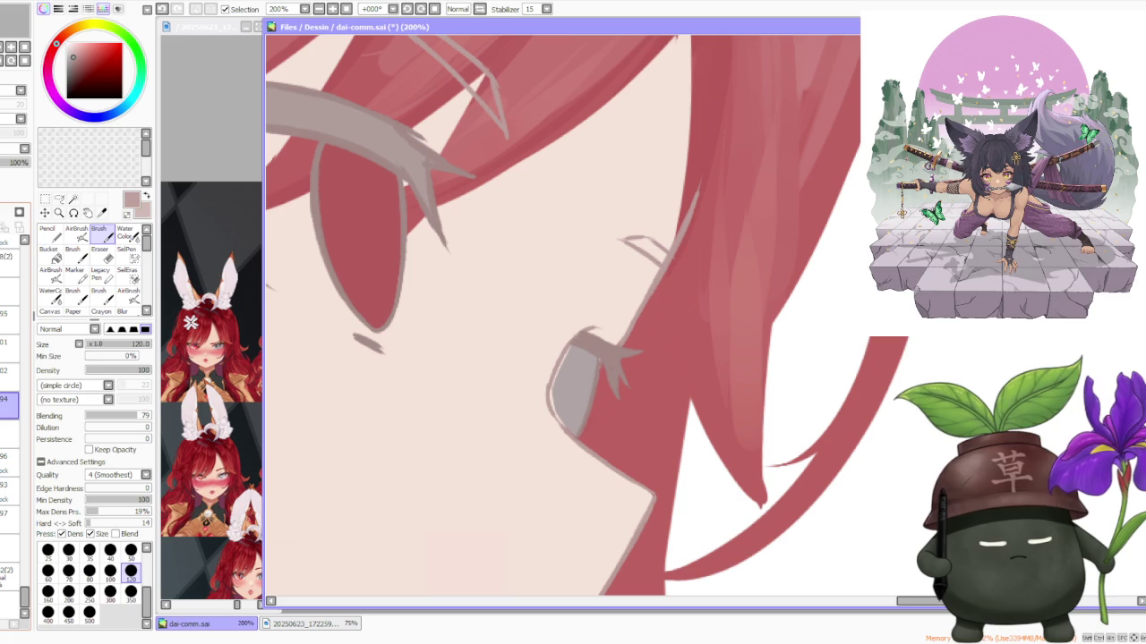
pyautogui.click(130, 549)
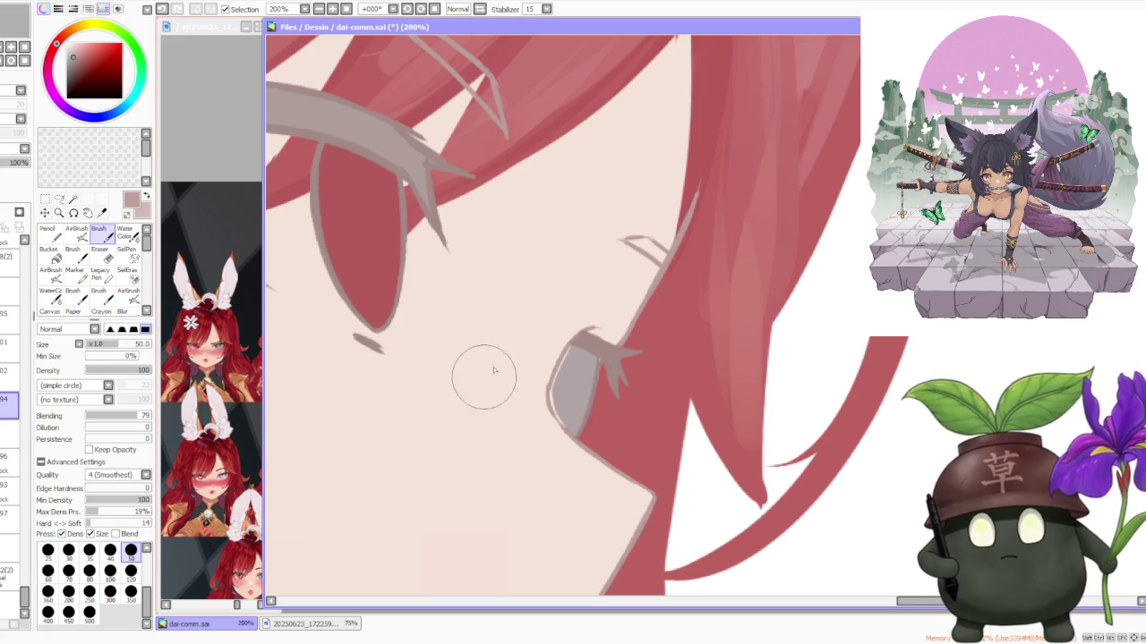
pyautogui.scroll(1, 551, 408)
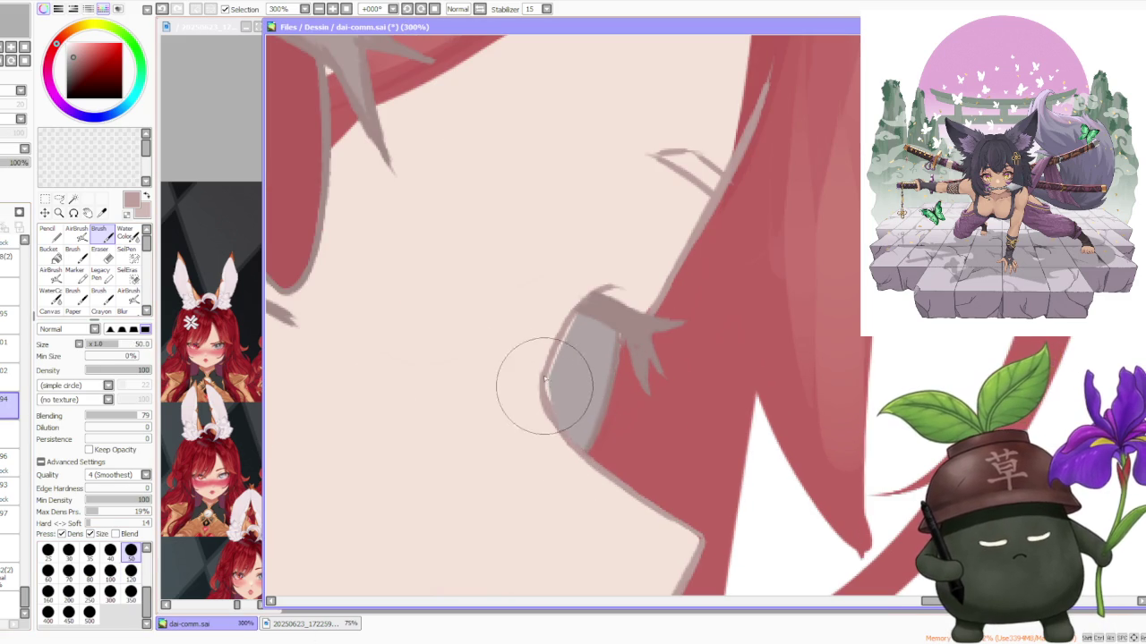
pyautogui.moveTo(548, 414); pyautogui.dragTo(617, 284)
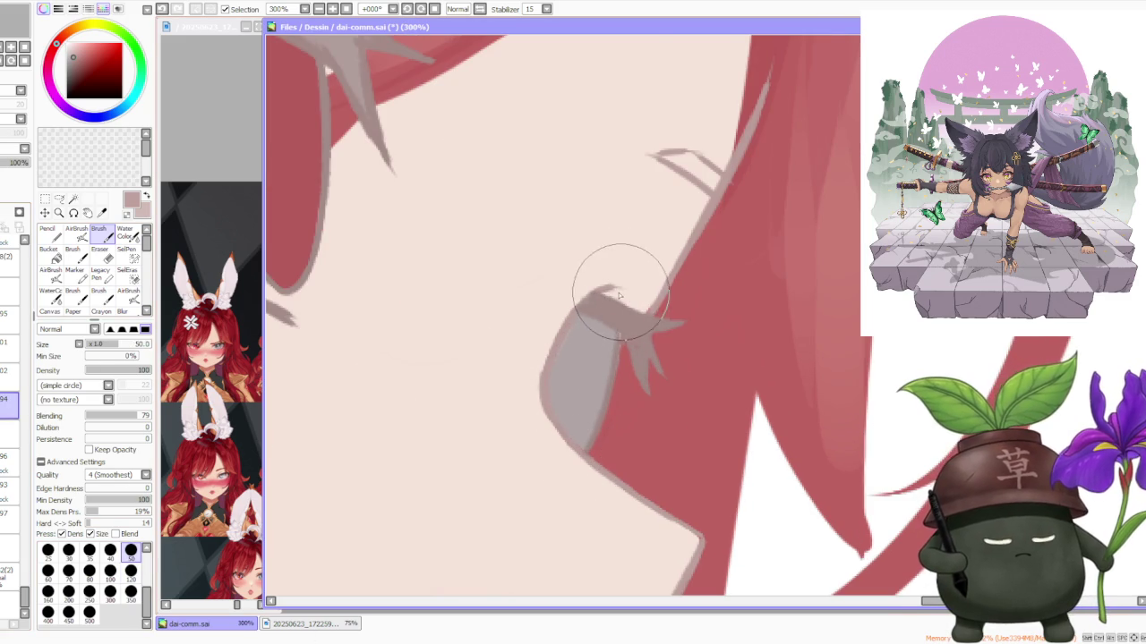
pyautogui.moveTo(614, 269); pyautogui.dragTo(626, 277)
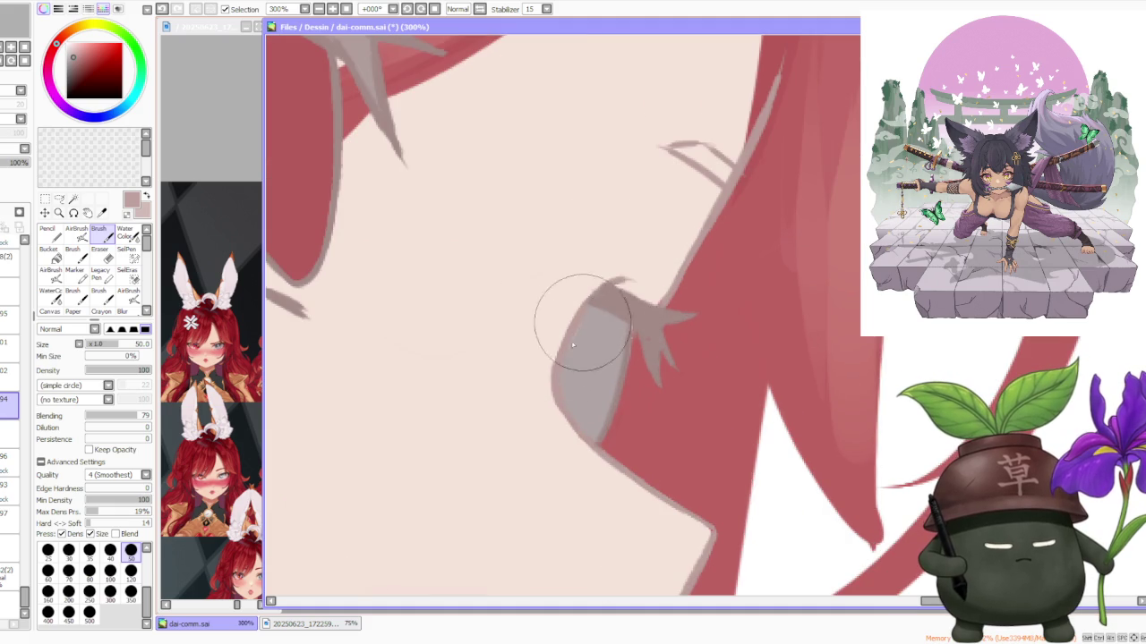
pyautogui.scroll(-2, 629, 320)
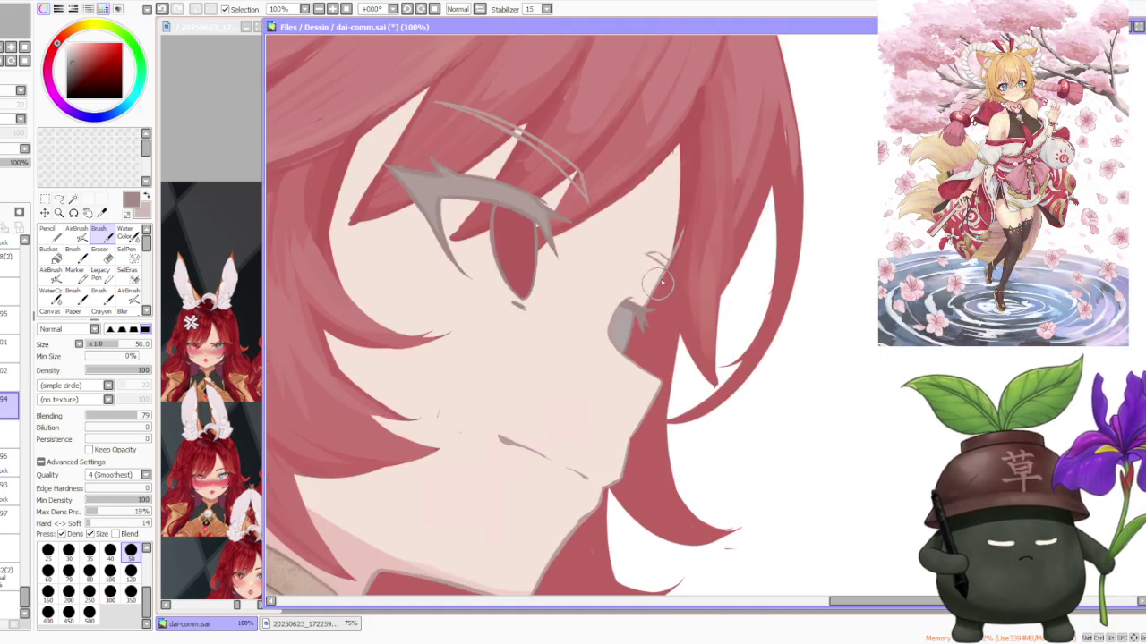
pyautogui.scroll(-2, 635, 308)
pyautogui.scroll(-1, 651, 294)
pyautogui.scroll(3, 650, 294)
pyautogui.scroll(2, 653, 295)
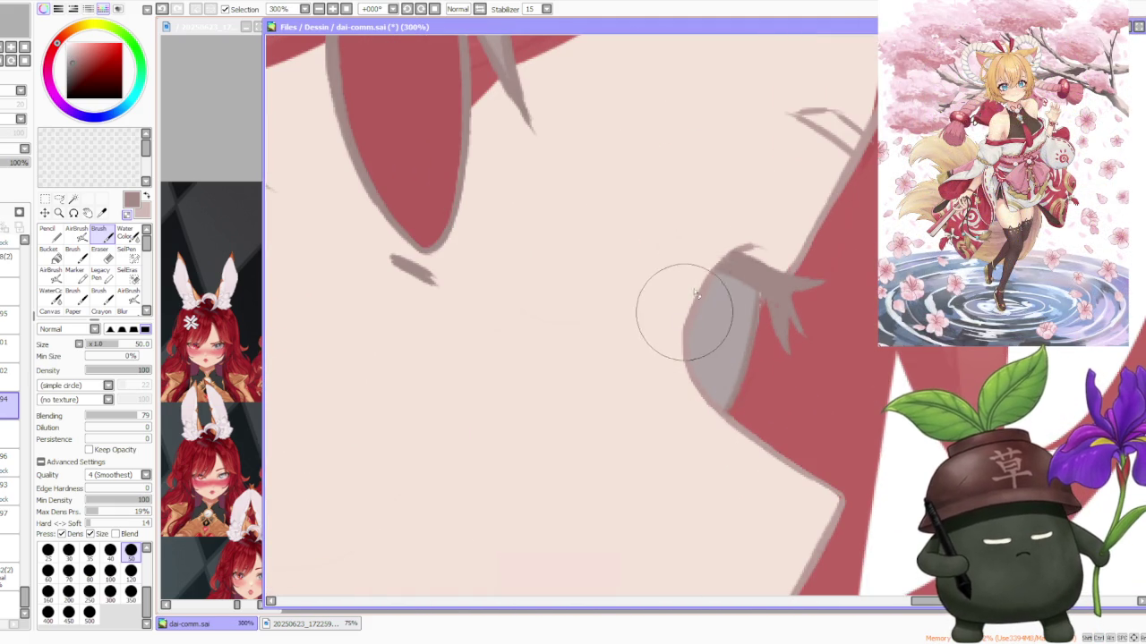
pyautogui.scroll(-3, 752, 243)
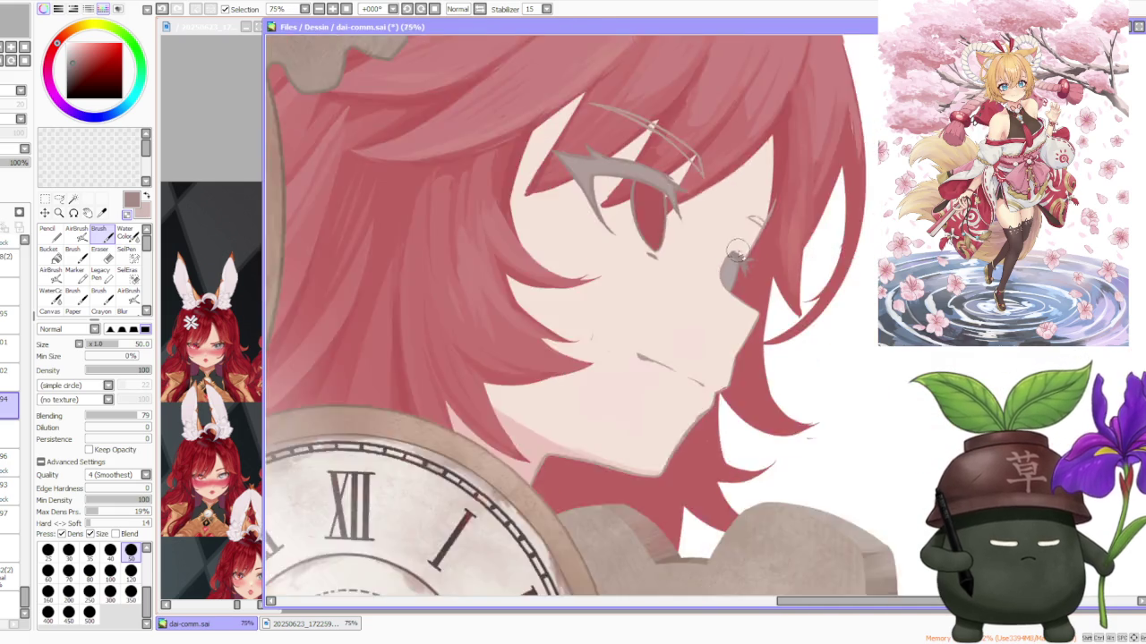
pyautogui.scroll(-2, 782, 179)
pyautogui.scroll(-2, 788, 175)
pyautogui.scroll(3, 796, 206)
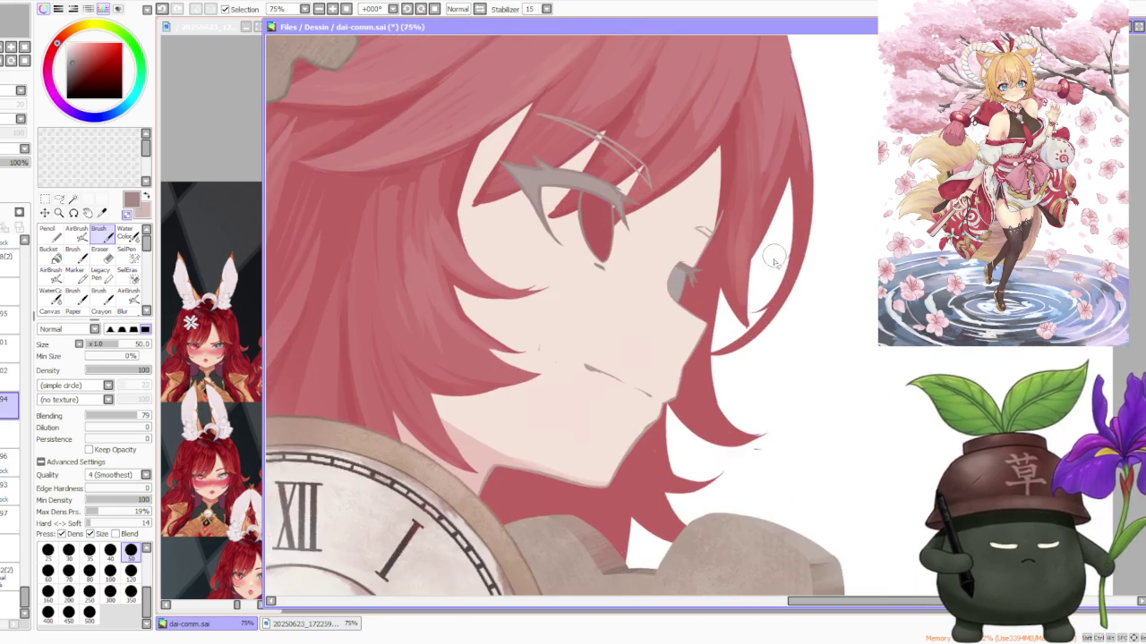
pyautogui.scroll(1, 756, 304)
pyautogui.scroll(1, 627, 421)
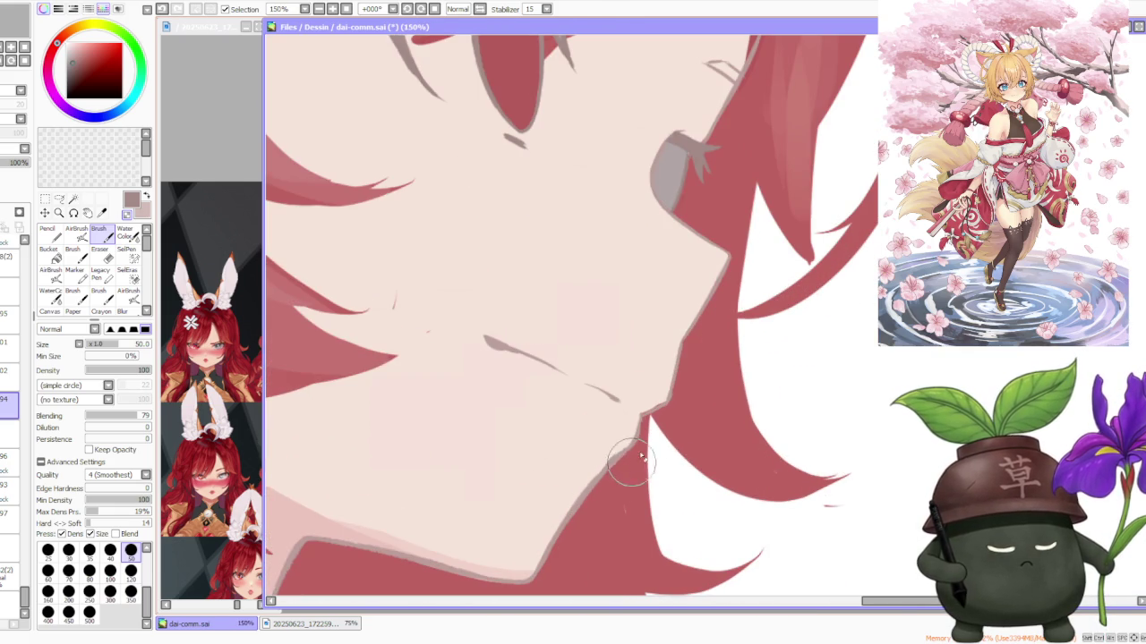
# Step: Sample the pale skin colour from the face and switch between lower and upper layers
pyautogui.keyDown('alt'); pyautogui.click(650, 391); pyautogui.keyUp('alt')
pyautogui.scroll(-1, 558, 400)
pyautogui.click(5, 490)
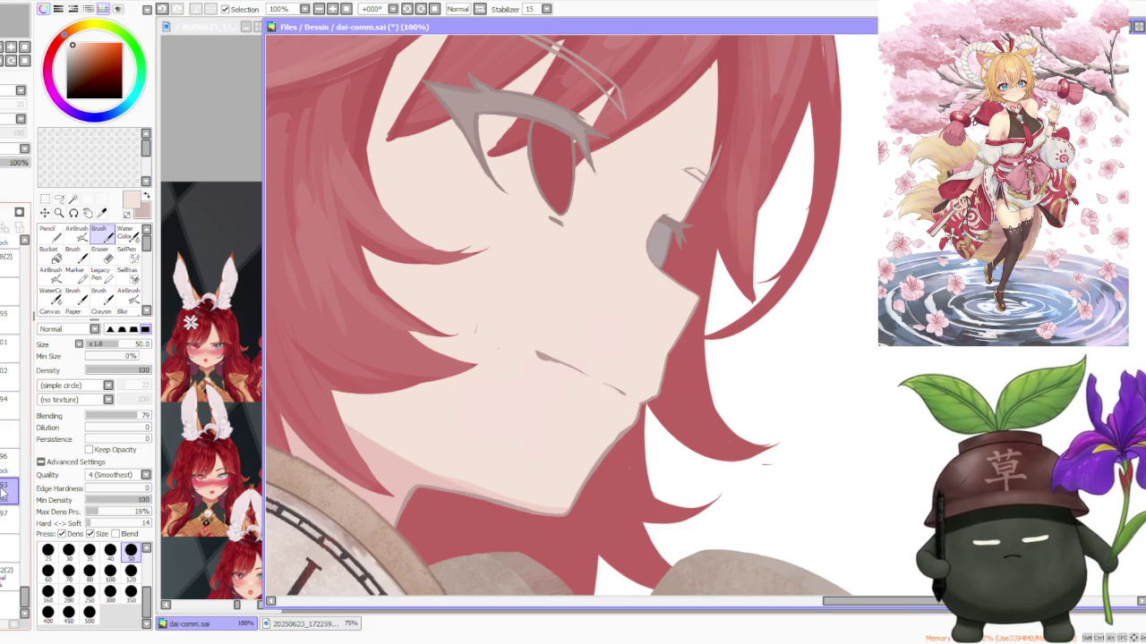
pyautogui.click(9, 434)
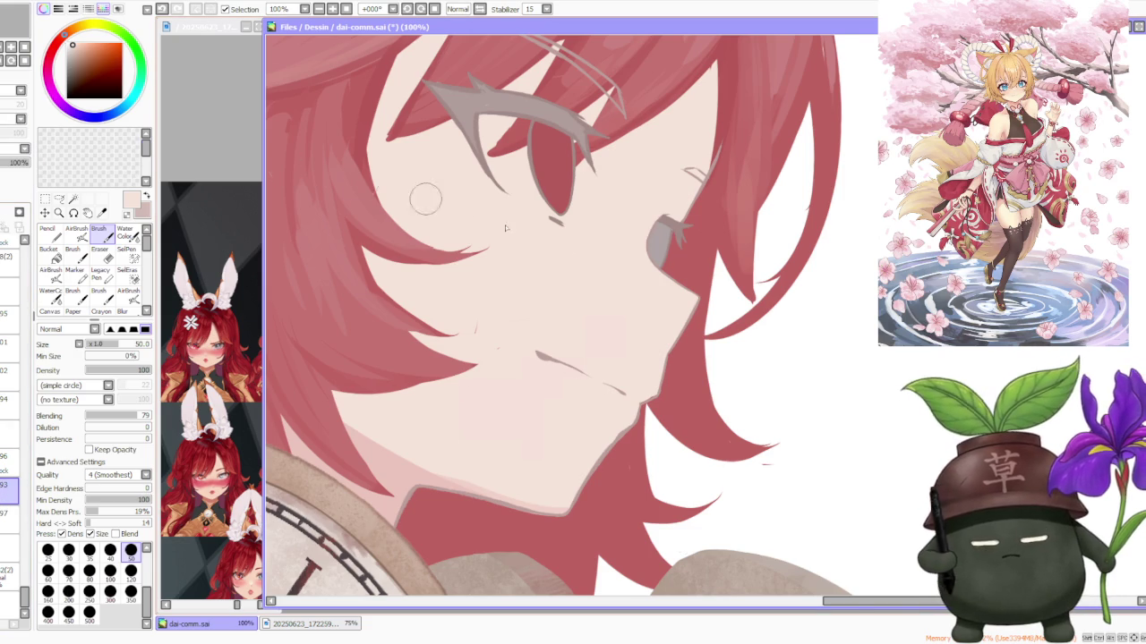
pyautogui.scroll(1, 654, 407)
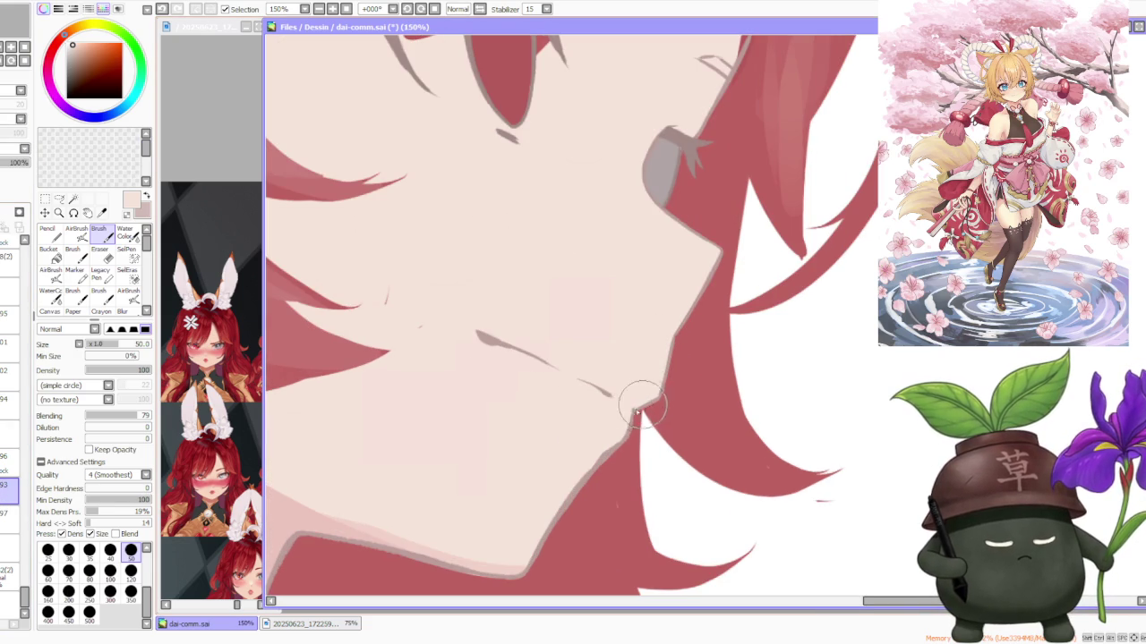
pyautogui.scroll(-3, 665, 330)
pyautogui.scroll(2, 685, 234)
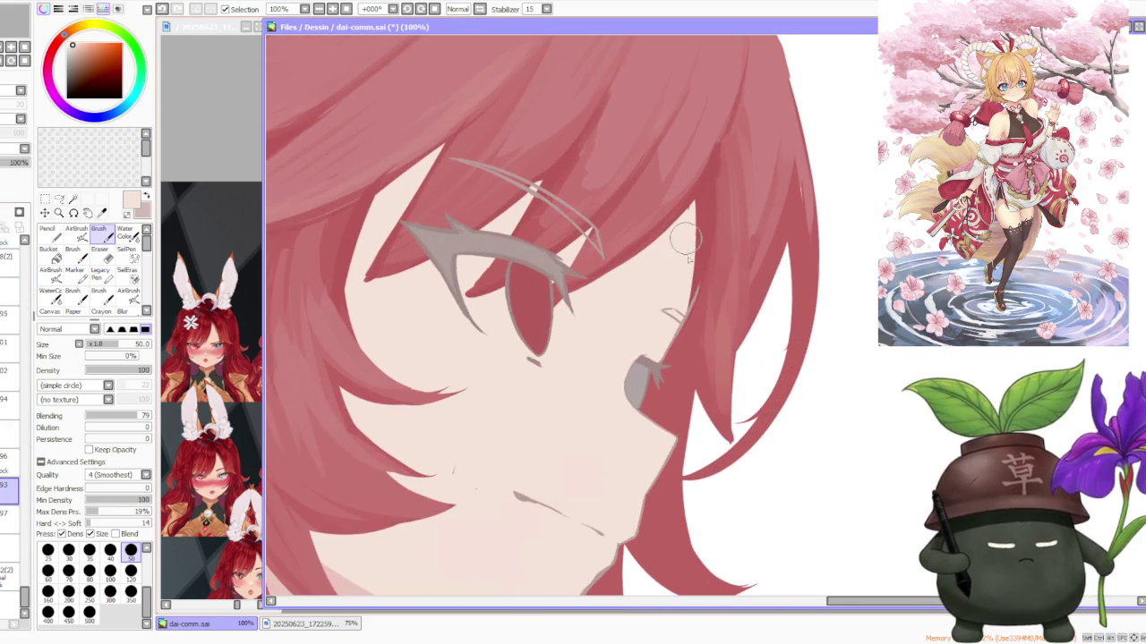
pyautogui.scroll(-3, 680, 324)
pyautogui.scroll(-1, 711, 304)
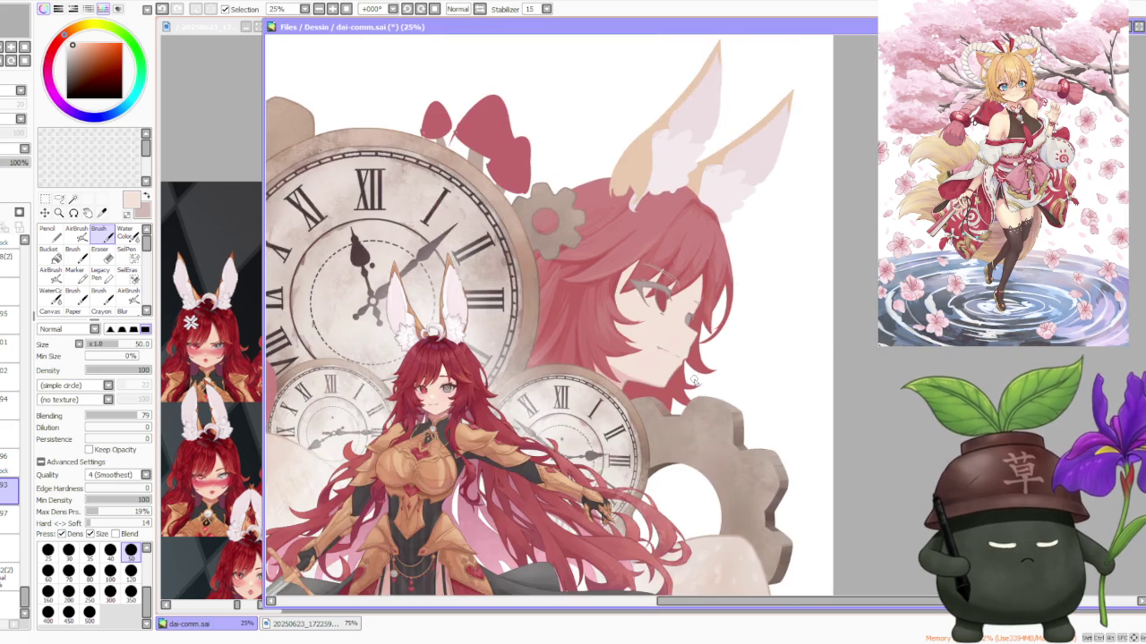
pyautogui.scroll(3, 688, 361)
pyautogui.scroll(-2, 666, 376)
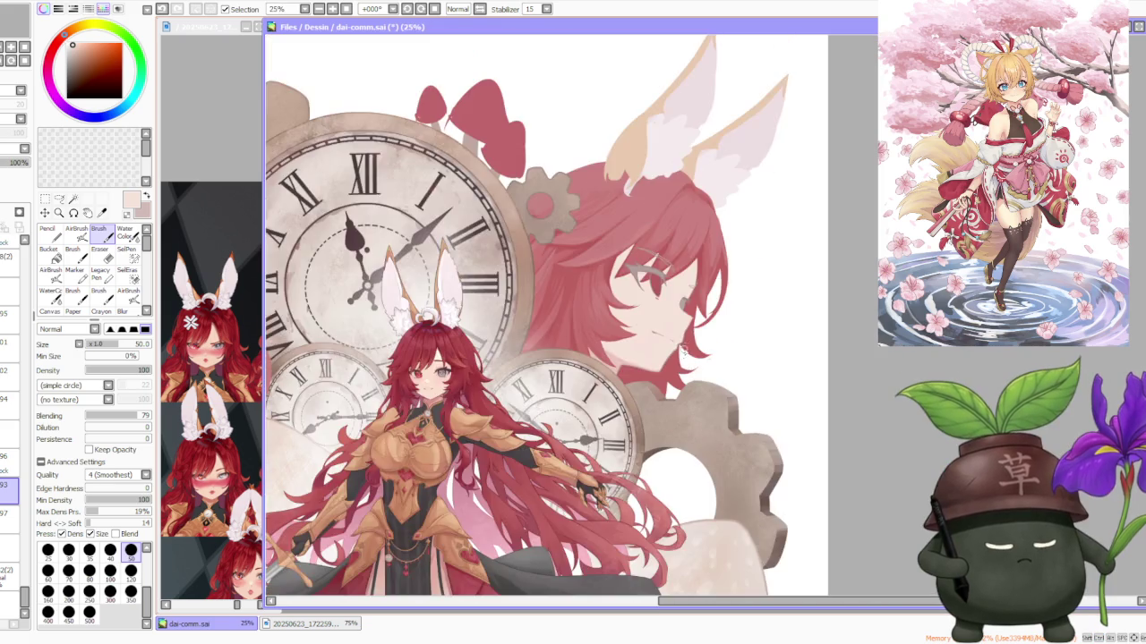
pyautogui.scroll(-1, 700, 318)
pyautogui.scroll(-1, 743, 268)
pyautogui.scroll(3, 735, 265)
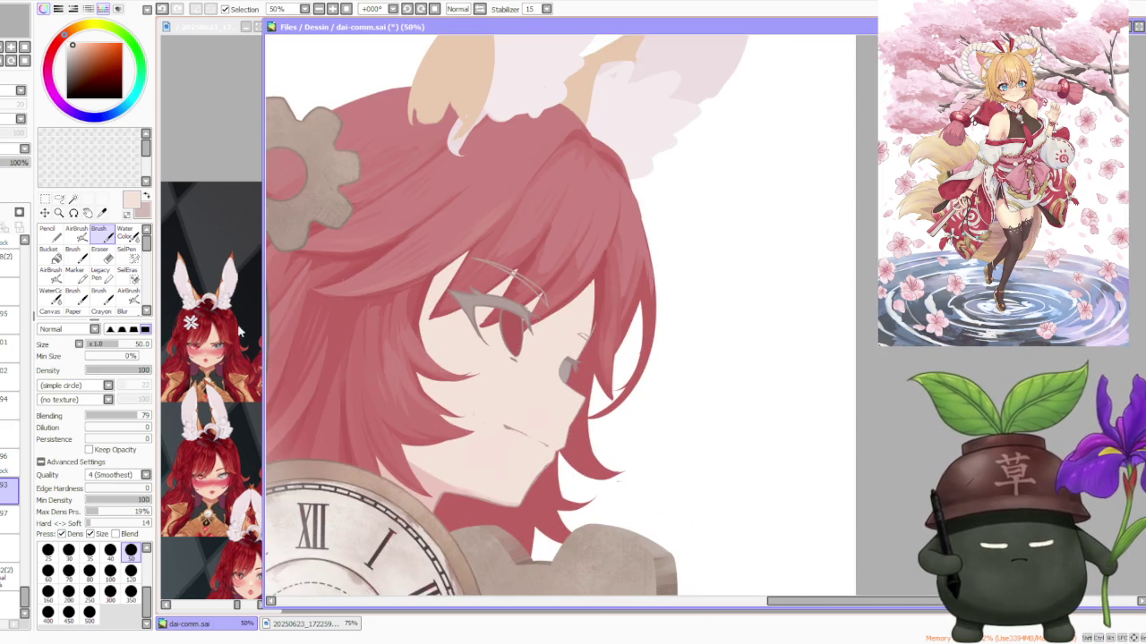
# Step: On a higher layer, extend the hair strand tip with a tapering stroke
pyautogui.click(7, 456)
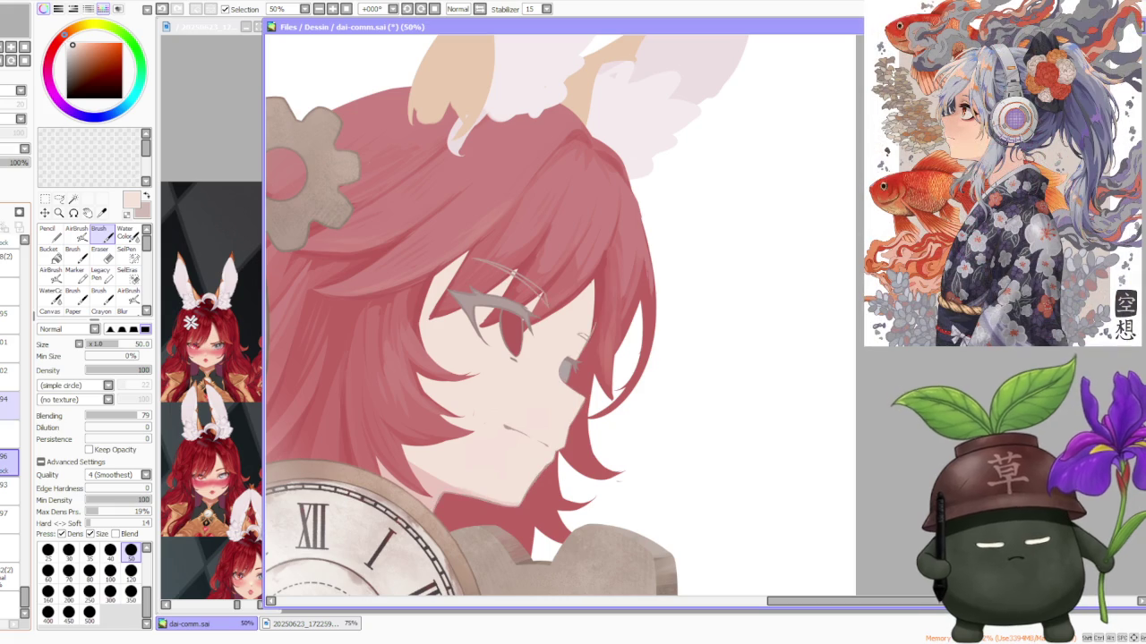
pyautogui.click(7, 405)
pyautogui.scroll(2, 593, 330)
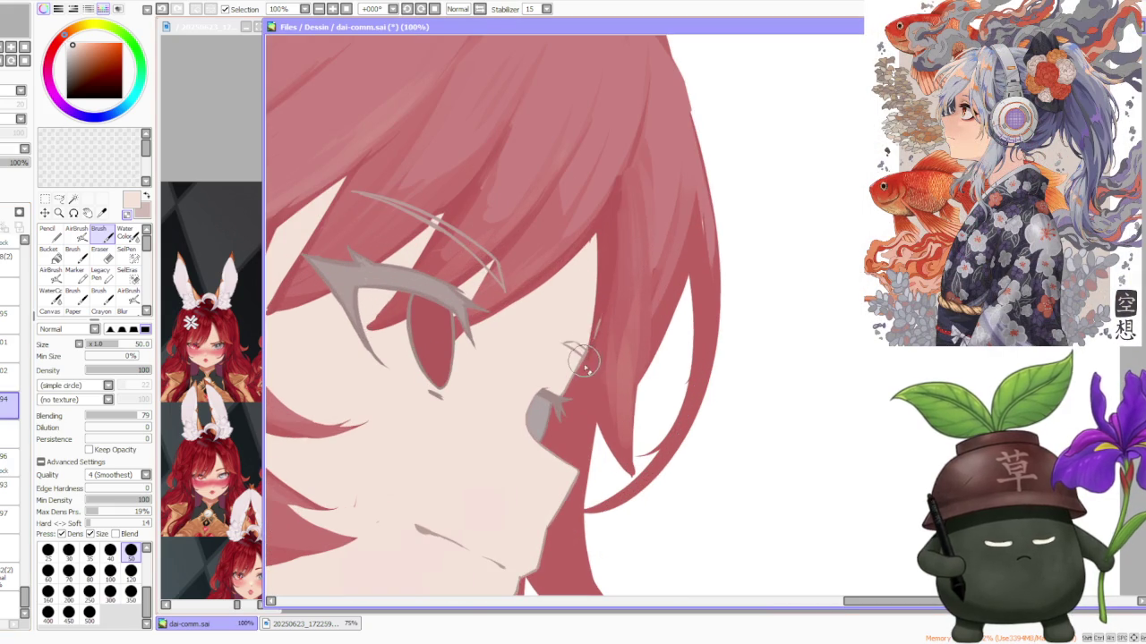
pyautogui.scroll(-2, 602, 333)
pyautogui.scroll(-2, 677, 242)
pyautogui.scroll(-2, 677, 243)
pyautogui.scroll(1, 677, 245)
pyautogui.scroll(3, 676, 248)
pyautogui.scroll(-2, 670, 258)
pyautogui.scroll(-2, 664, 295)
pyautogui.scroll(3, 654, 309)
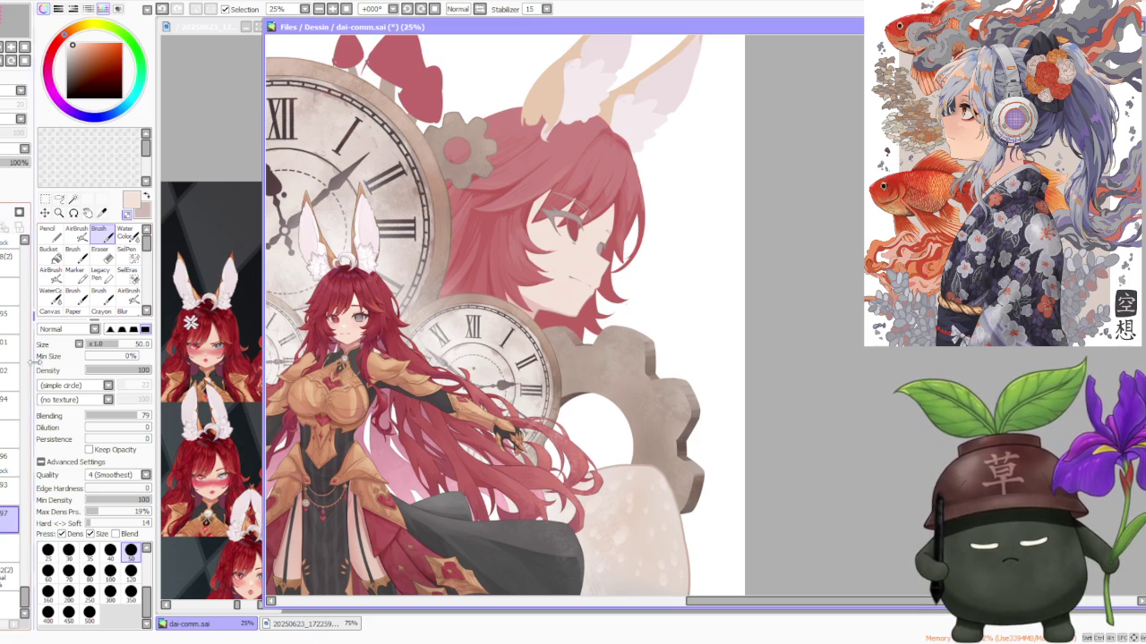
pyautogui.scroll(1, 650, 278)
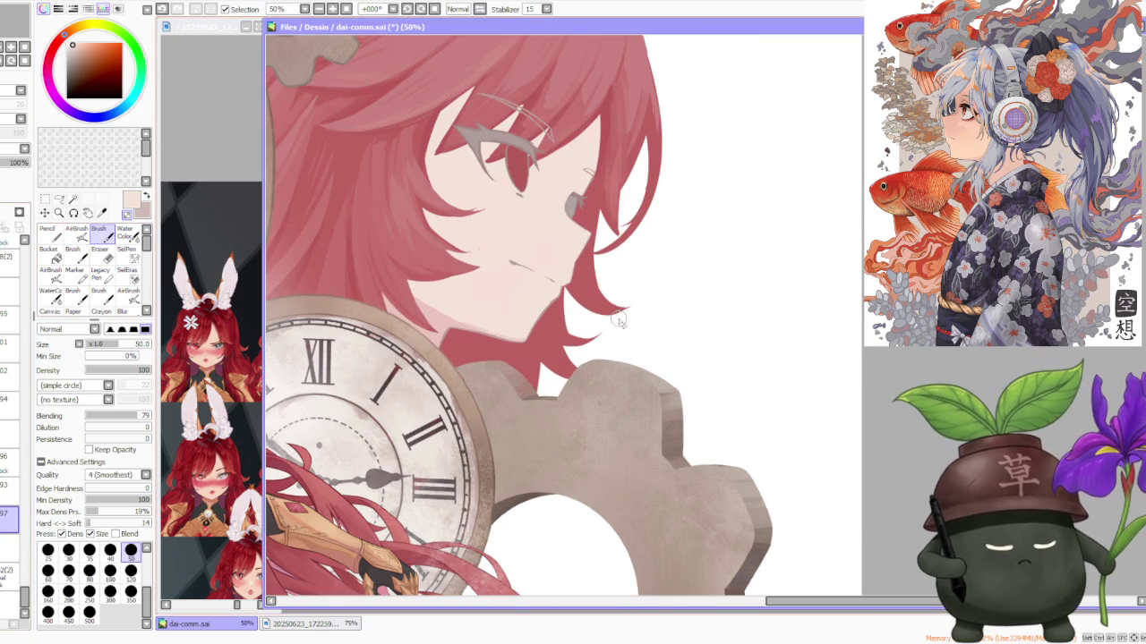
pyautogui.scroll(1, 632, 289)
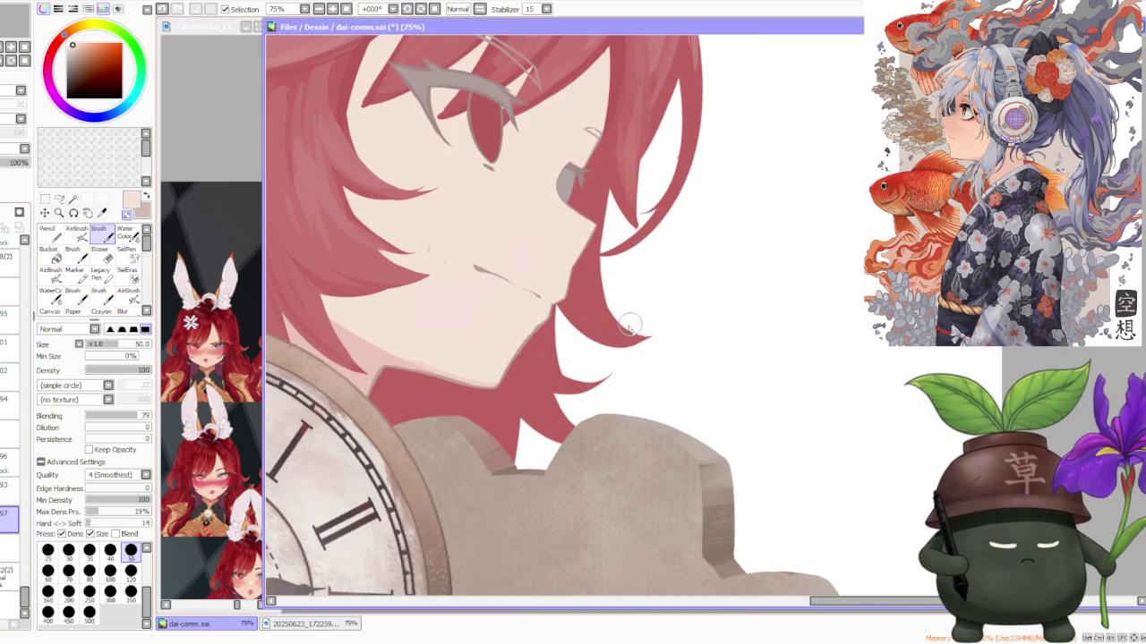
pyautogui.scroll(-2, 628, 272)
pyautogui.scroll(3, 639, 283)
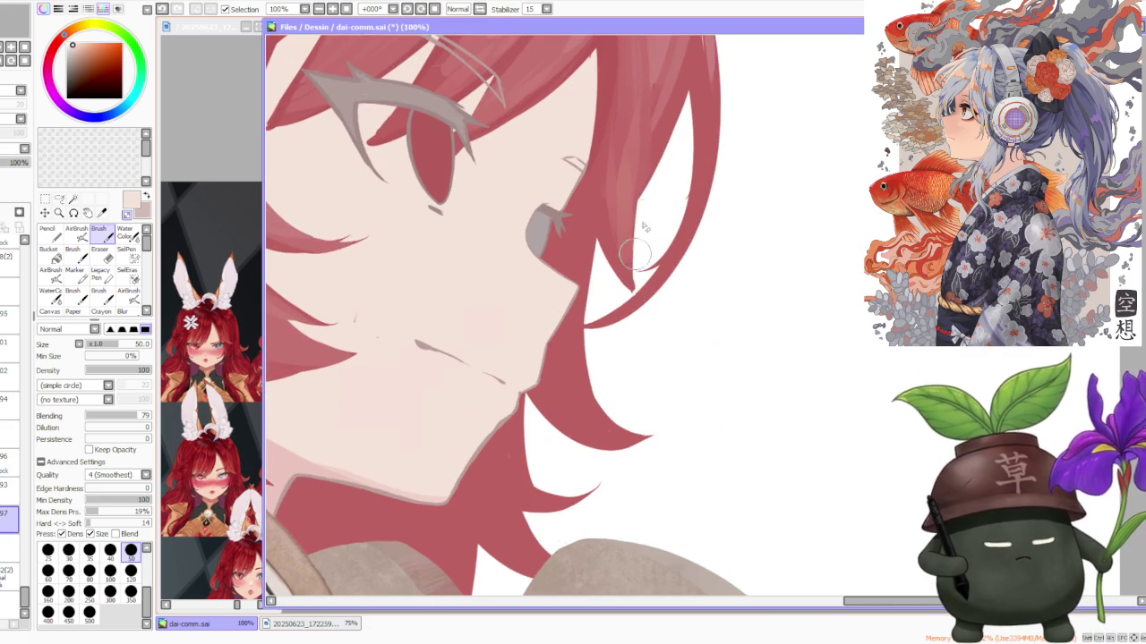
pyautogui.moveTo(631, 288); pyautogui.dragTo(652, 261)
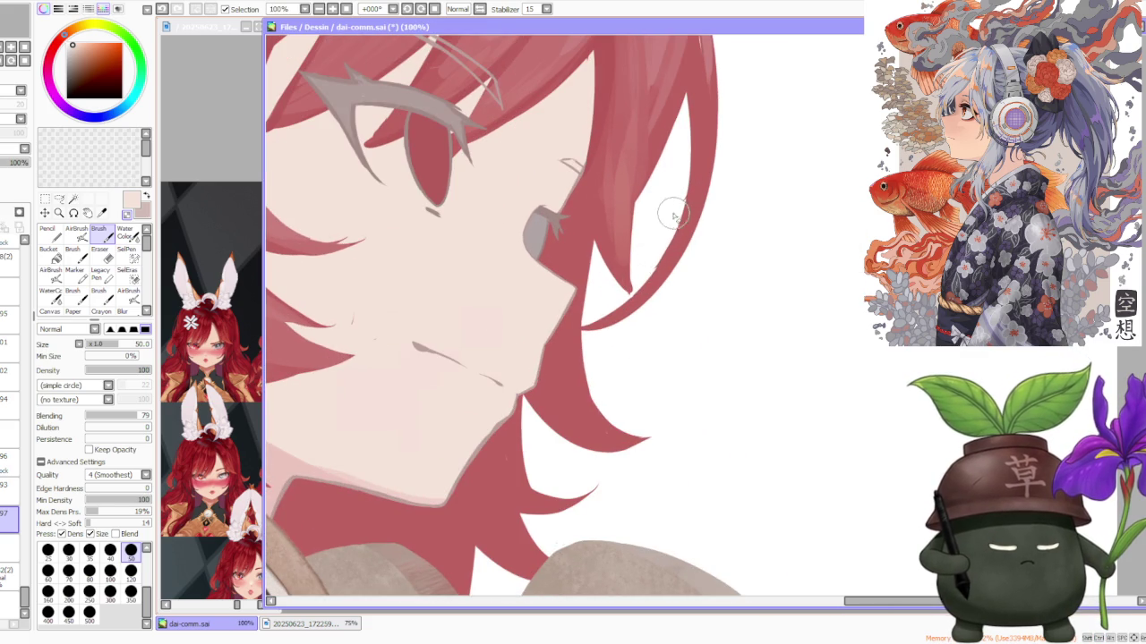
pyautogui.scroll(-2, 652, 266)
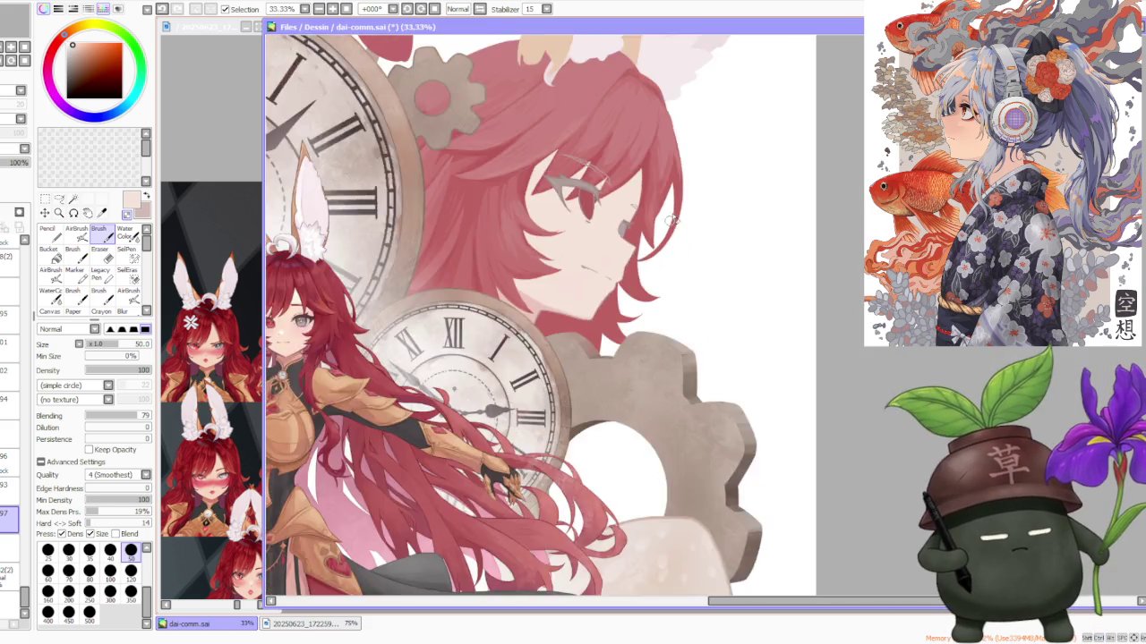
pyautogui.scroll(3, 640, 273)
# Step: Paint the outer hair edge in the sampled red, then zoom out to check and back to 50% on the face
pyautogui.keyDown('alt'); pyautogui.click(635, 276); pyautogui.keyUp('alt')
pyautogui.moveTo(641, 257); pyautogui.dragTo(645, 318)
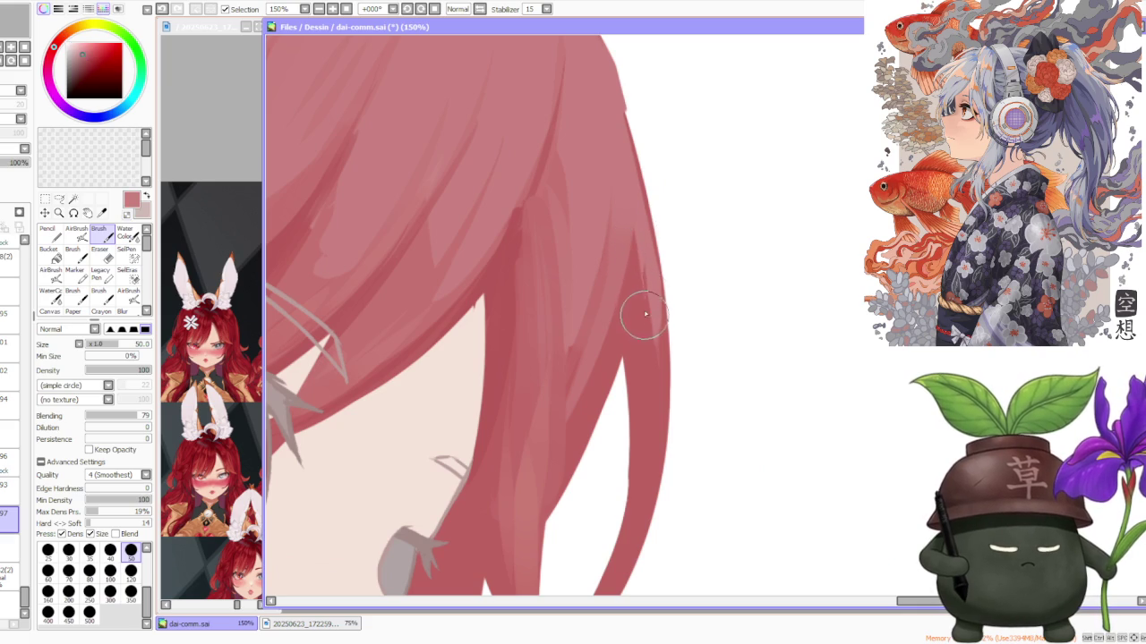
pyautogui.scroll(-2, 641, 271)
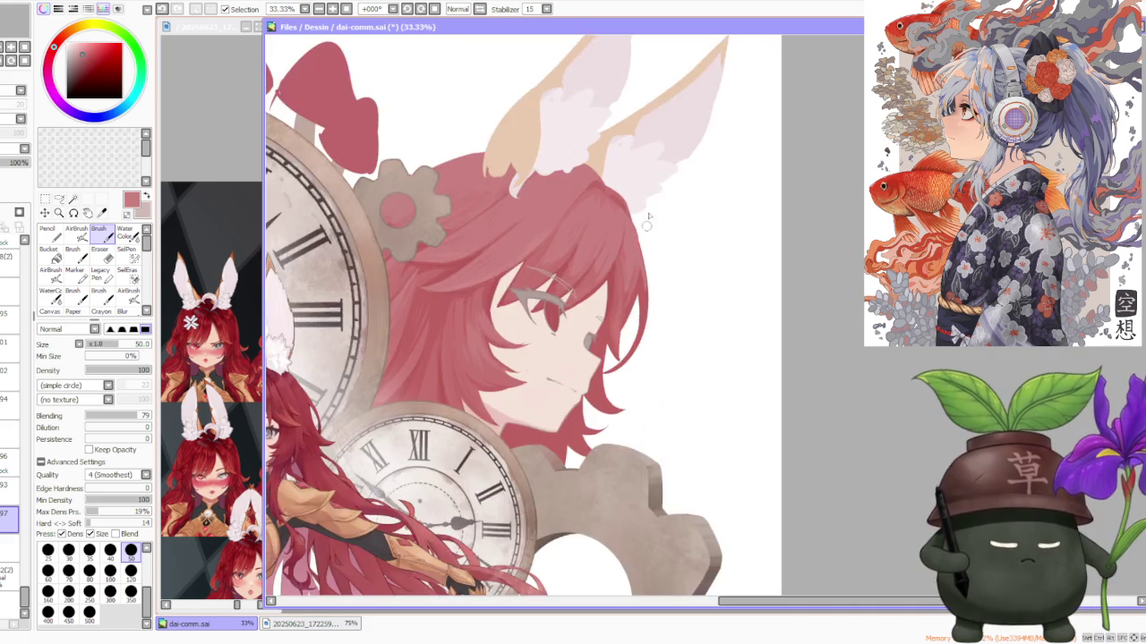
pyautogui.scroll(1, 637, 255)
pyautogui.scroll(1, 635, 244)
pyautogui.scroll(-2, 637, 268)
pyautogui.scroll(2, 627, 266)
pyautogui.scroll(-1, 614, 214)
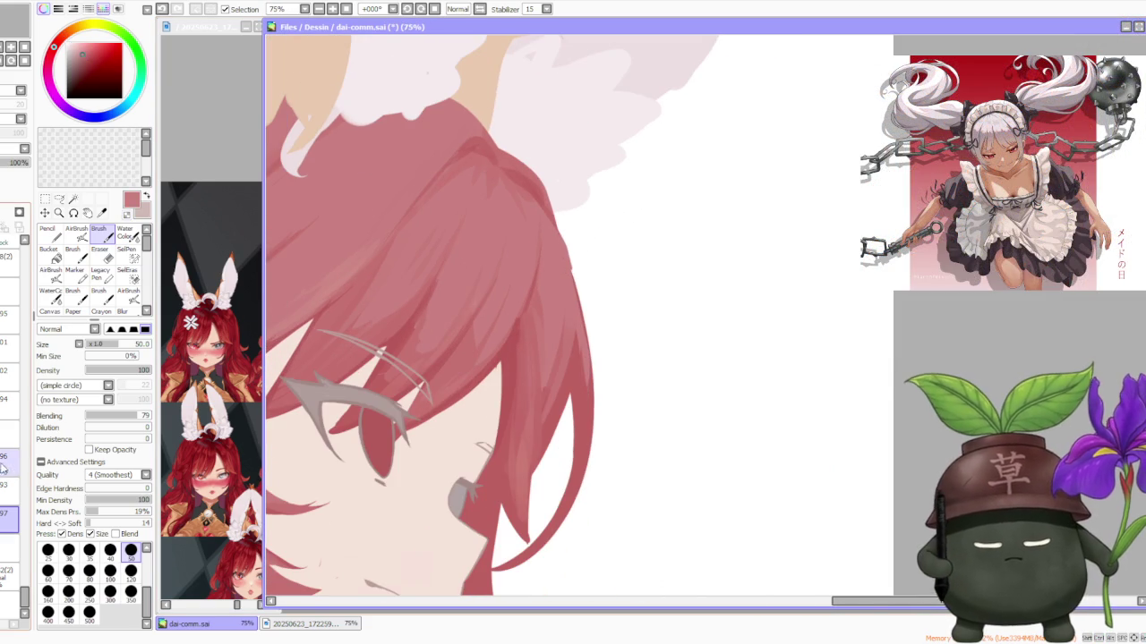
pyautogui.scroll(1, 574, 262)
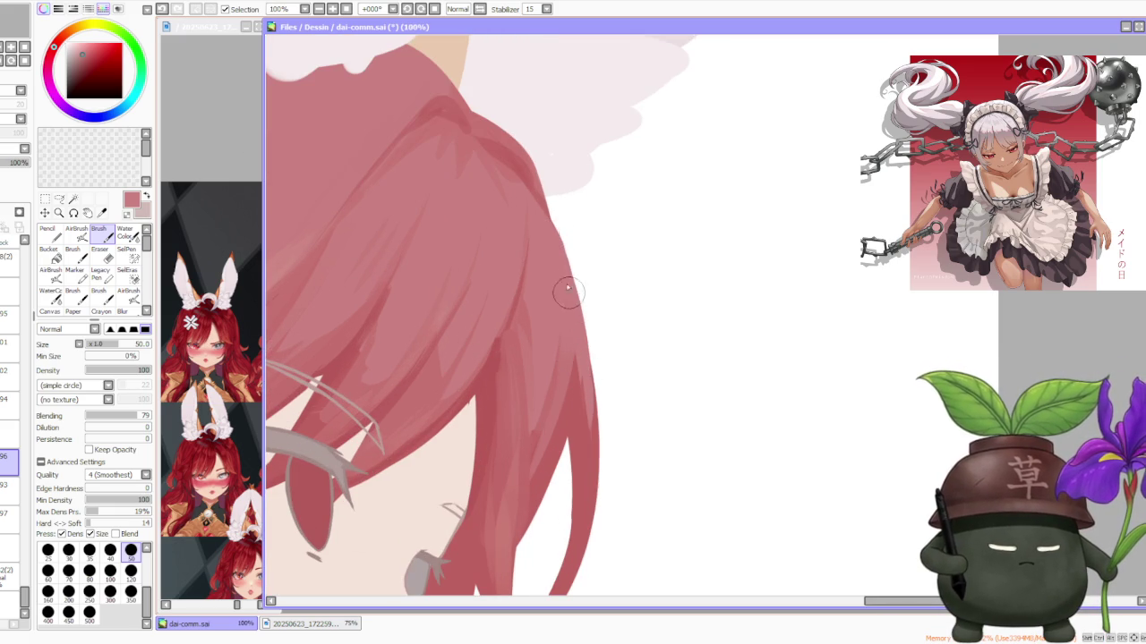
pyautogui.scroll(-1, 567, 277)
pyautogui.scroll(-1, 577, 255)
pyautogui.scroll(-1, 585, 222)
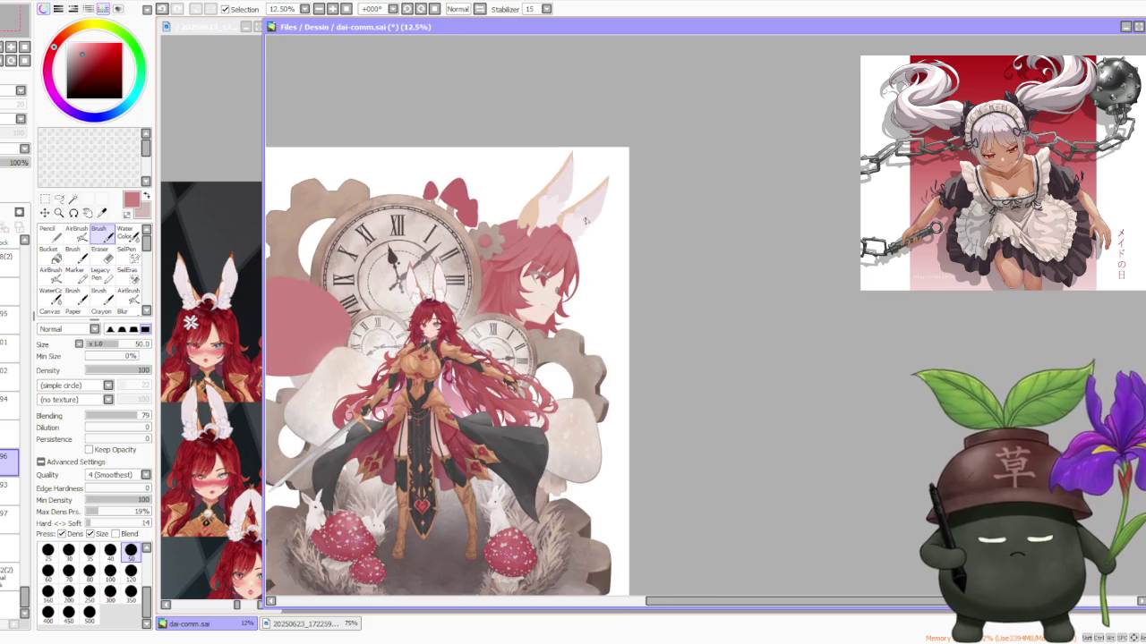
pyautogui.scroll(-1, 586, 217)
pyautogui.scroll(-1, 577, 241)
pyautogui.scroll(1, 567, 226)
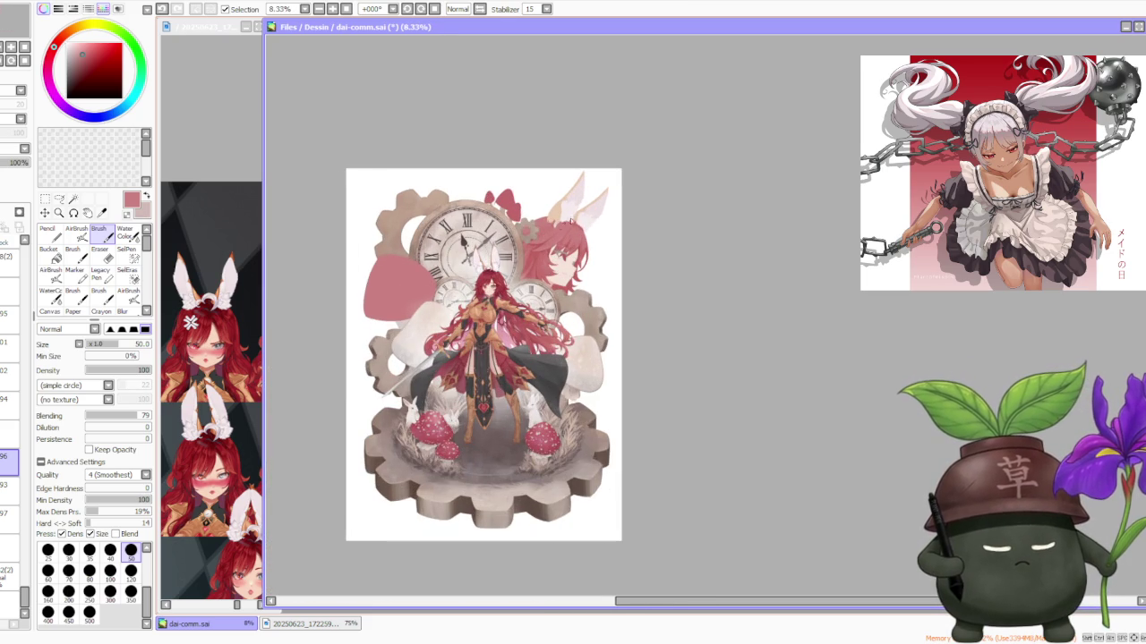
pyautogui.scroll(2, 556, 226)
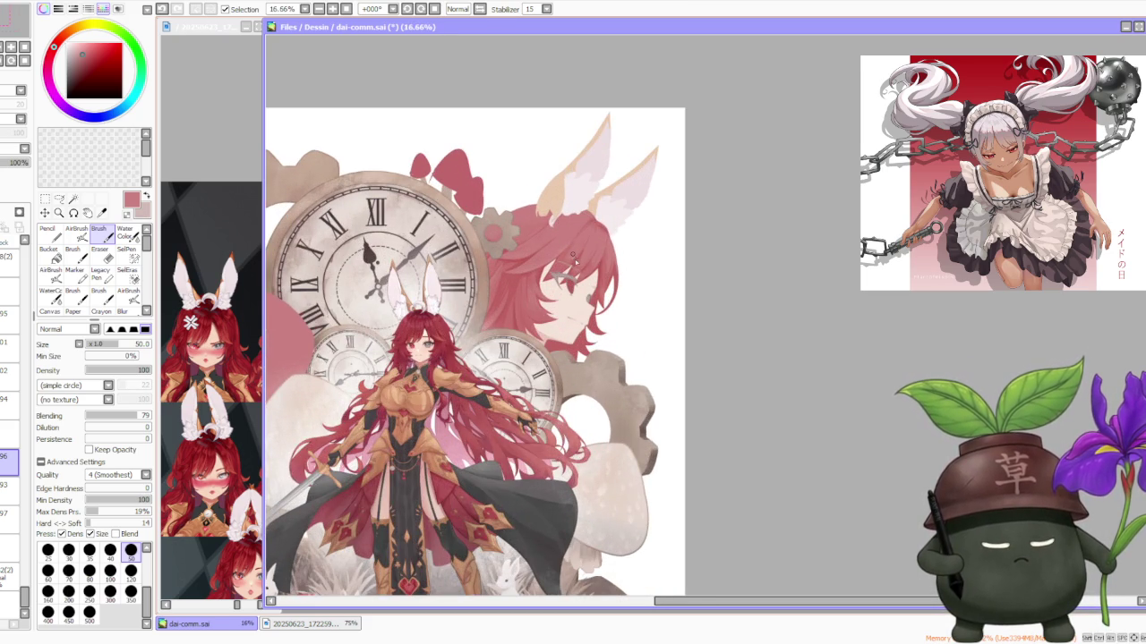
pyautogui.scroll(1, 573, 255)
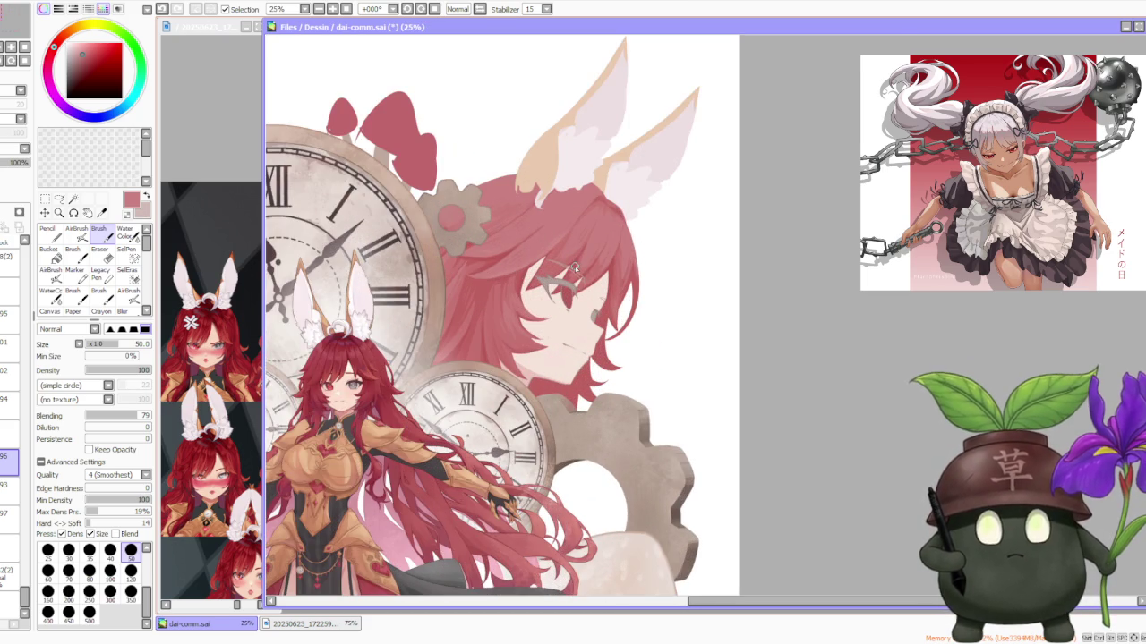
pyautogui.scroll(1, 575, 266)
pyautogui.scroll(1, 568, 262)
pyautogui.scroll(1, 557, 246)
pyautogui.scroll(1, 568, 277)
pyautogui.scroll(-2, 579, 302)
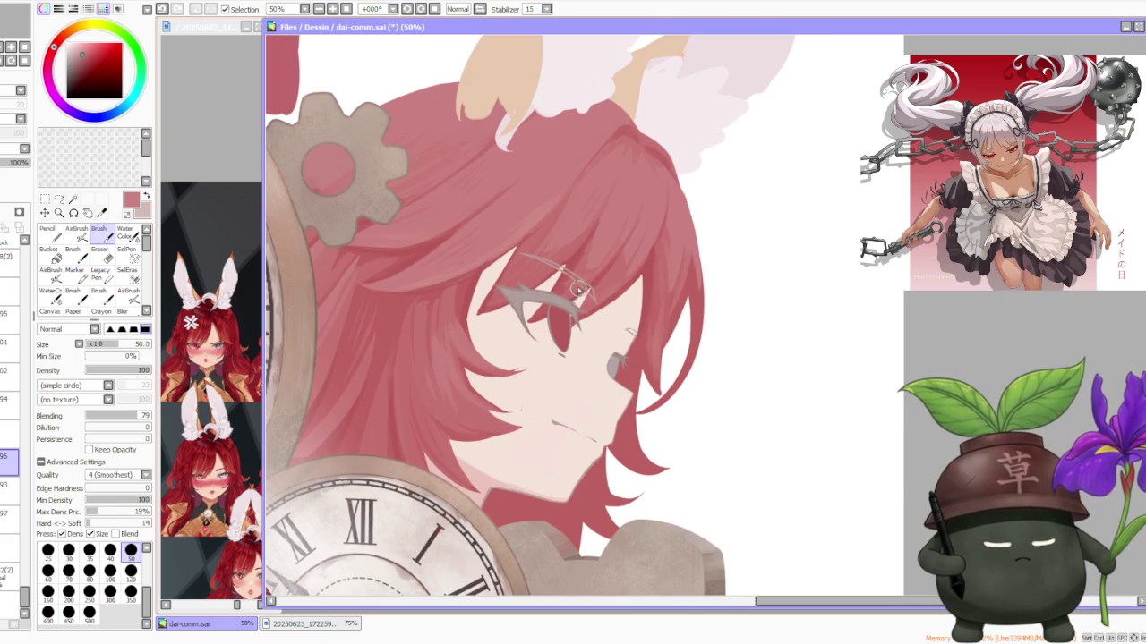
# Step: Rotate the canvas to -22°, set the brush size to 100 and reframe the eye
pyautogui.click(423, 9)
pyautogui.click(422, 9)
pyautogui.click(109, 570)
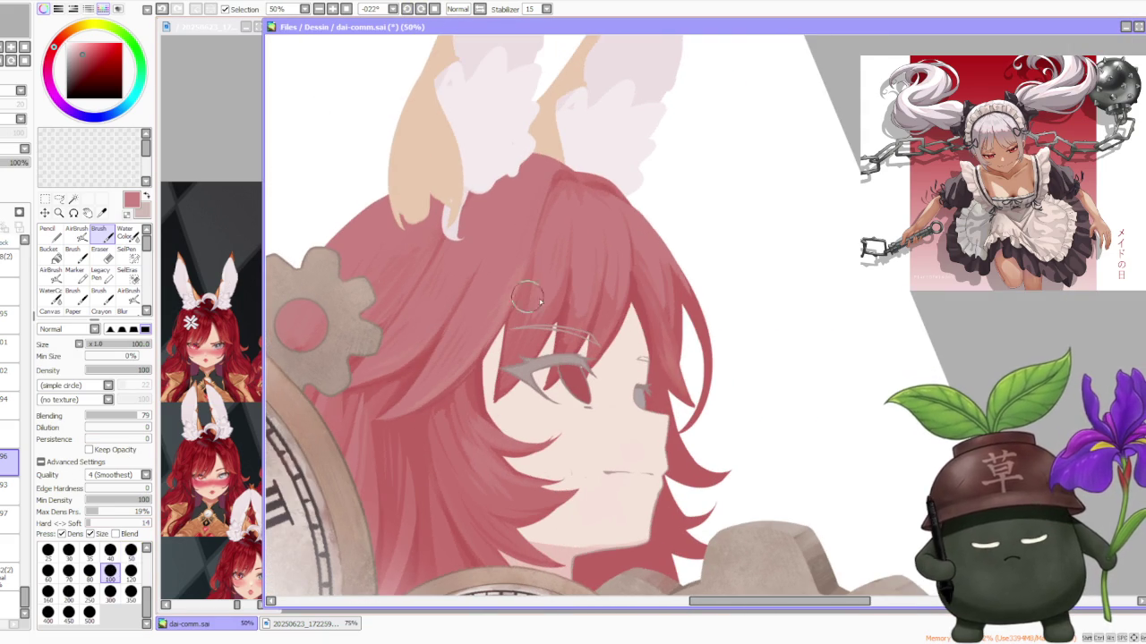
pyautogui.scroll(2, 493, 386)
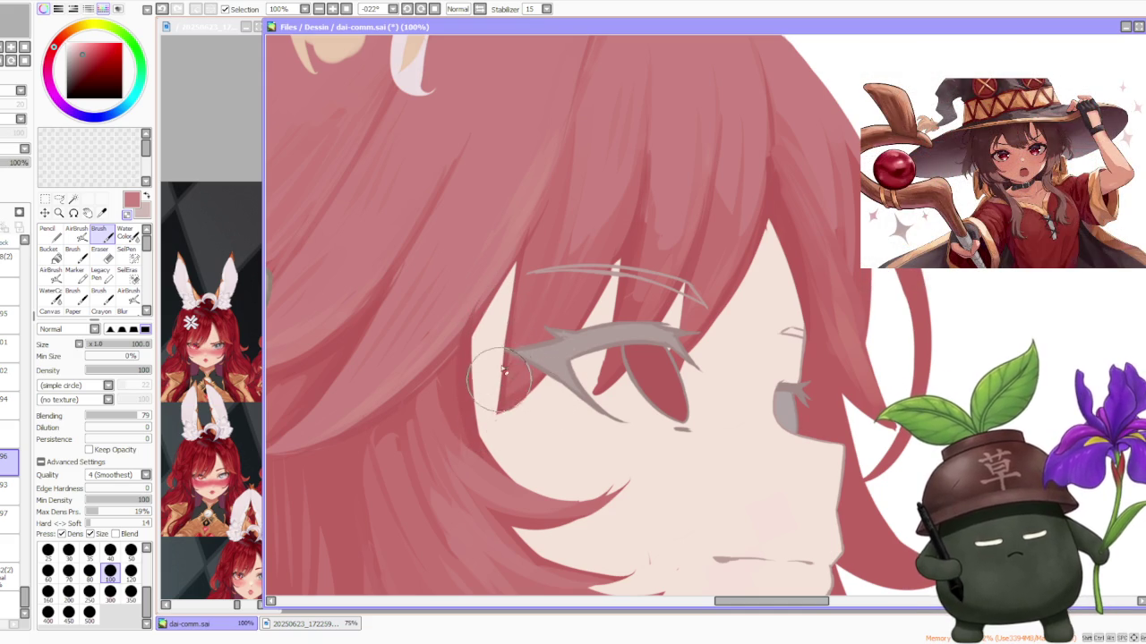
pyautogui.moveTo(502, 387); pyautogui.dragTo(518, 284)
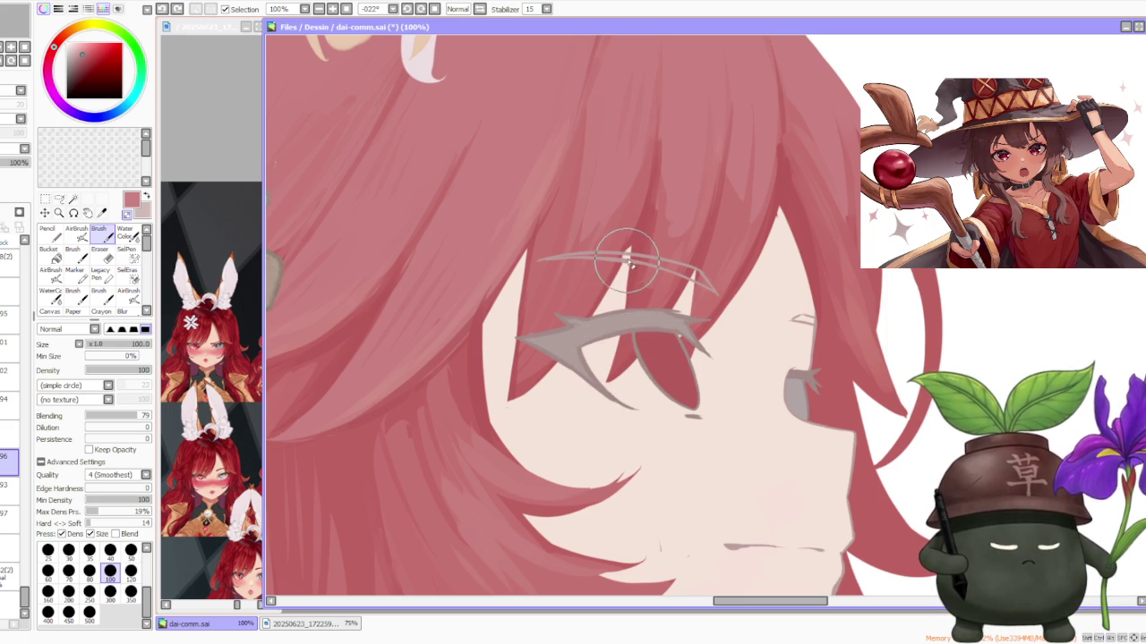
# Step: Sample the darker hair red, the eye outline's greyish brown, then the pinkish hair red
pyautogui.keyDown('alt'); pyautogui.click(626, 277); pyautogui.keyUp('alt')
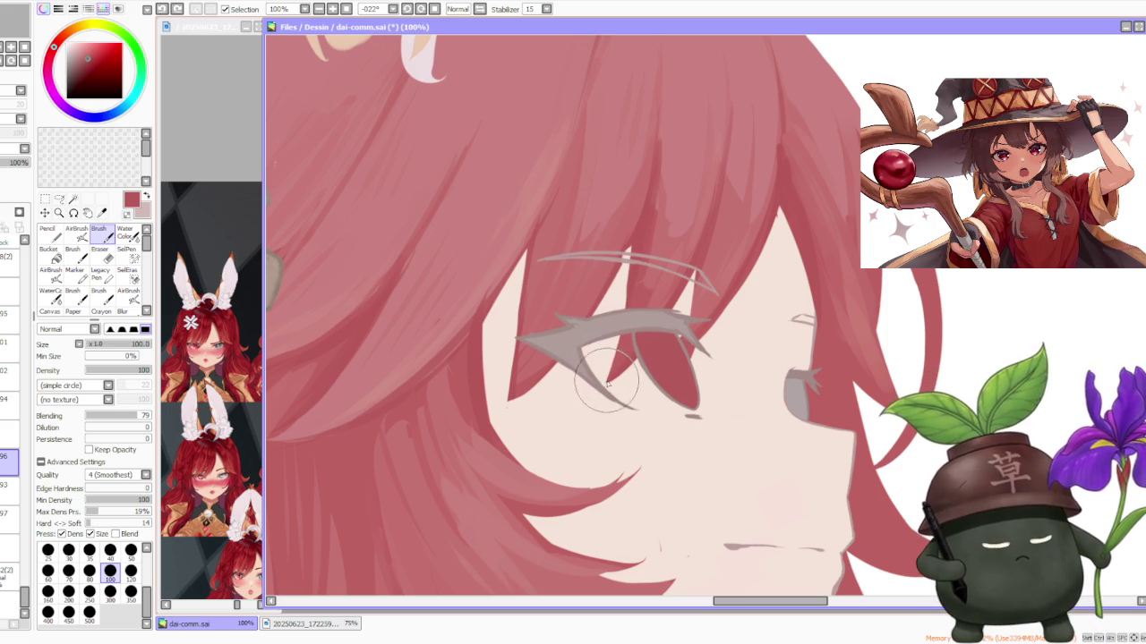
pyautogui.scroll(1, 685, 356)
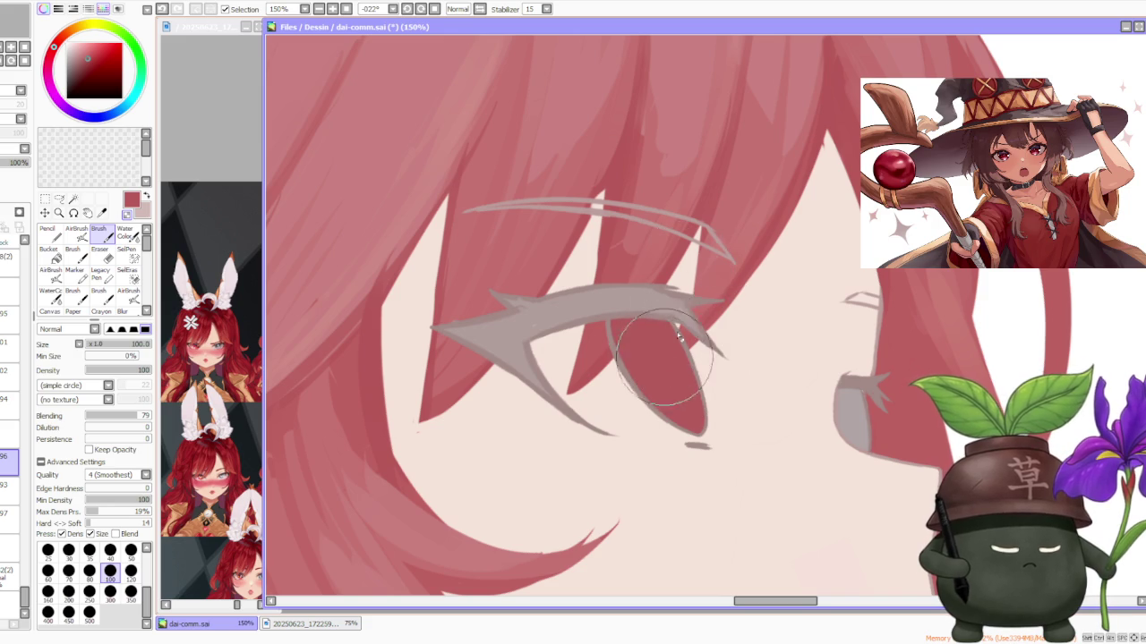
pyautogui.scroll(-3, 677, 304)
pyautogui.scroll(1, 677, 268)
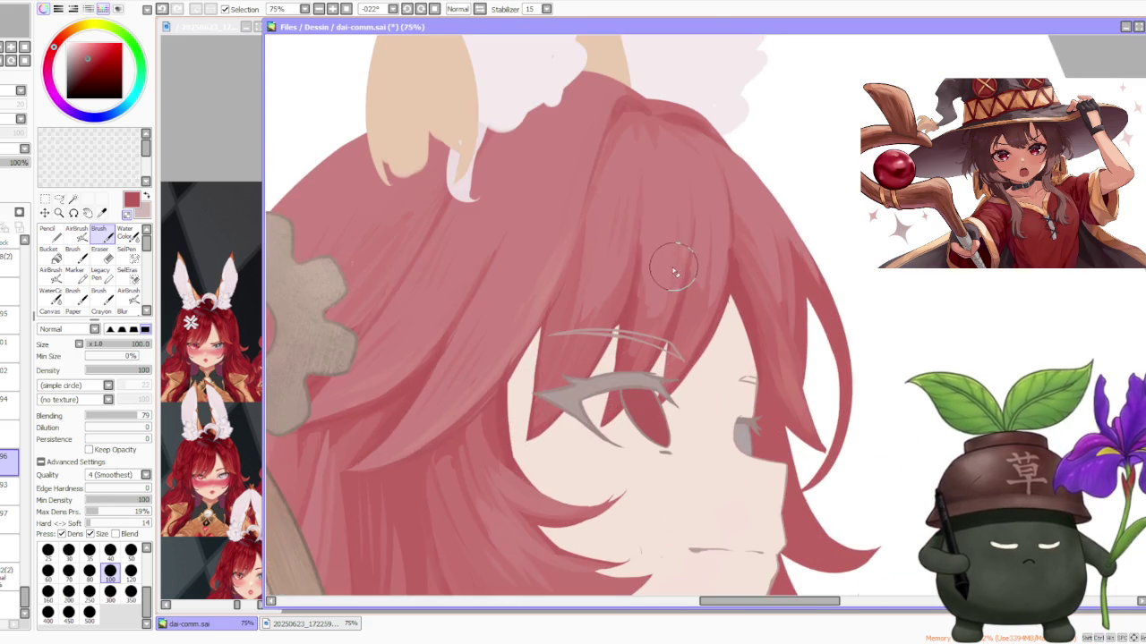
pyautogui.scroll(-2, 680, 293)
pyautogui.scroll(3, 651, 318)
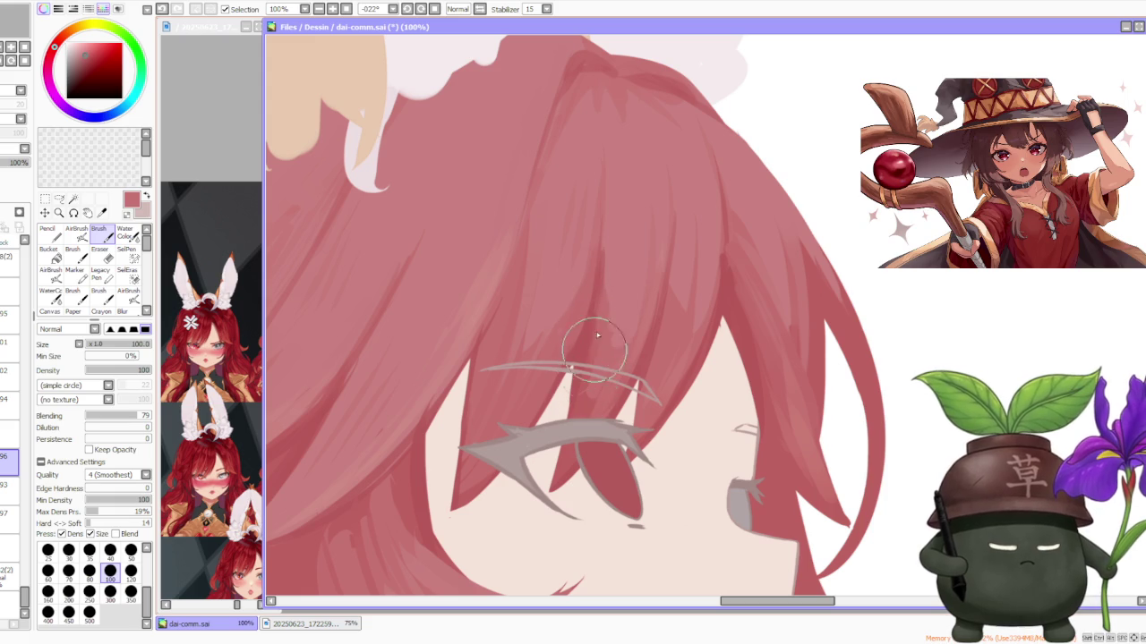
pyautogui.keyDown('alt'); pyautogui.click(578, 422); pyautogui.keyUp('alt')
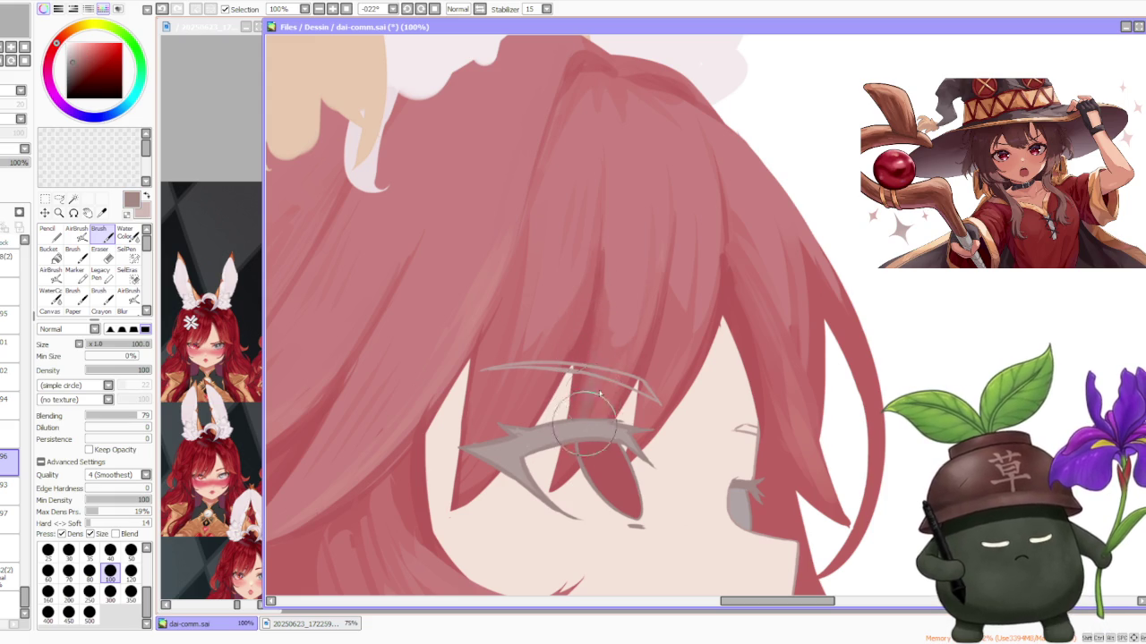
pyautogui.keyDown('alt'); pyautogui.click(590, 362); pyautogui.keyUp('alt')
pyautogui.scroll(-1, 593, 376)
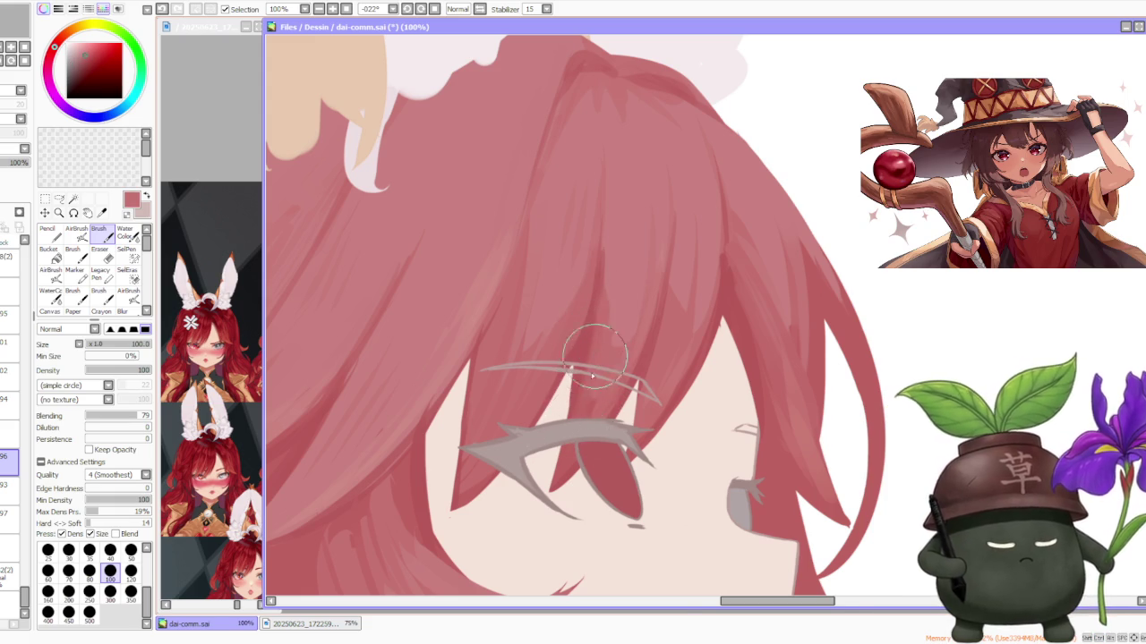
pyautogui.scroll(-2, 593, 358)
pyautogui.scroll(-1, 596, 330)
pyautogui.scroll(-1, 627, 309)
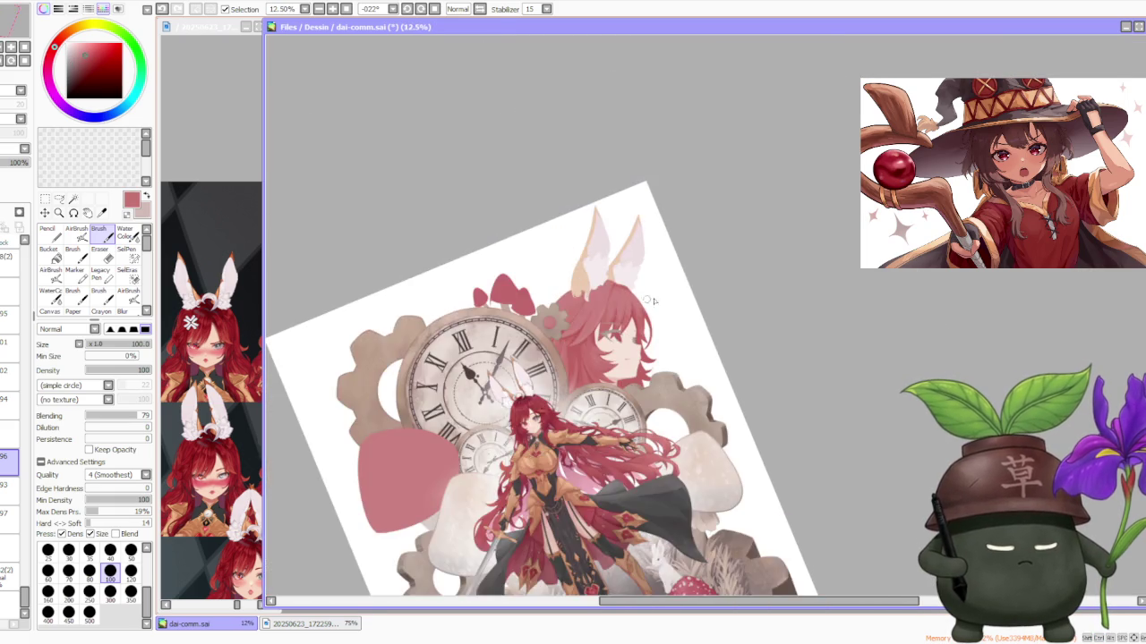
# Step: Sample the lighter hair pink from the canvas
pyautogui.scroll(3, 673, 305)
pyautogui.scroll(2, 525, 332)
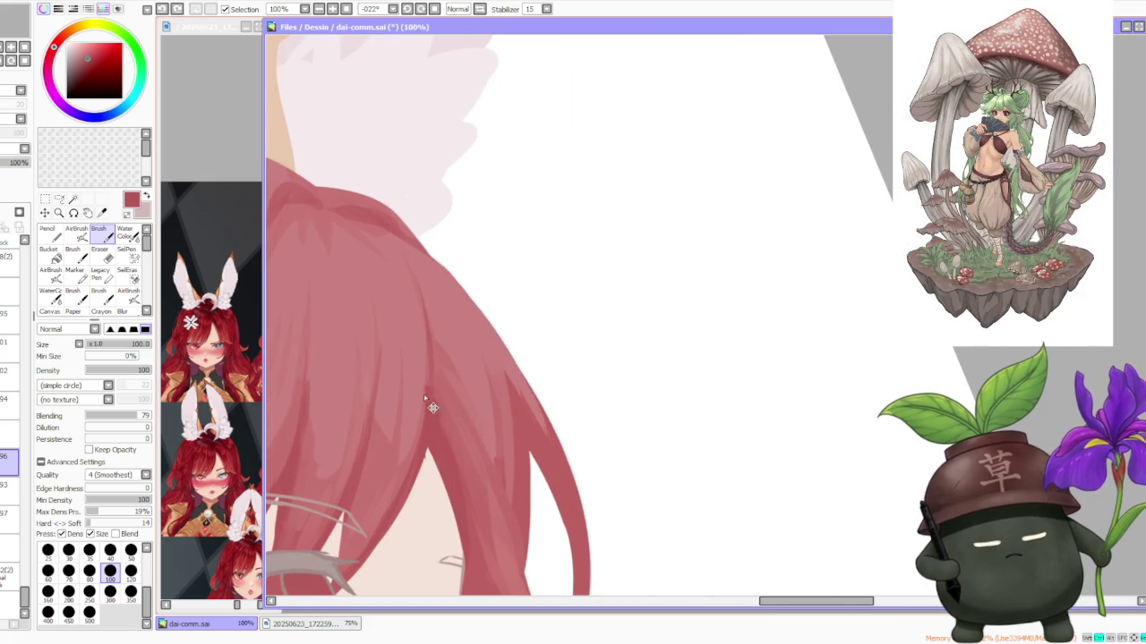
pyautogui.keyDown('alt'); pyautogui.click(414, 376); pyautogui.keyUp('alt')
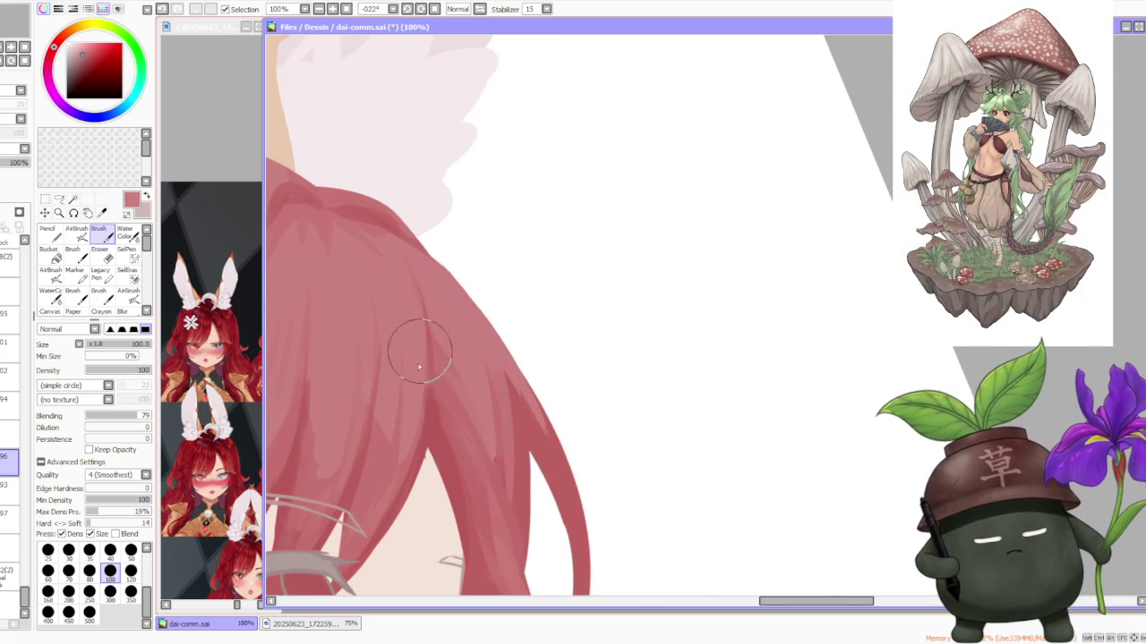
pyautogui.scroll(-4, 420, 354)
pyautogui.scroll(-3, 454, 295)
pyautogui.scroll(-1, 492, 295)
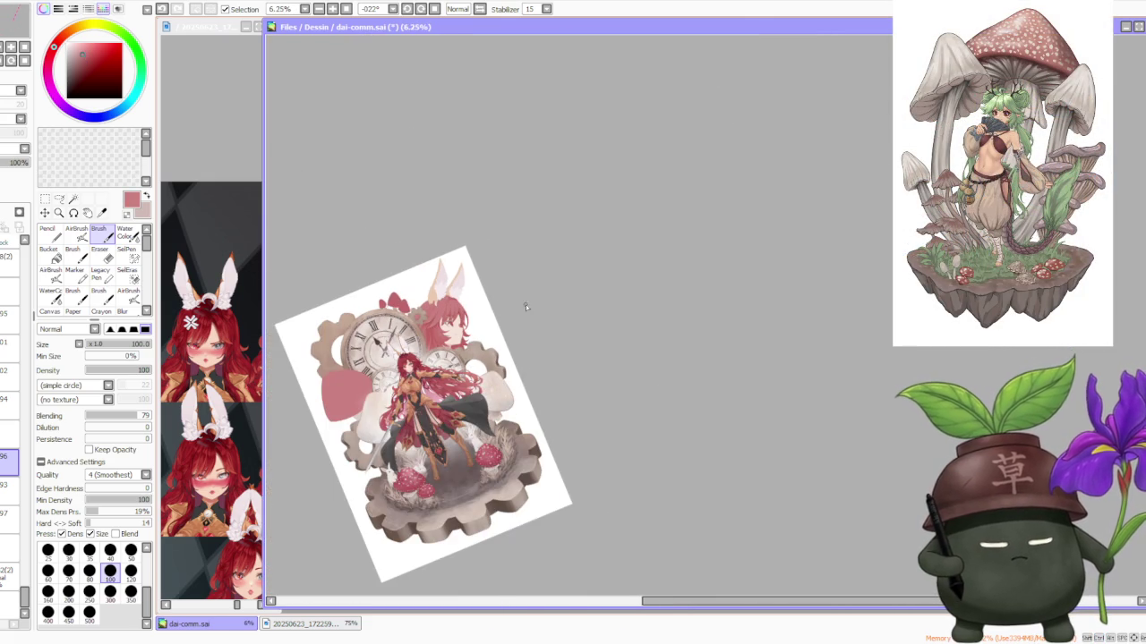
pyautogui.scroll(1, 320, 357)
# Step: Reset the canvas rotation to upright and zoom out over the whole illustration
pyautogui.click(435, 9)
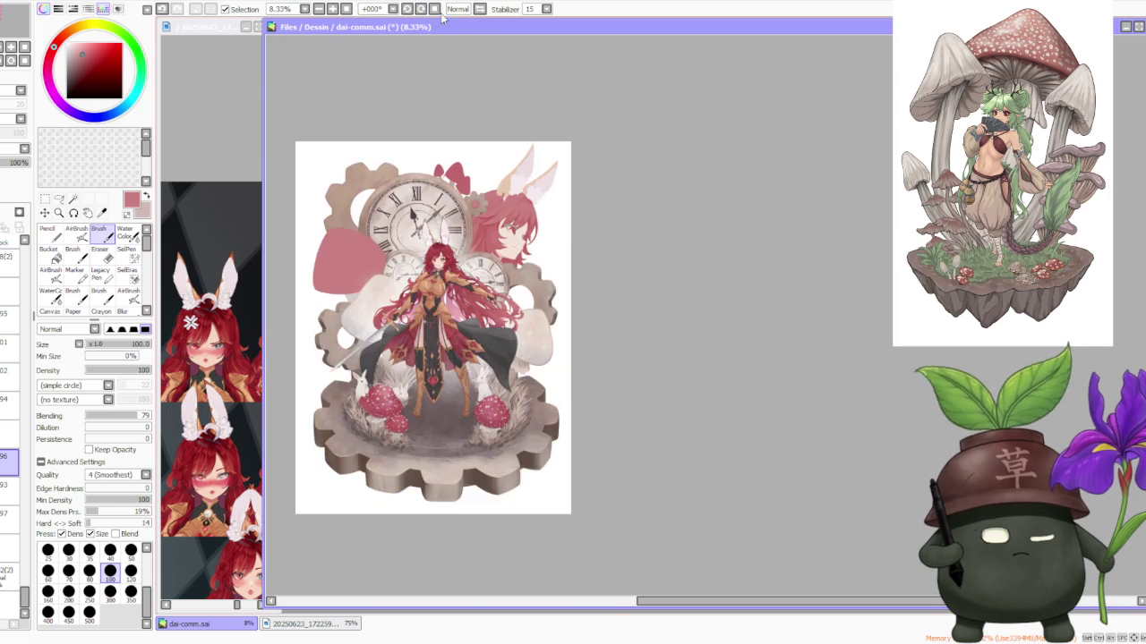
pyautogui.press('pagedown')
pyautogui.press('pagedown')
pyautogui.scroll(1, 464, 229)
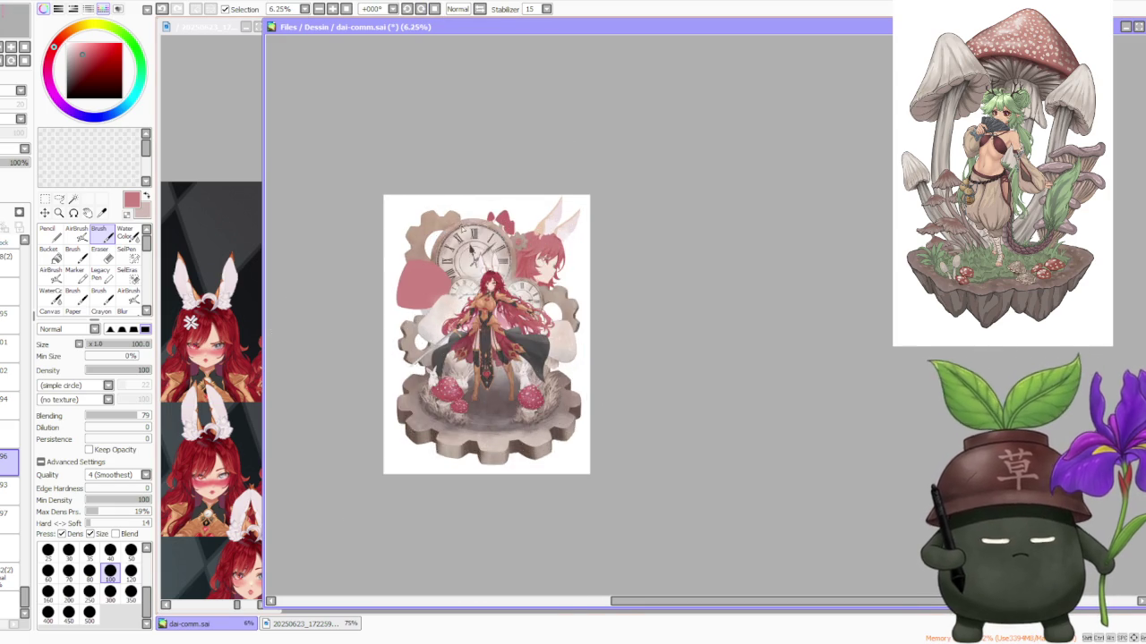
pyautogui.scroll(2, 501, 238)
pyautogui.scroll(1, 523, 231)
pyautogui.scroll(-1, 574, 241)
pyautogui.scroll(-1, 575, 242)
pyautogui.scroll(1, 577, 247)
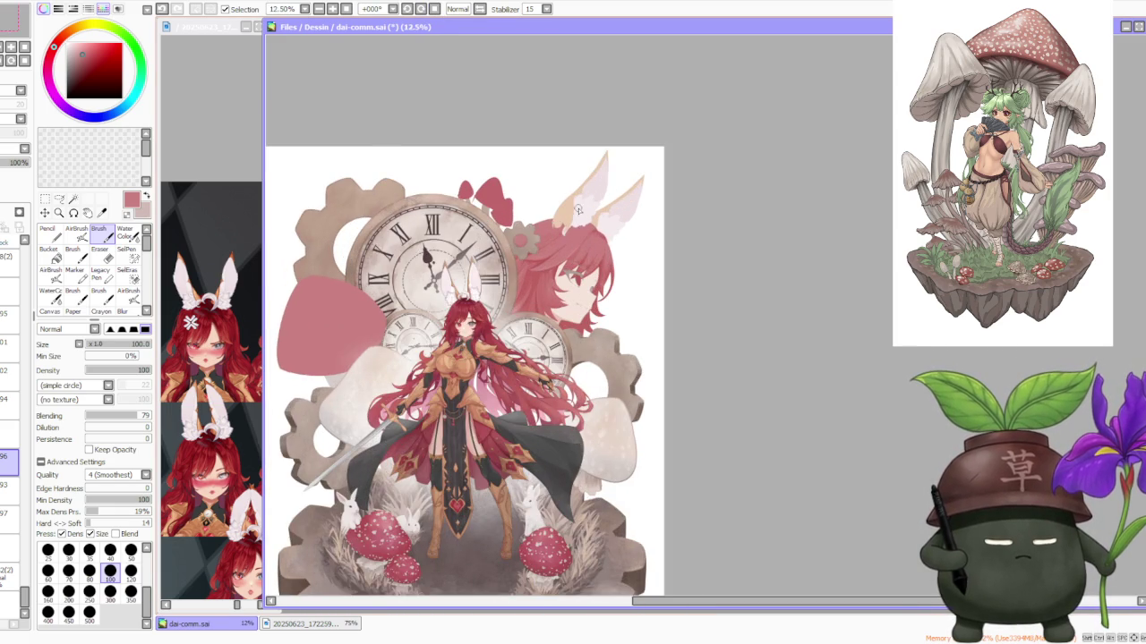
pyautogui.scroll(-1, 578, 211)
pyautogui.scroll(2, 591, 222)
pyautogui.scroll(1, 598, 224)
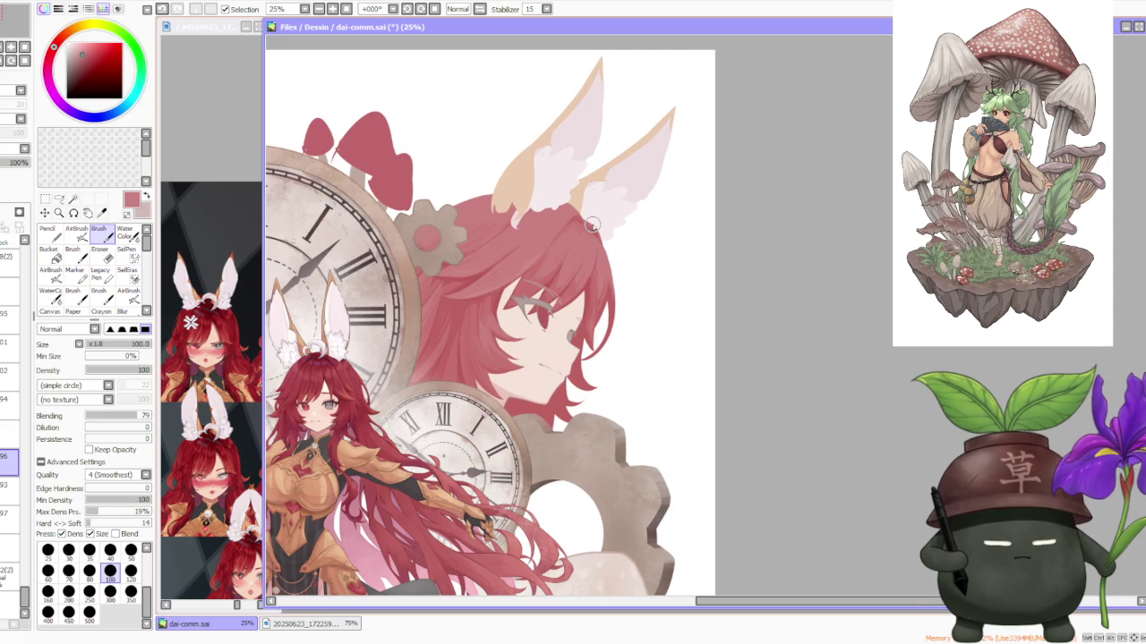
pyautogui.scroll(-2, 593, 223)
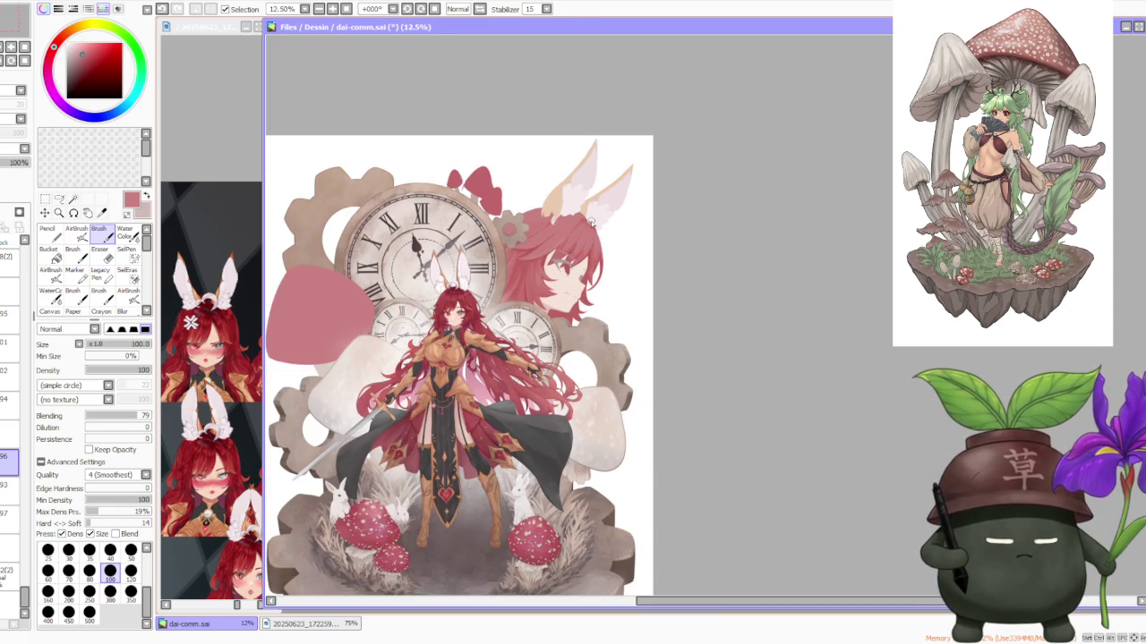
pyautogui.scroll(2, 590, 223)
pyautogui.scroll(1, 586, 252)
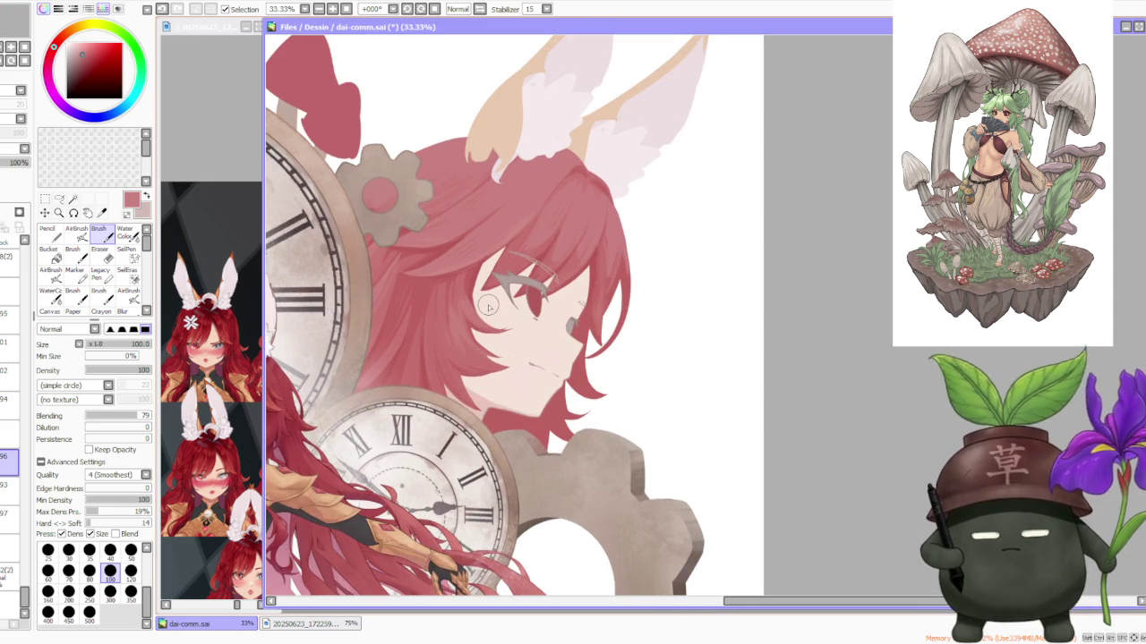
# Step: Switch to another layer and take up the Pencil tool at size 500
pyautogui.click(9, 486)
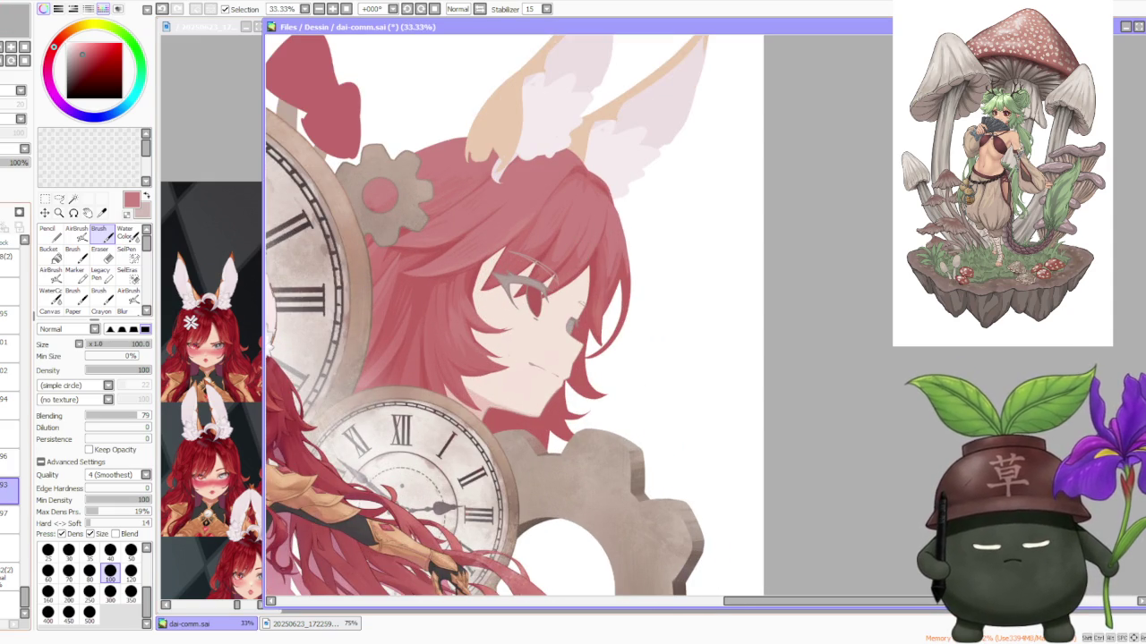
pyautogui.press('n')
pyautogui.scroll(2, 594, 313)
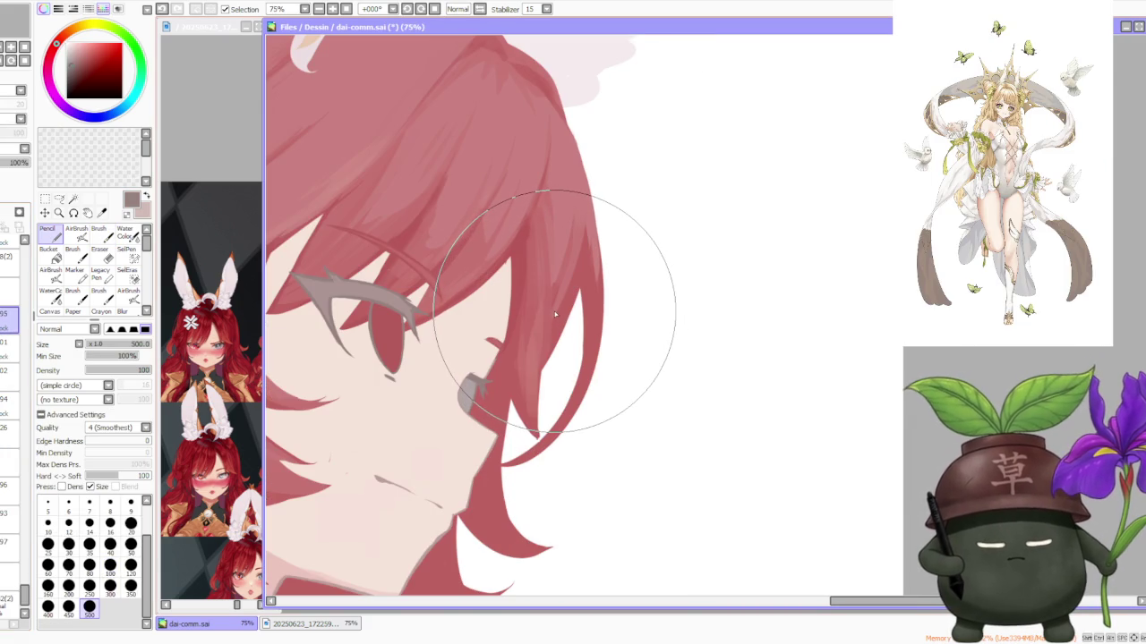
pyautogui.scroll(-2, 553, 311)
pyautogui.scroll(-2, 549, 265)
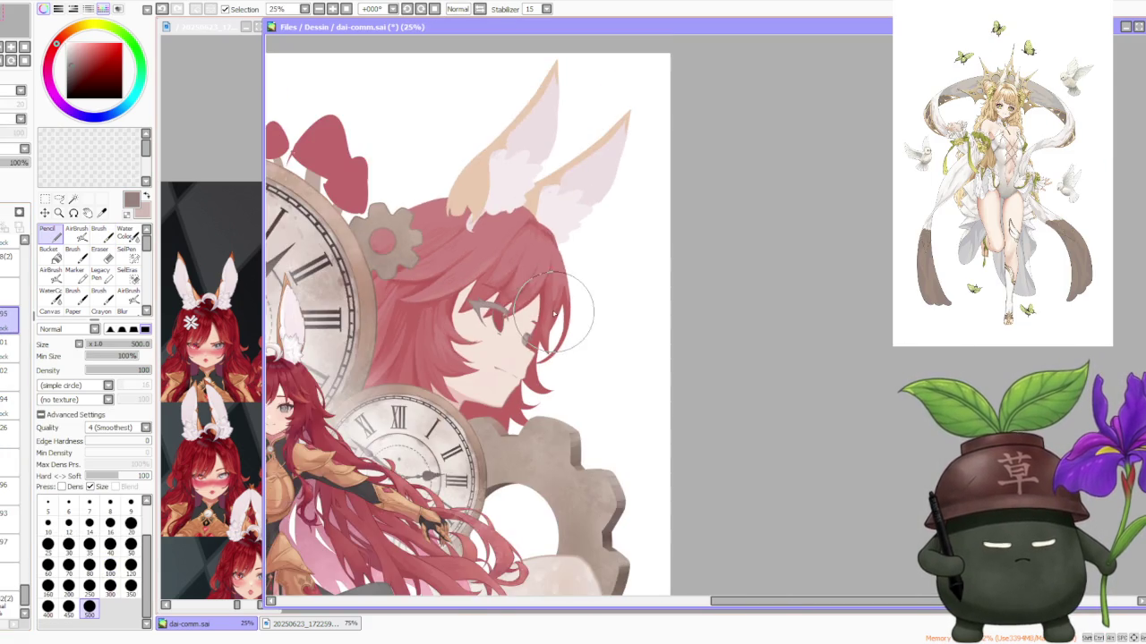
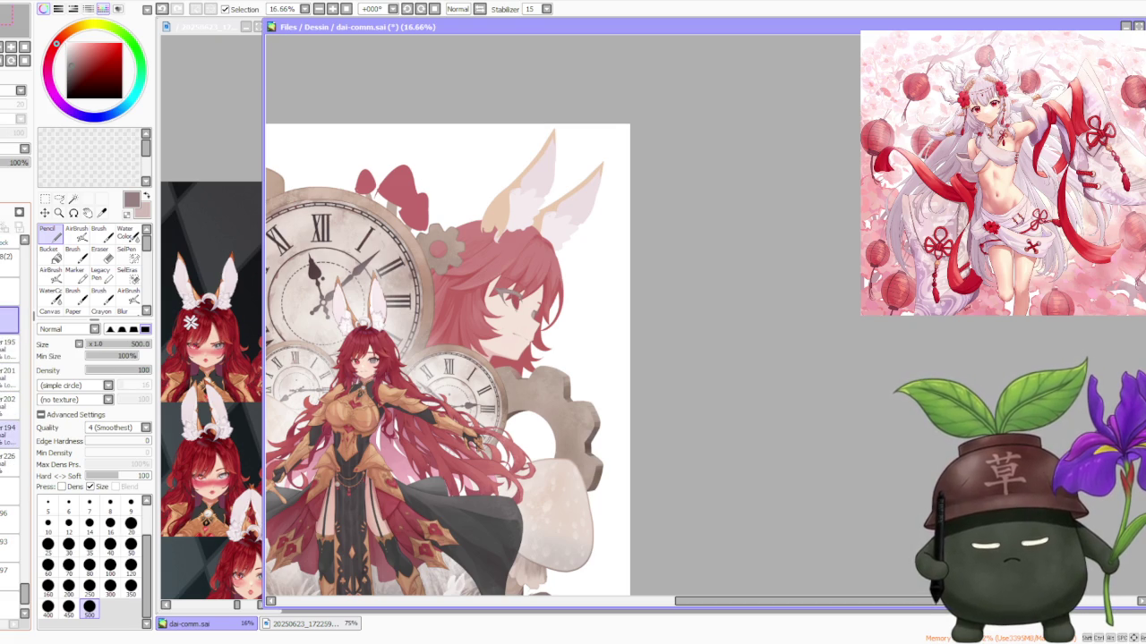
# Step: Add a new layer, then make the layer just beneath layer 227 the working layer
pyautogui.hotkey('ctrl', 'shift', 'n')
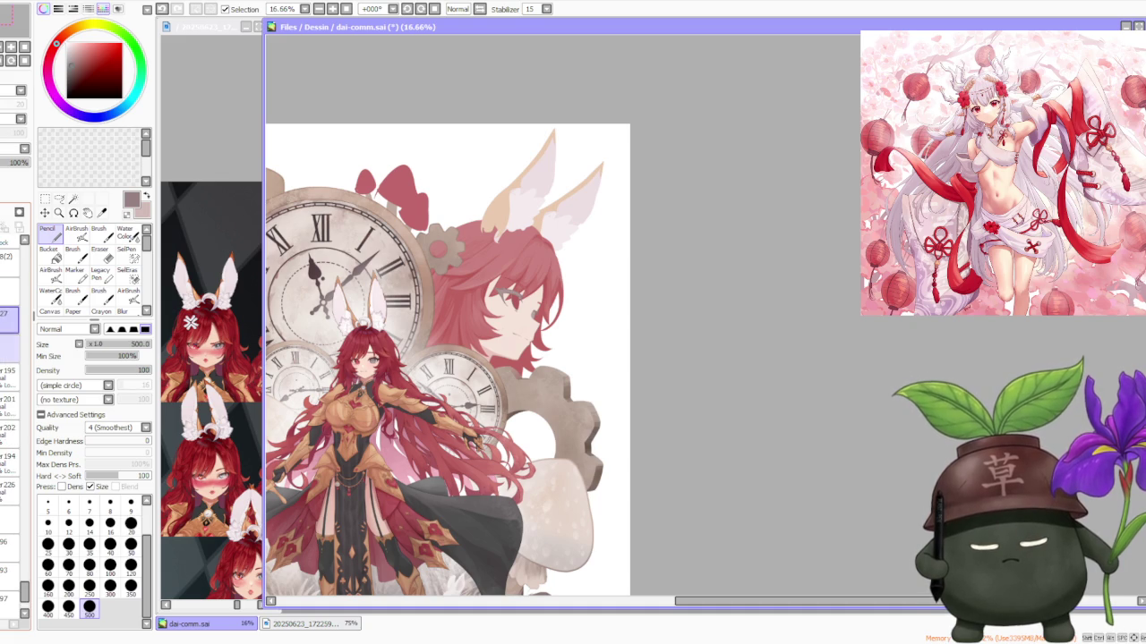
pyautogui.click(9, 320)
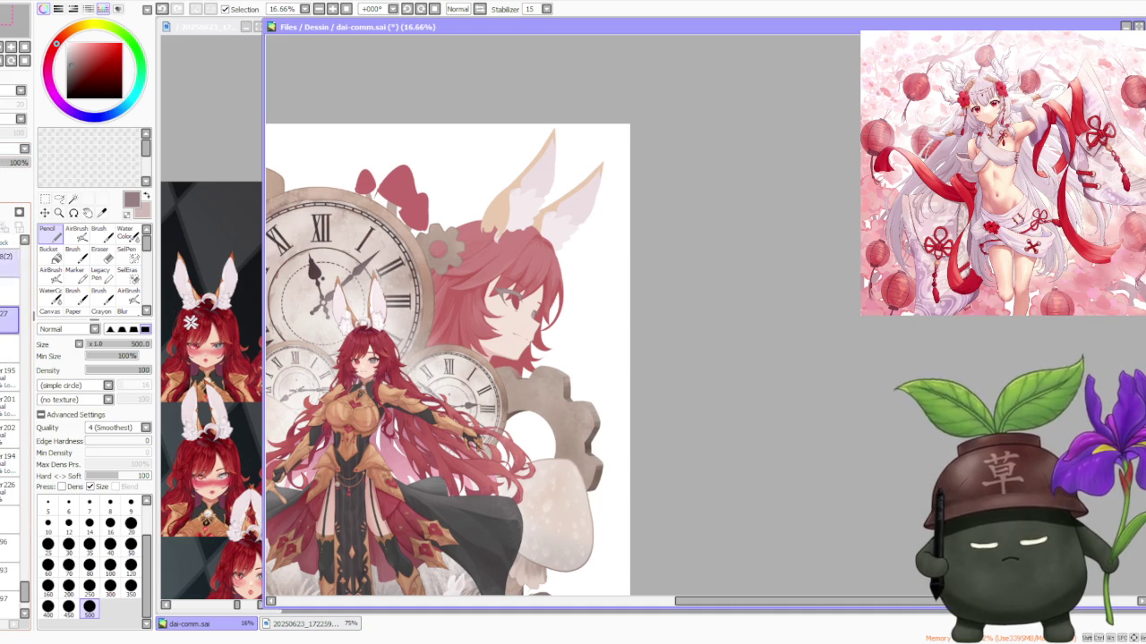
pyautogui.click(9, 347)
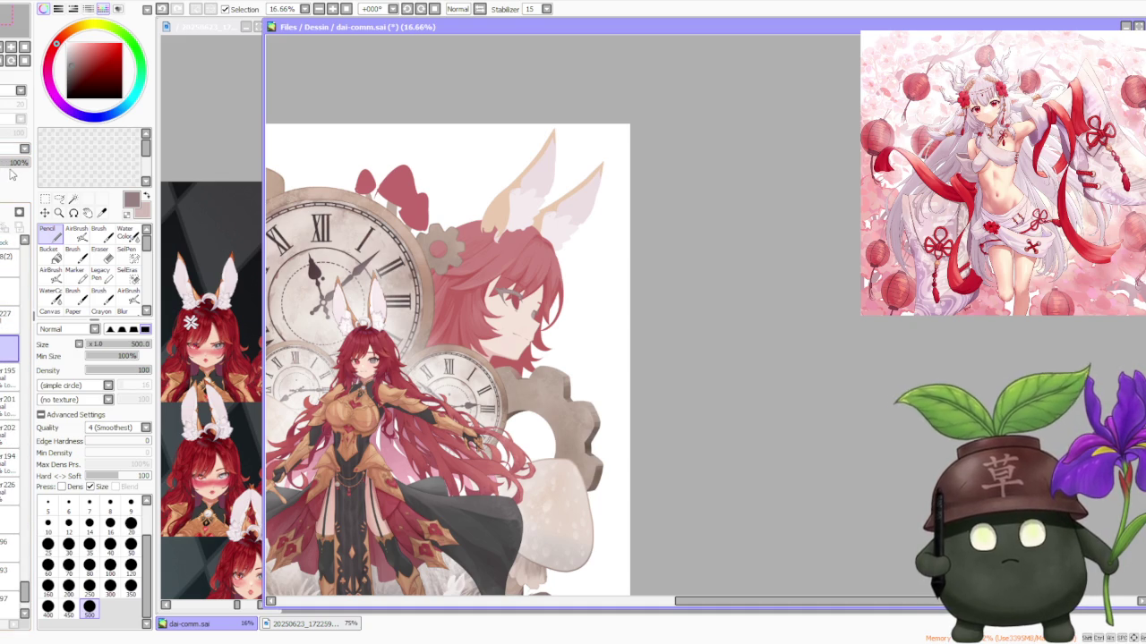
# Step: Zoom to the profile face, sample the hair red, and set a size-120 blending brush
pyautogui.scroll(3, 452, 291)
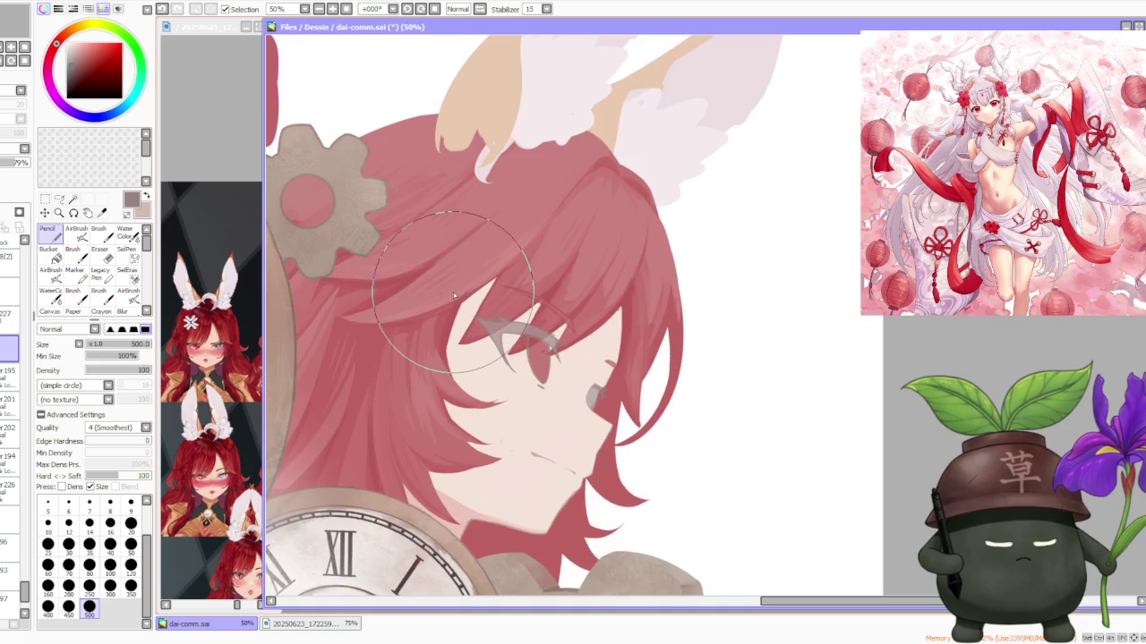
pyautogui.scroll(1, 453, 292)
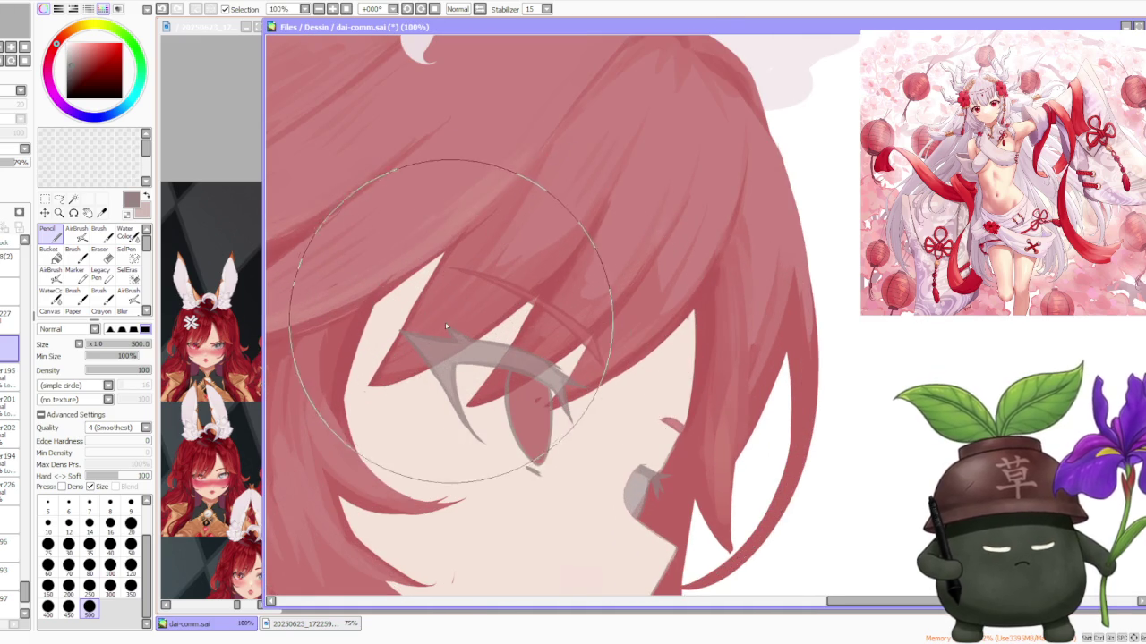
pyautogui.rightClick(466, 326)
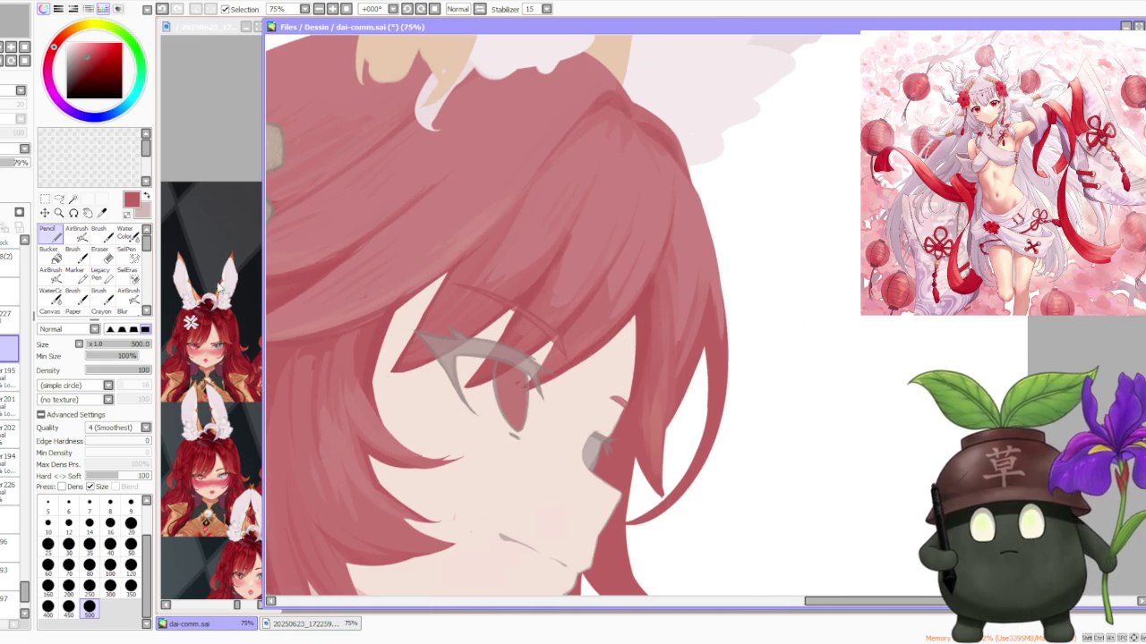
pyautogui.click(131, 565)
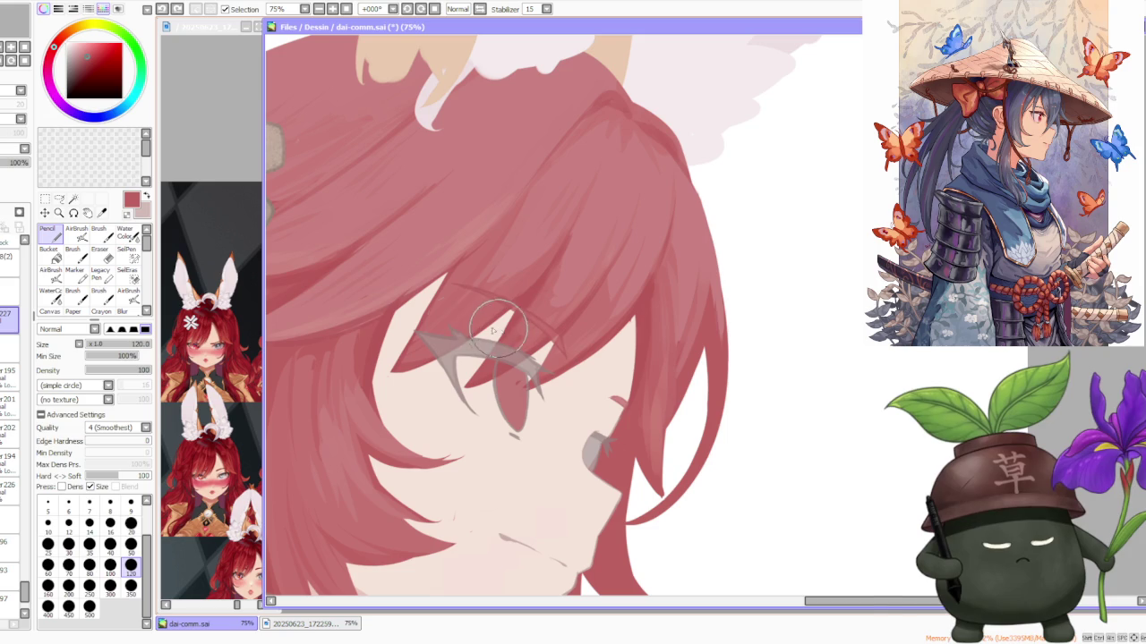
pyautogui.press('b')
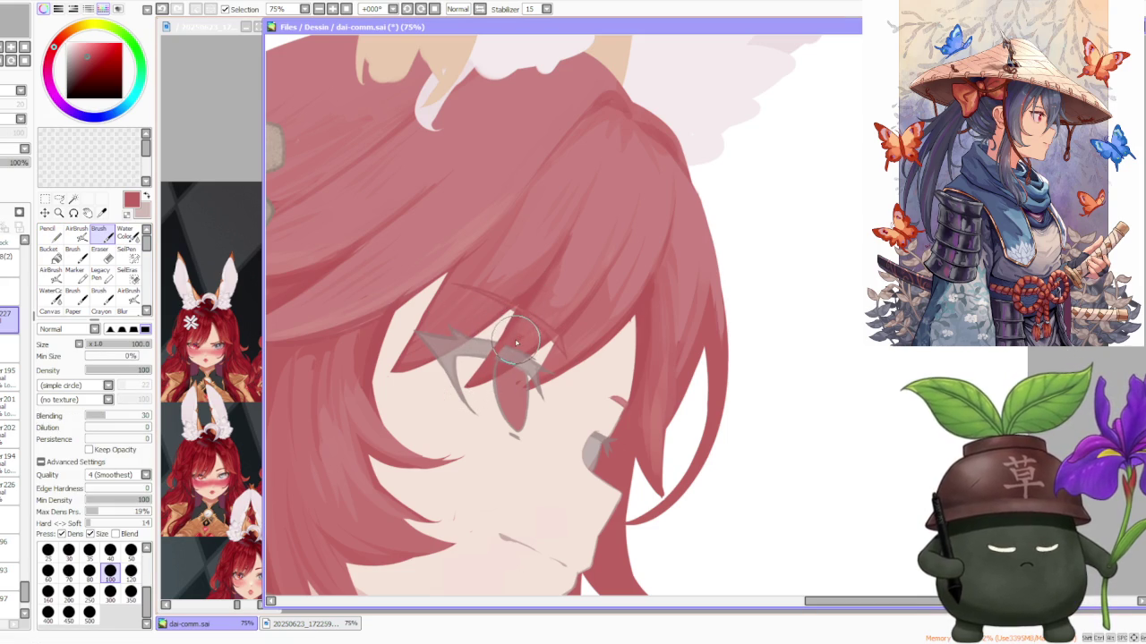
# Step: Repaint red hair strands over the profile eye, undoing the stroke covering the eyelash tip
pyautogui.moveTo(502, 366); pyautogui.dragTo(535, 349)
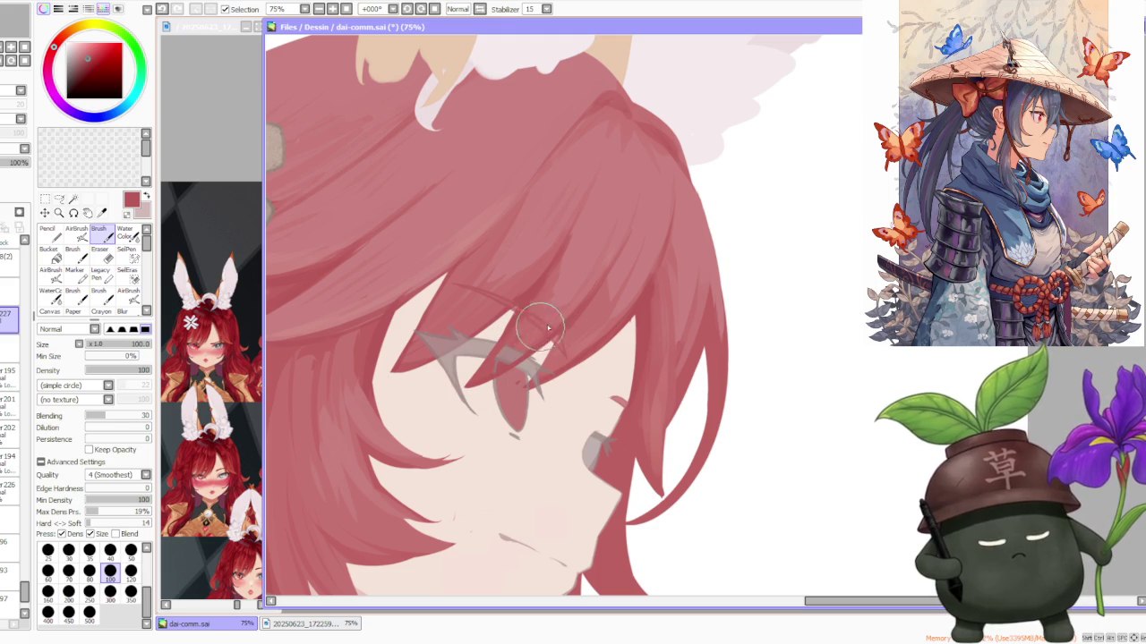
pyautogui.rightClick(550, 360)
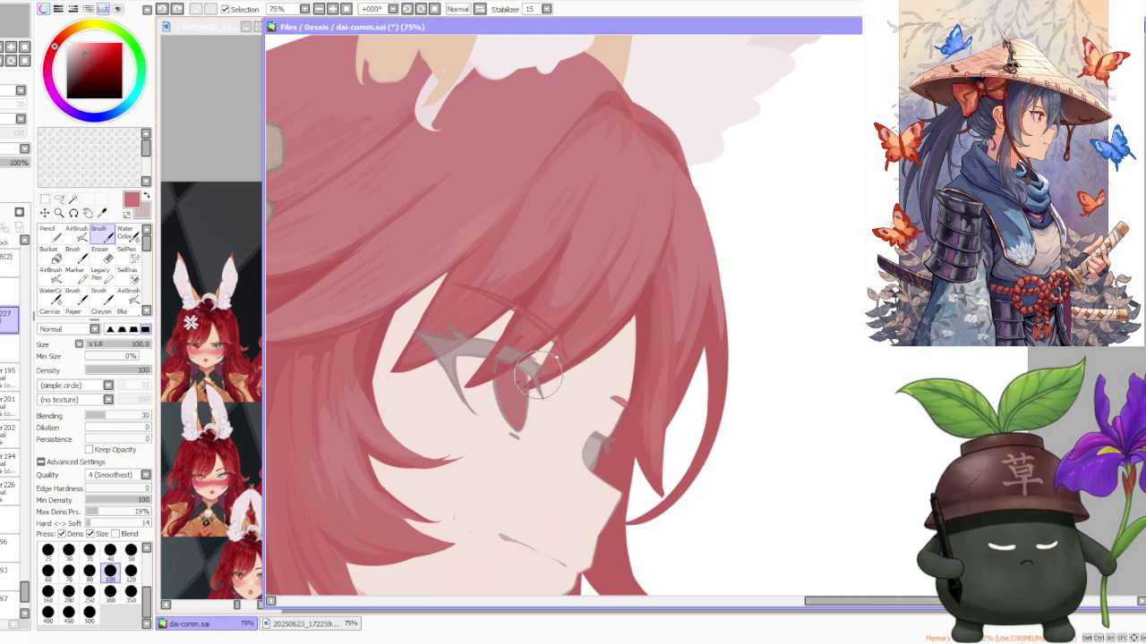
pyautogui.moveTo(551, 367)
pyautogui.mouseDown()
pyautogui.moveTo(557, 374)
pyautogui.moveTo(522, 398)
pyautogui.mouseUp()
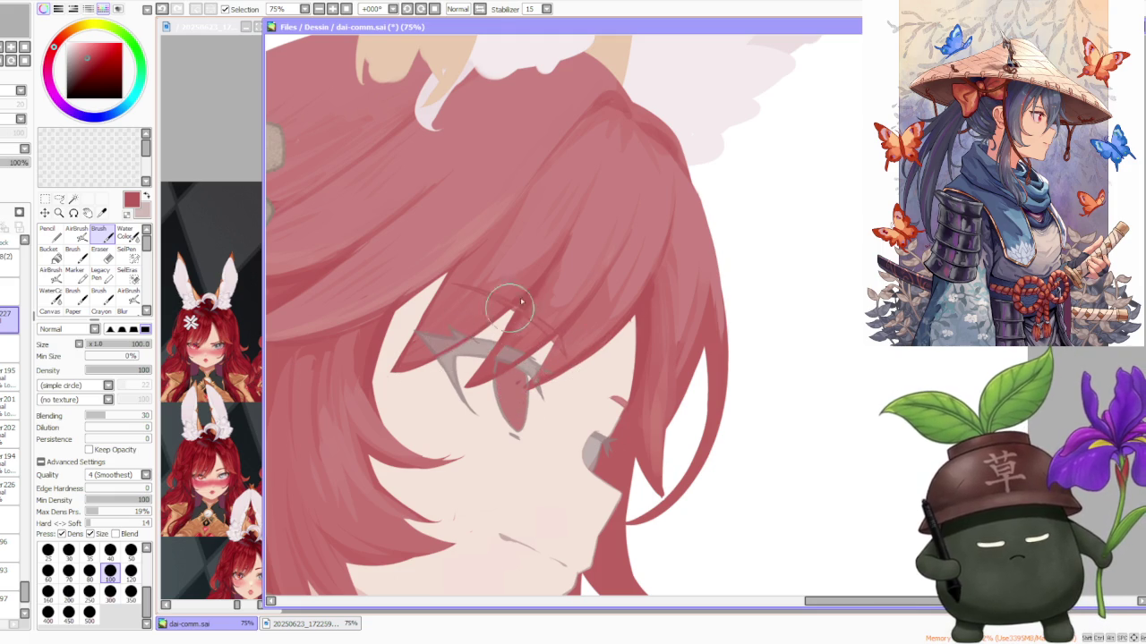
pyautogui.moveTo(460, 325)
pyautogui.mouseDown()
pyautogui.moveTo(415, 331)
pyautogui.moveTo(414, 347)
pyautogui.mouseUp()
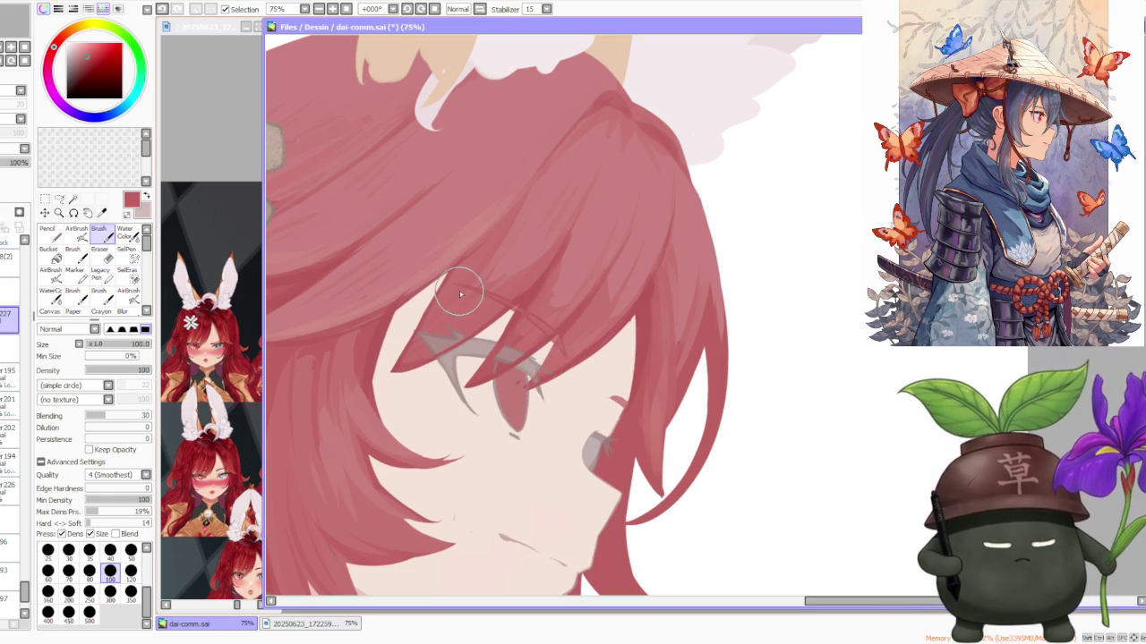
pyautogui.hotkey('ctrl', 'z')
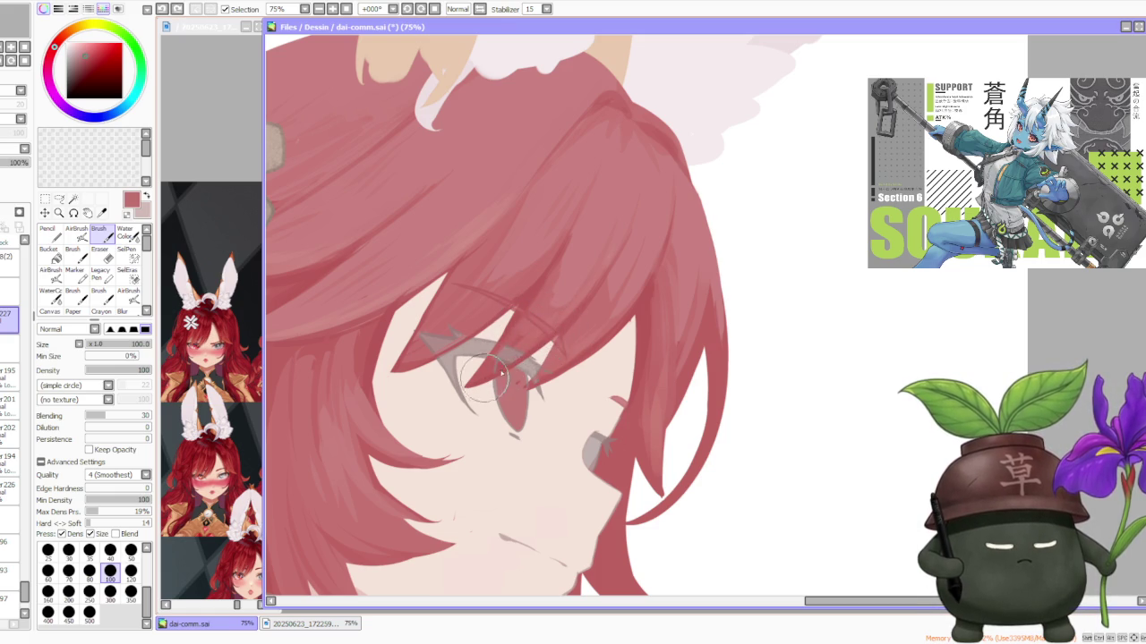
# Step: Select the layer below and raise its opacity to 100%
pyautogui.scroll(-2, 540, 338)
pyautogui.scroll(-2, 569, 264)
pyautogui.scroll(2, 569, 268)
pyautogui.scroll(-1, 575, 304)
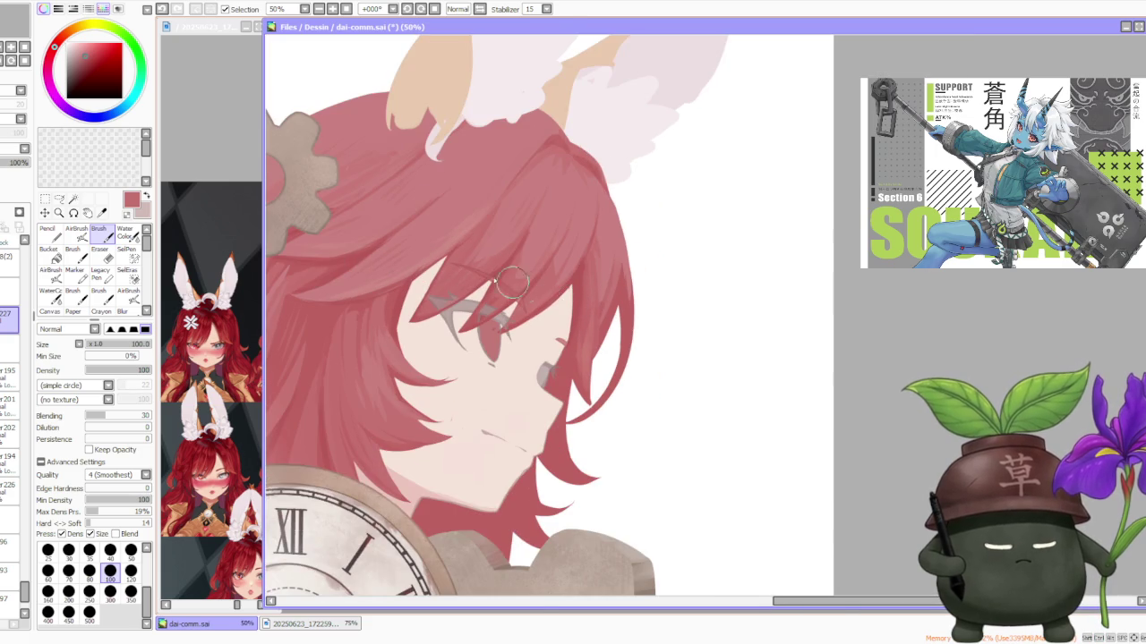
pyautogui.scroll(2, 464, 301)
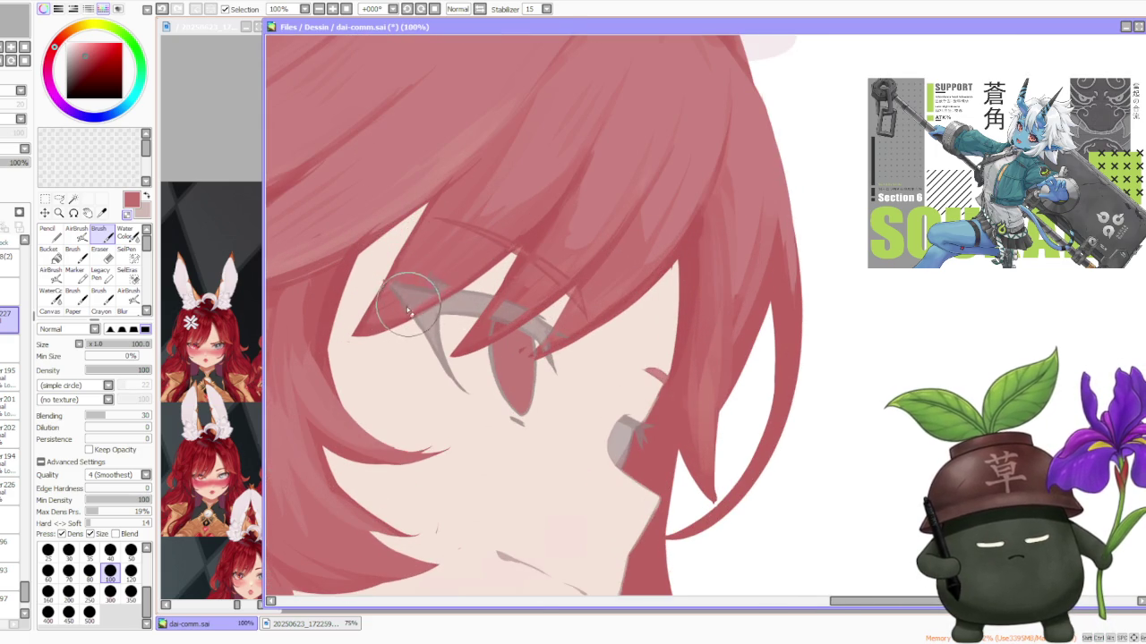
pyautogui.scroll(-1, 519, 243)
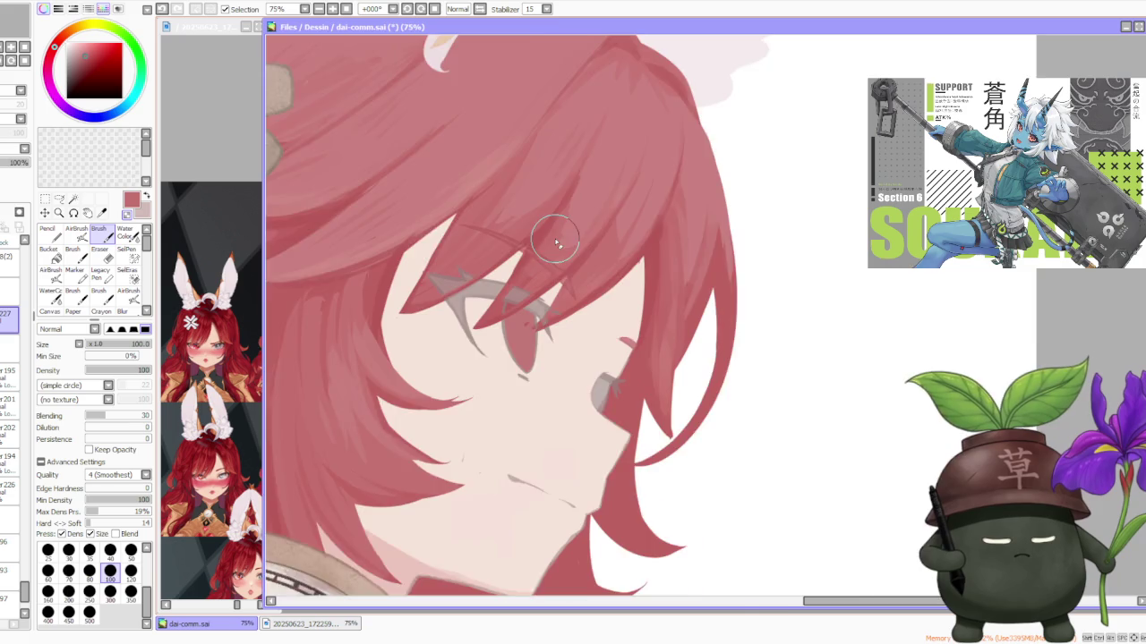
pyautogui.scroll(-1, 546, 235)
pyautogui.scroll(-1, 555, 240)
pyautogui.click(9, 349)
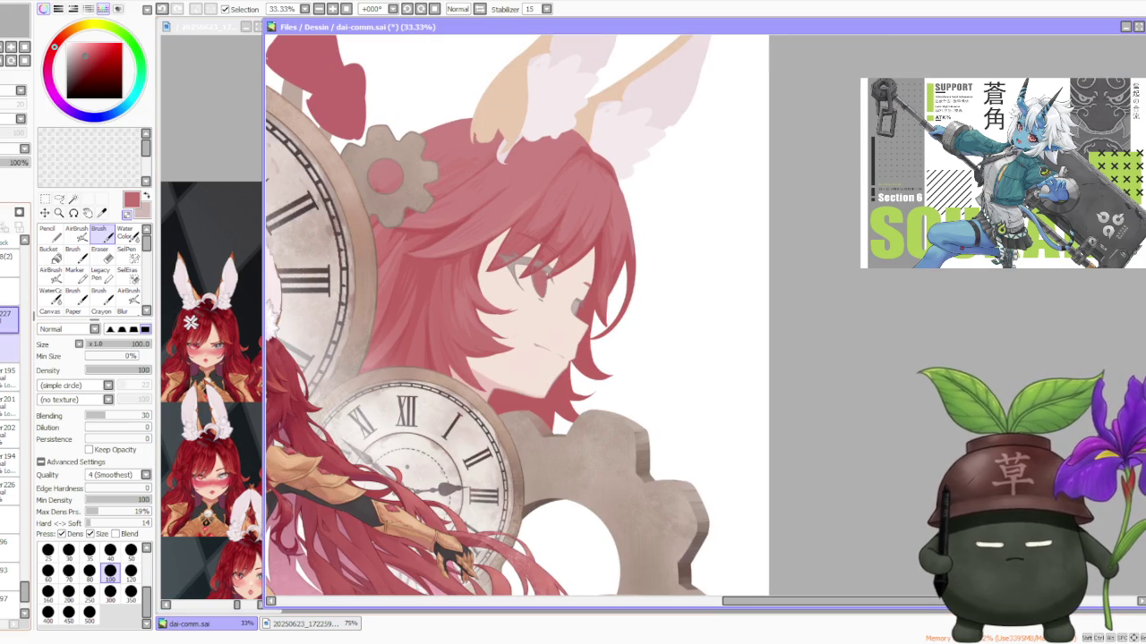
pyautogui.moveTo(10, 169); pyautogui.dragTo(64, 175)
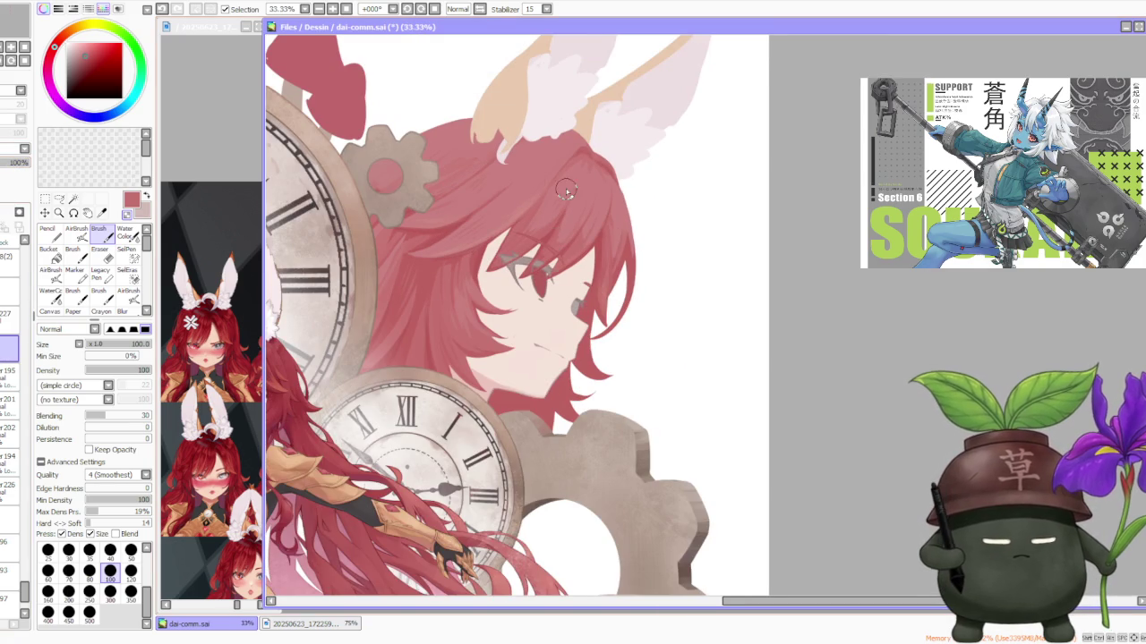
# Step: Return to layer 227 and switch to the AirBrush, removing its texture
pyautogui.scroll(-1, 565, 190)
pyautogui.scroll(1, 562, 193)
pyautogui.scroll(1, 537, 206)
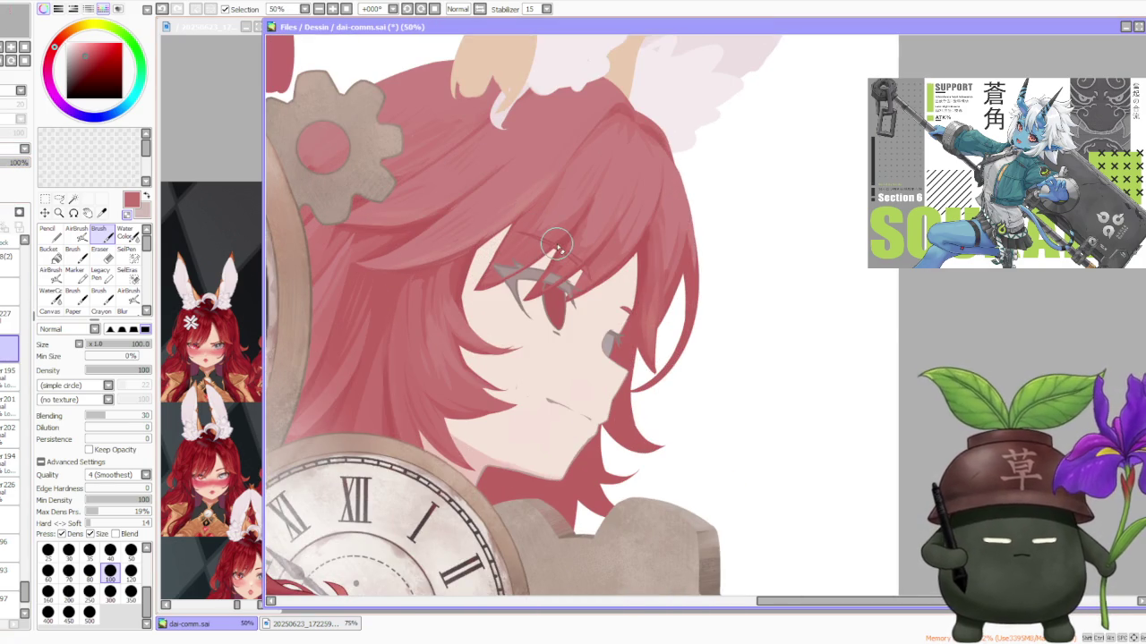
pyautogui.click(9, 320)
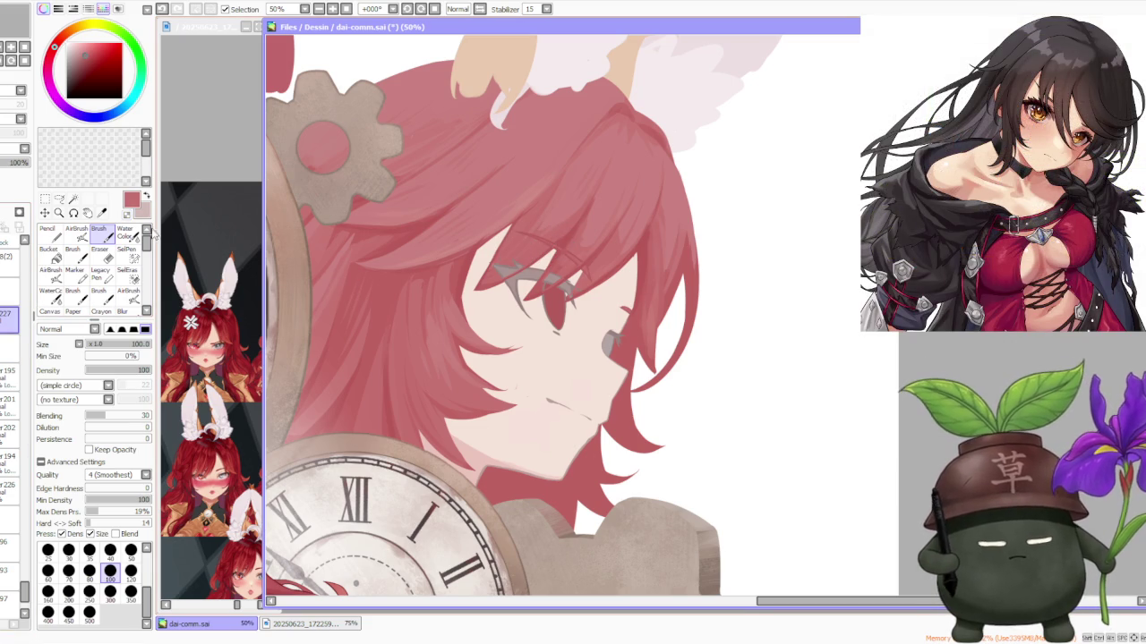
pyautogui.click(76, 231)
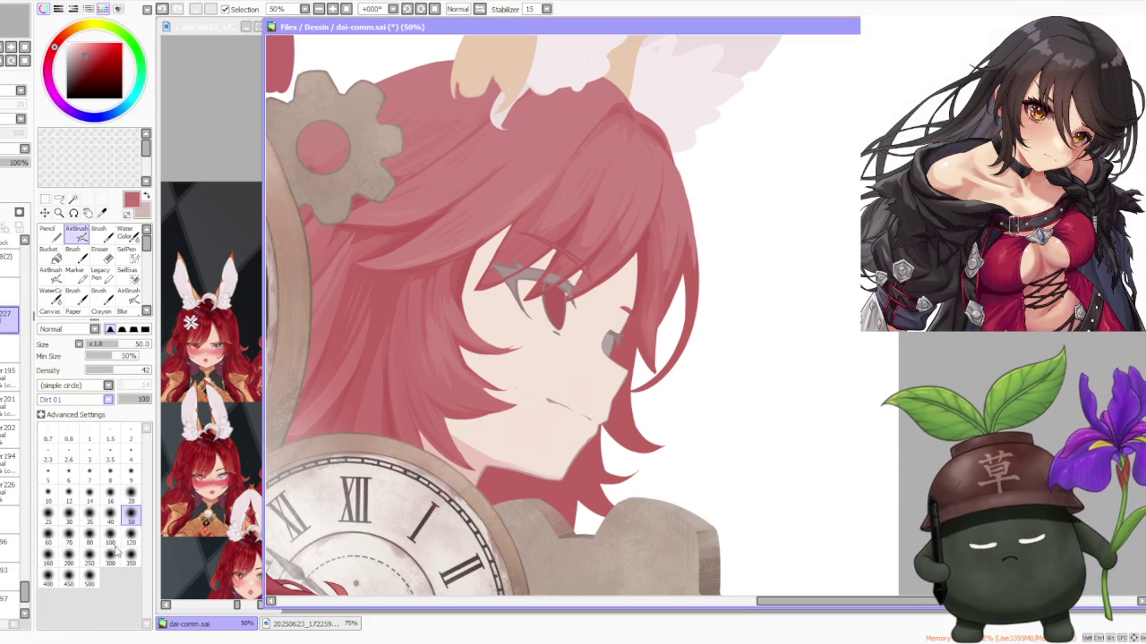
pyautogui.click(109, 399)
# Step: Set the brush to (no texture) at size 100
pyautogui.click(71, 413)
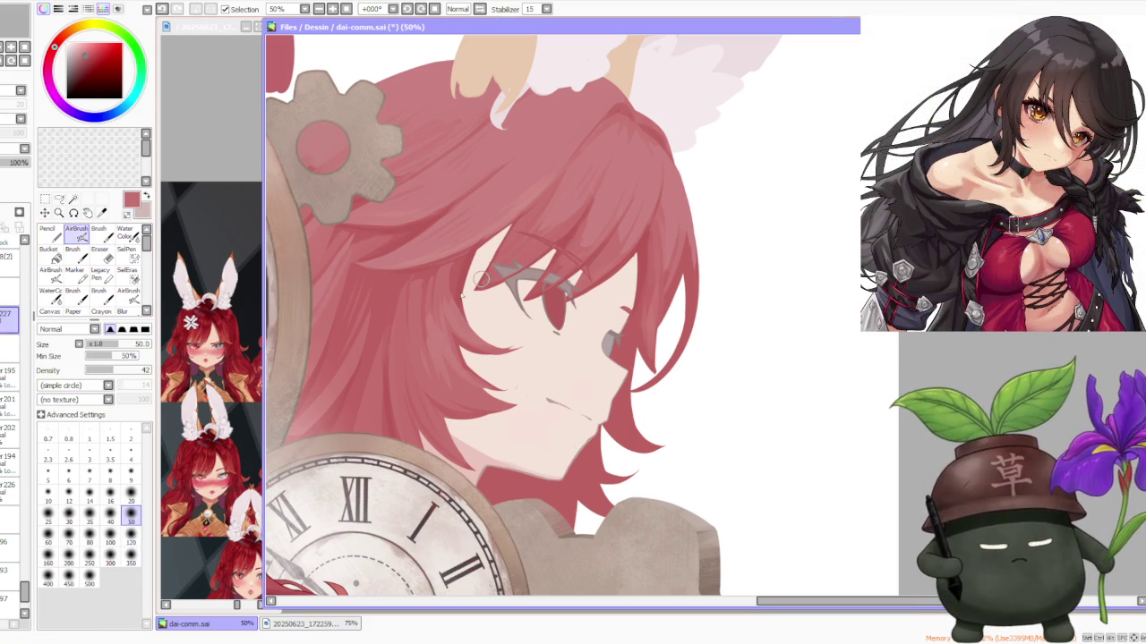
pyautogui.click(111, 539)
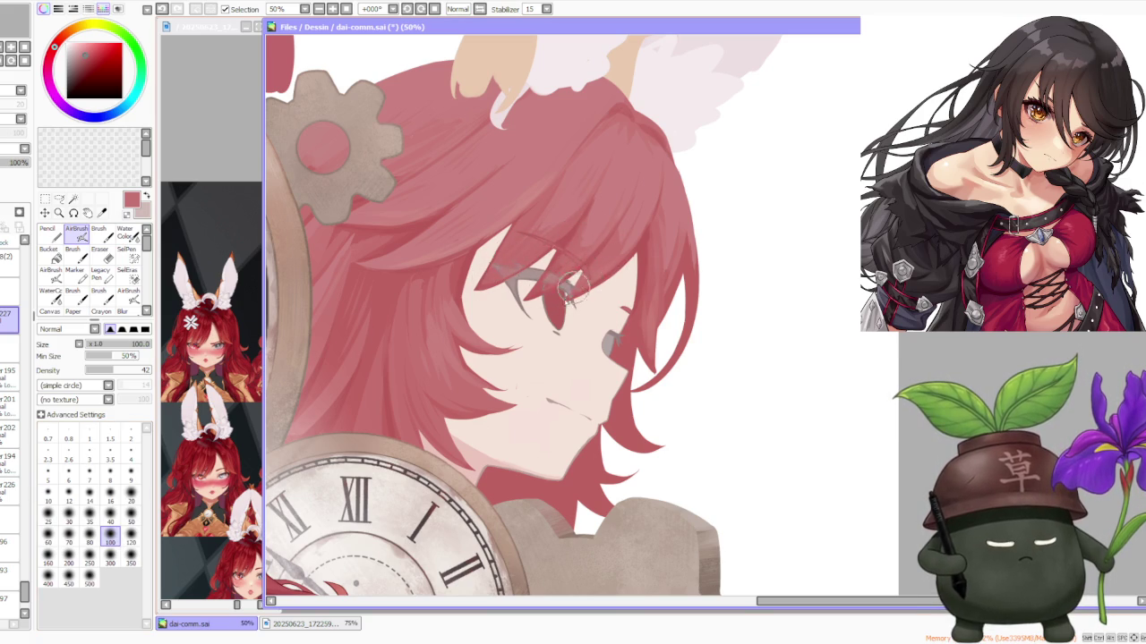
pyautogui.scroll(-4, 607, 260)
pyautogui.scroll(-4, 624, 231)
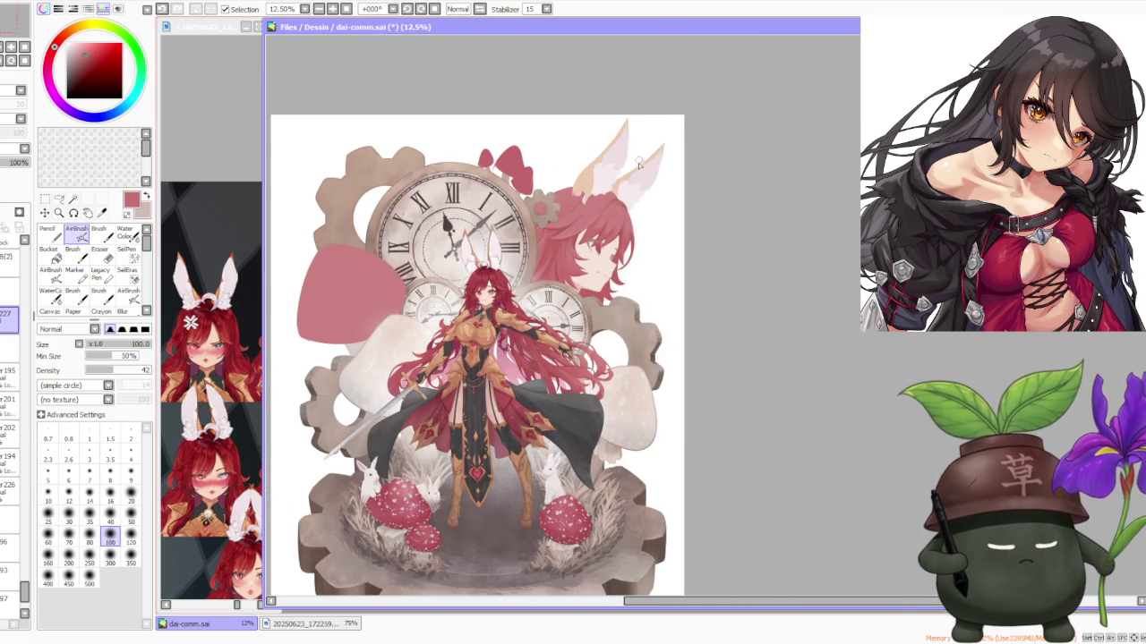
pyautogui.scroll(1, 640, 160)
pyautogui.scroll(1, 640, 170)
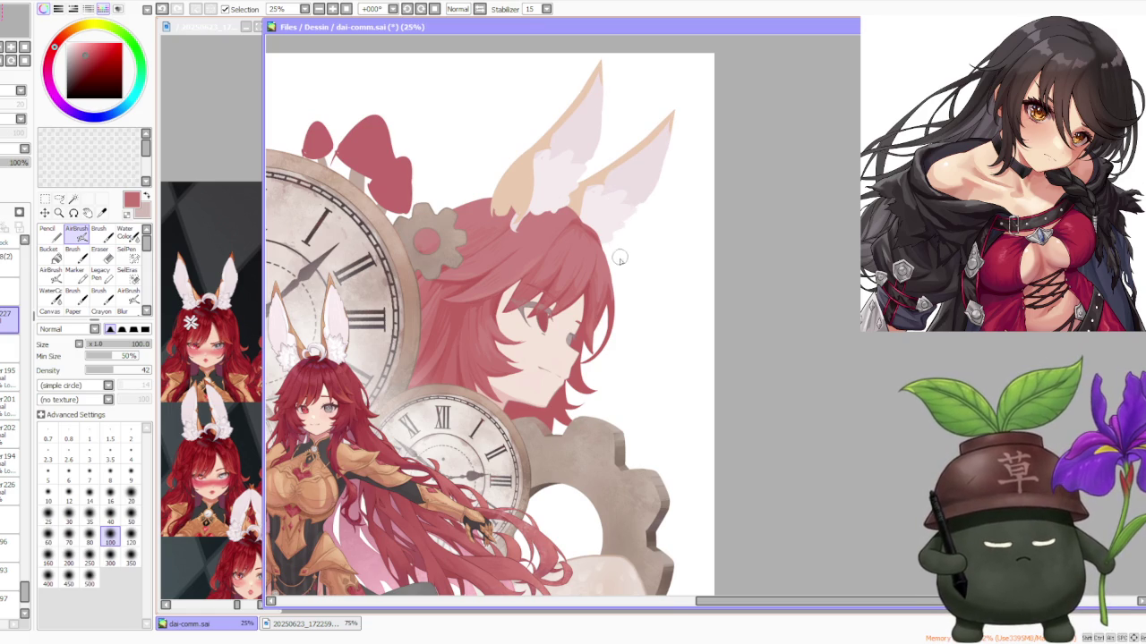
pyautogui.scroll(-1, 619, 261)
pyautogui.scroll(2, 619, 270)
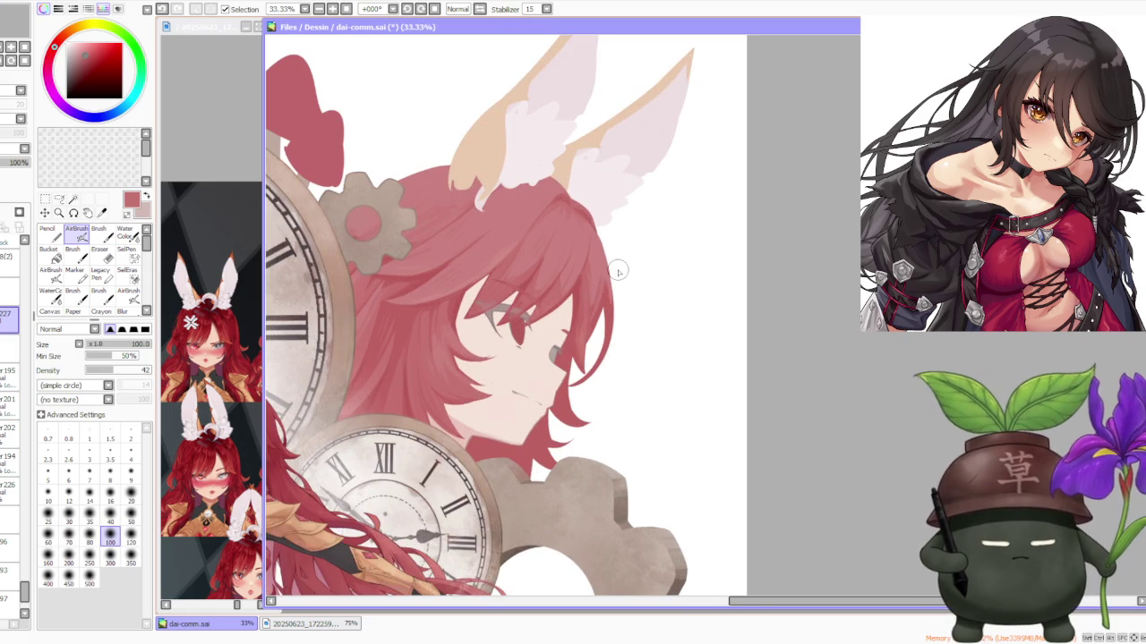
pyautogui.scroll(1, 617, 272)
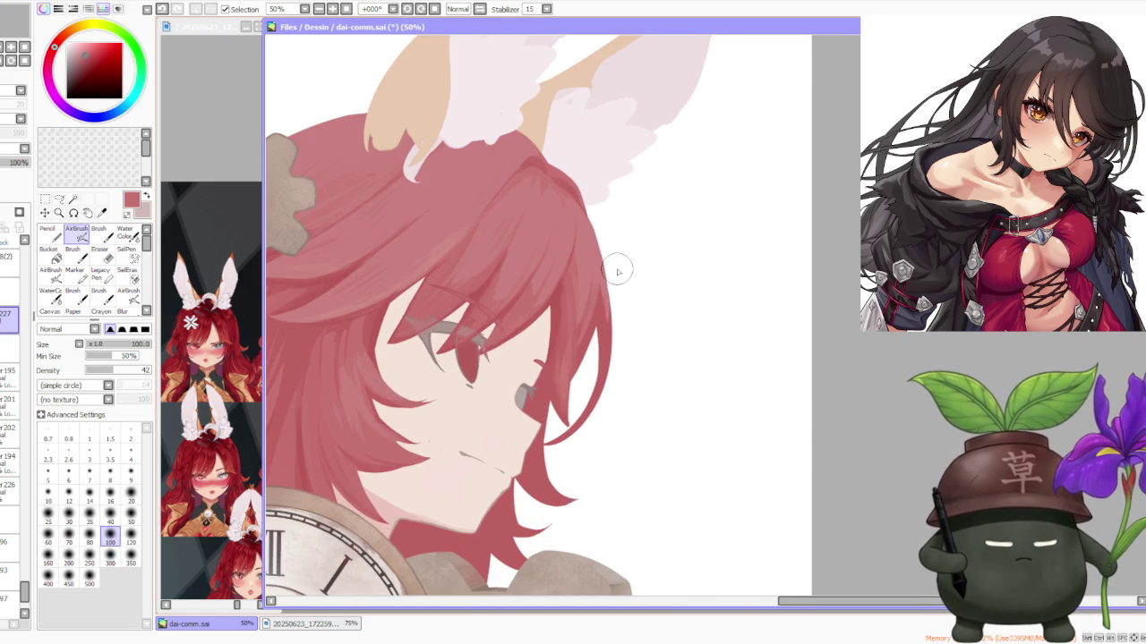
# Step: Select layer 28 holding the face, sample its muted pink skin colour, and switch to Brush
pyautogui.click(9, 489)
pyautogui.scroll(-3, 24, 582)
pyautogui.click(9, 519)
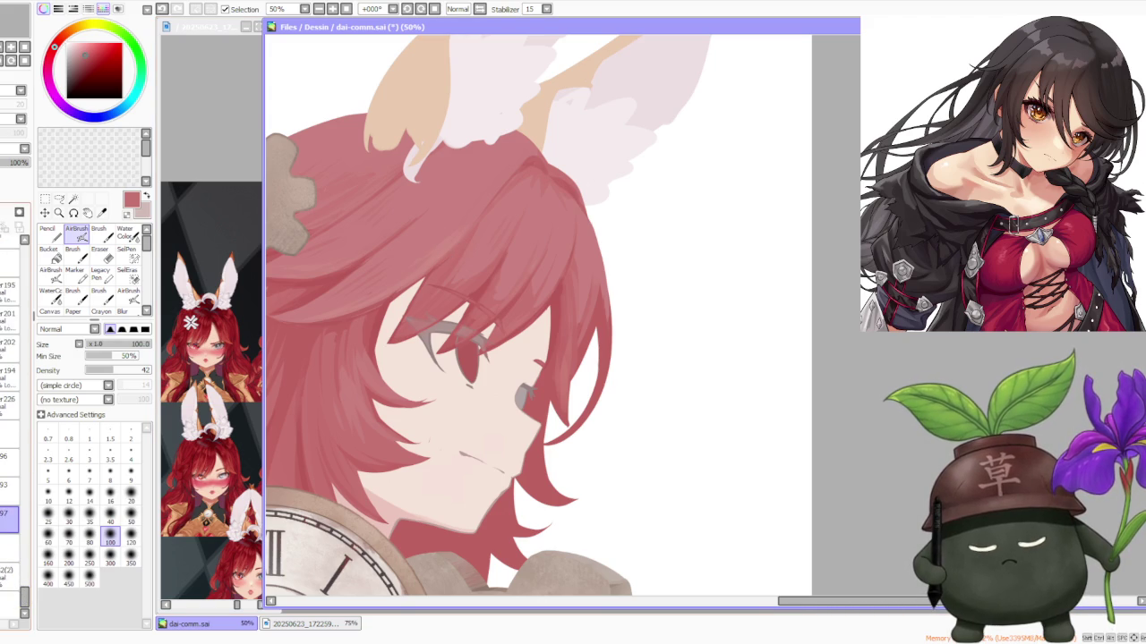
pyautogui.click(9, 490)
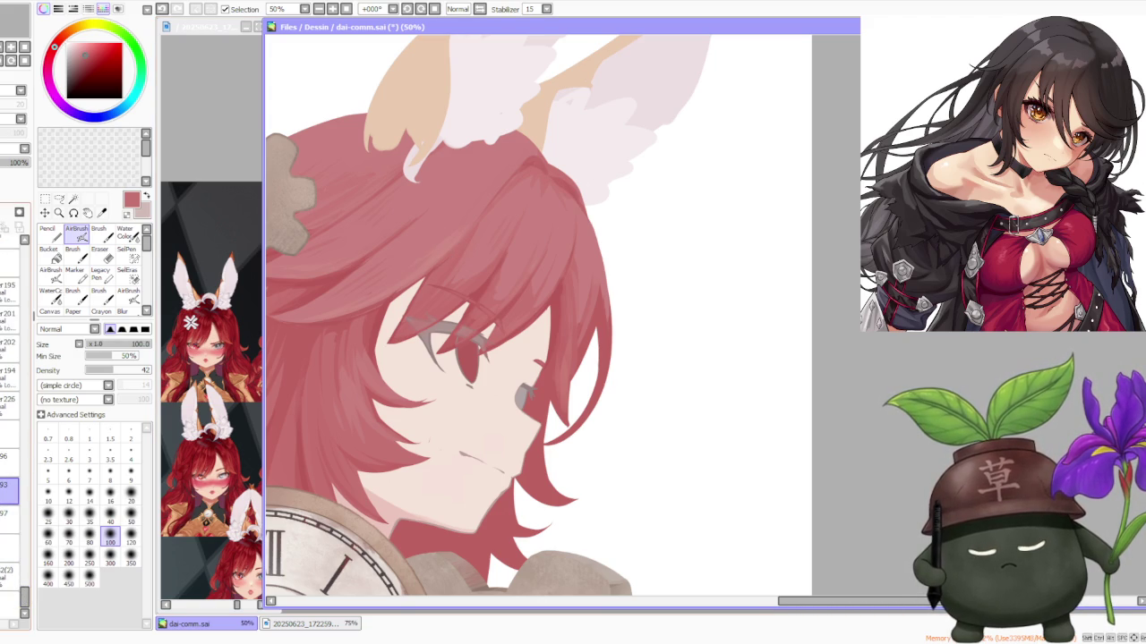
pyautogui.click(9, 486)
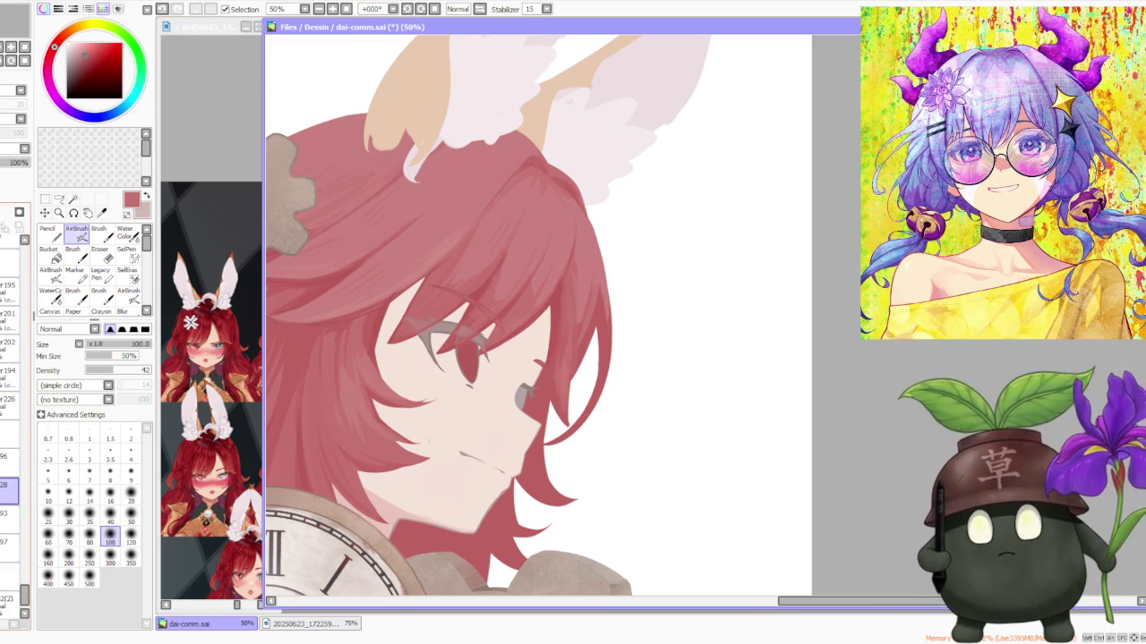
pyautogui.keyDown('alt'); pyautogui.click(452, 505); pyautogui.keyUp('alt')
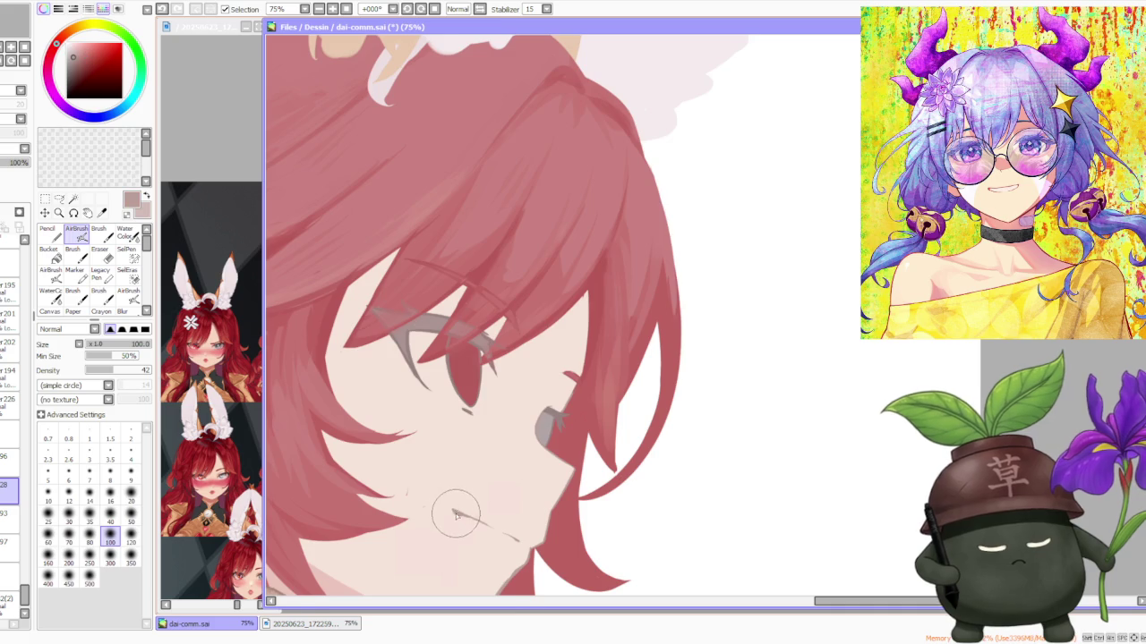
pyautogui.press('b')
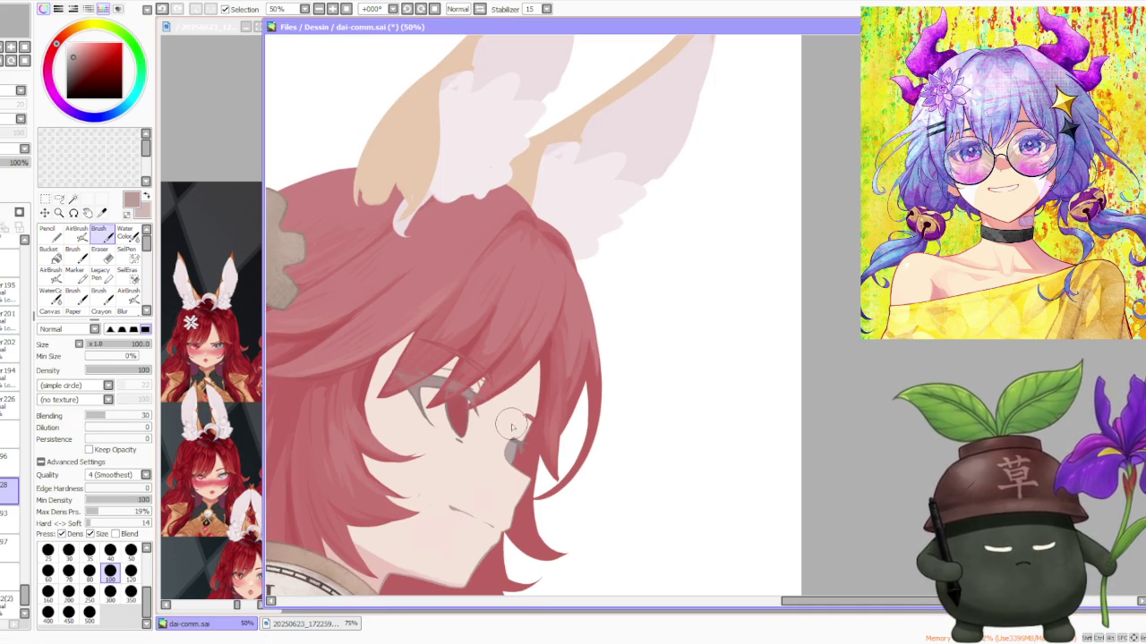
# Step: Undo the last stroke on the background profile face
pyautogui.hotkey('ctrl', 'z')
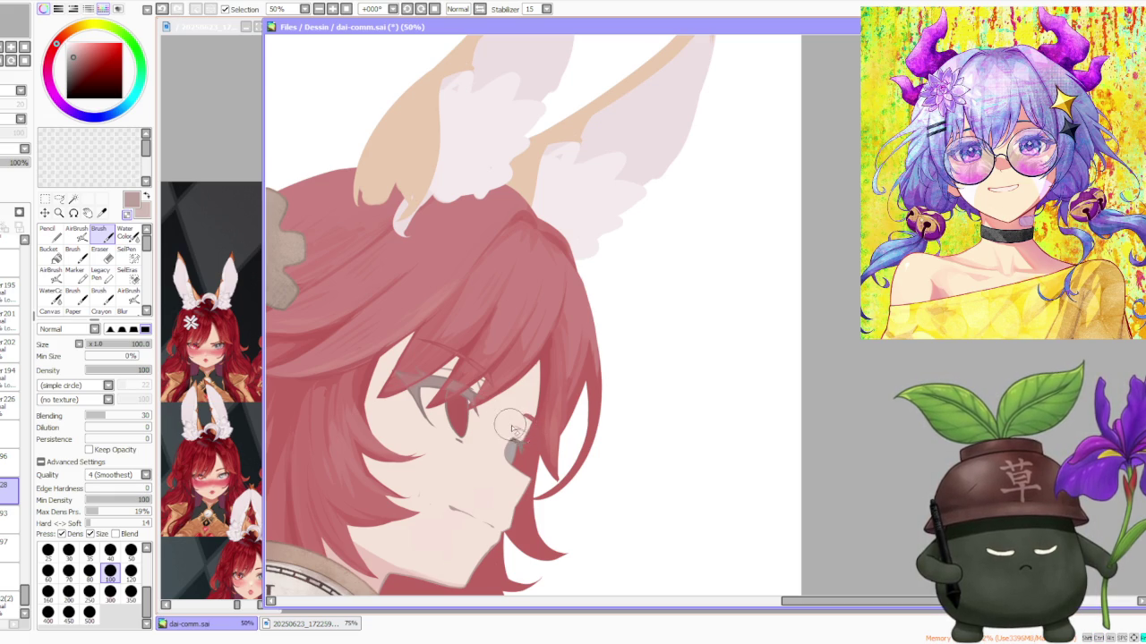
pyautogui.scroll(-3, 517, 427)
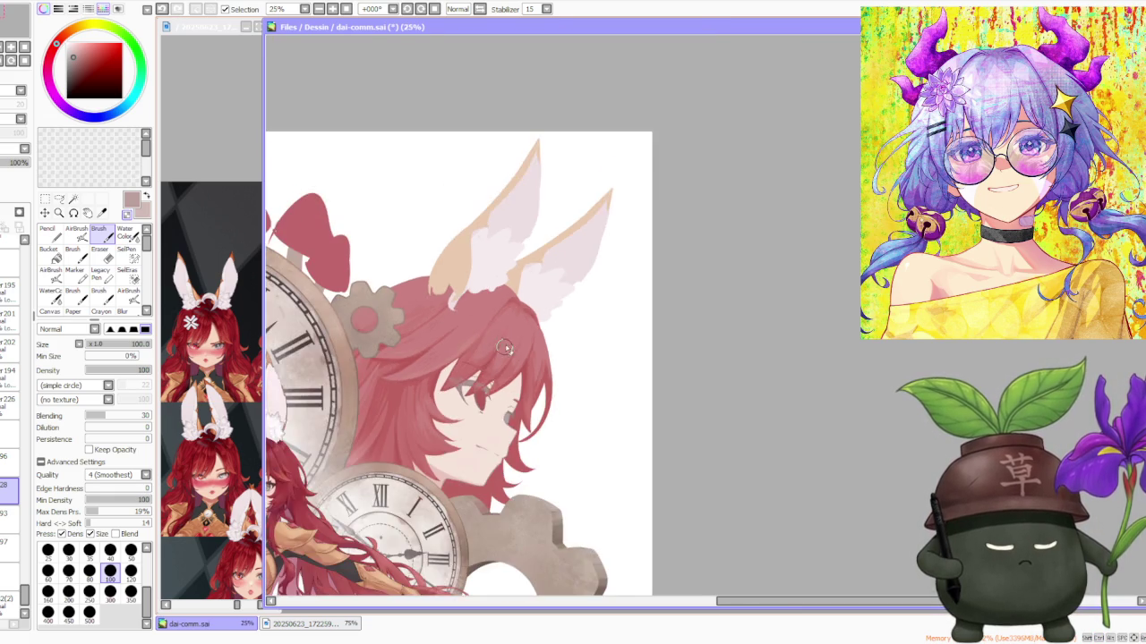
pyautogui.scroll(-1, 530, 358)
pyautogui.scroll(2, 528, 367)
pyautogui.scroll(2, 468, 466)
pyautogui.scroll(-1, 478, 417)
pyautogui.scroll(1, 430, 421)
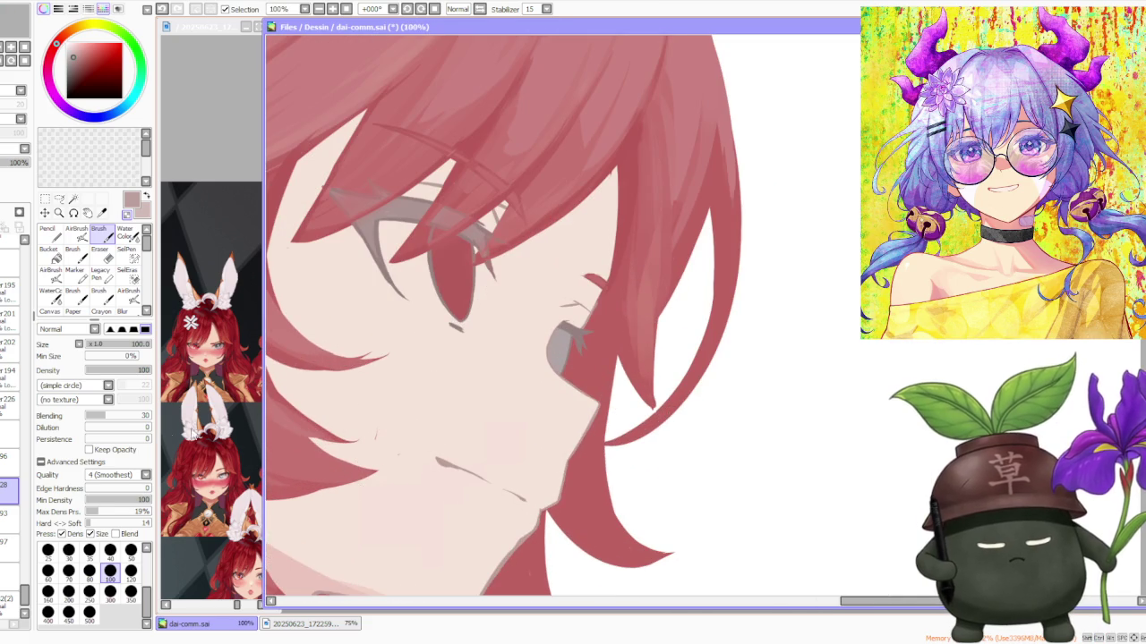
# Step: Zoom out to review the whole illustration and switch to a different working layer
pyautogui.click(9, 457)
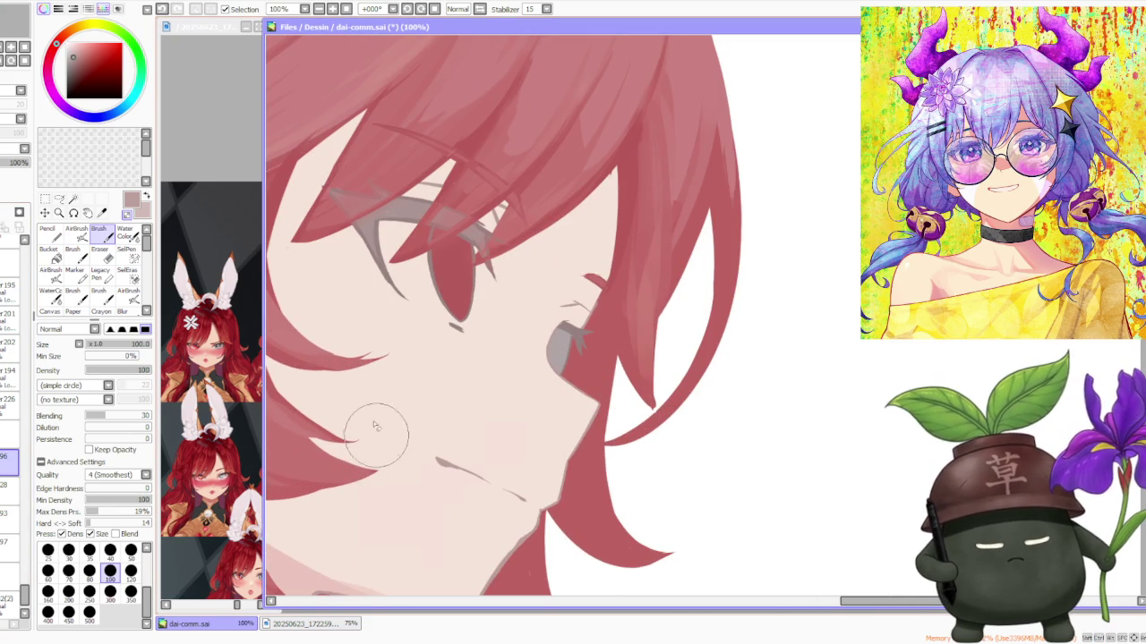
pyautogui.scroll(-1, 448, 385)
pyautogui.scroll(-1, 510, 389)
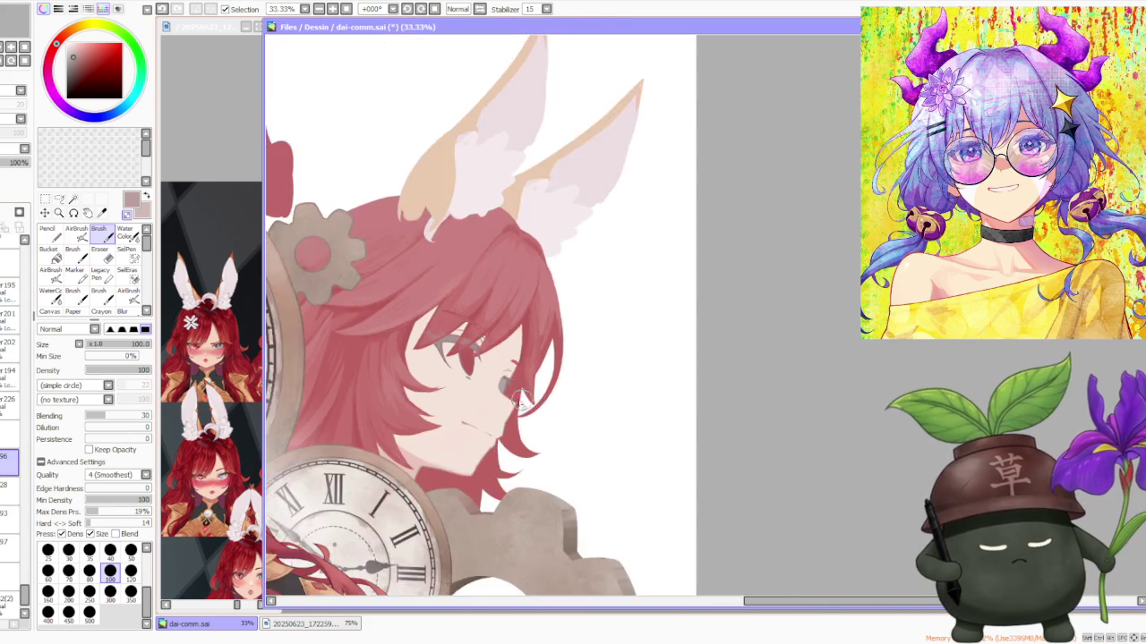
pyautogui.scroll(-3, 509, 397)
pyautogui.scroll(-1, 510, 332)
pyautogui.scroll(-1, 510, 315)
pyautogui.scroll(3, 486, 306)
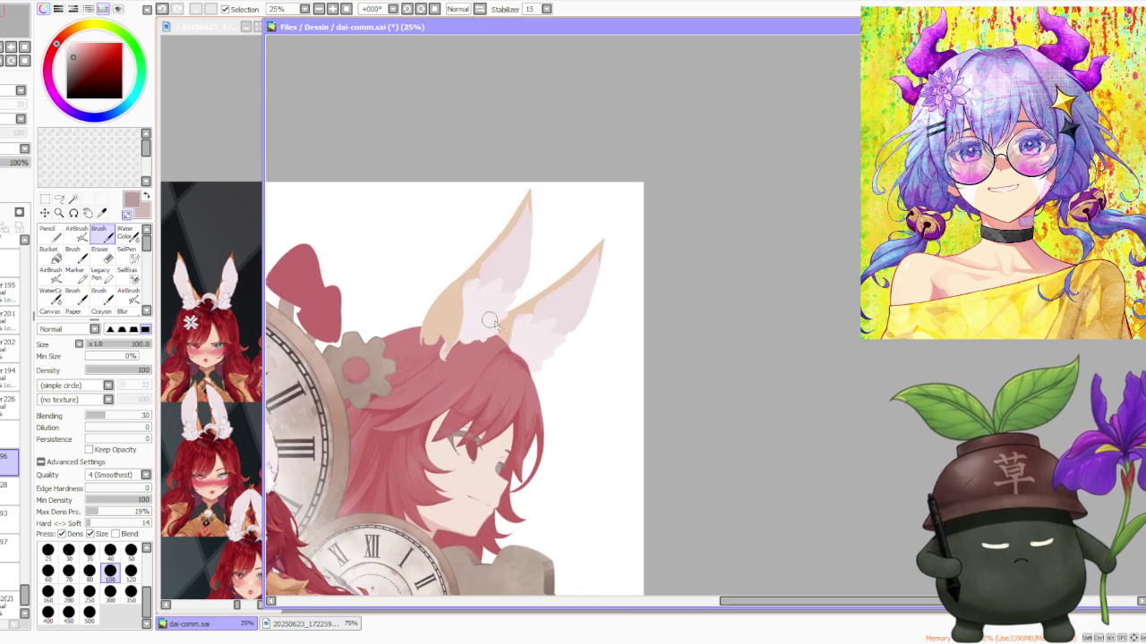
pyautogui.scroll(-2, 524, 343)
pyautogui.scroll(1, 515, 332)
pyautogui.scroll(-1, 564, 263)
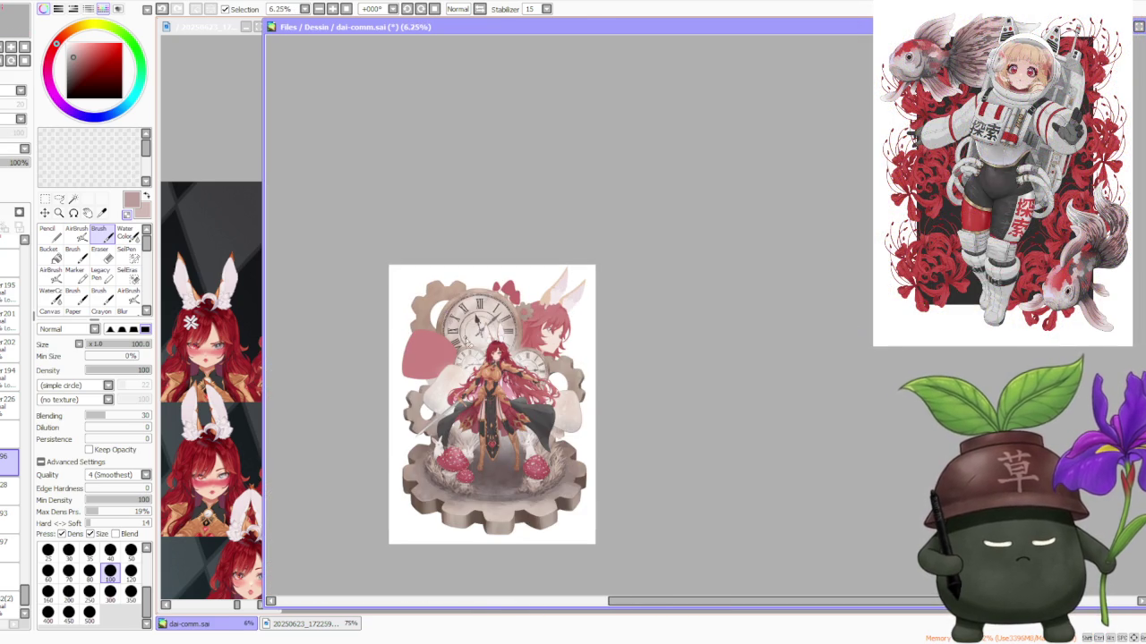
pyautogui.scroll(1, 537, 335)
pyautogui.scroll(1, 593, 343)
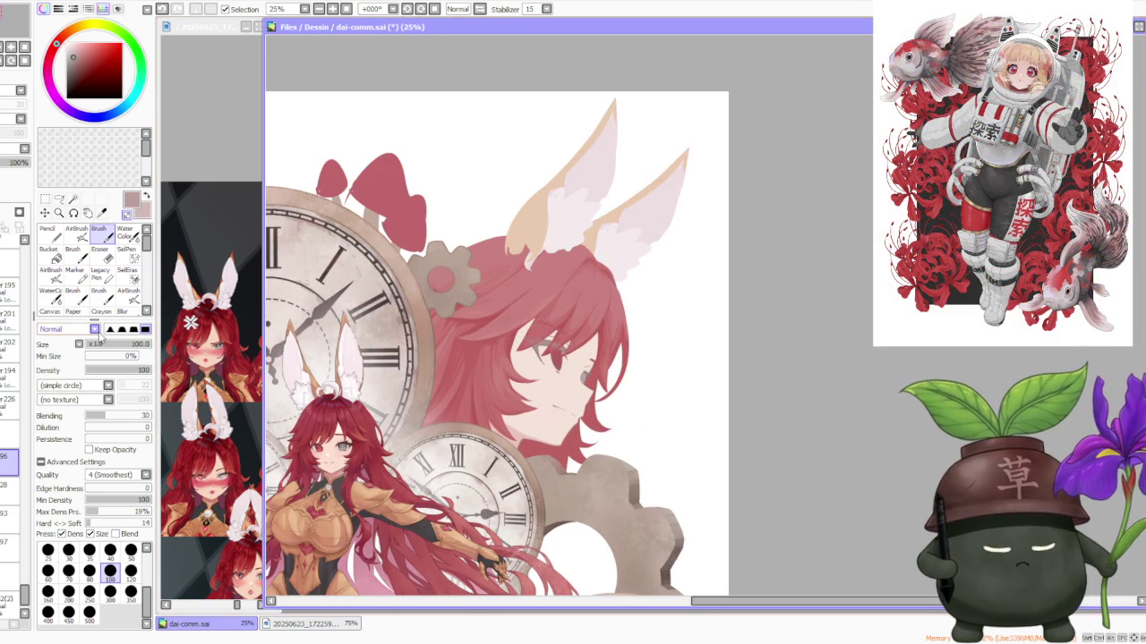
pyautogui.click(7, 309)
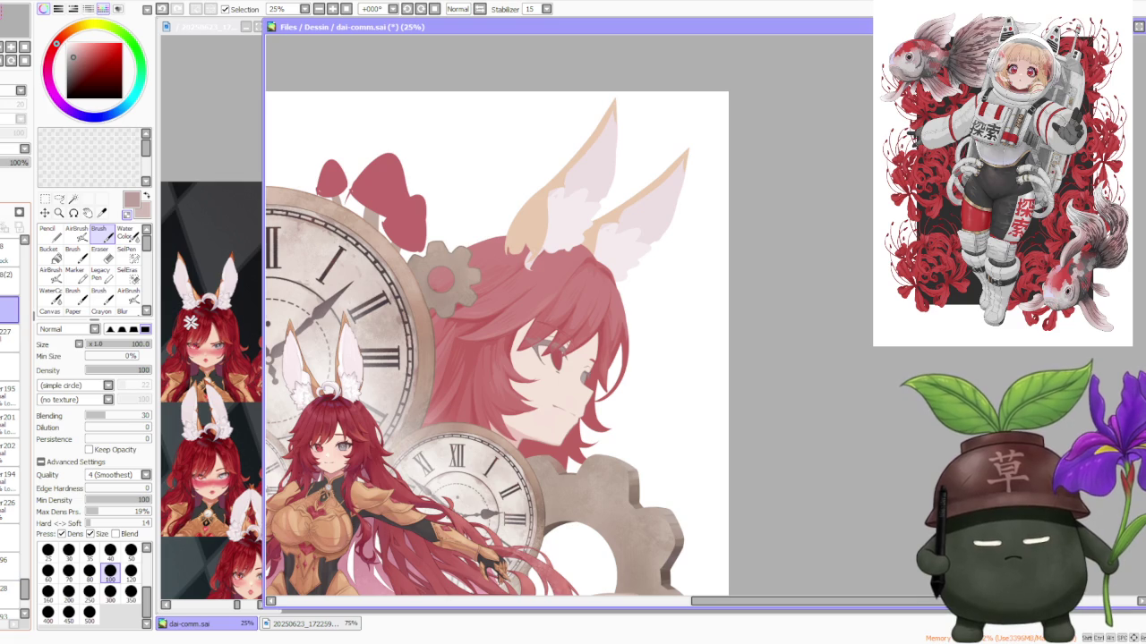